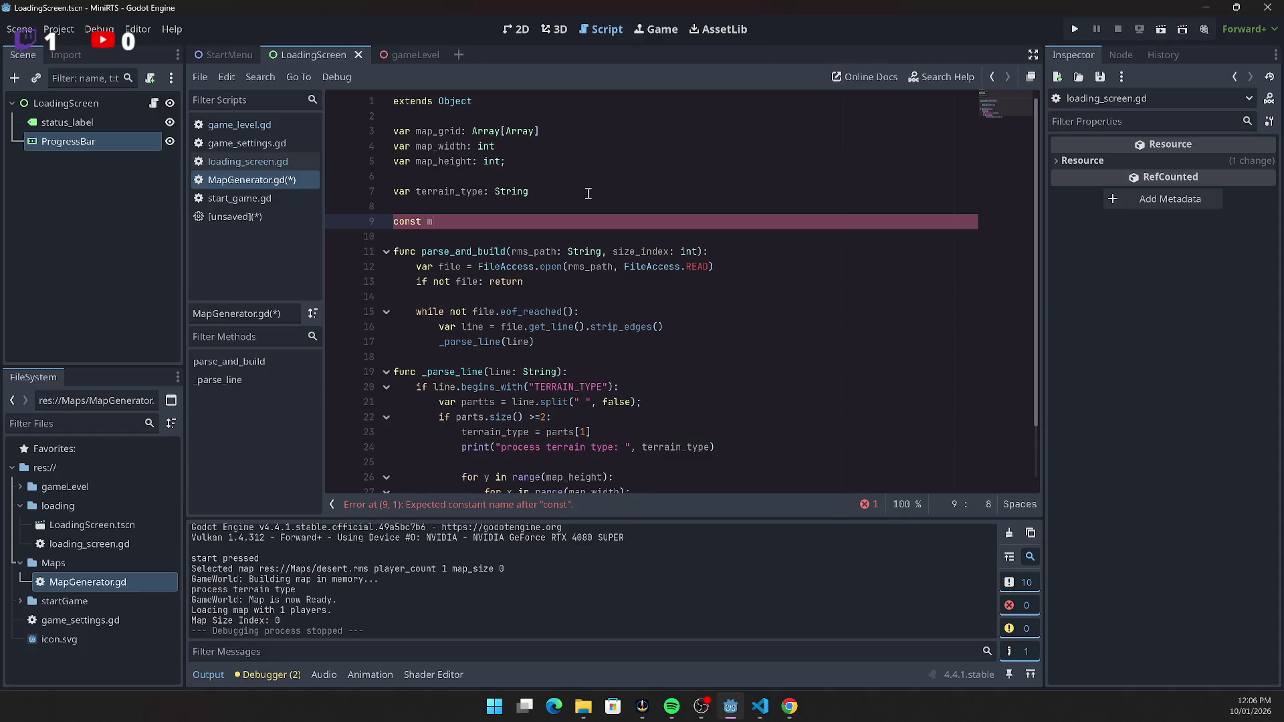
Start the MAP_SIZES dictionary with a 0 entry line, duplicated twice
text(MAP_SIZES = {)
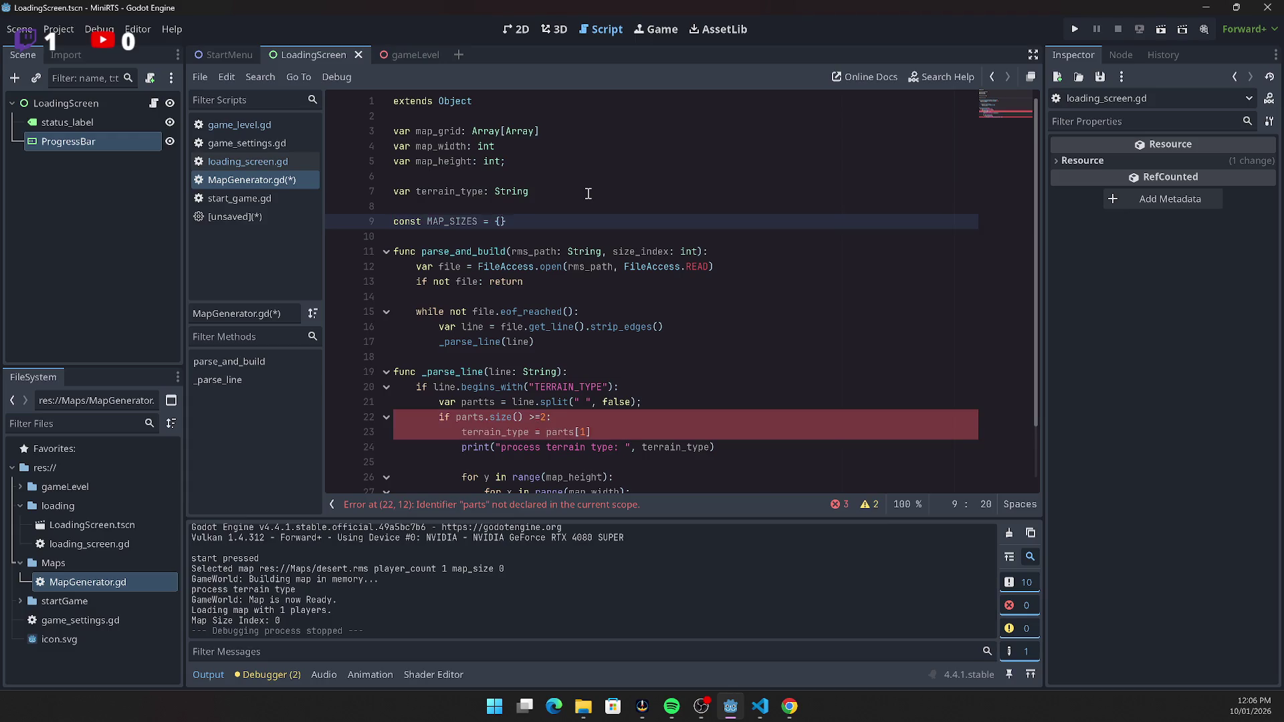
key(Return)
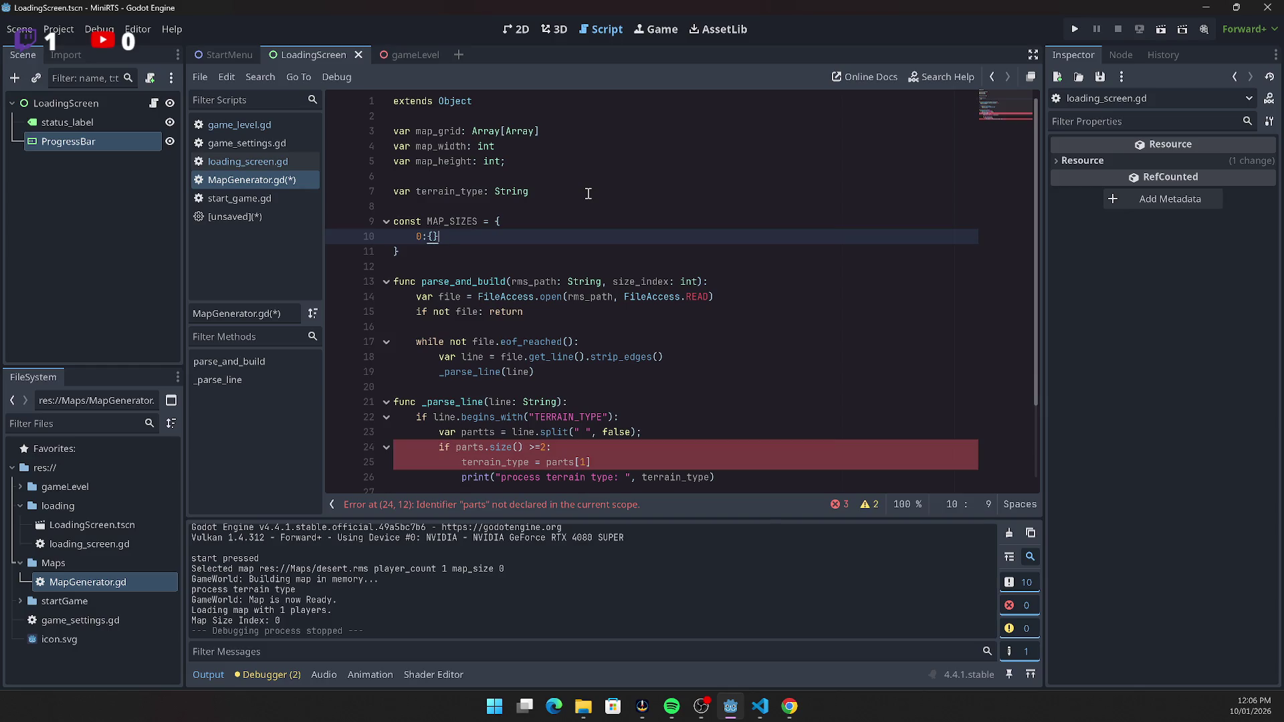
text(,)
key(shift+Home)
key(End)
key(ctrl+alt+Down)
key(ctrl+alt+Down)
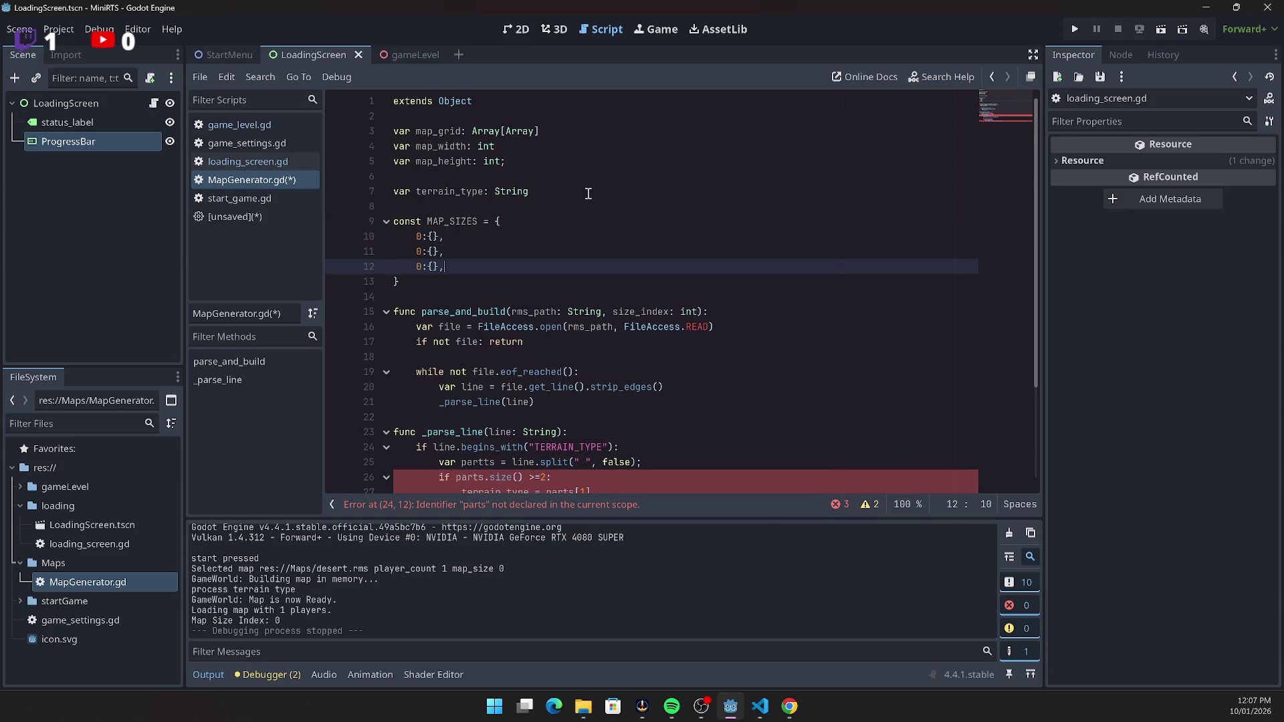
Renumber the duplicated entry keys to 1 and 2
key(Up)
key(Left)
key(Left)
key(Left)
key(BackSpace)
text(1)
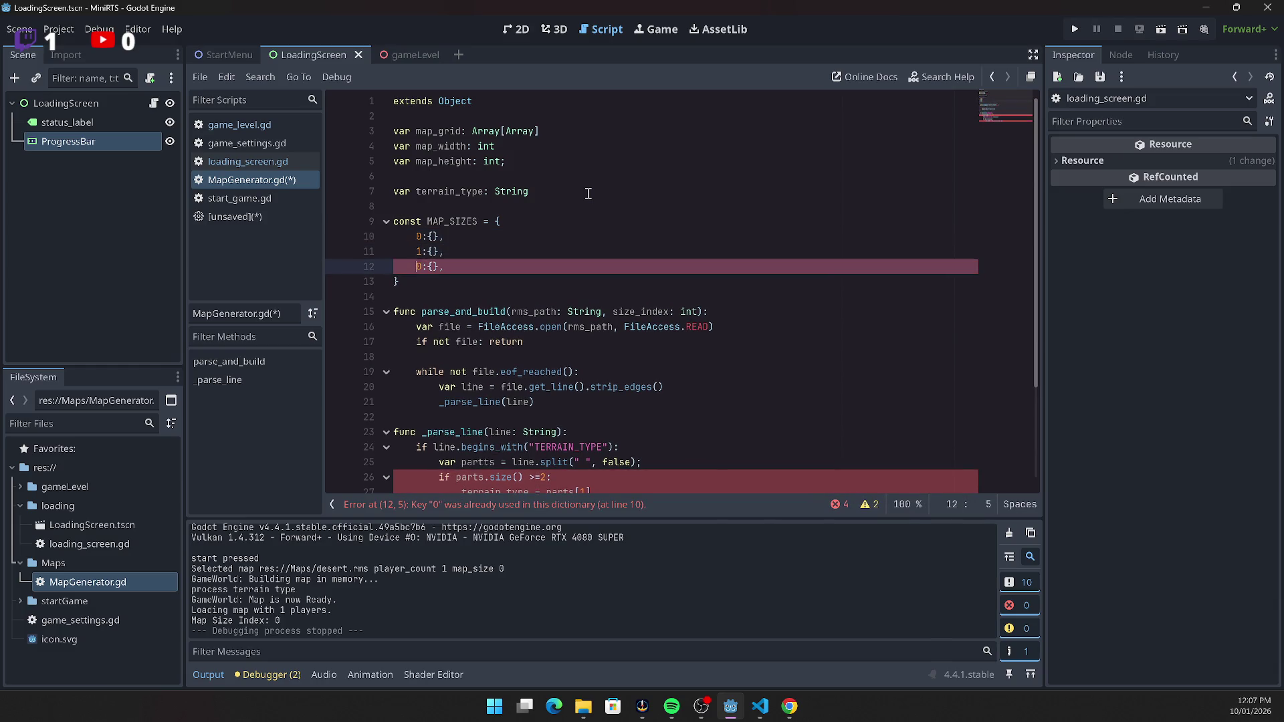
key(Down)
key(BackSpace)
text(2)
key(Up)
key(Up)
Give entry 0 "width":100 and "height":100
key(Right)
key(Right)
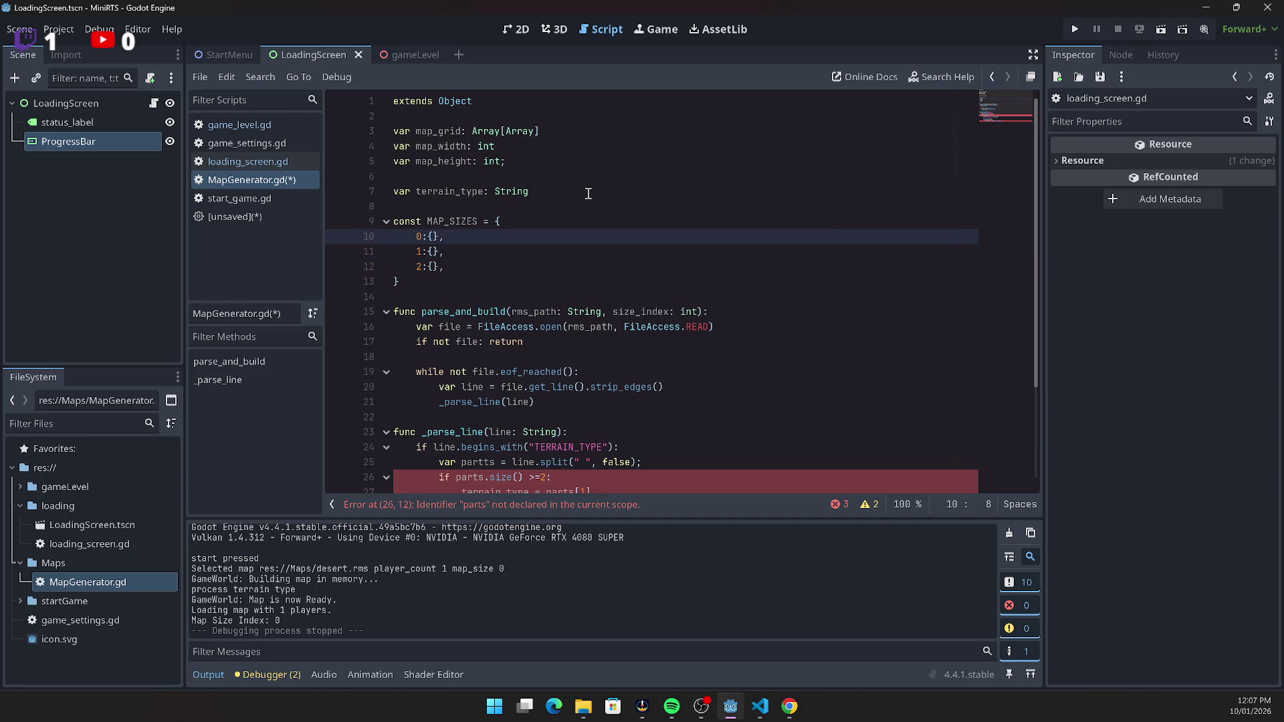
text("")
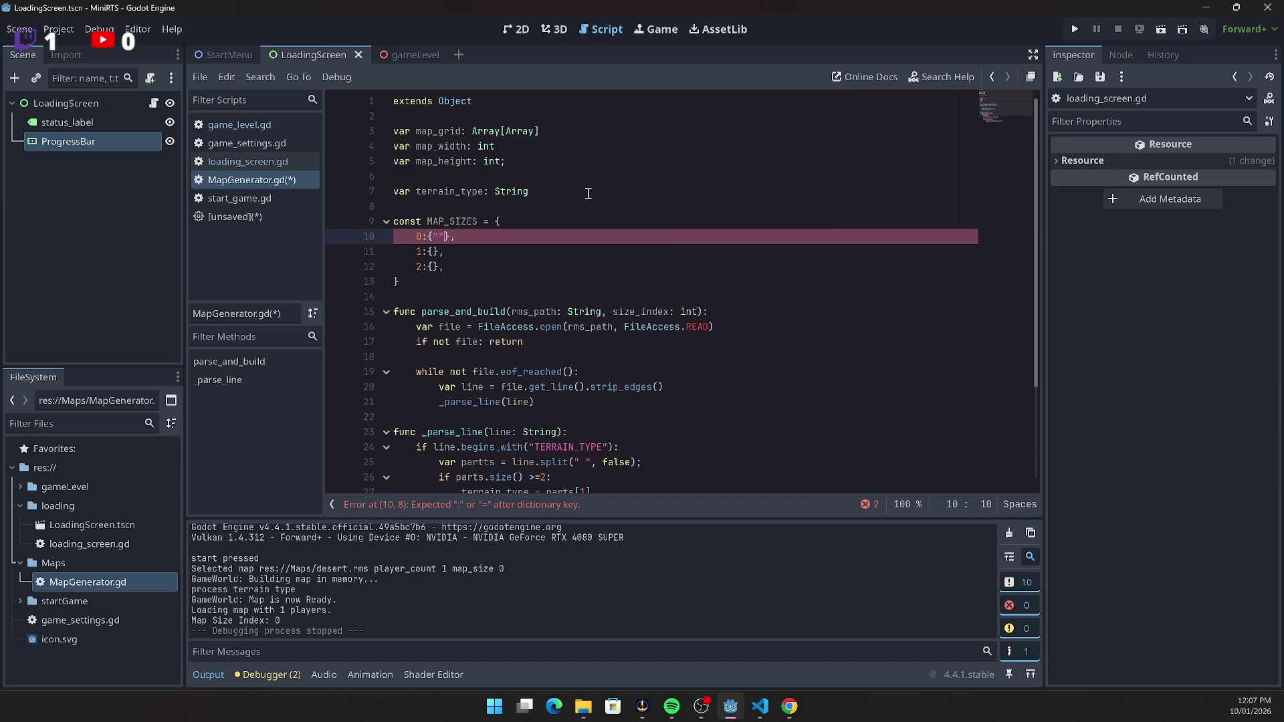
text(widt)
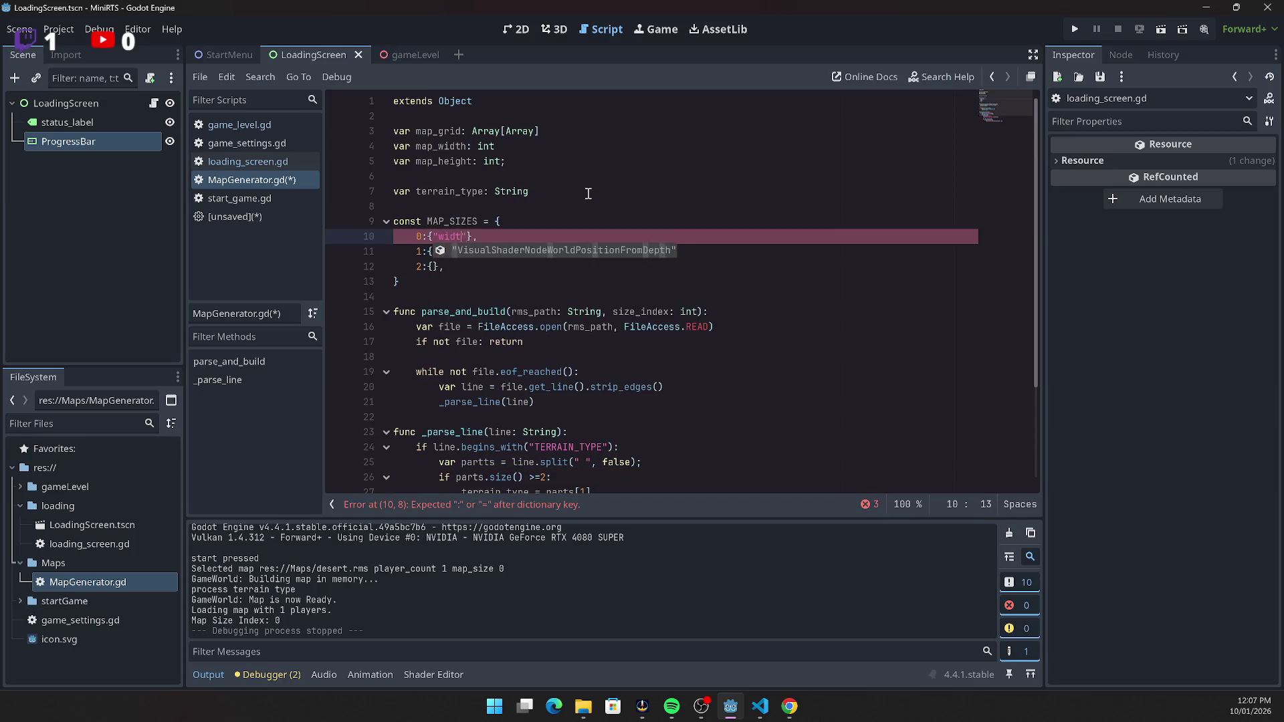
text(h)
key(Right)
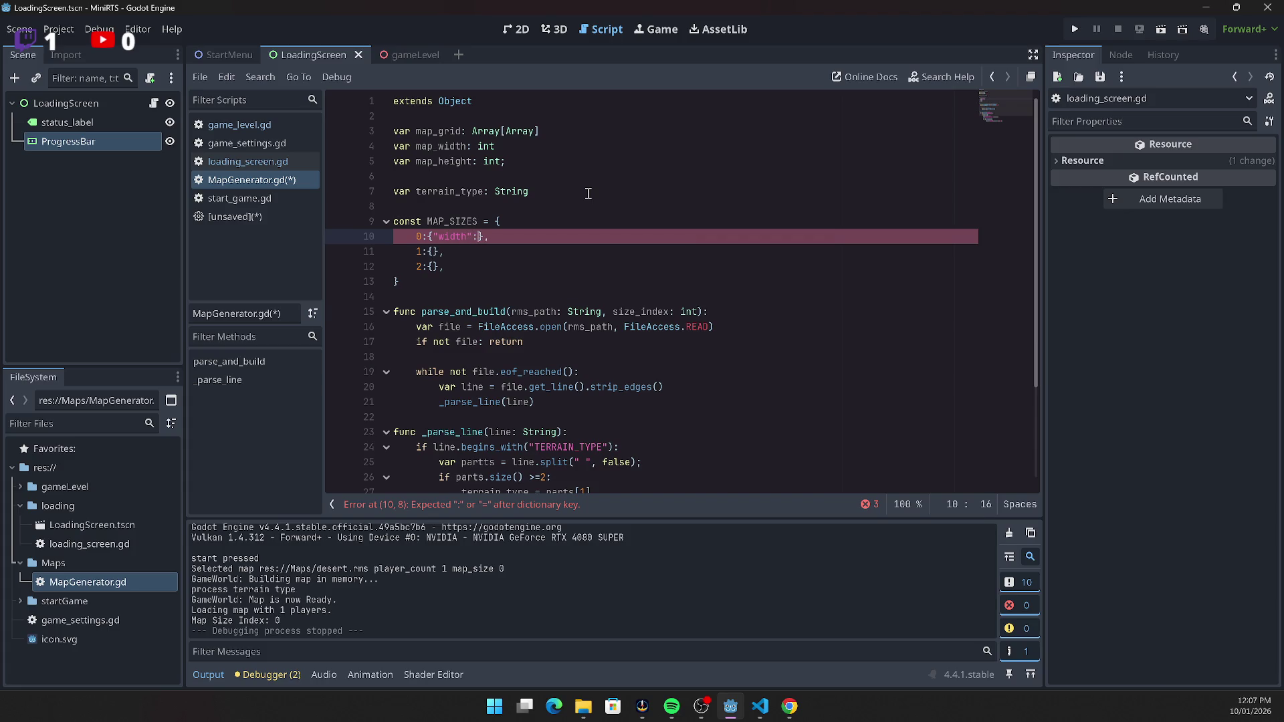
text(:100)
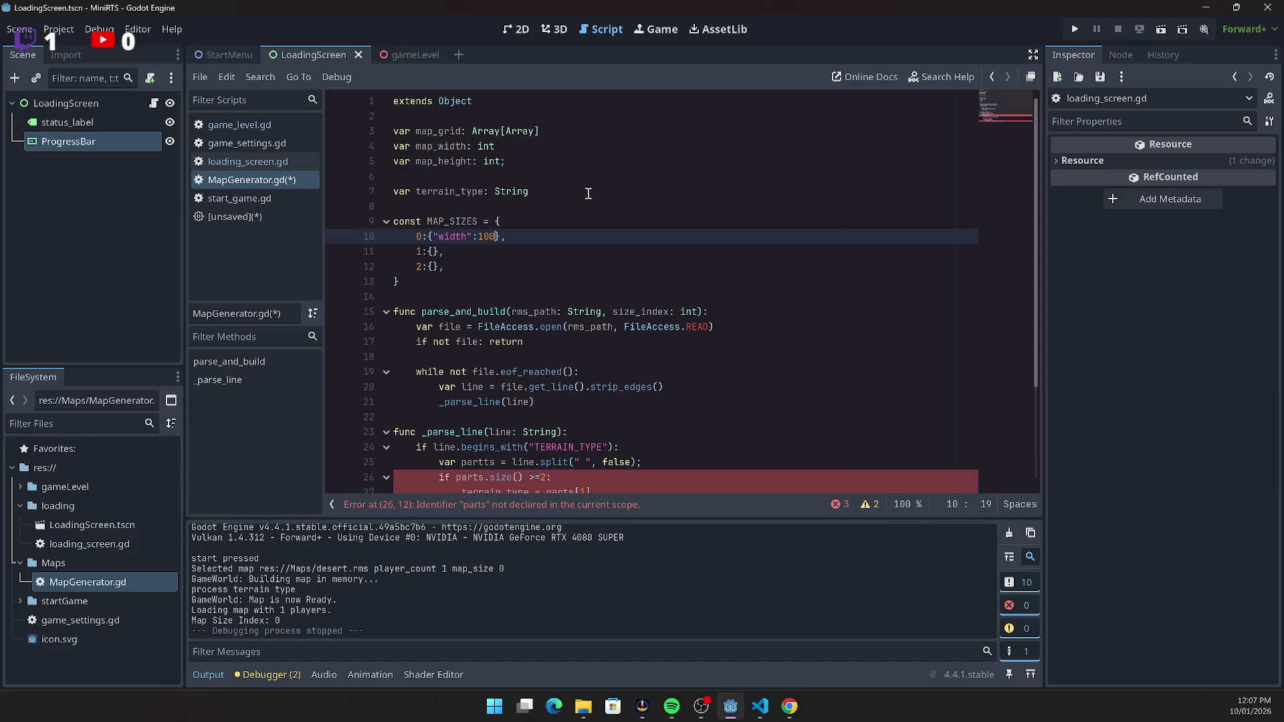
text(, "heig)
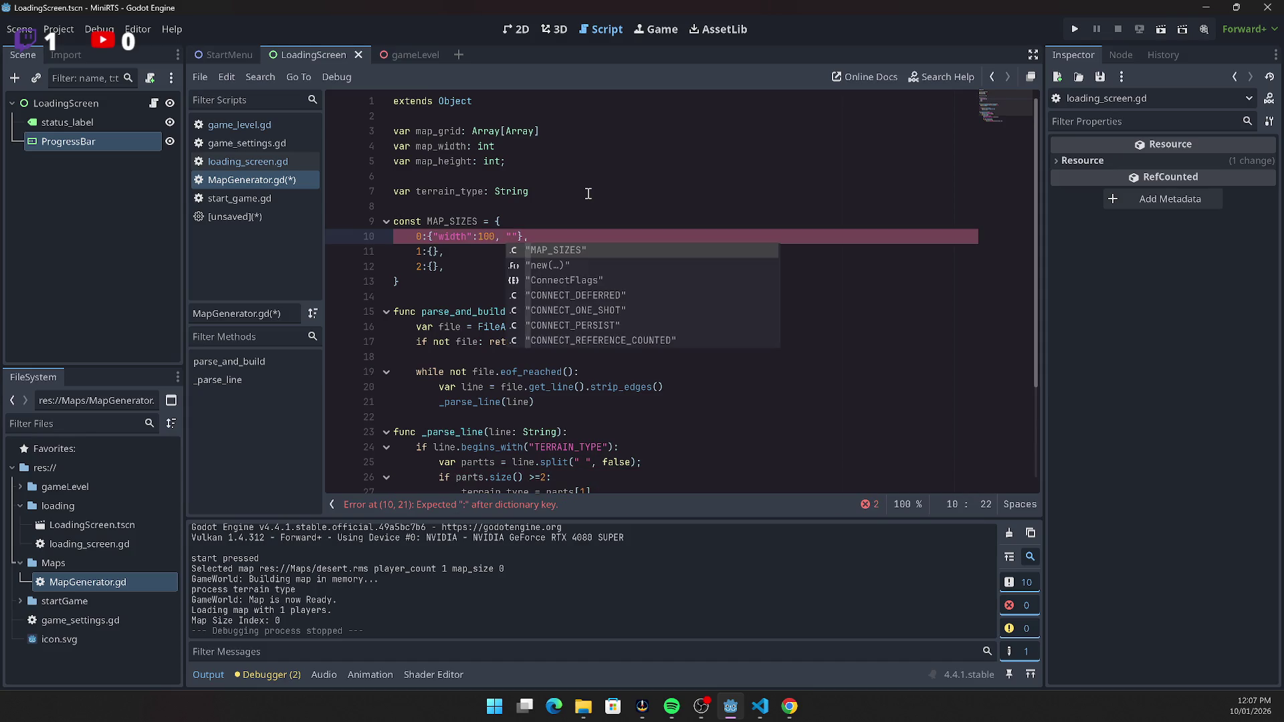
text(ht")
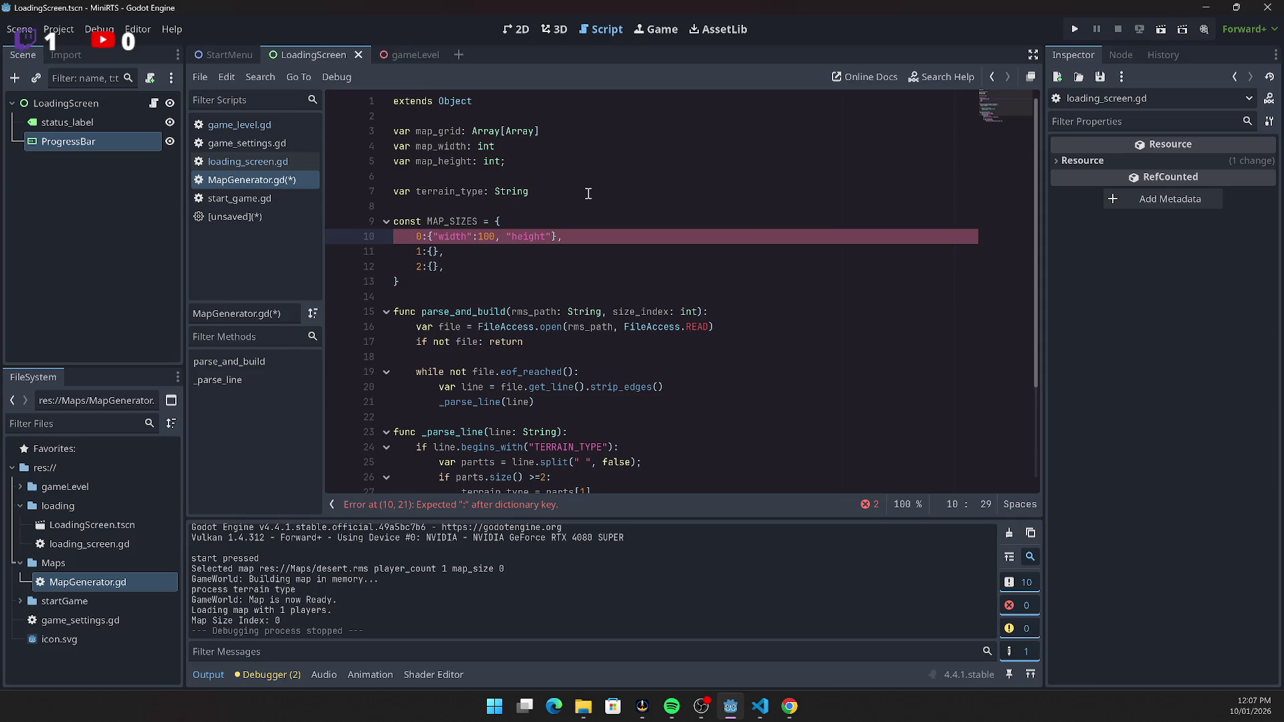
text(:100)
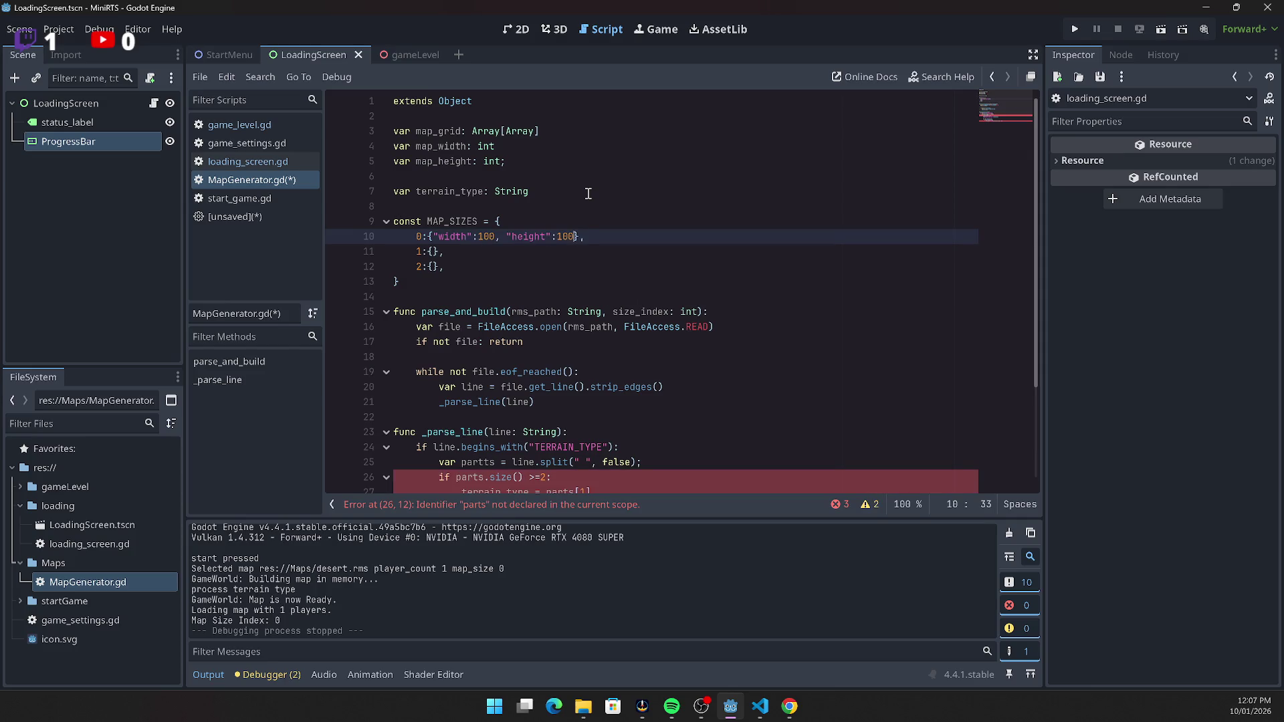
text(,)
key(BackSpace)
key(BackSpace)
Add "name":"Small" at the start of entry 0 and select its contents
key(Left)
key(Left)
key(Left)
text(name)
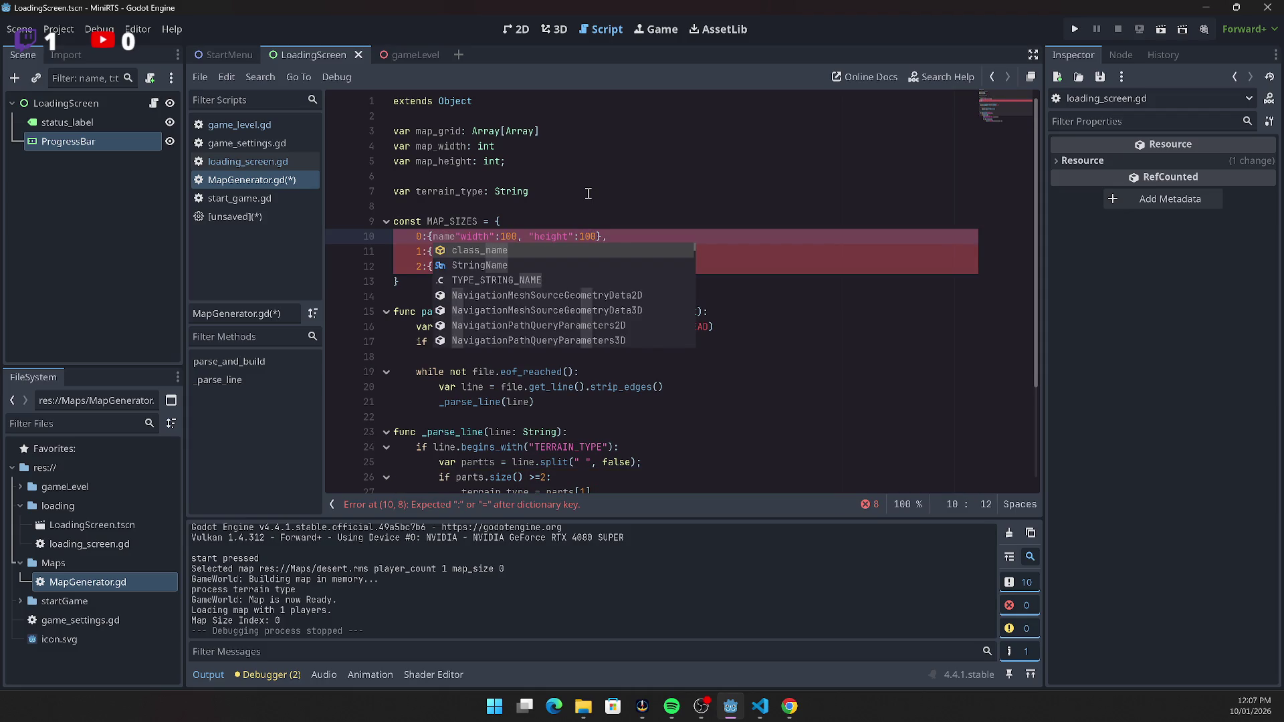
text(:")
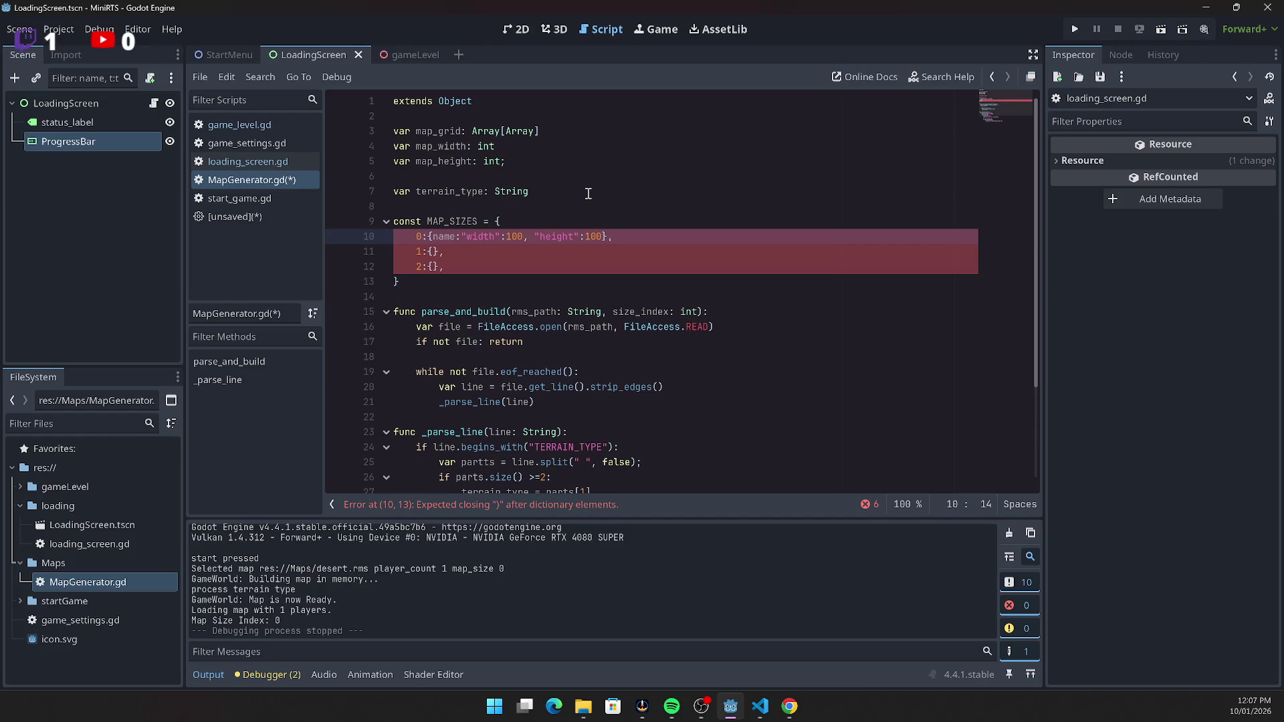
text(")
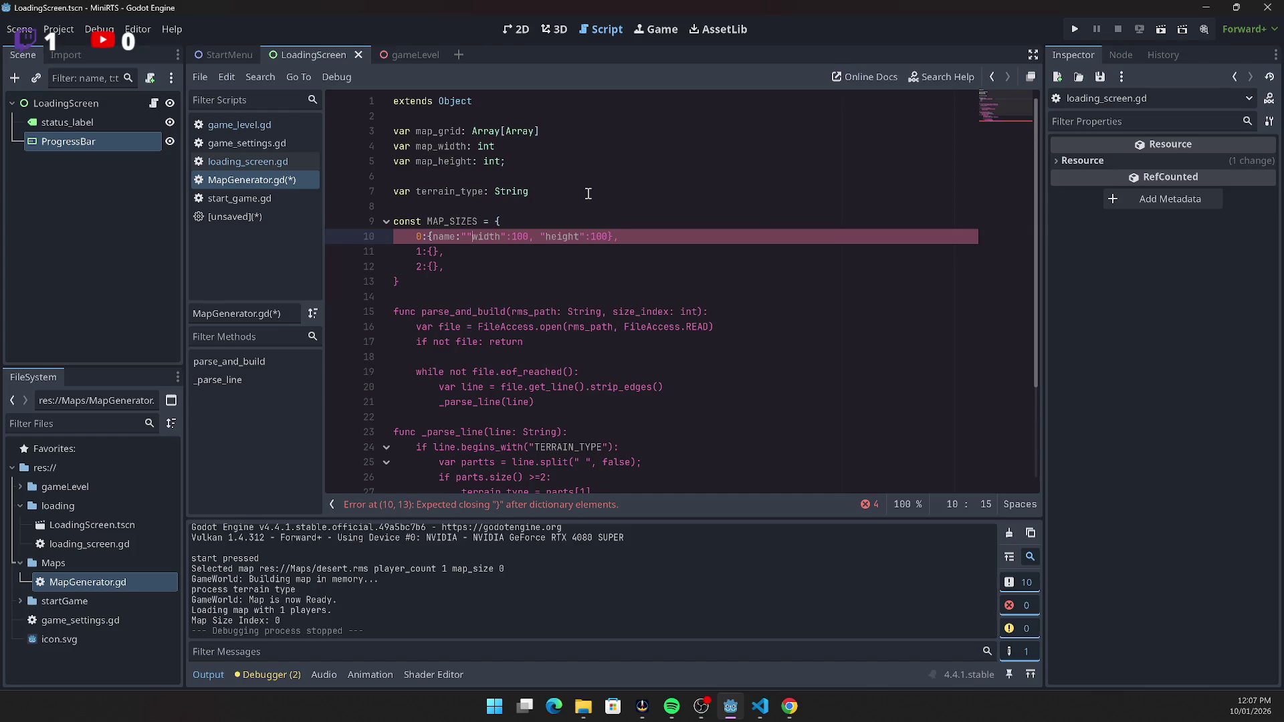
text(, )
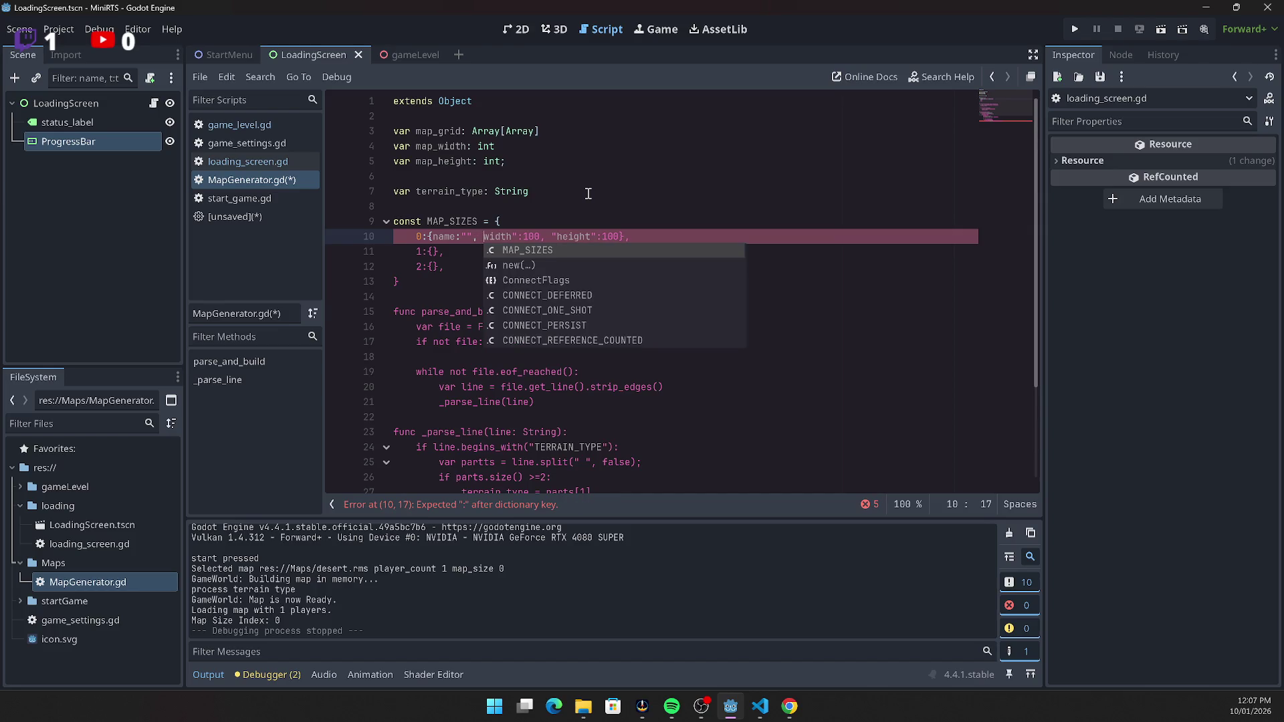
text(")
key(Left)
key(Left)
key(Left)
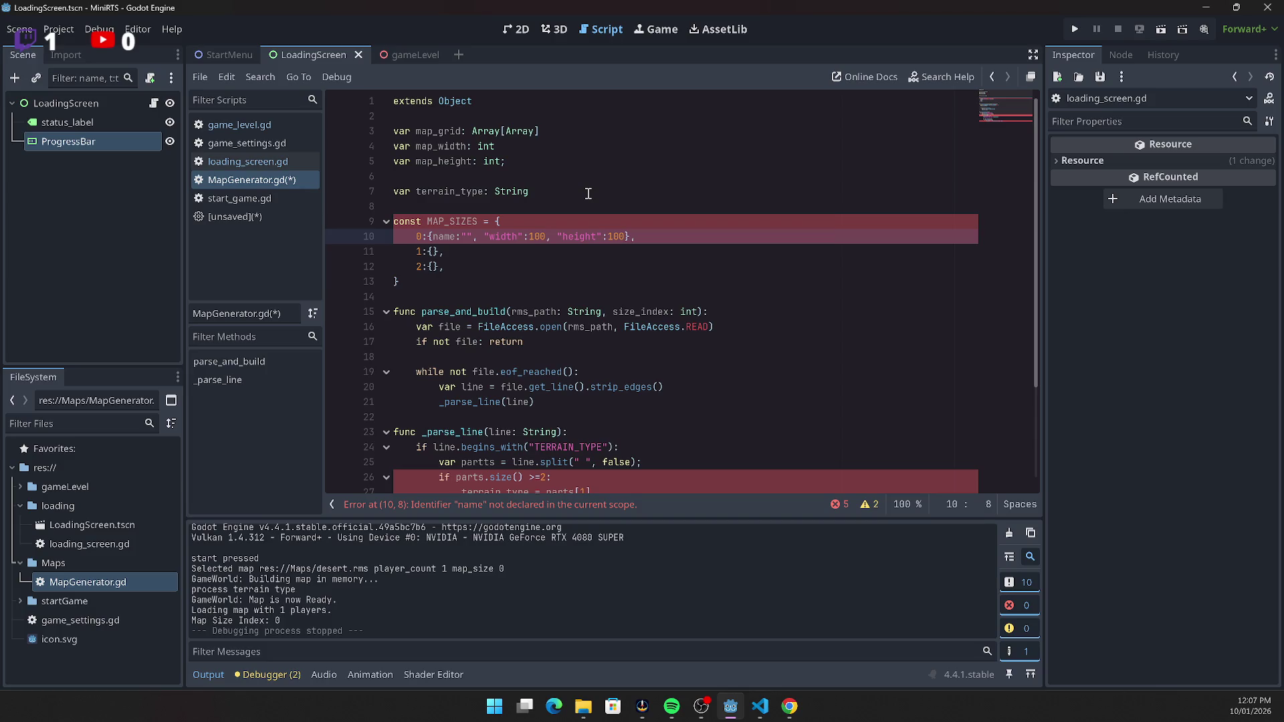
text(")
key(Right)
key(Right)
key(Right)
text(")
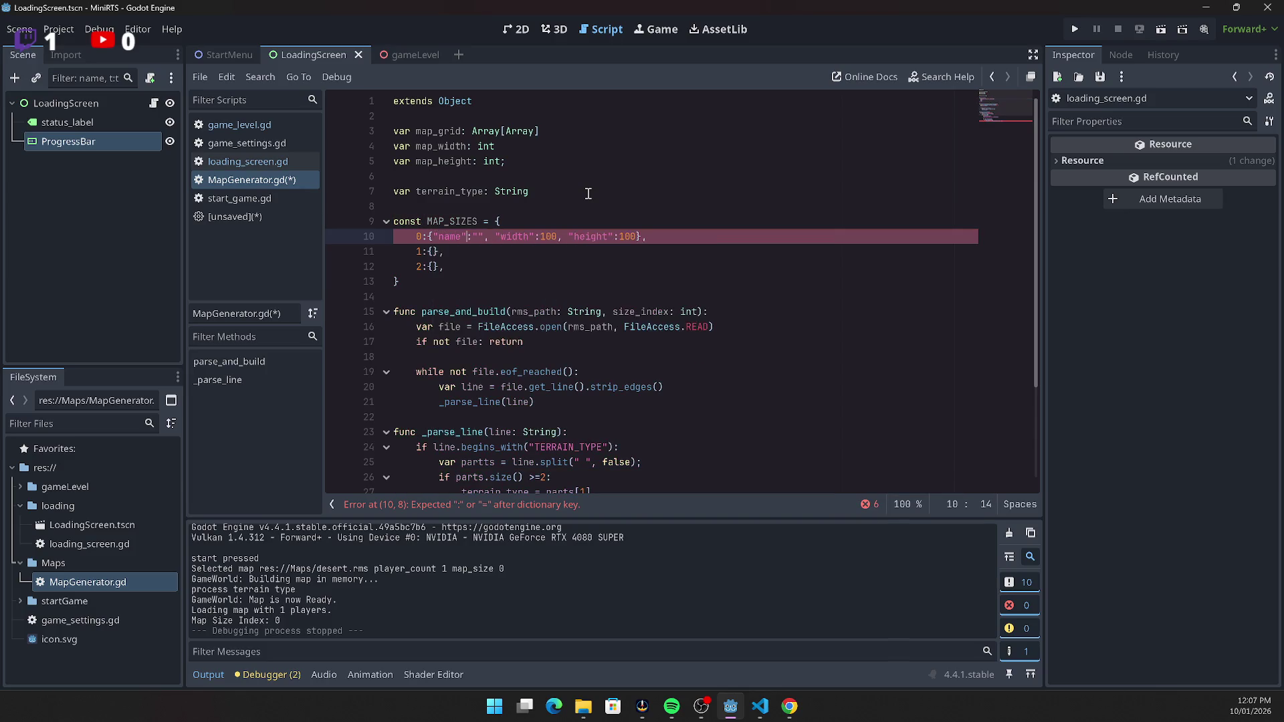
text(:")
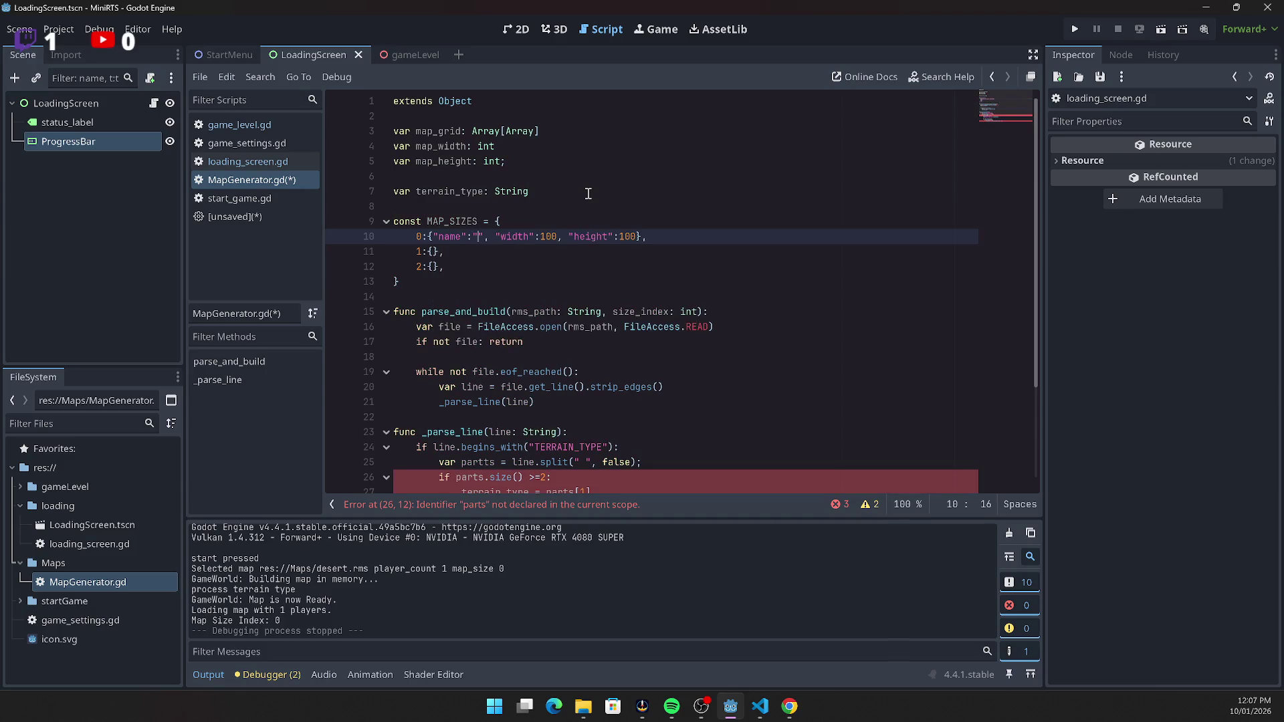
text(Small)
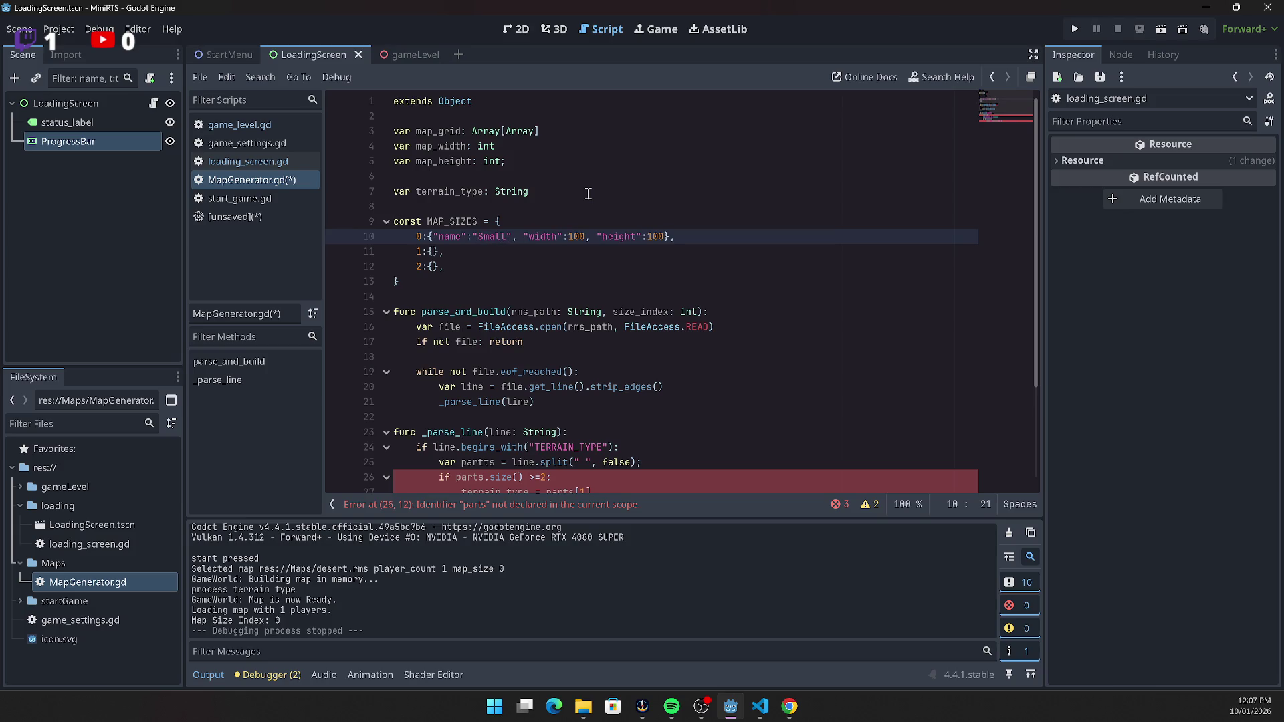
key(Left)
key(Left)
key(shift+End)
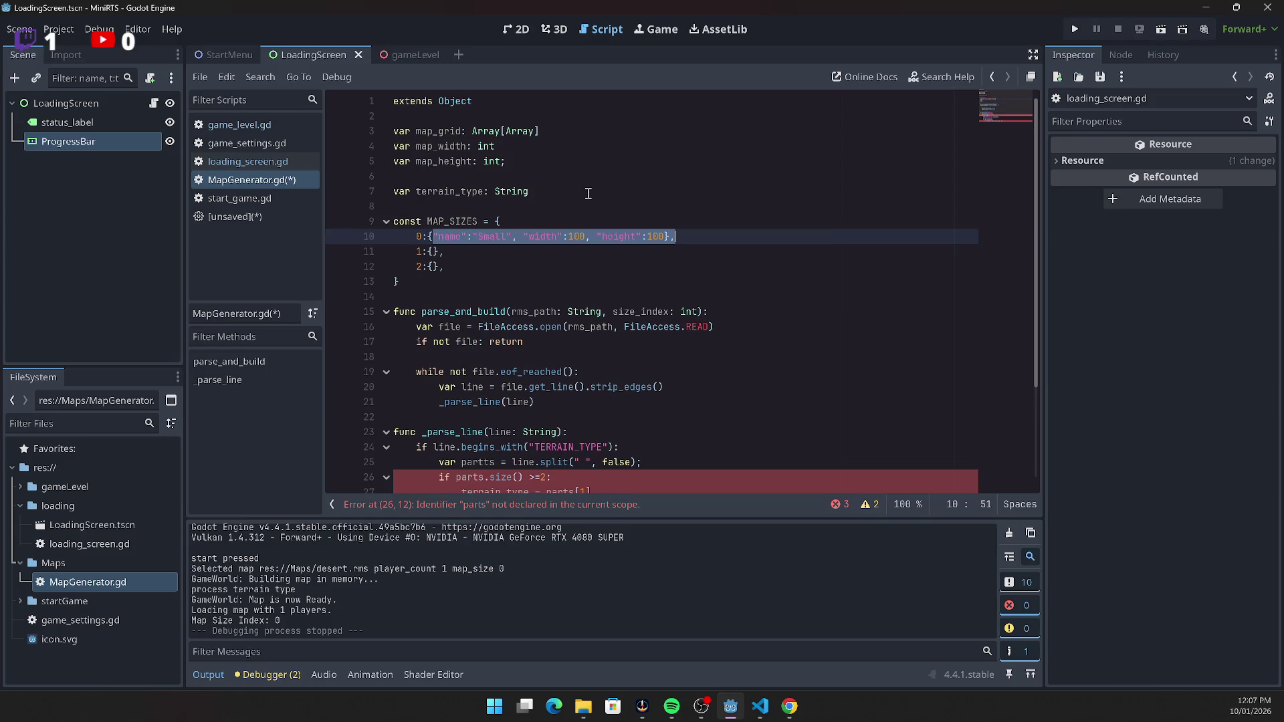
Copy entry 0's contents into entries 1 and 2
key(shift+Left)
key(shift+Left)
key(ctrl+c)
key(Down)
key(ctrl+v)
key(Down)
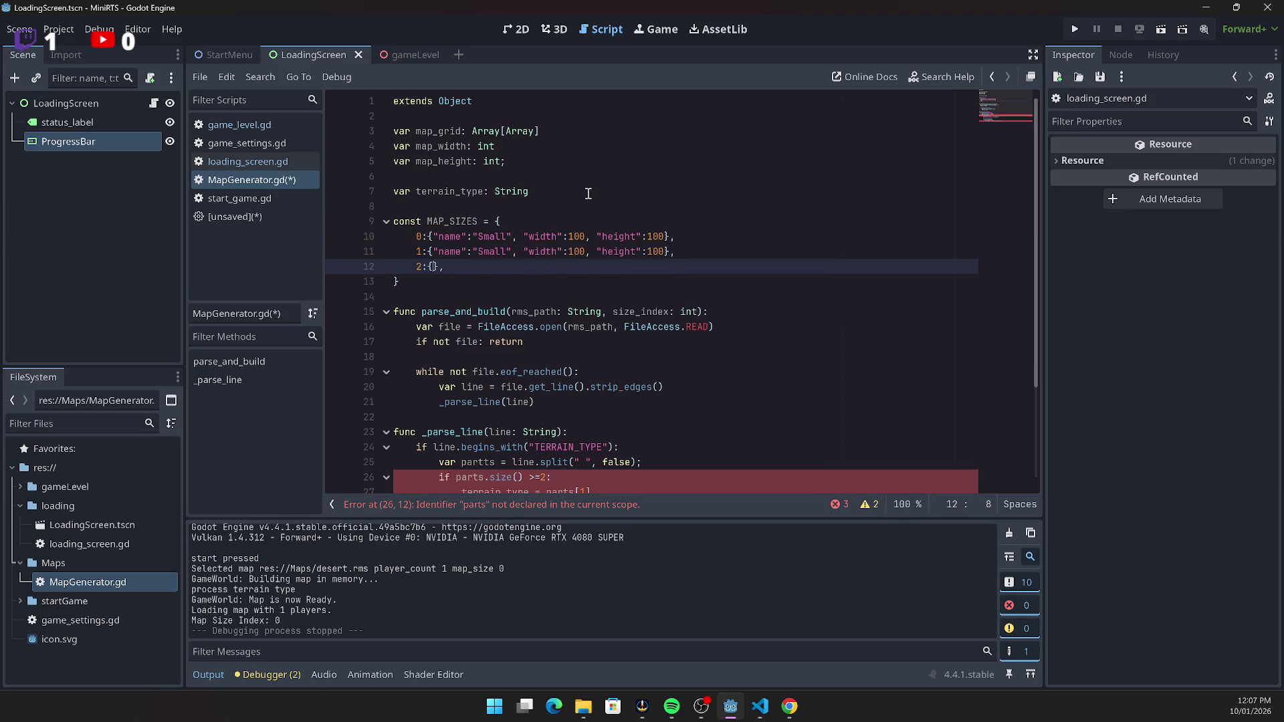
key(ctrl+v)
Set entry 1's width and height to 150 and entry 2's to 200
key(Up)
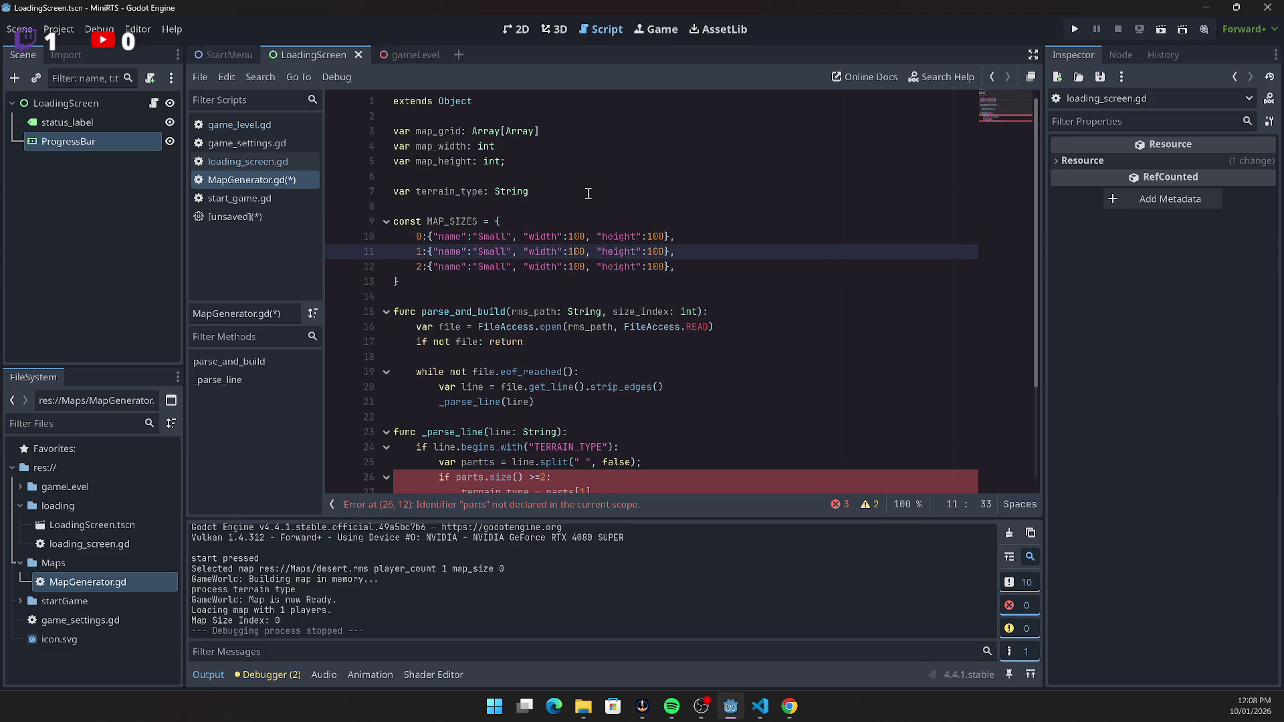
key(Delete)
text(5)
key(Down)
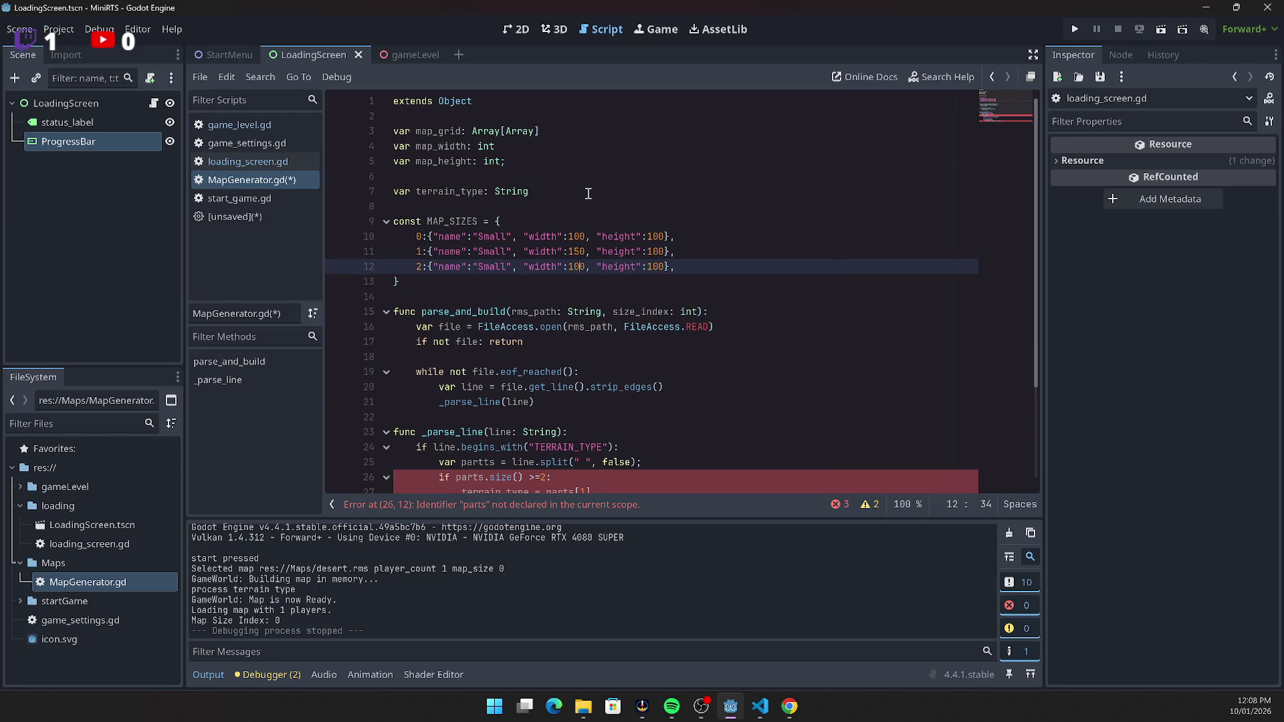
key(Left)
key(Left)
key(Delete)
text(2)
key(Up)
key(ctrl+Right)
key(ctrl+Right)
key(ctrl+Right)
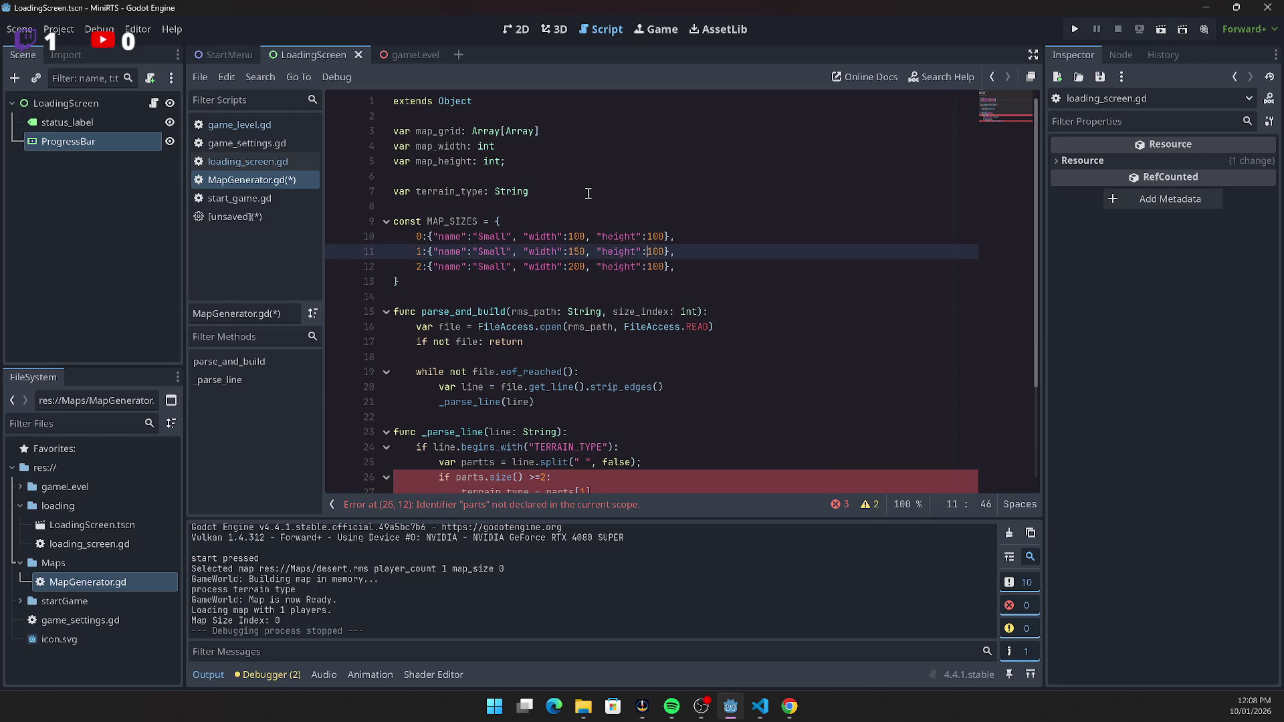
key(Delete)
text(5)
key(Down)
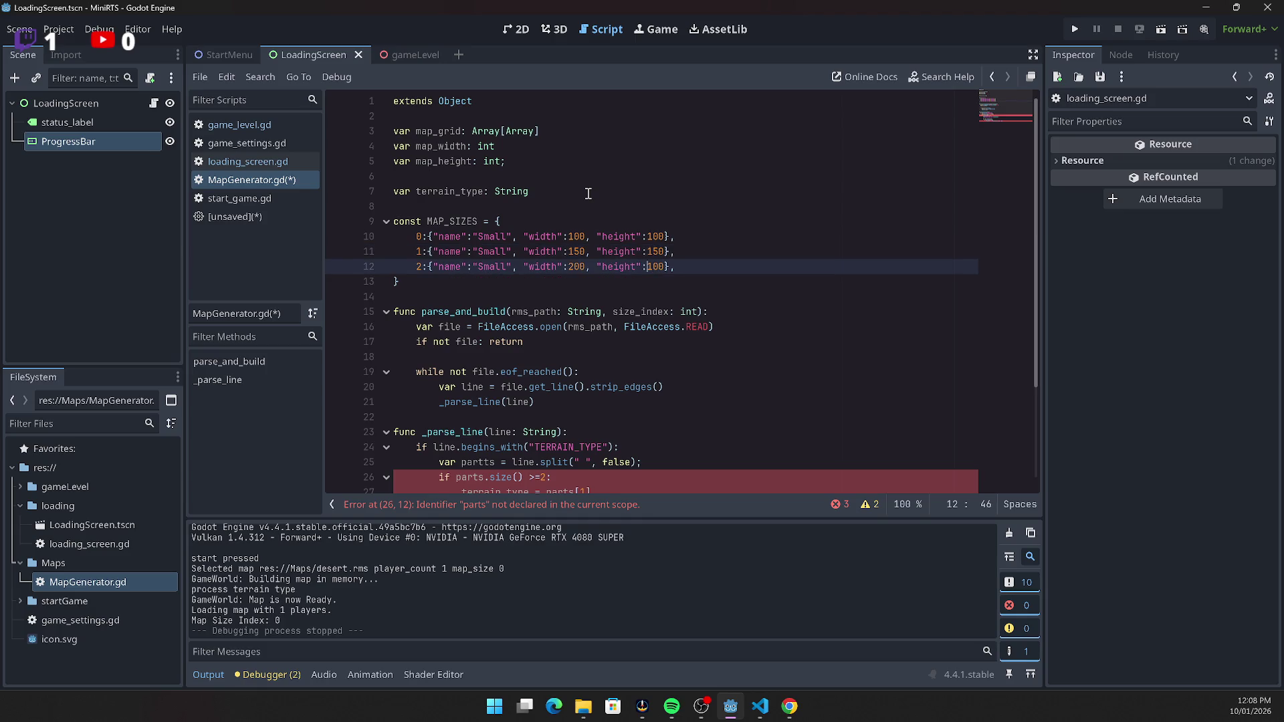
key(Delete)
text(2)
Rename entry 1 to Medium and entry 2 to Large
key(Left)
key(Left)
key(Left)
key(Up)
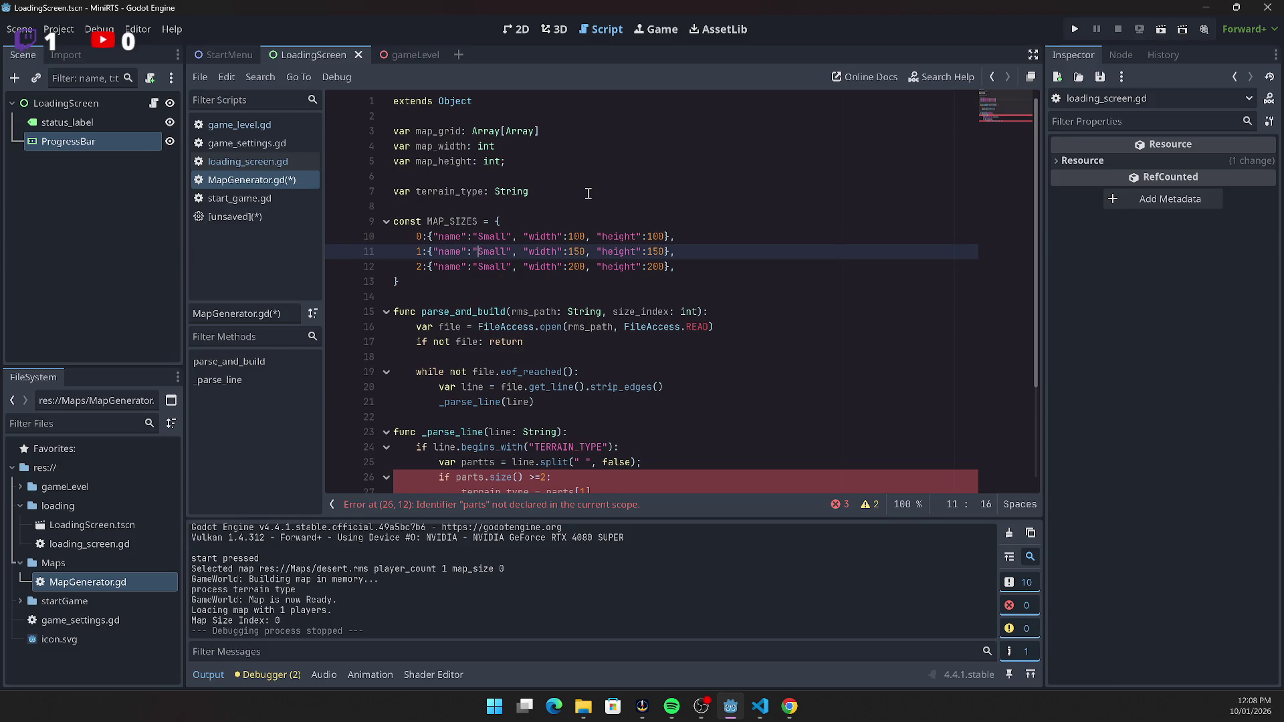
text(Medium)
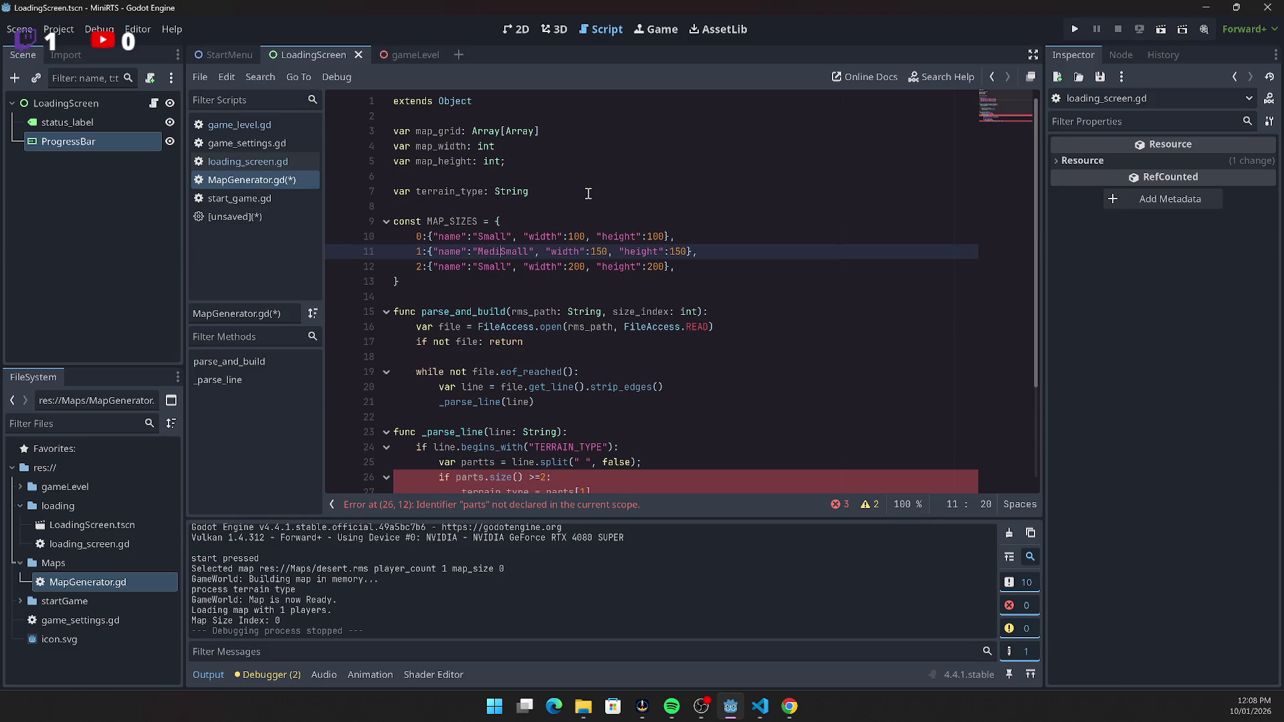
key(Delete)
key(Delete)
key(Delete)
key(Down)
key(Left)
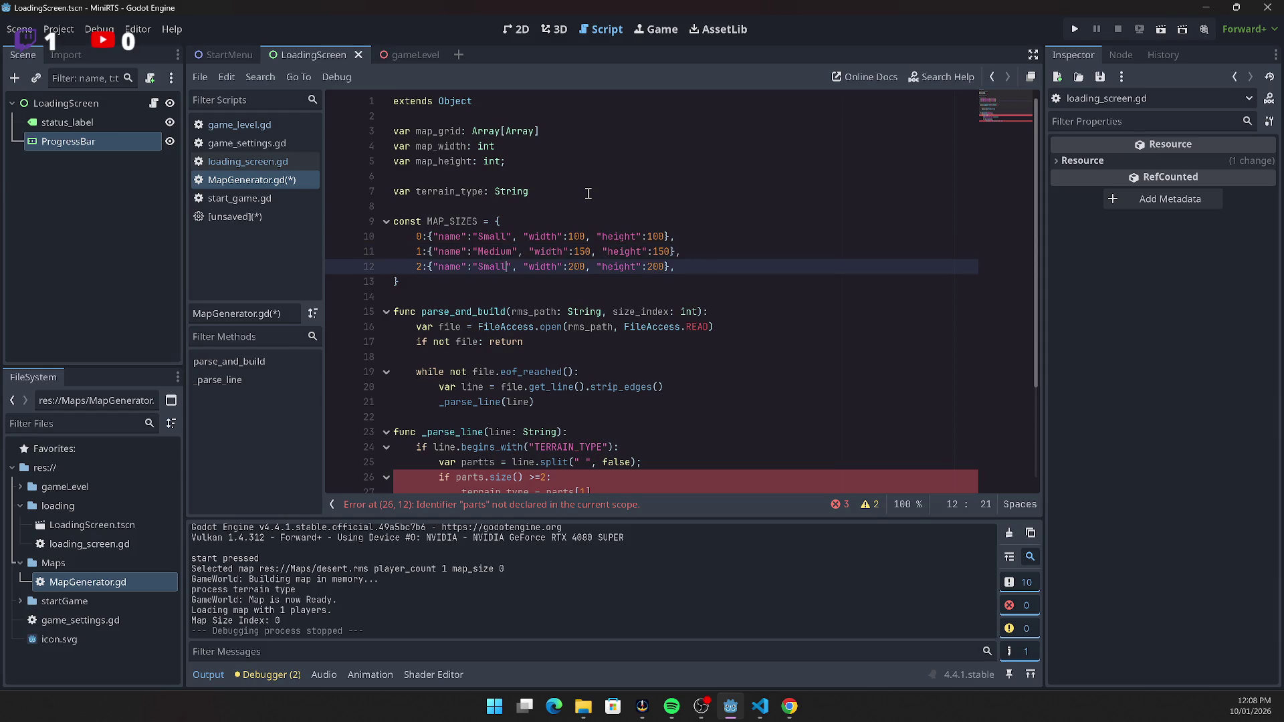
key(BackSpace)
key(BackSpace)
key(BackSpace)
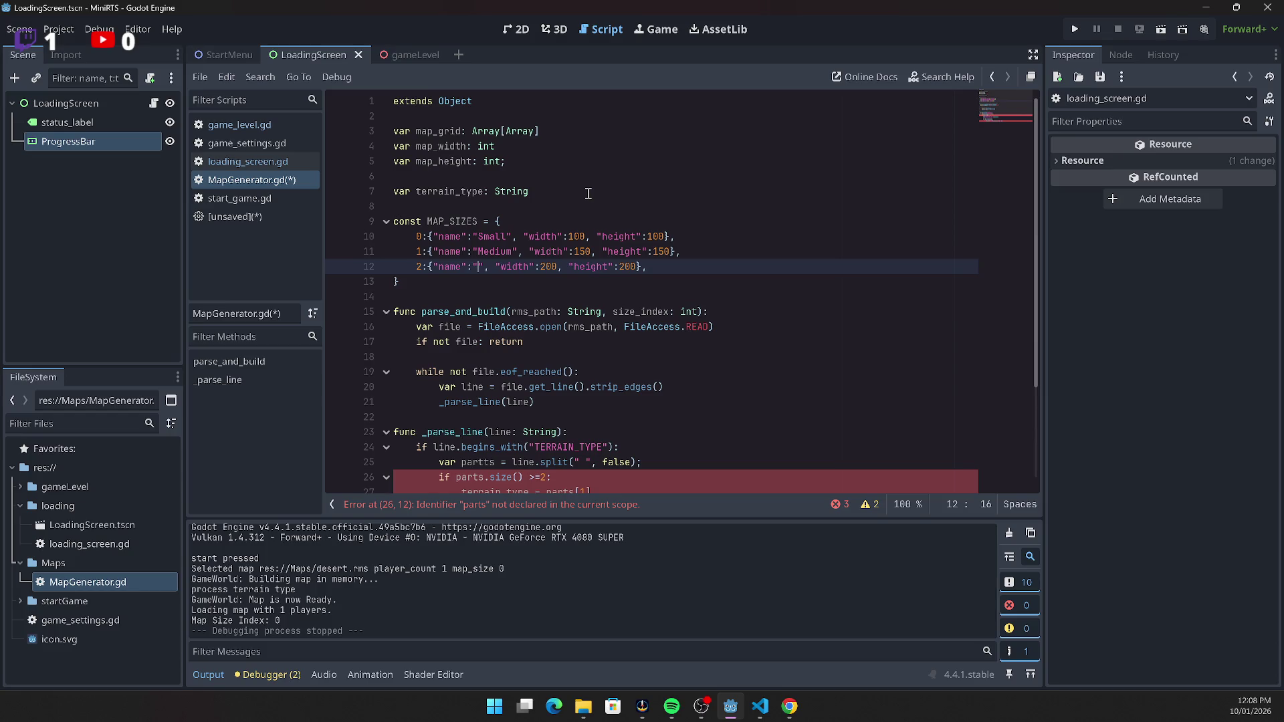
text(Lar)
text(r)
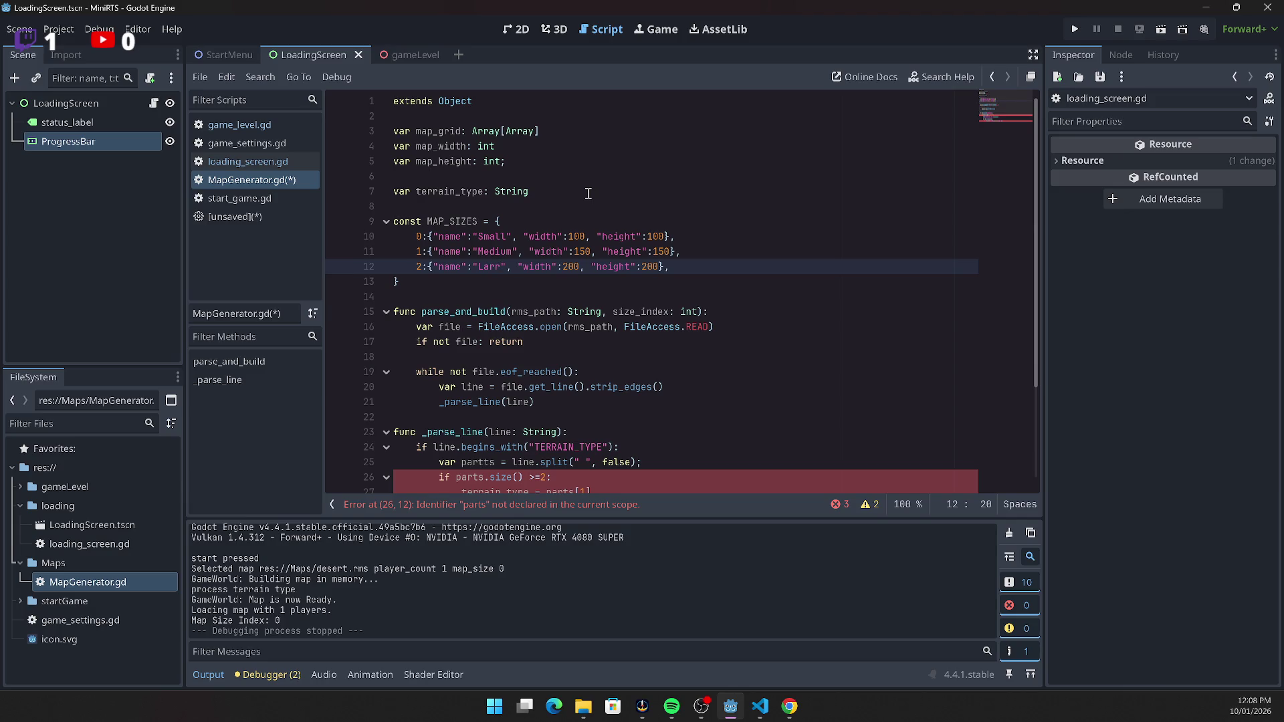
key(BackSpace)
text(ge)
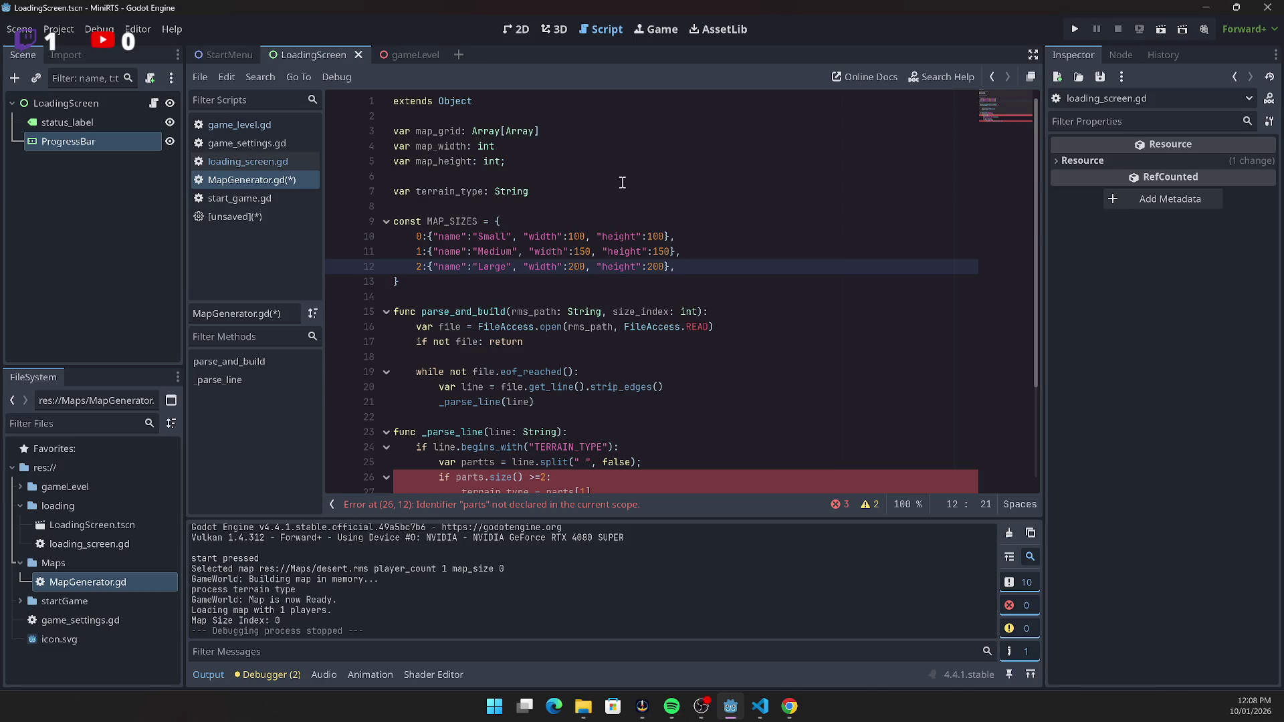
Remove the extra blank lines after the early return in parse_and_build
scroll(622, 245, down, 1)
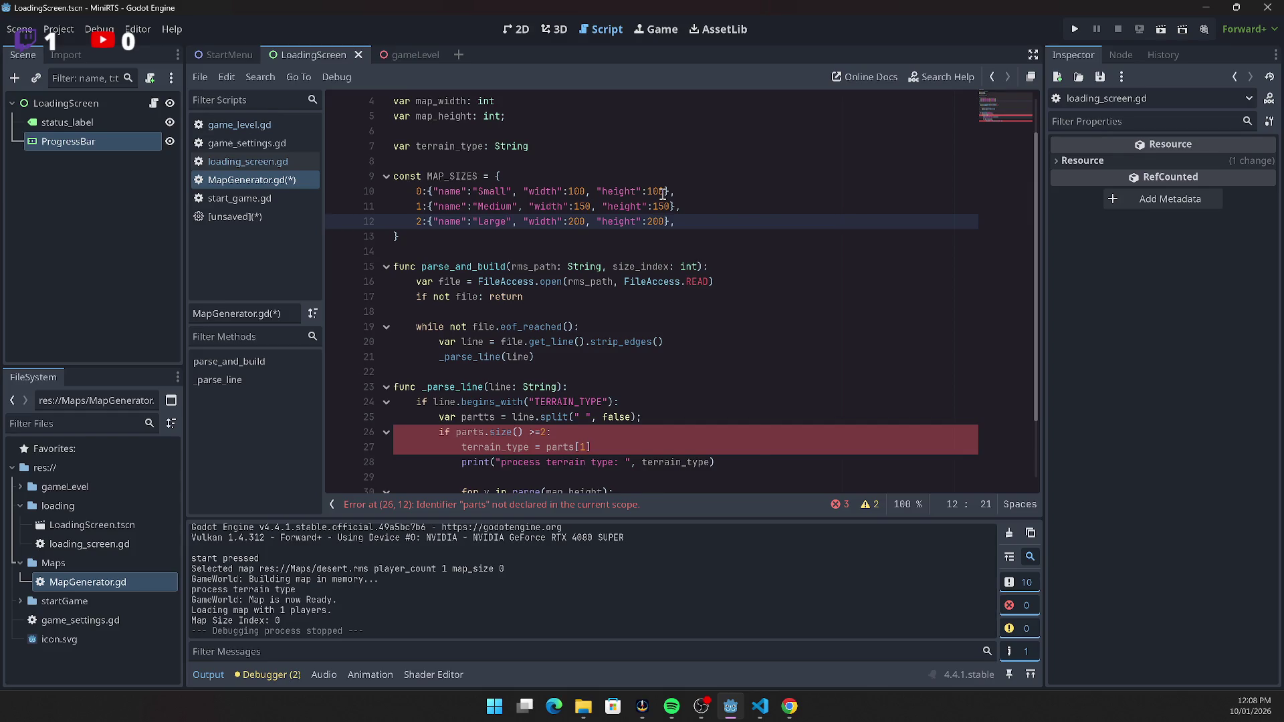
scroll(592, 274, down, 1)
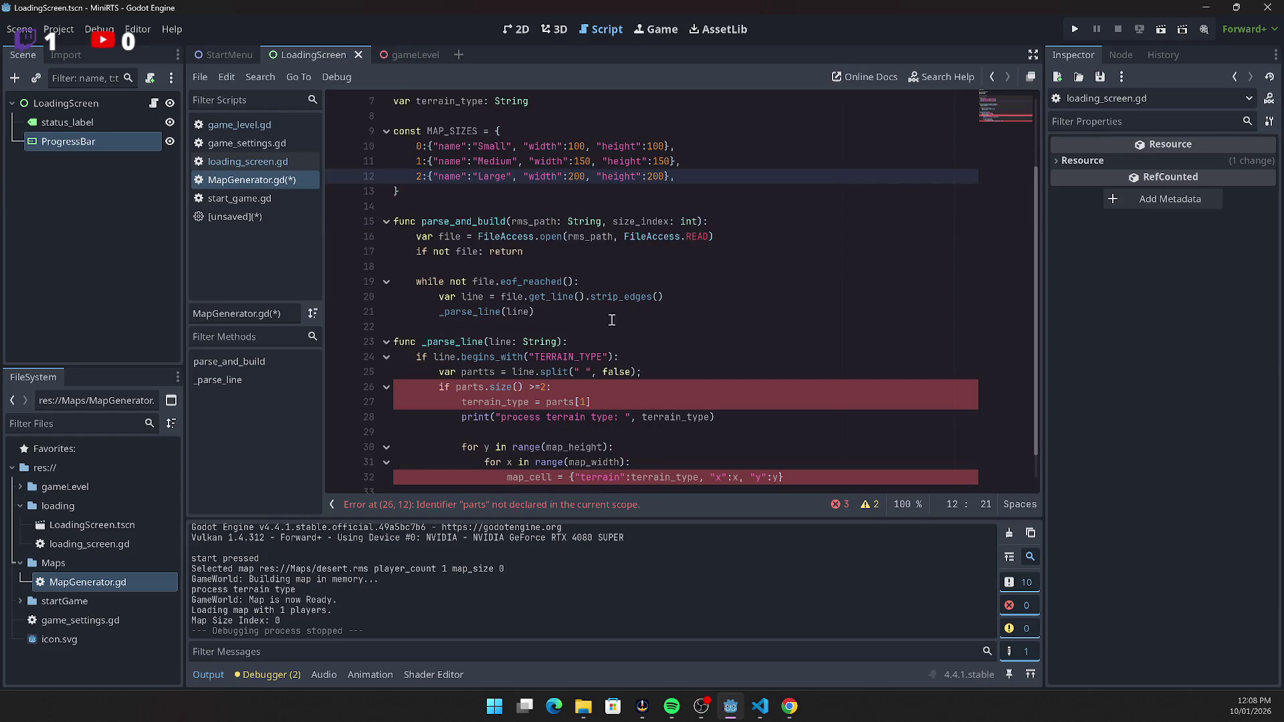
click(554, 312)
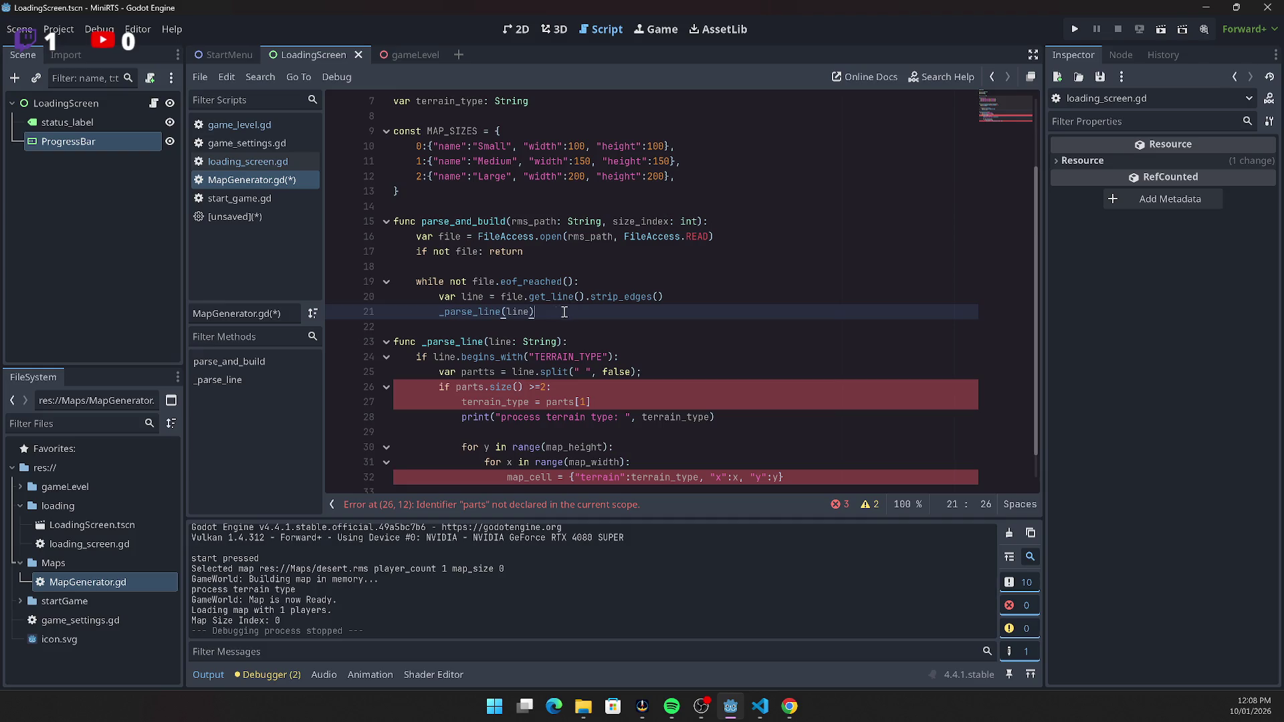
click(548, 267)
click(578, 318)
click(543, 268)
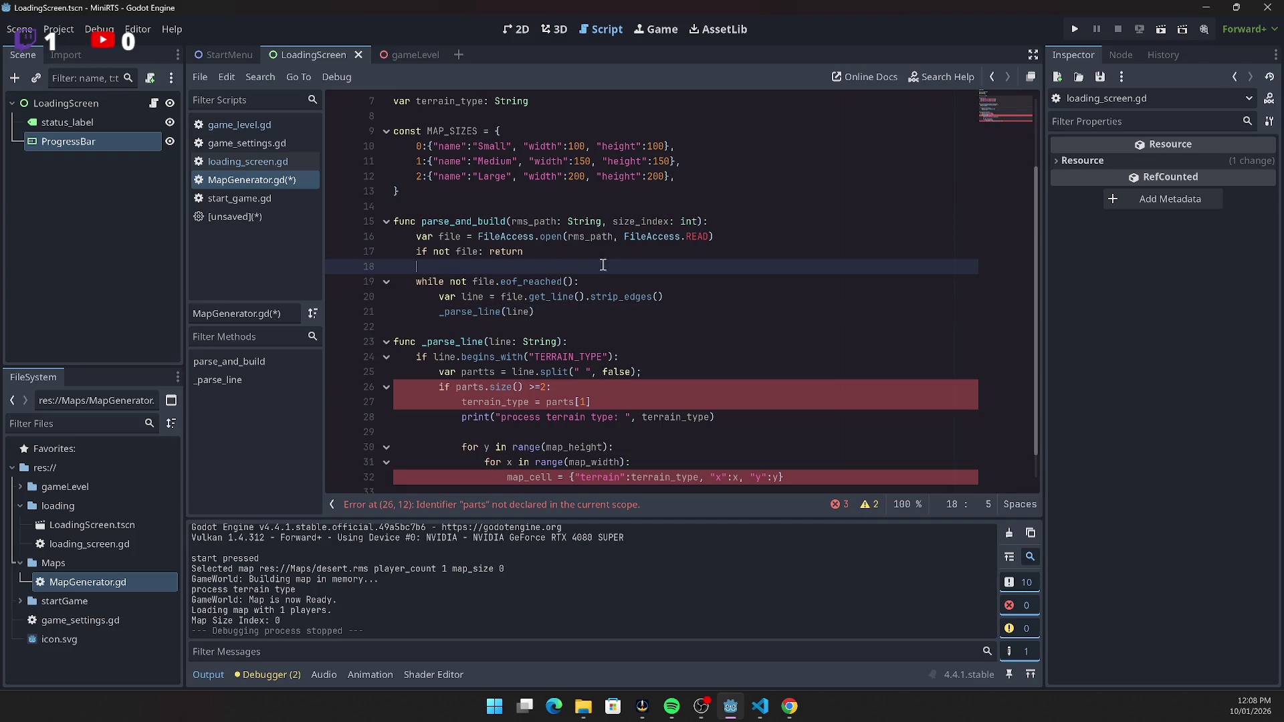
click(563, 252)
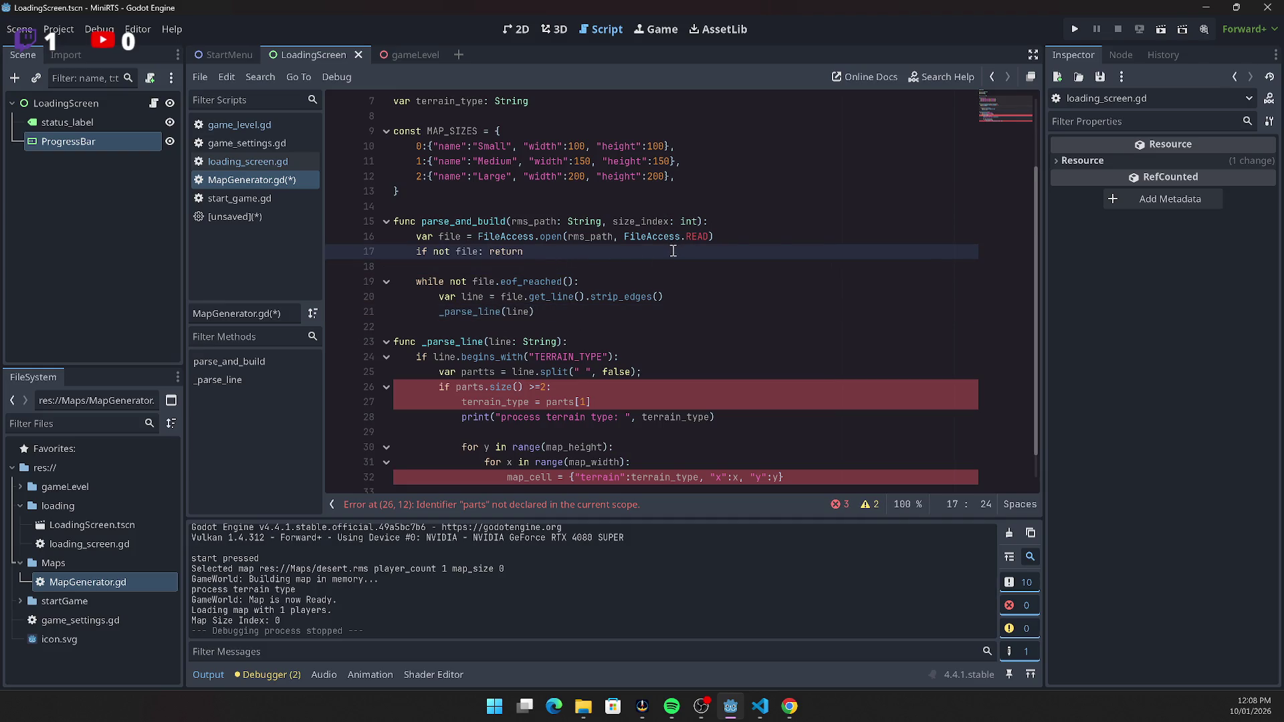
key(Return)
key(Return)
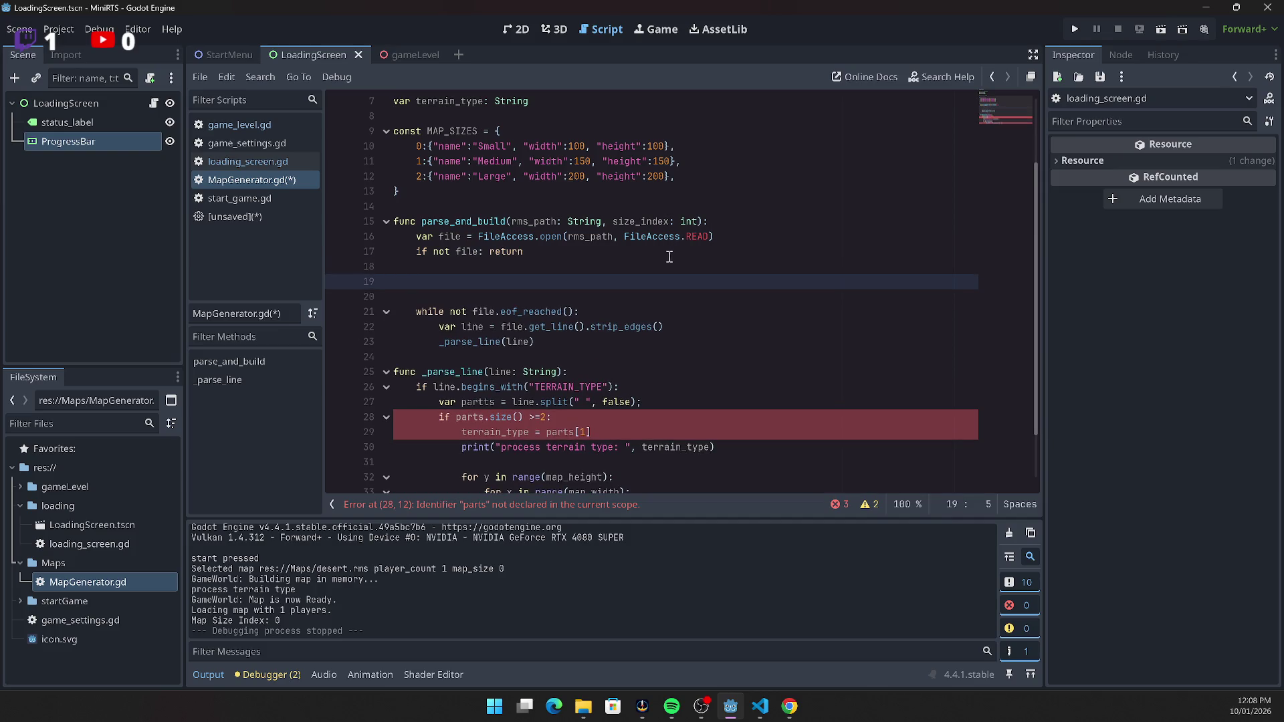
key(BackSpace)
key(BackSpace)
click(670, 252)
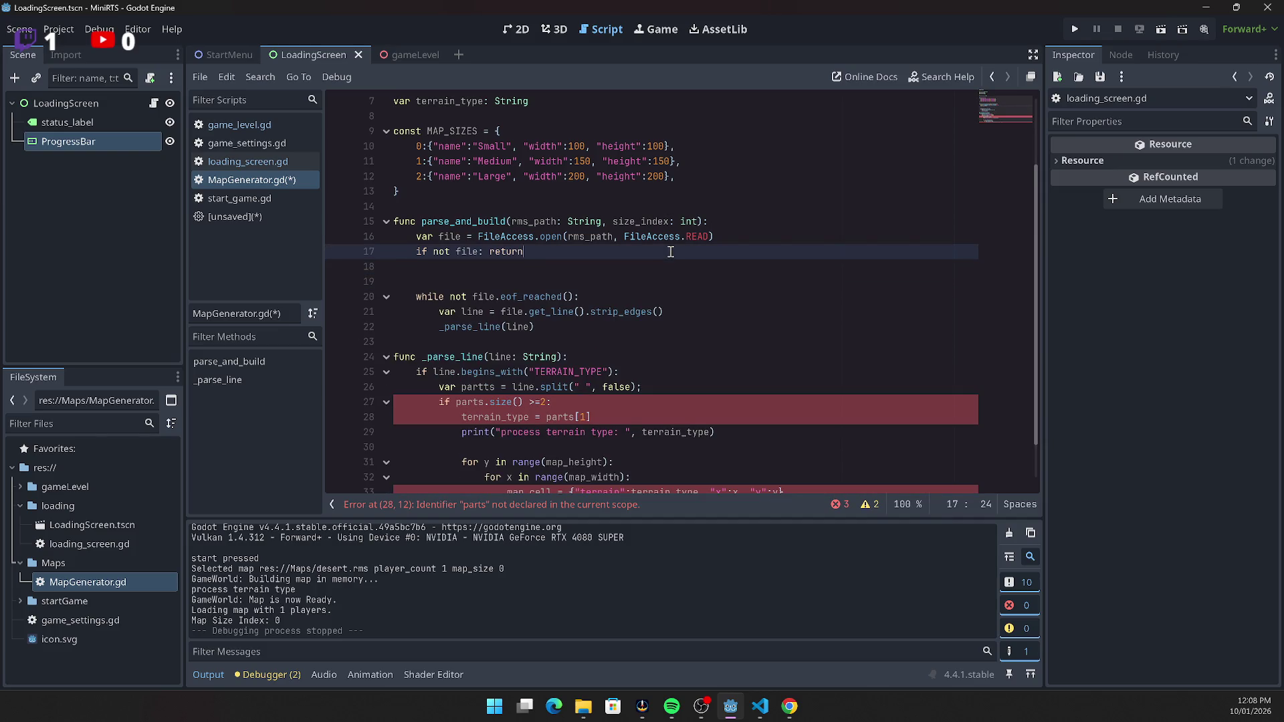
key(Delete)
key(Delete)
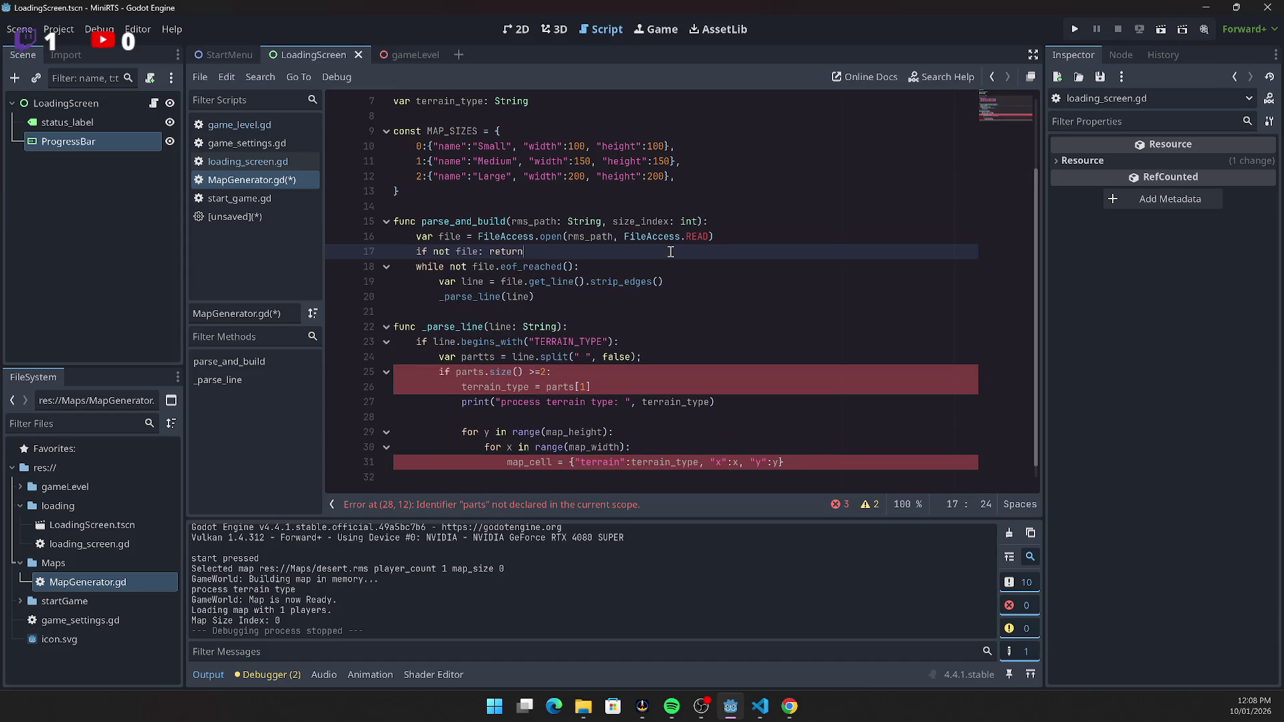
key(Up)
key(Down)
key(Down)
key(Down)
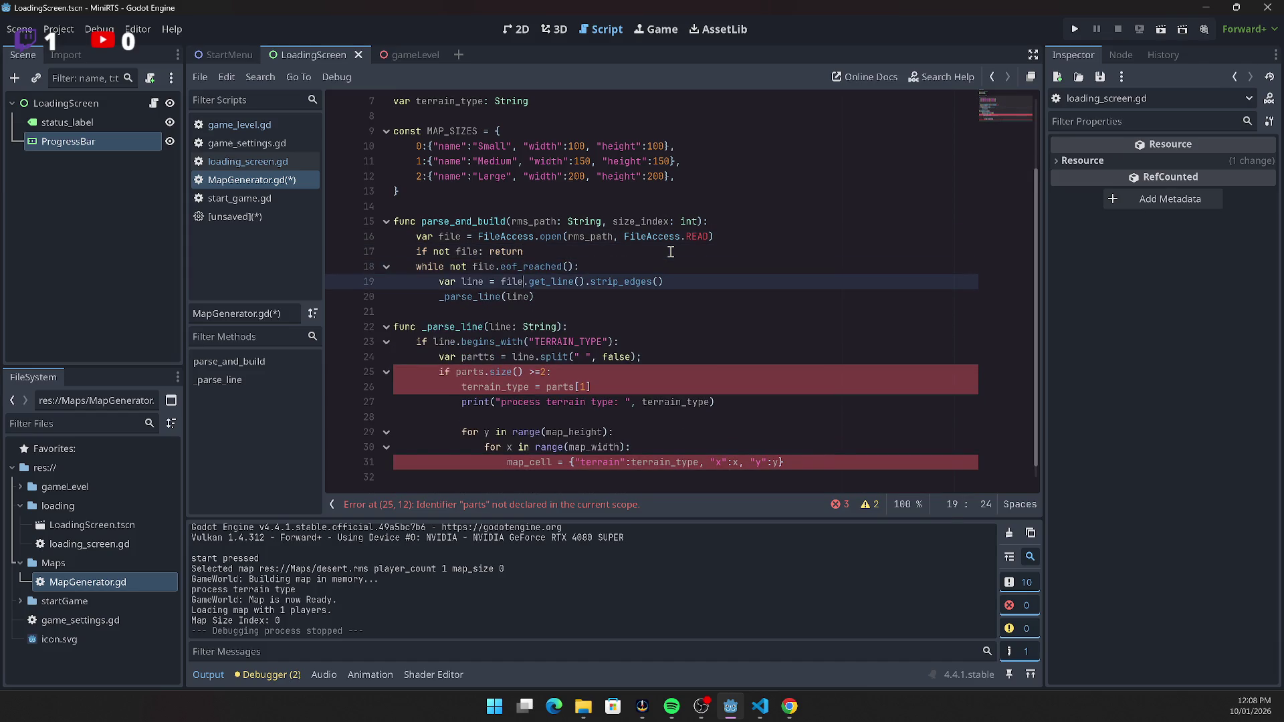
Add map_width = MAP_SIZES[size_index]["width"] at the top of parse_and_build
key(Up)
key(Up)
key(Up)
key(End)
key(Up)
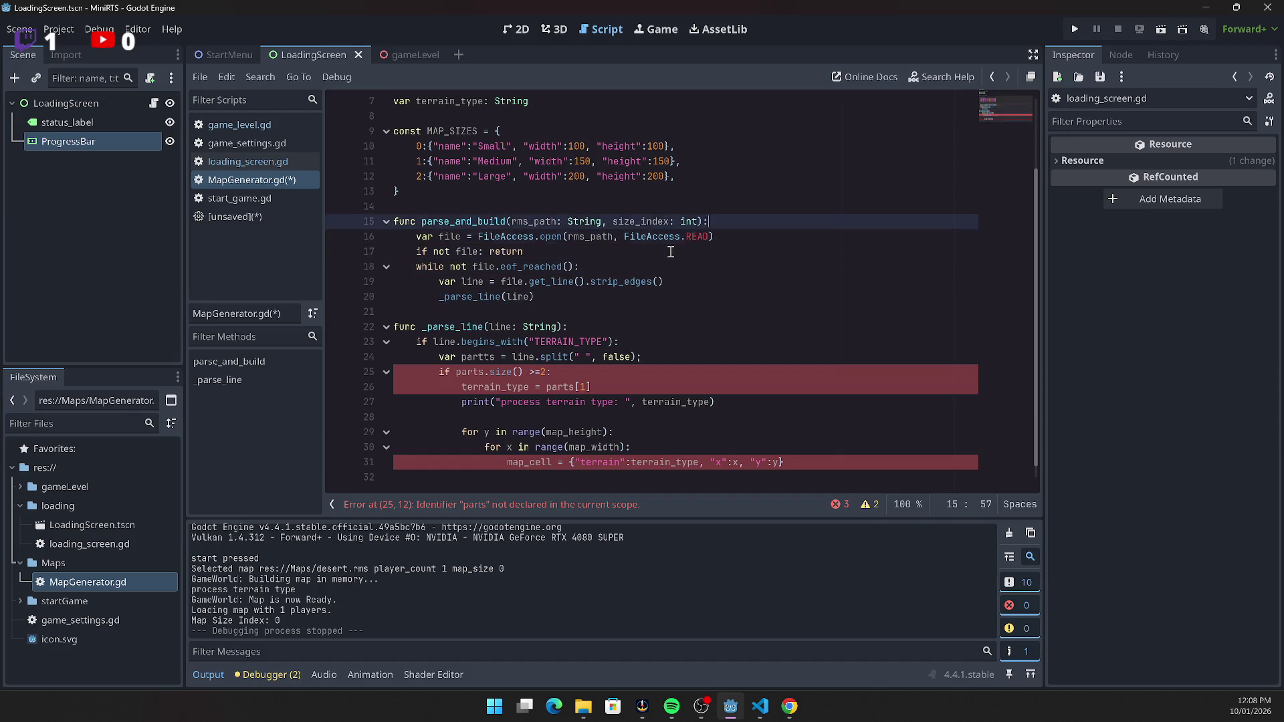
key(Return)
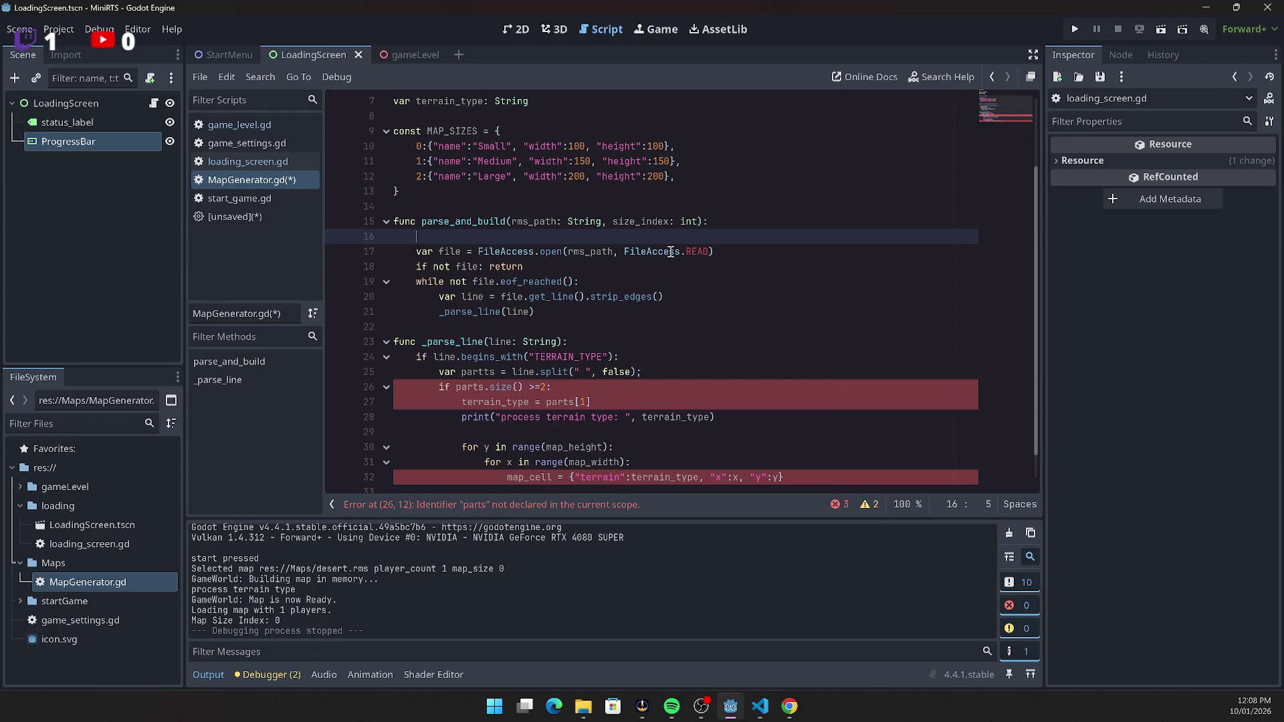
text(map_wid)
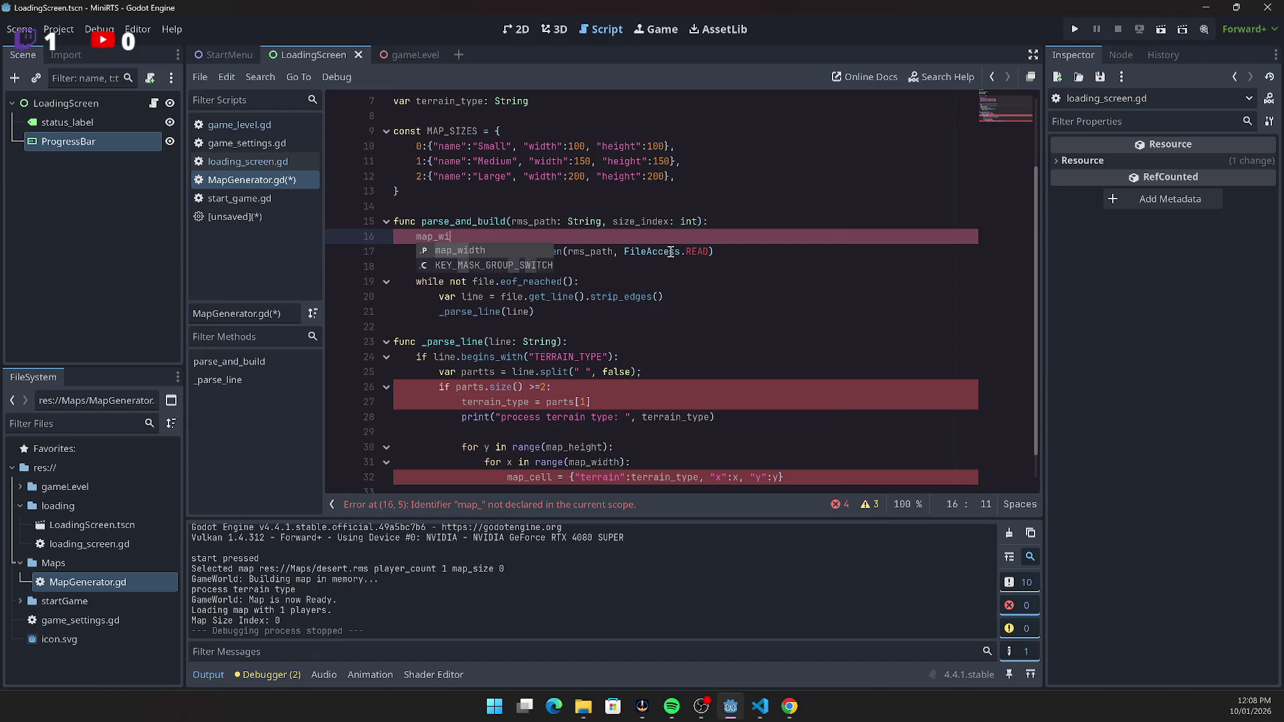
text(th)
key(Return)
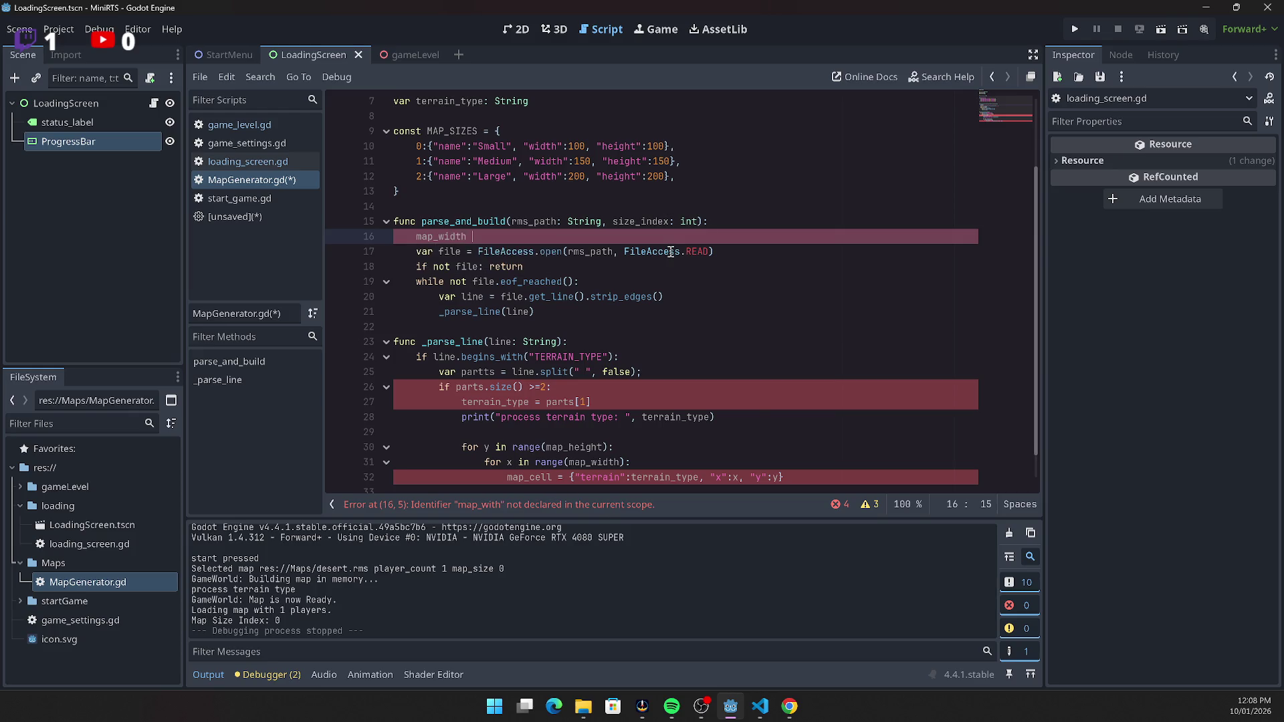
text(MAP)
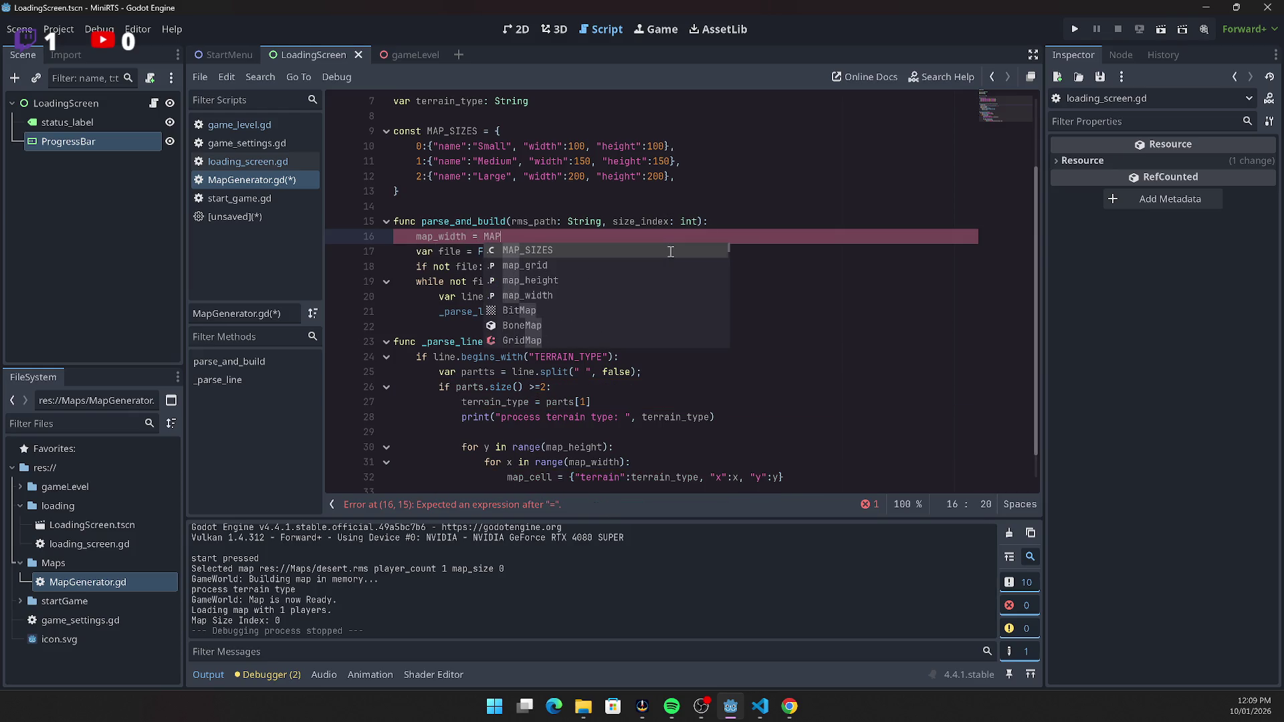
key(Return)
text([)
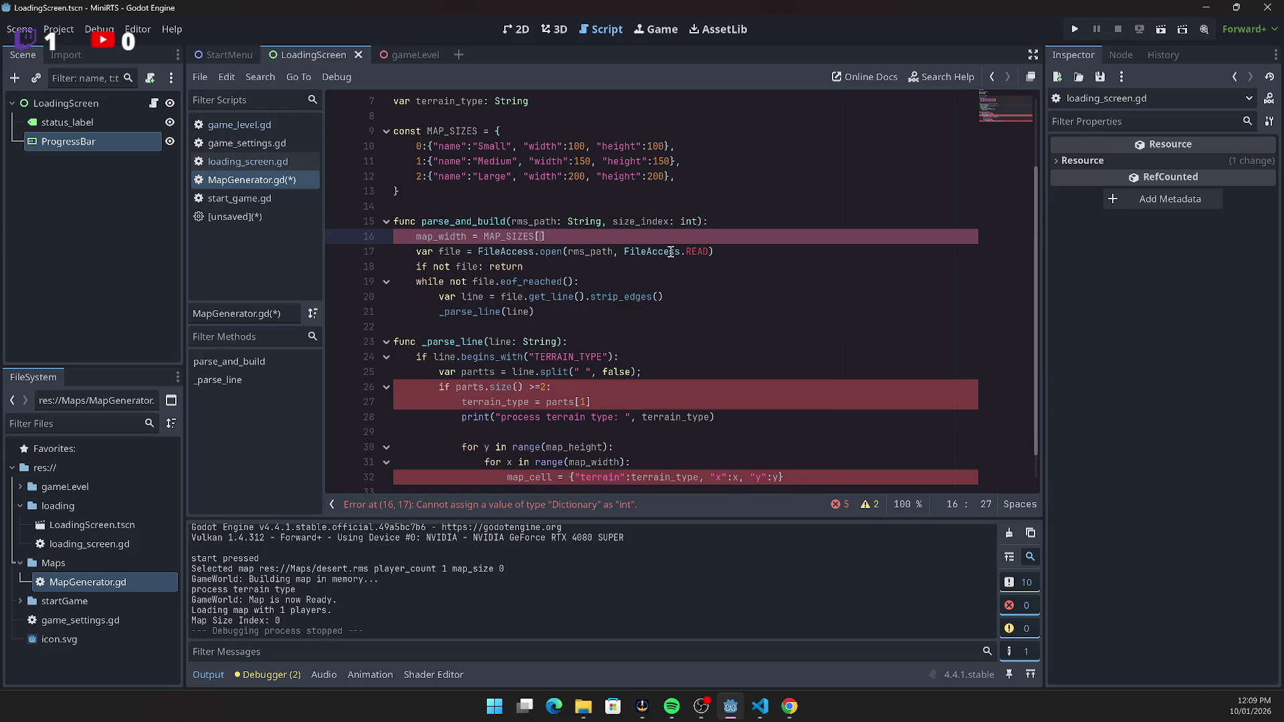
text(size_inde)
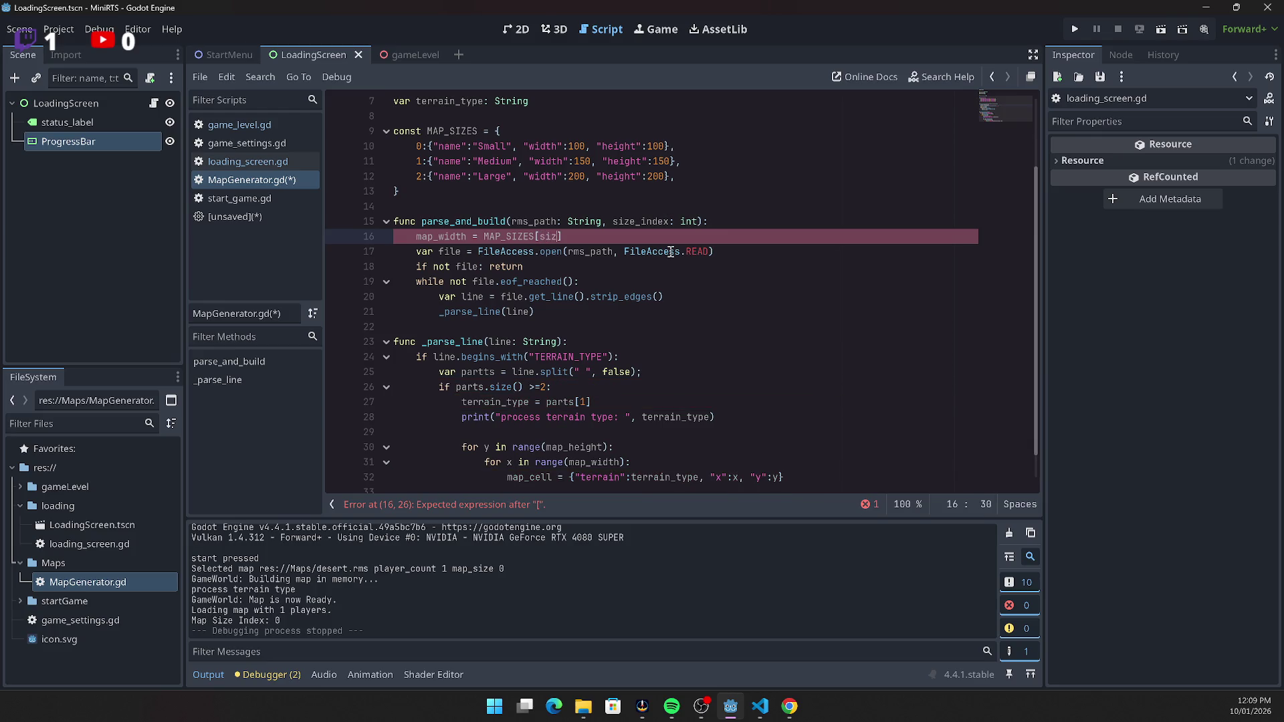
text(x])
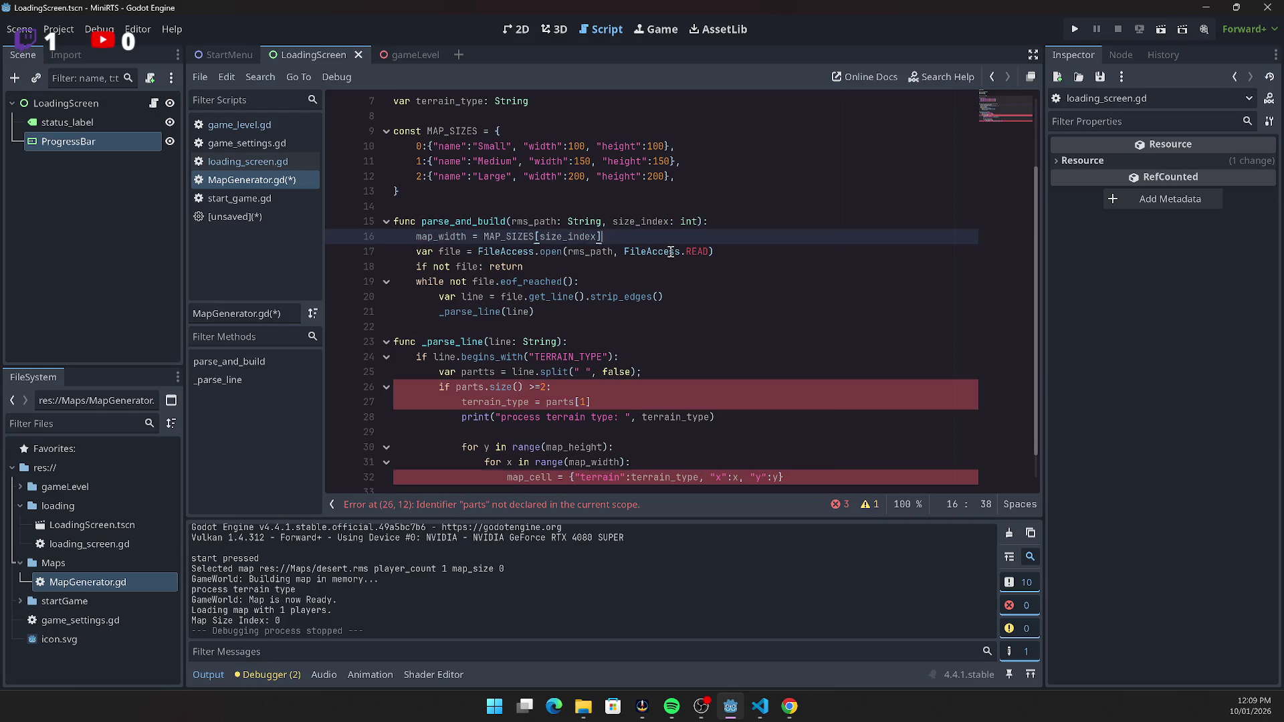
text([")
text(width)
text("])
key(Return)
Add map_height = MAP_SIZES[size_index]["height"] and save MapGenerator.gd
text(,a[p)
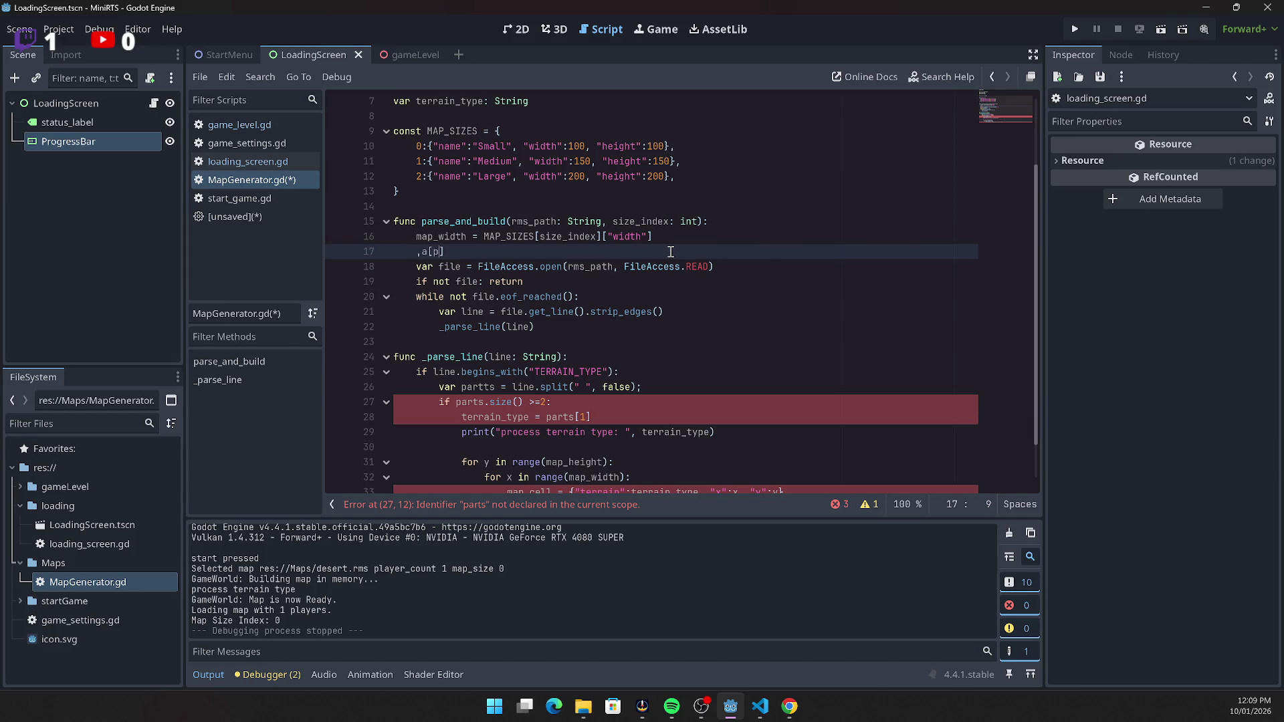
text(map_heigh)
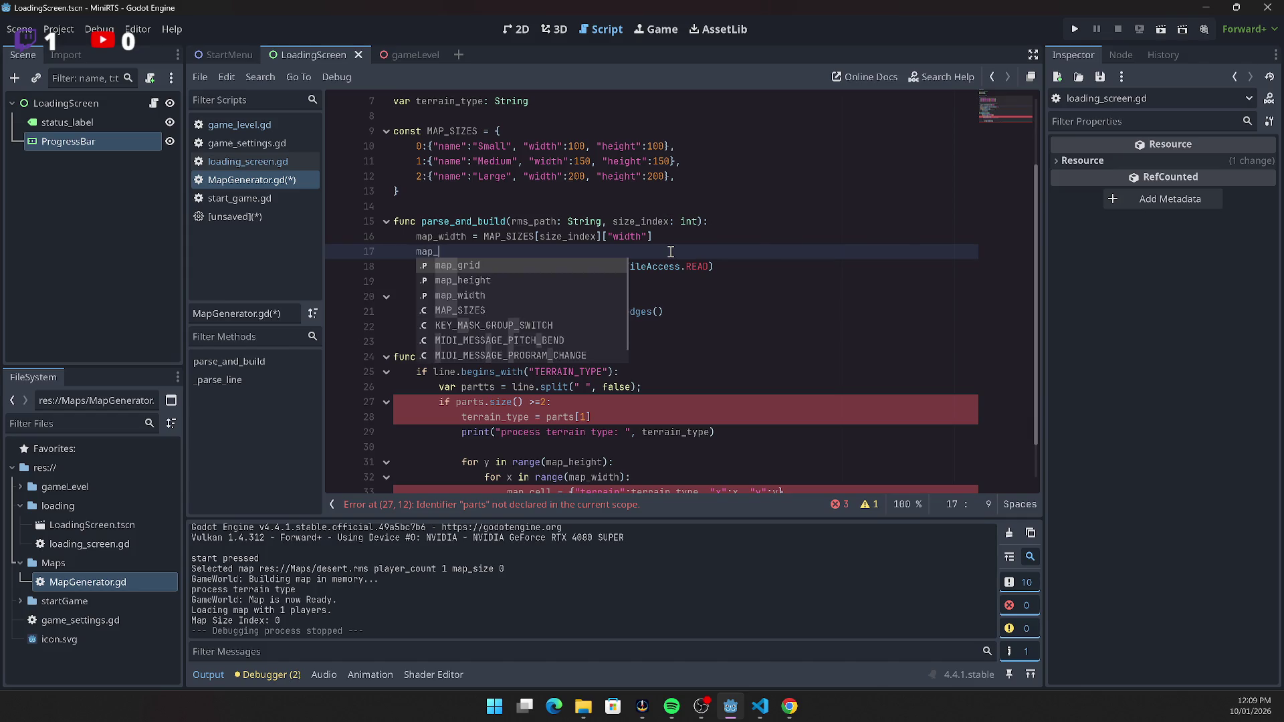
text(t = MAP)
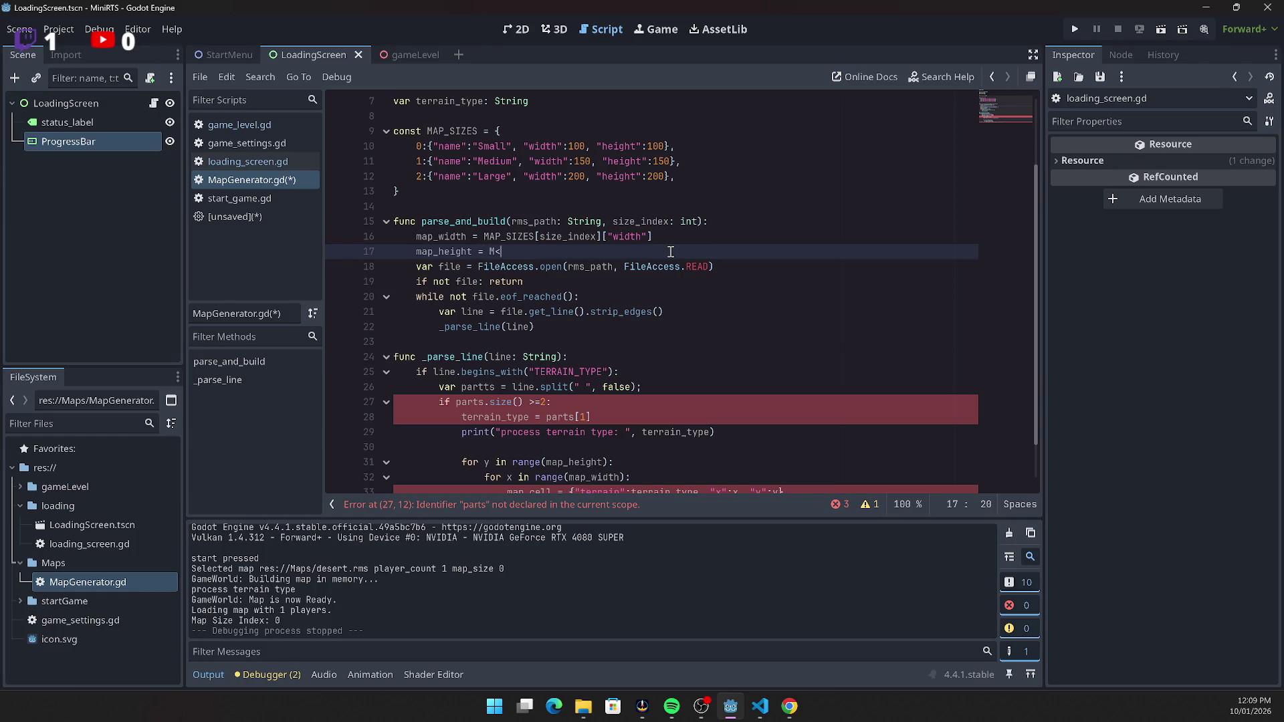
text(_SIZES[)
text(size)
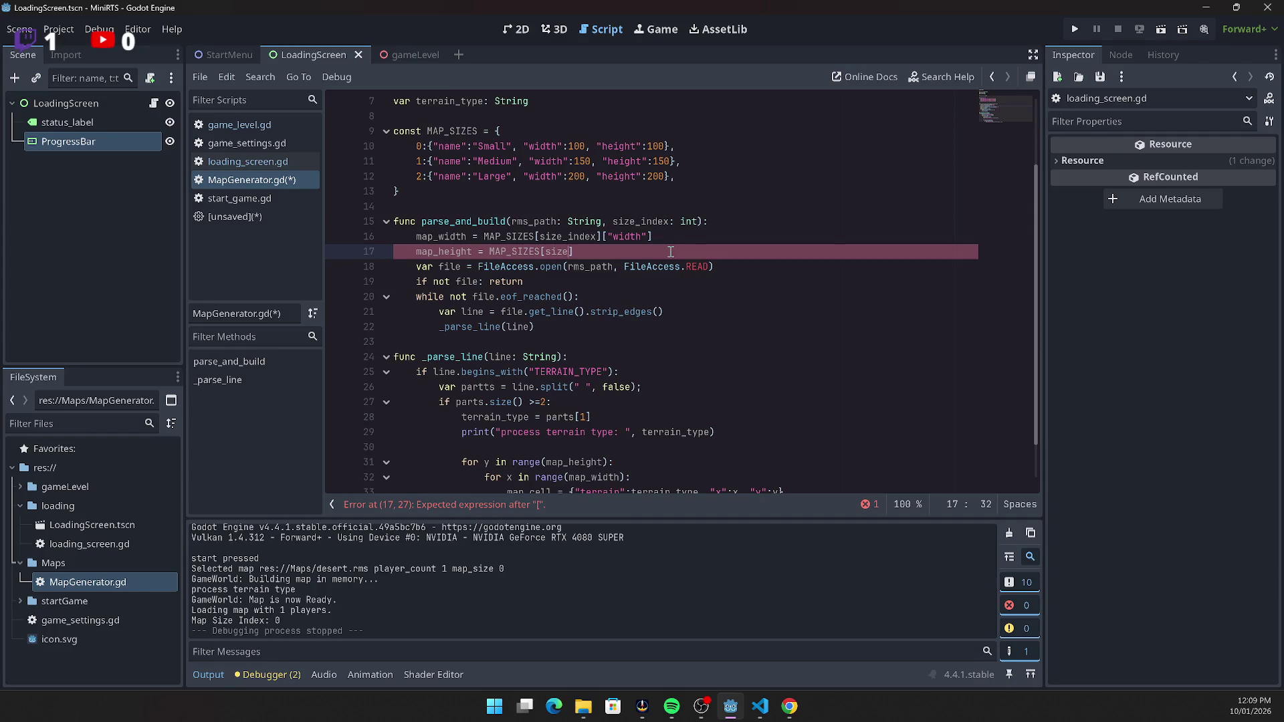
key(Return)
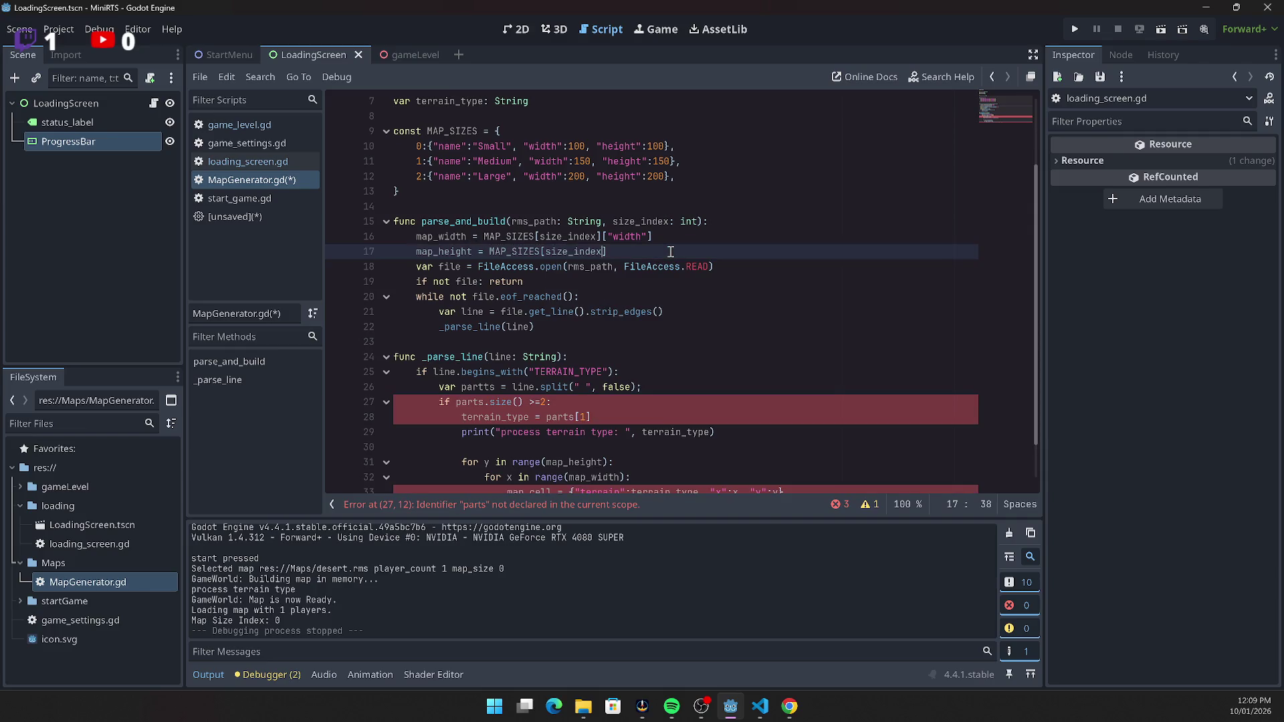
text(][p)
key(BackSpace)
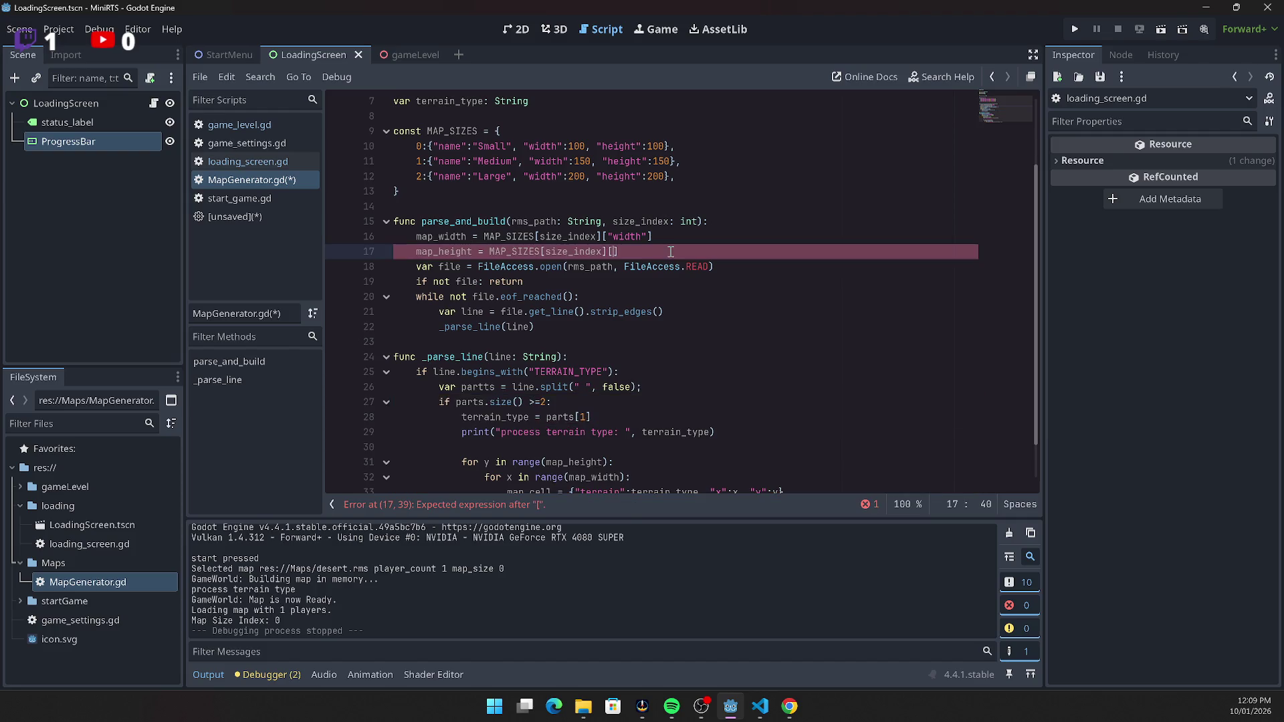
text(")
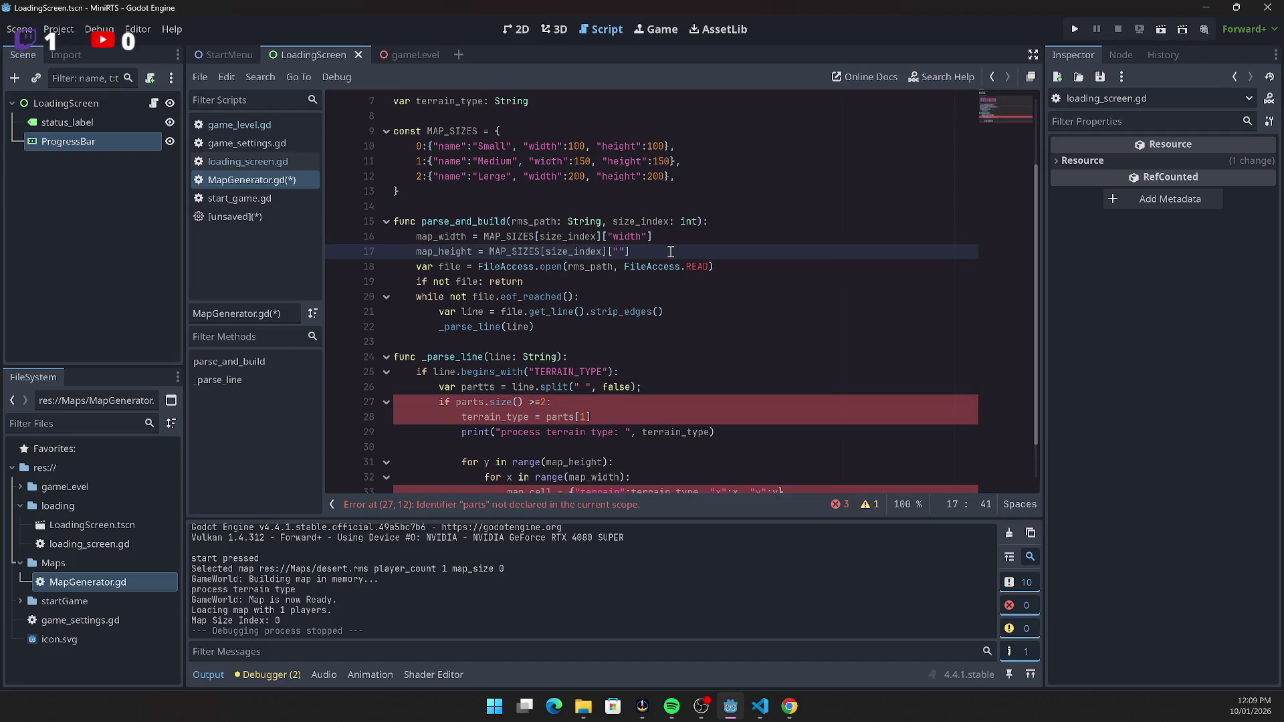
text(height)
key(ctrl+s)
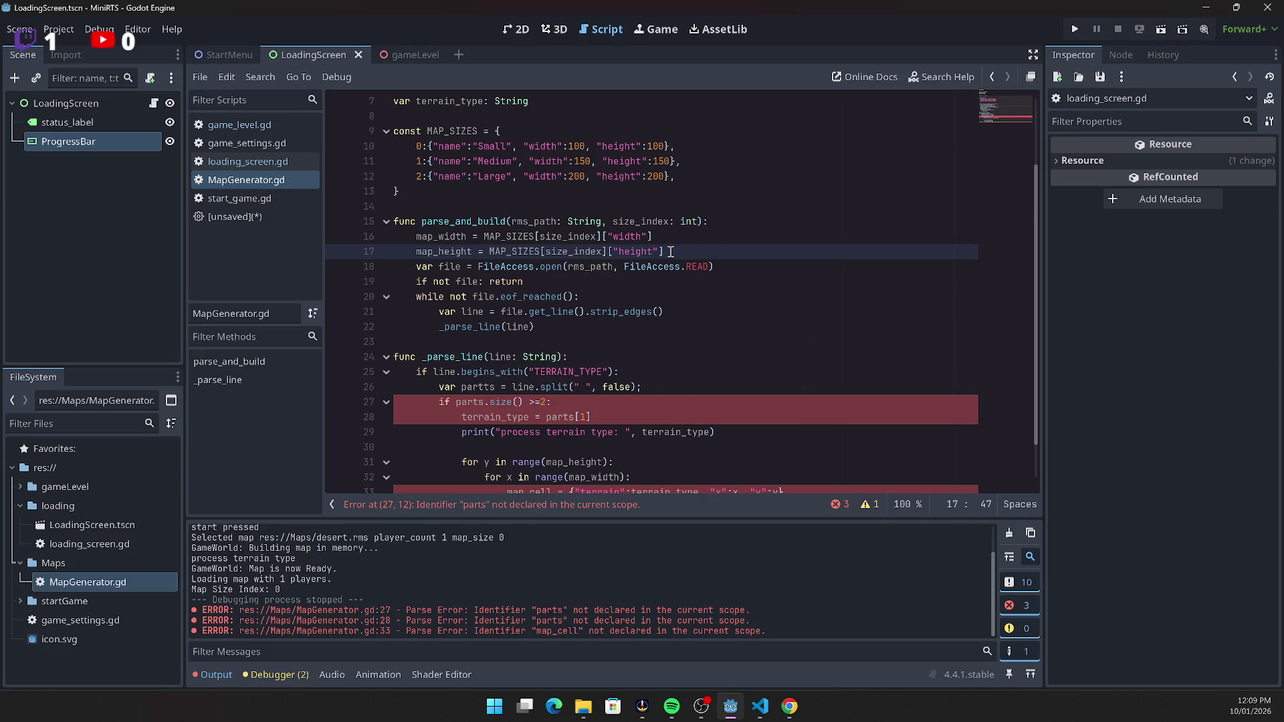
key(Return)
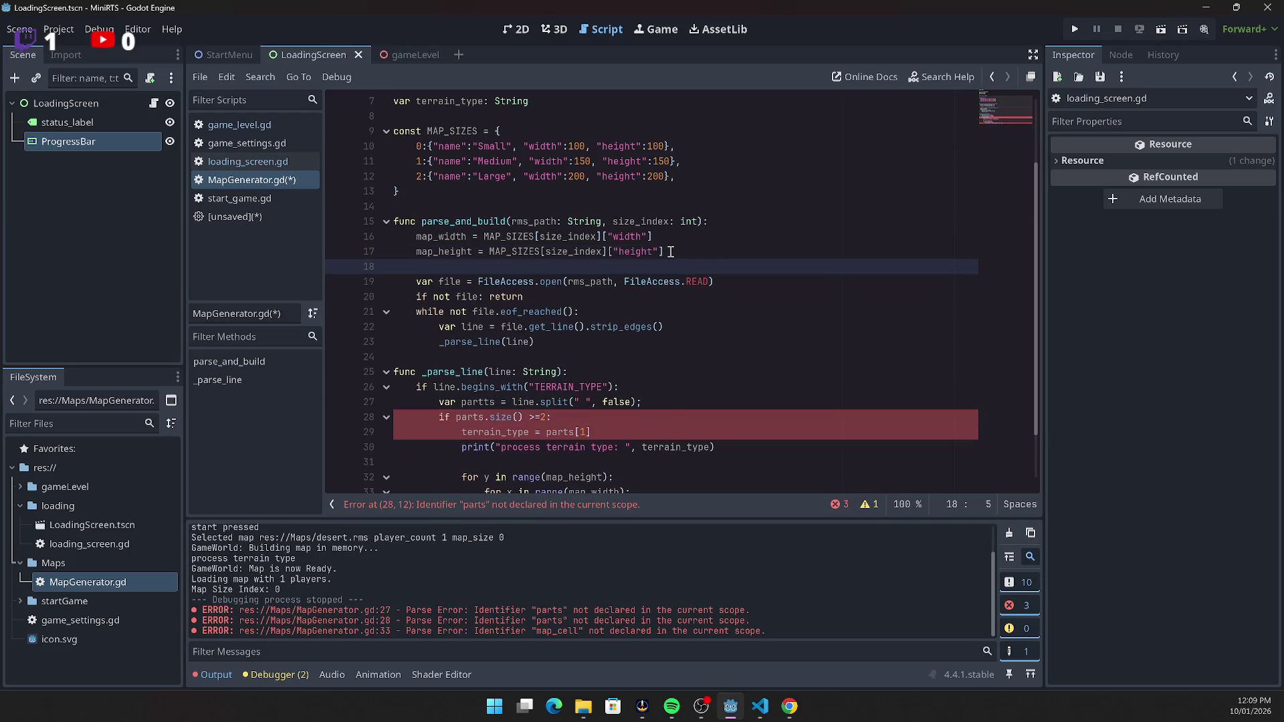
Correct the misspelled partts variable to parts
click(487, 401)
key(BackSpace)
click(719, 326)
scroll(715, 325, down, 2)
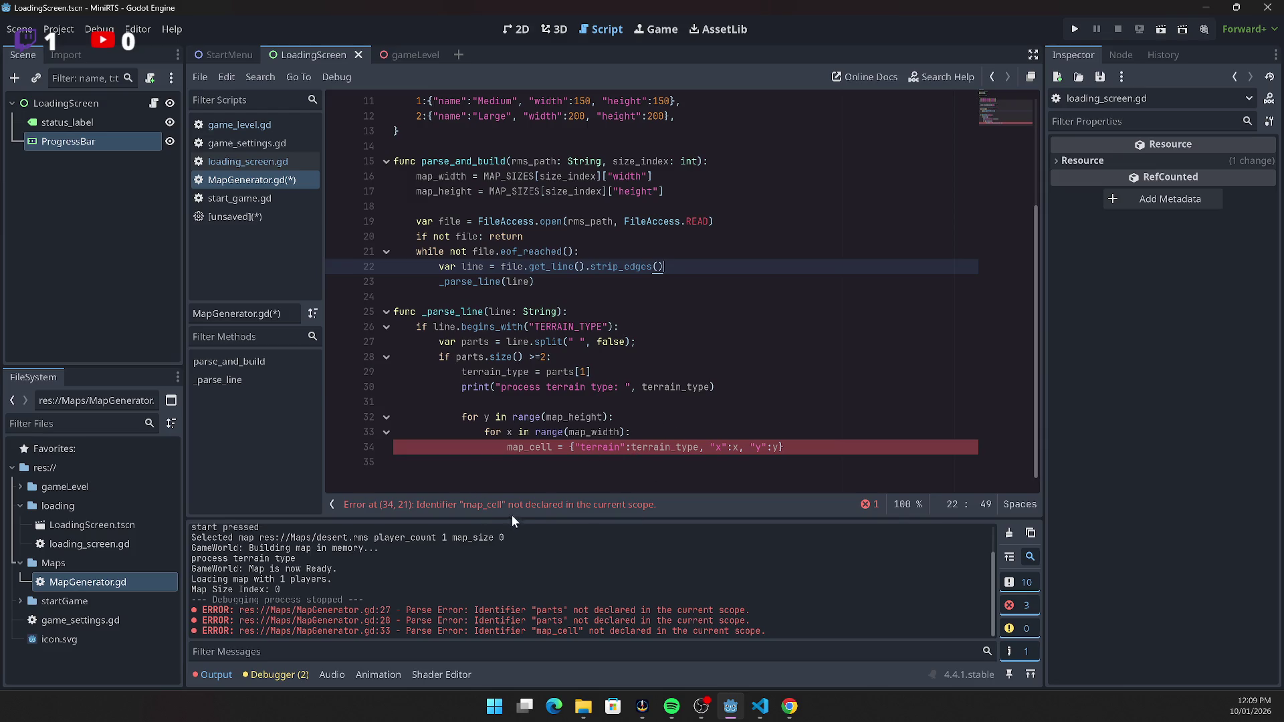
Declare map_cell with var on line 34 and save MapGenerator.gd
click(543, 447)
double_click(528, 447)
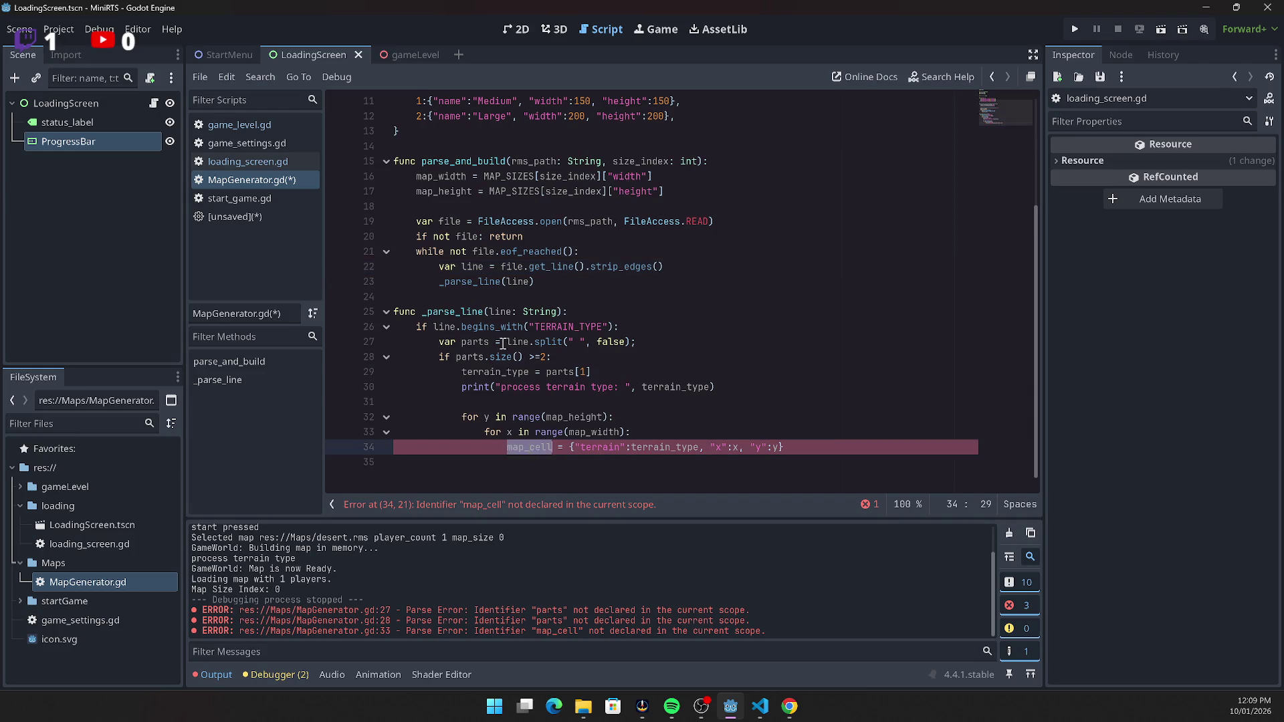
scroll(503, 342, up, 3)
scroll(503, 342, down, 3)
click(508, 447)
text(var)
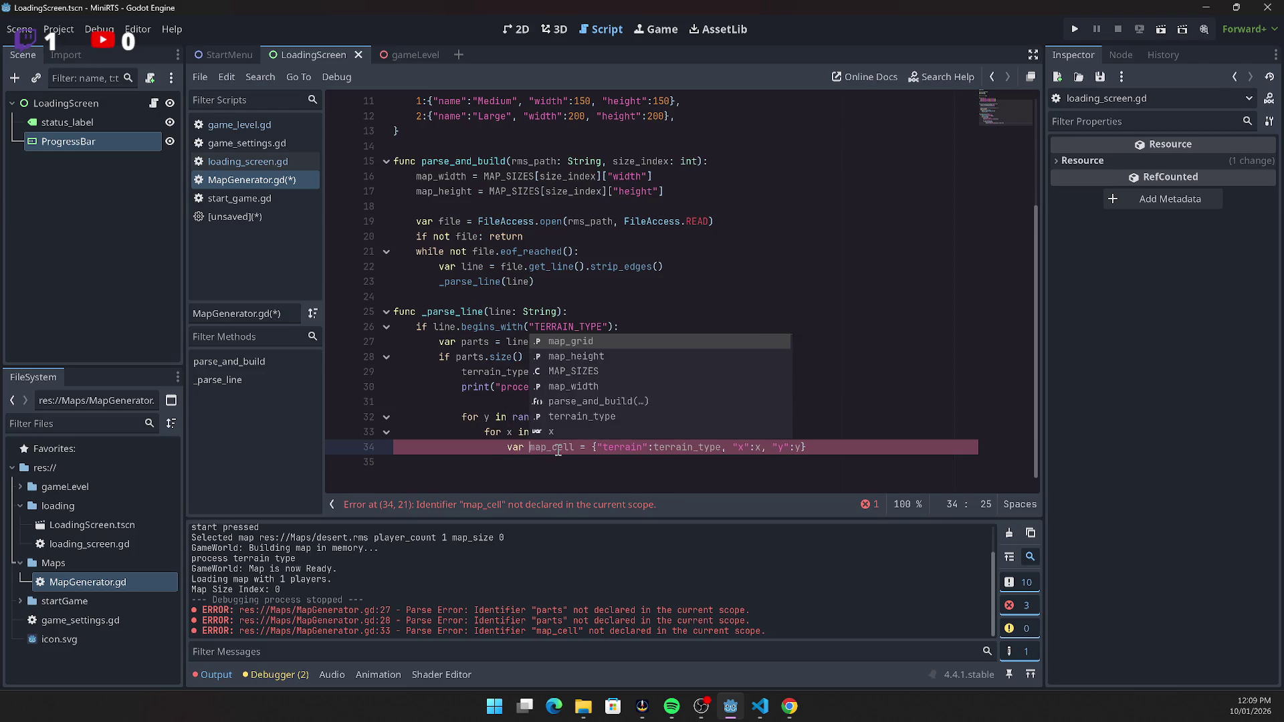
click(467, 371)
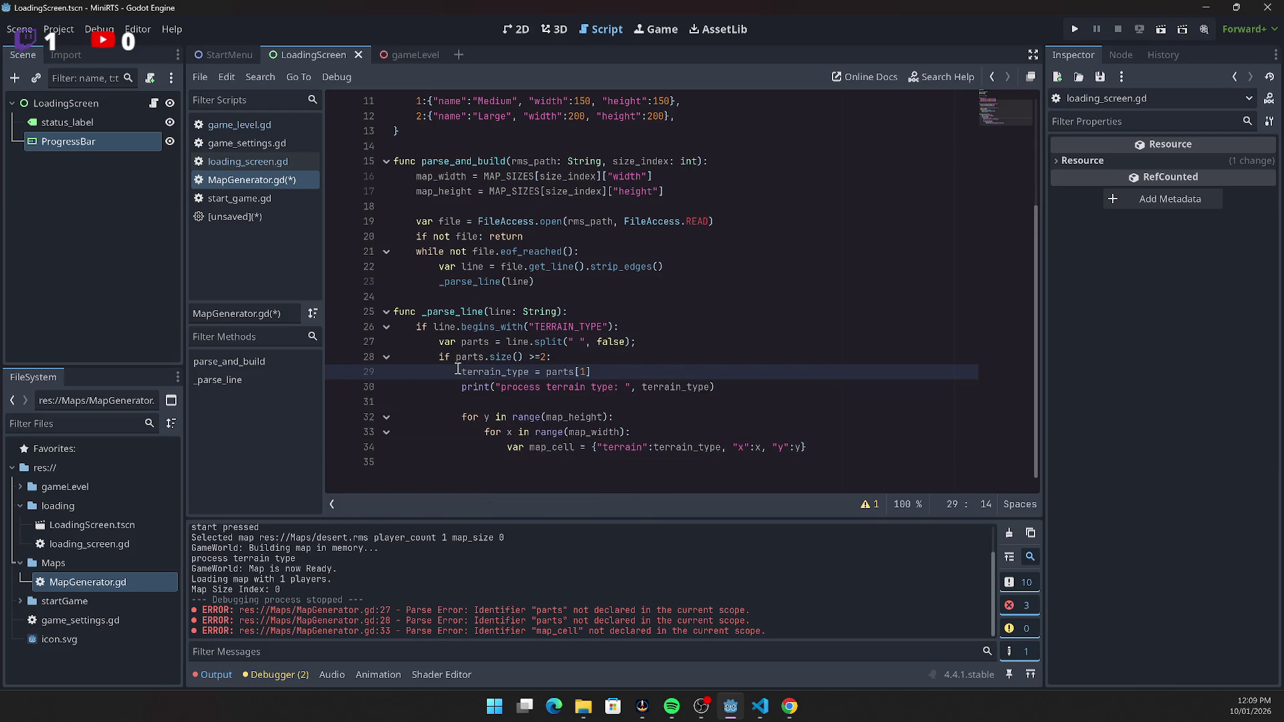
key(ctrl+s)
key(alt+Tab)
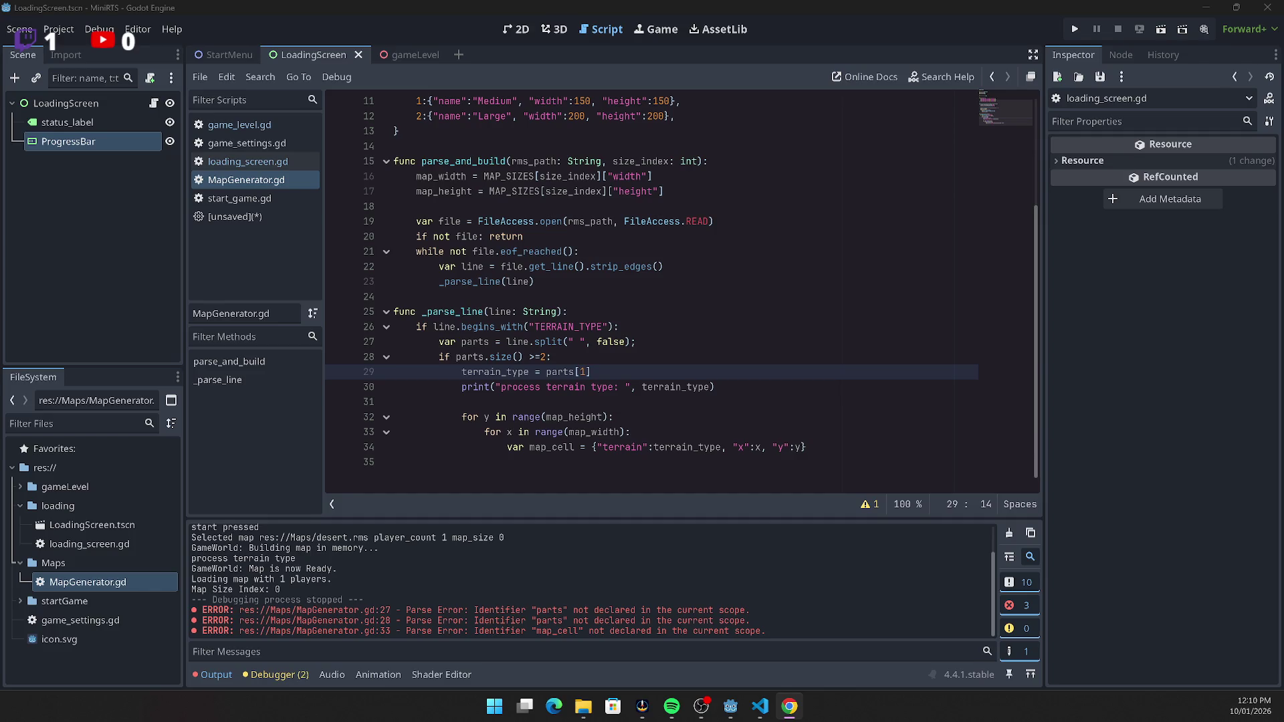
scroll(610, 416, up, 3)
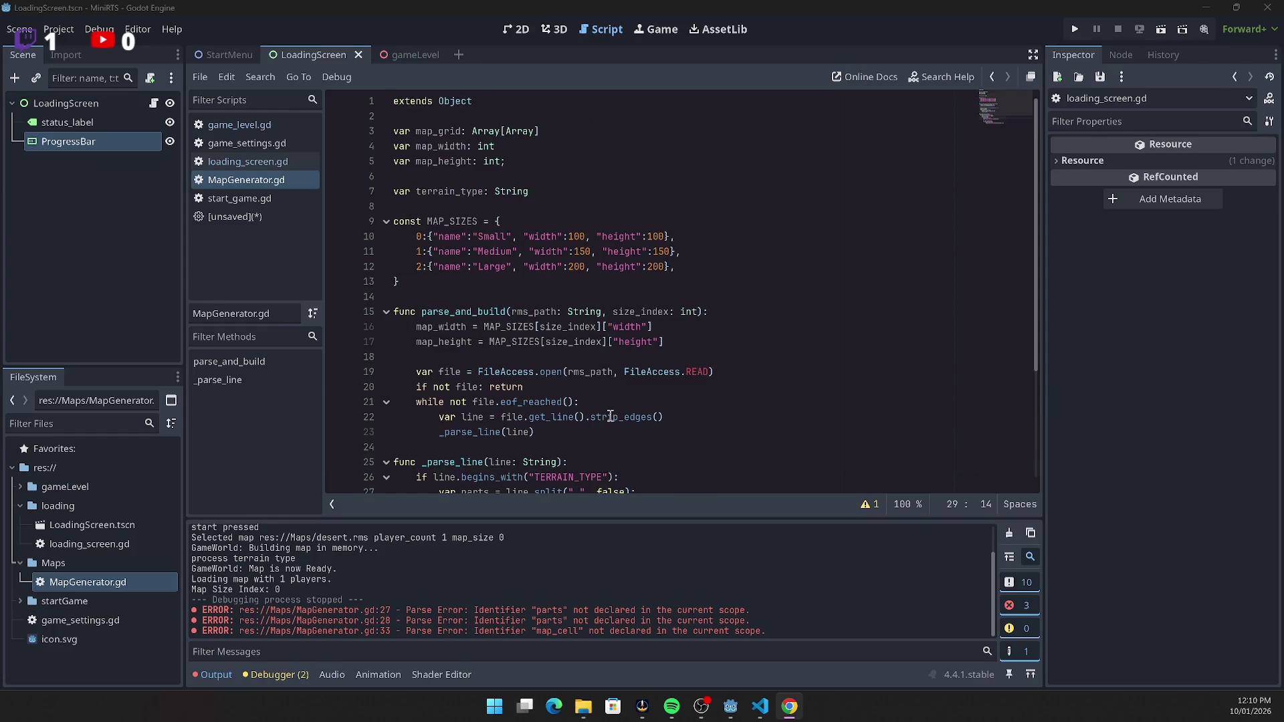
click(473, 103)
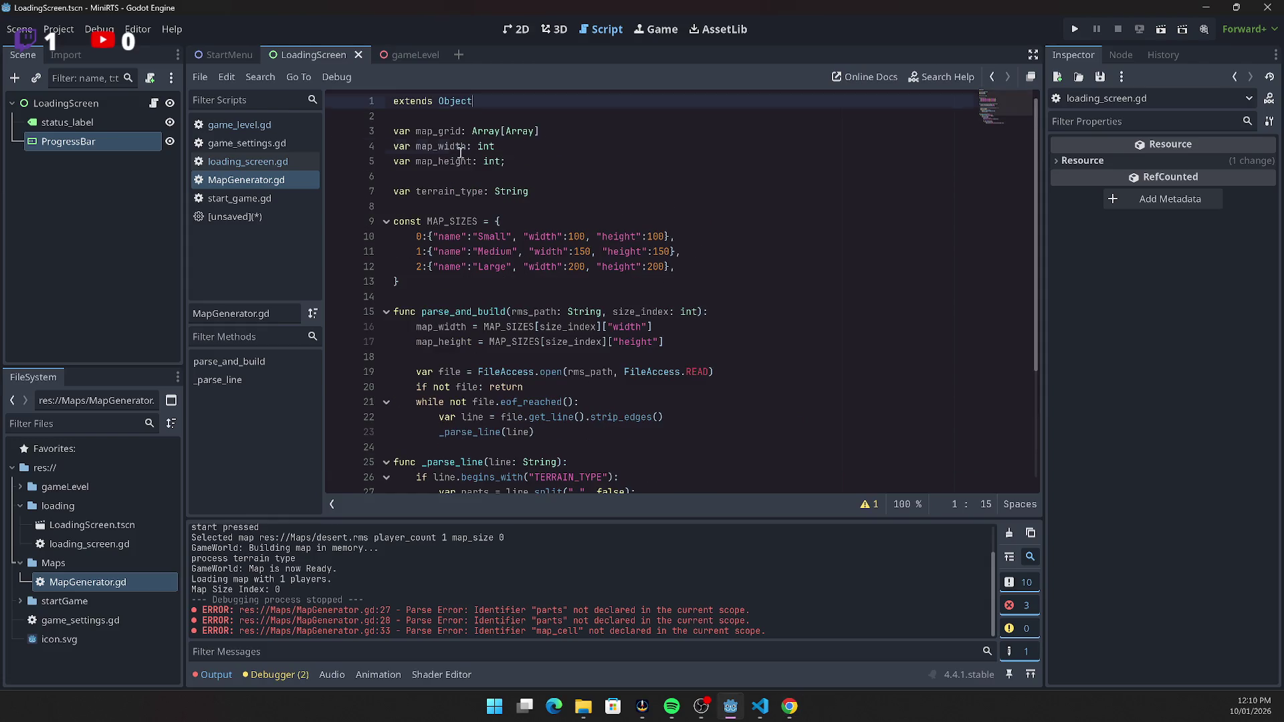
click(459, 176)
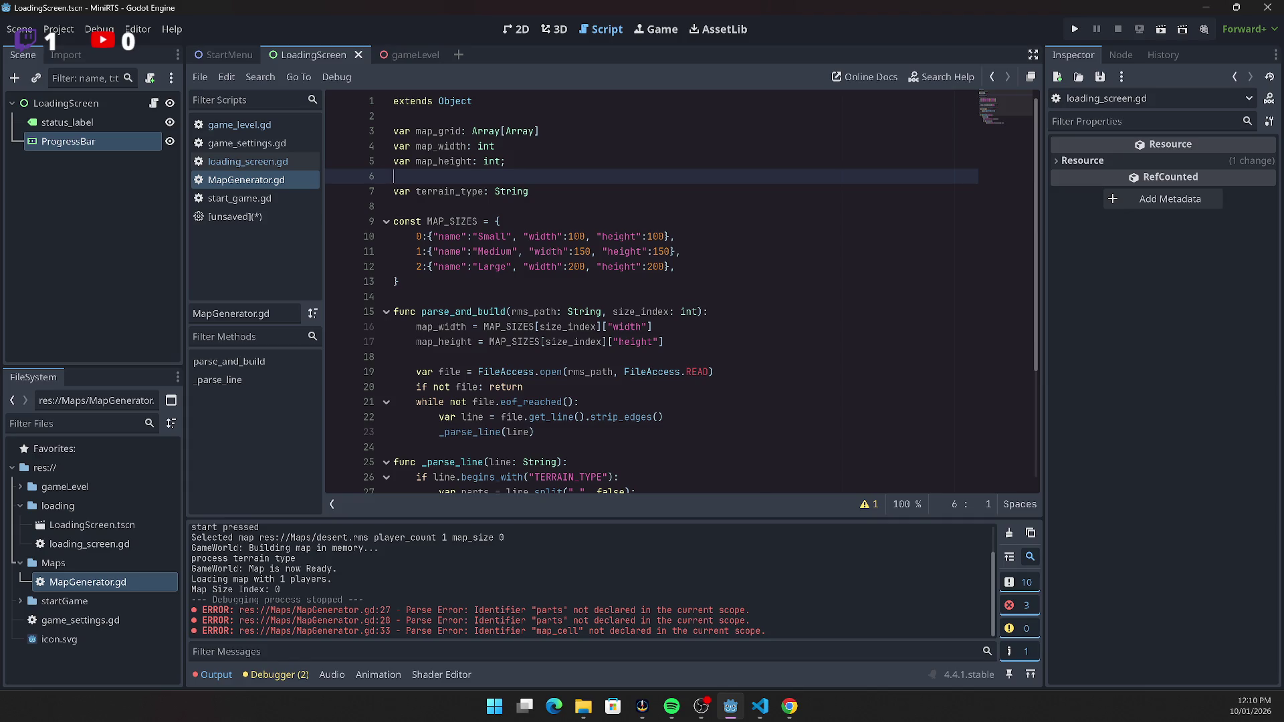
Add map_cells.append(map_cell) inside the inner loop and save the script
scroll(618, 364, down, 3)
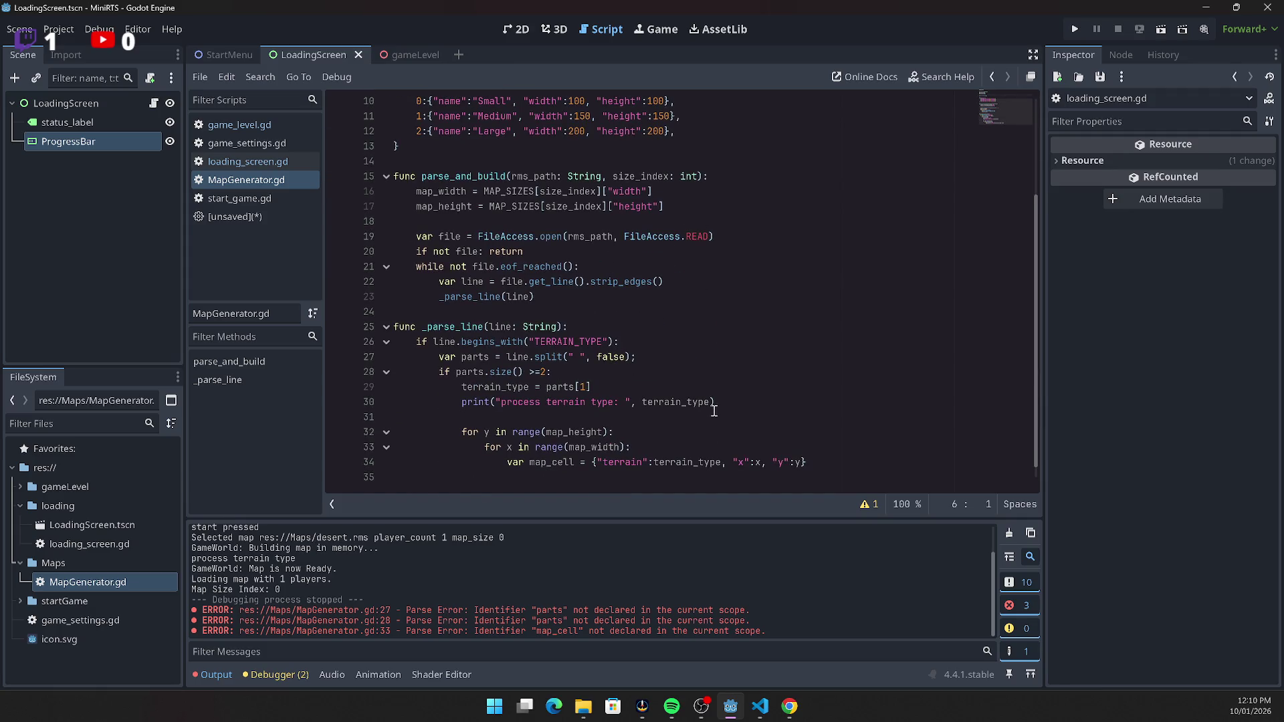
click(859, 461)
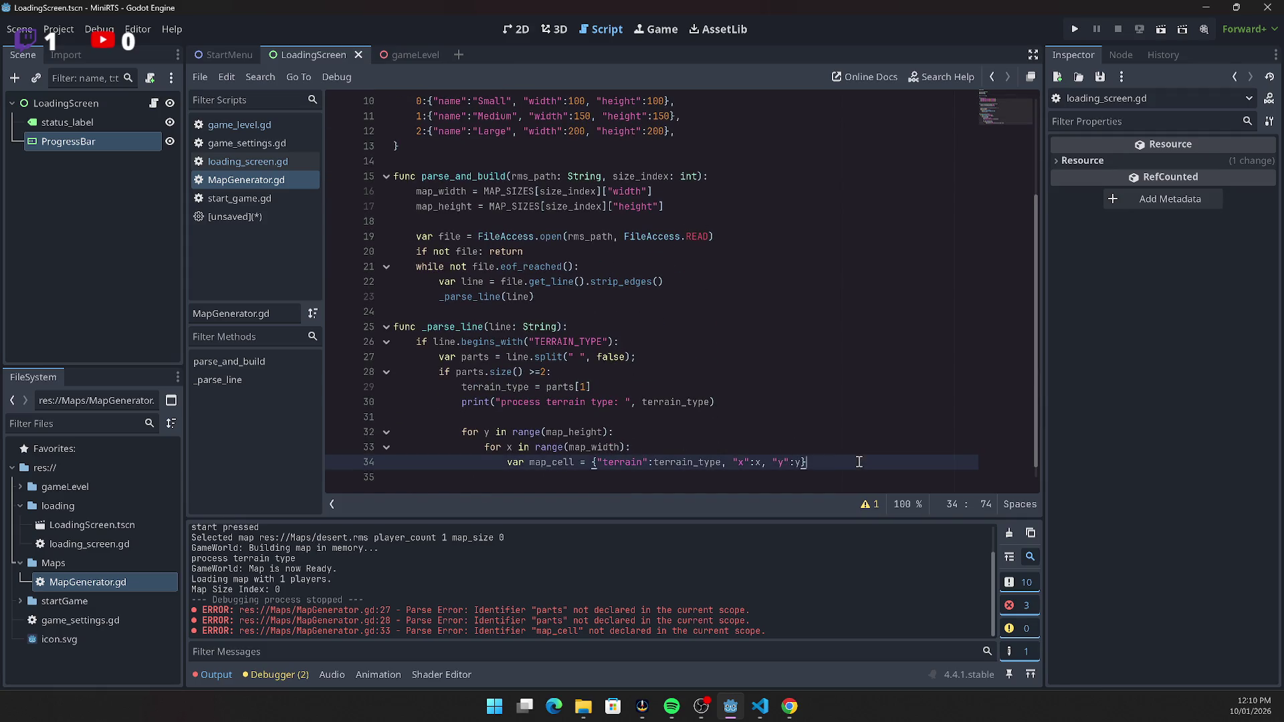
key(Return)
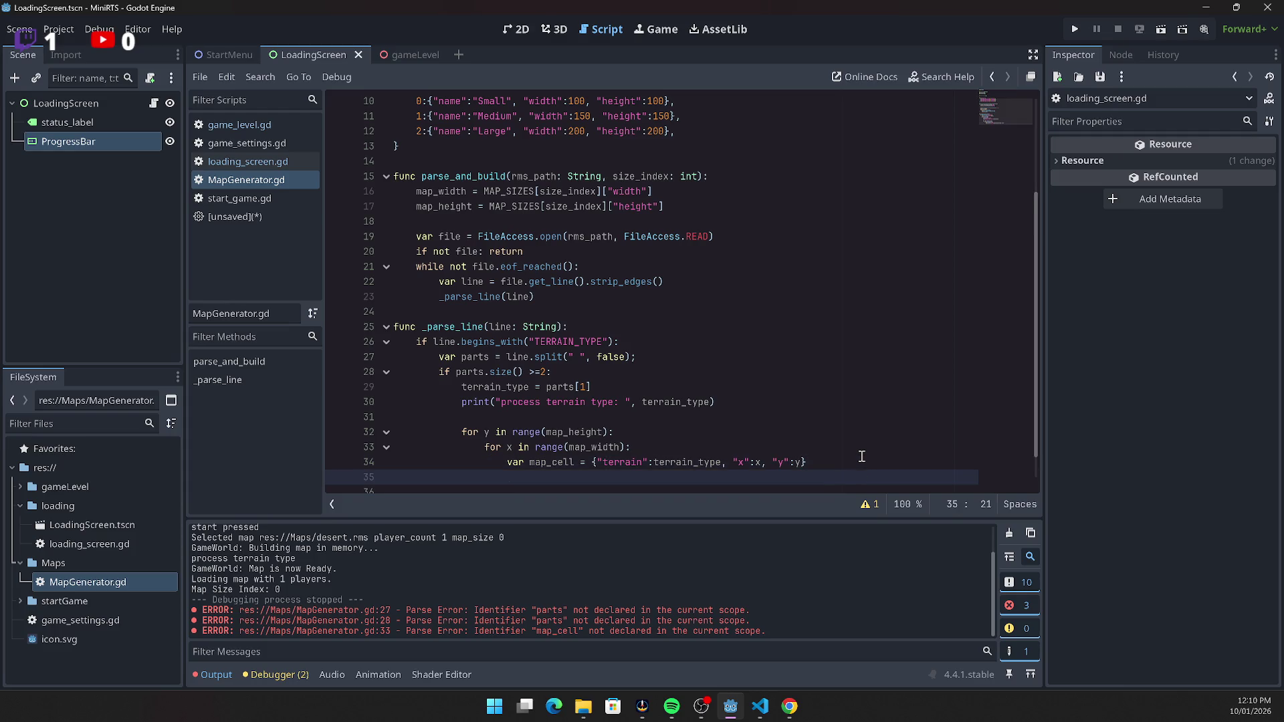
text(map_ce)
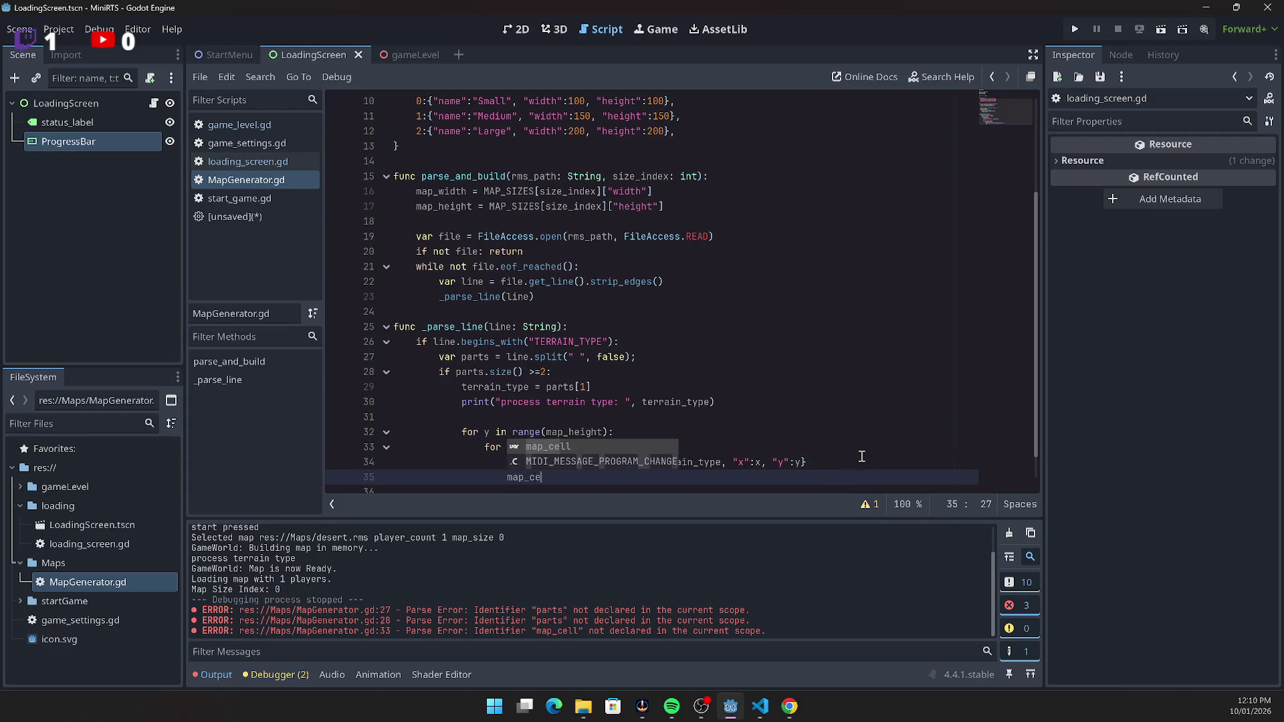
text(lls.append)
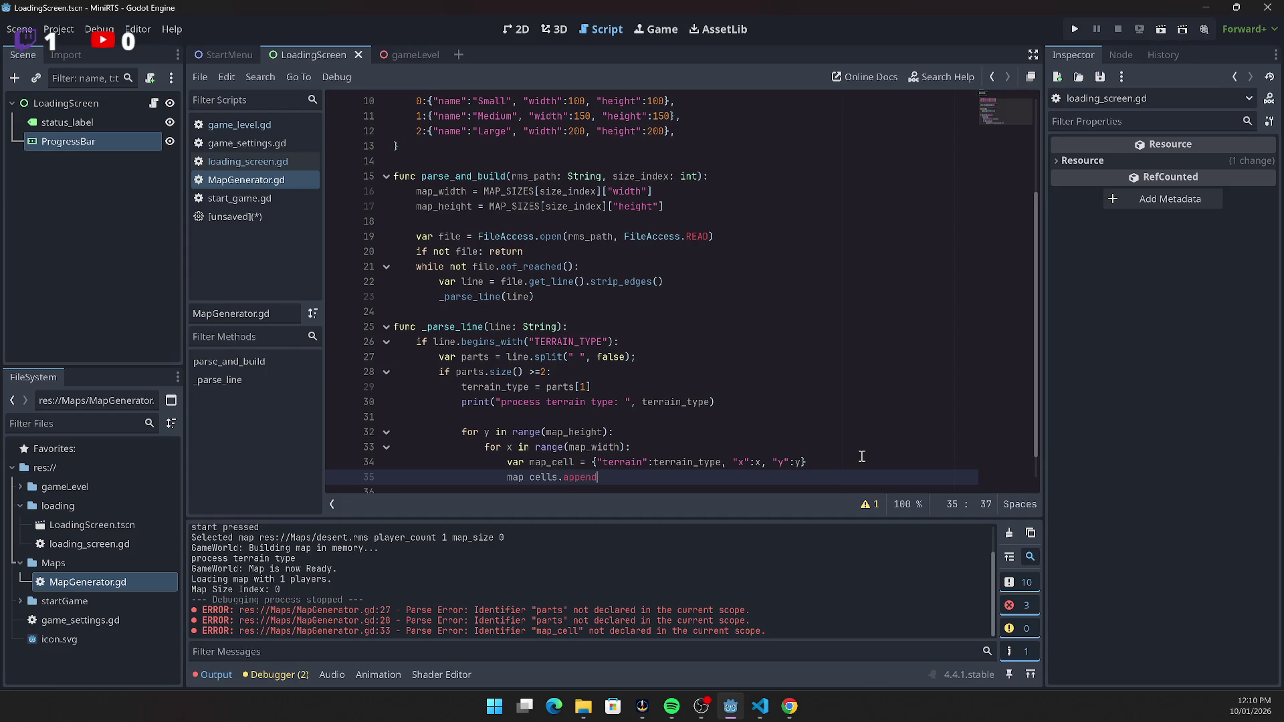
text(()
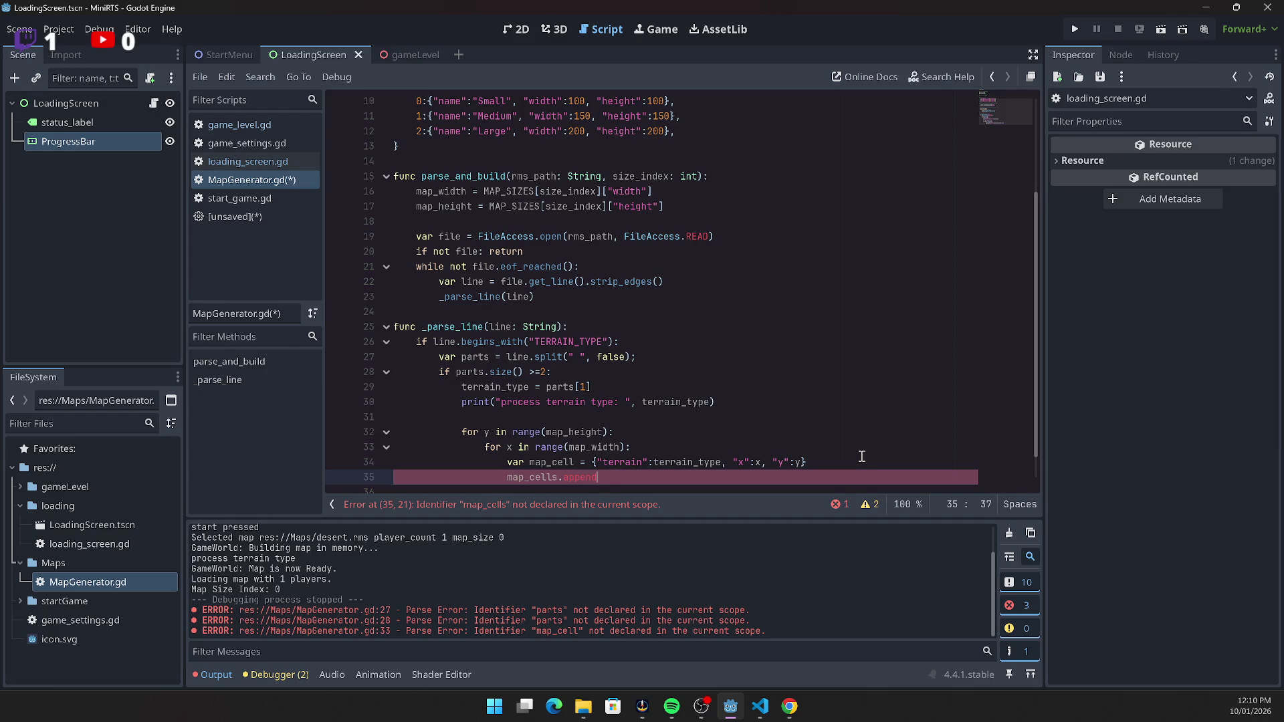
text(map_cell)
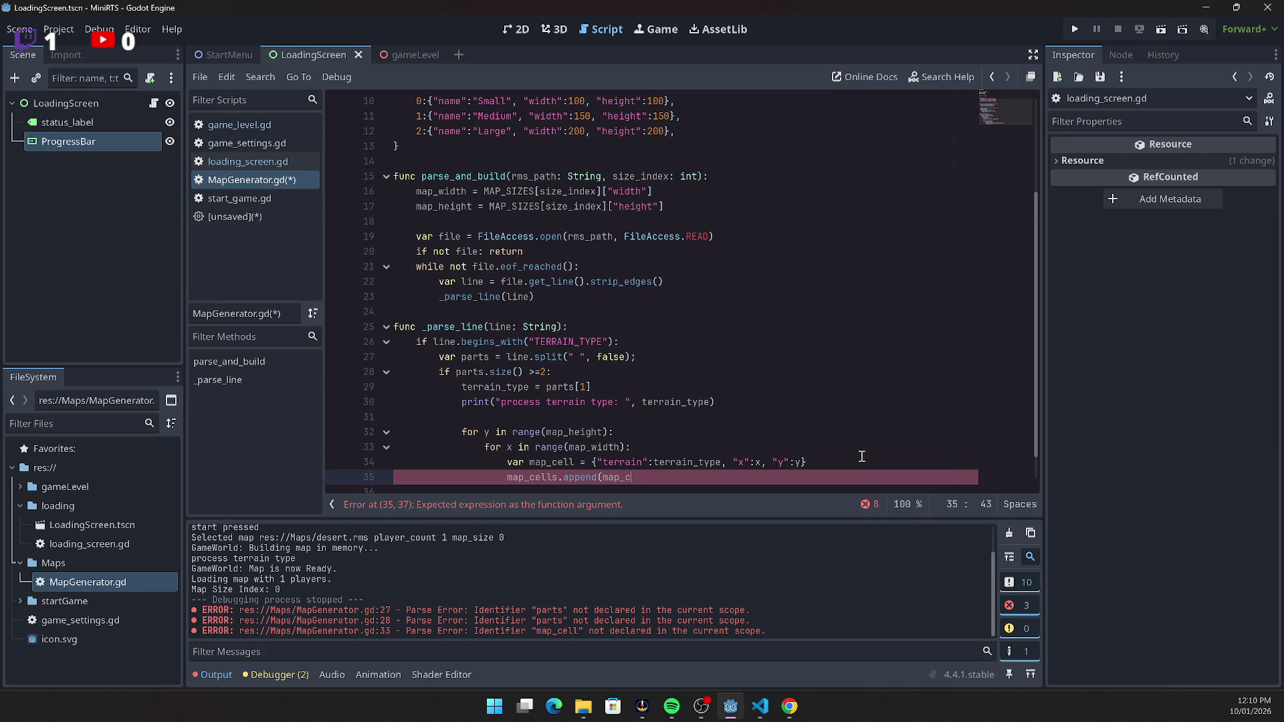
text())
key(ctrl+s)
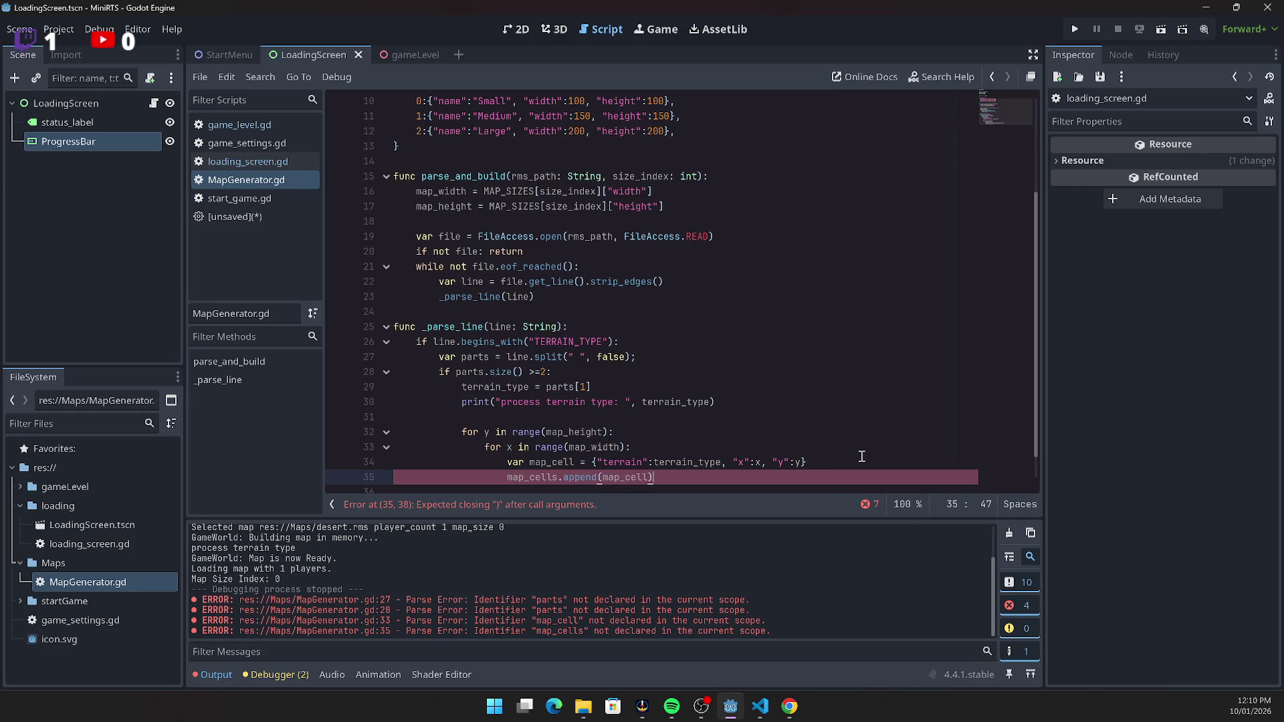
Replace the map_grid variable name on line 3 with map_cells
click(724, 373)
scroll(722, 374, down, 1)
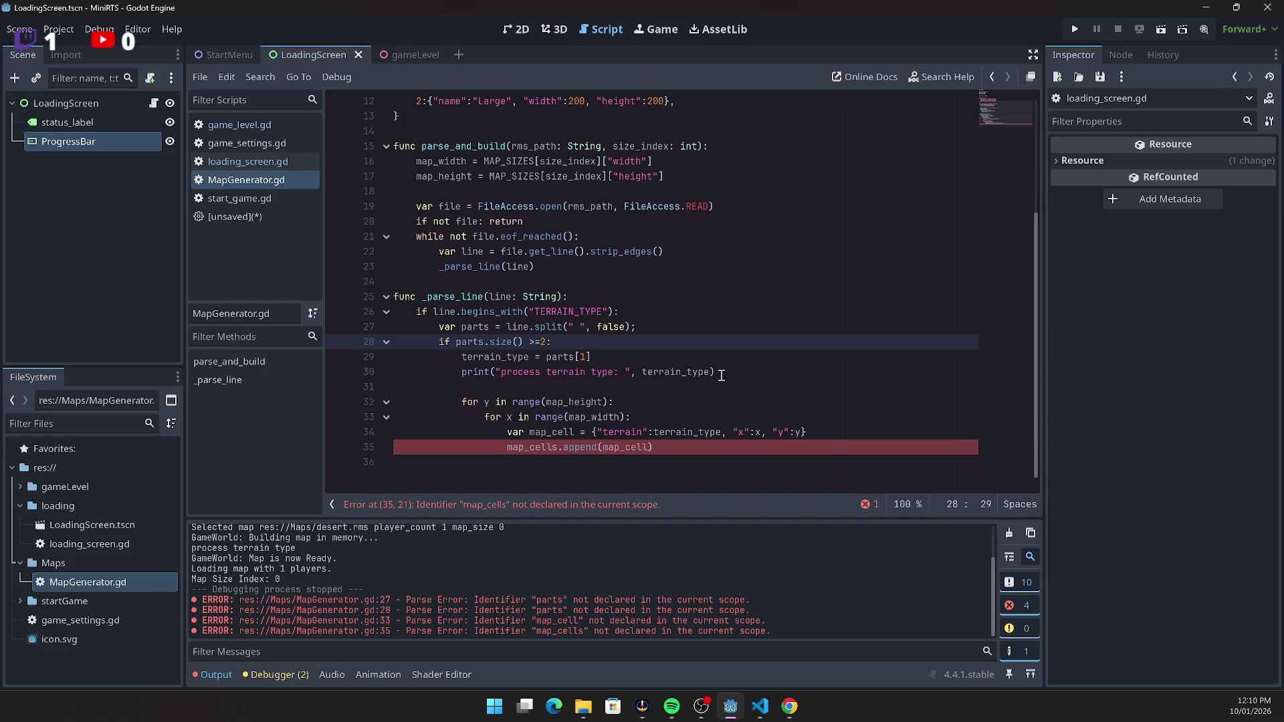
click(534, 447)
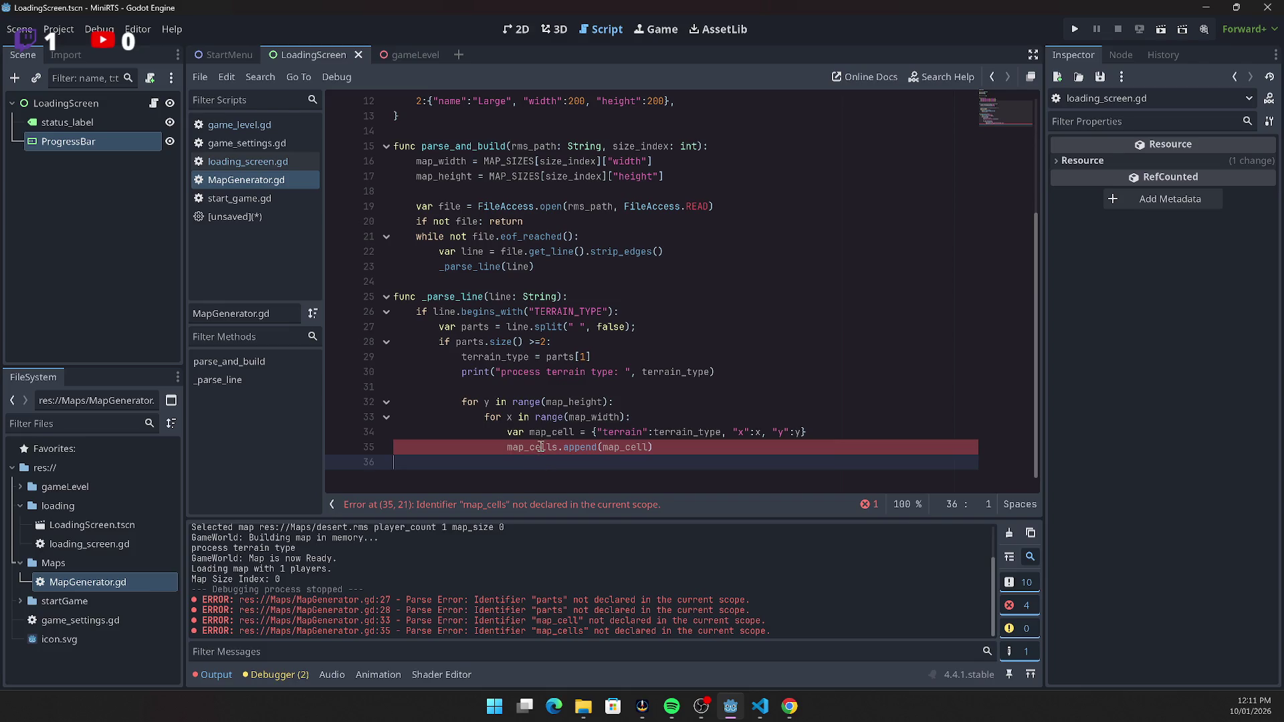
double_click(538, 447)
key(ctrl+c)
scroll(548, 374, up, 4)
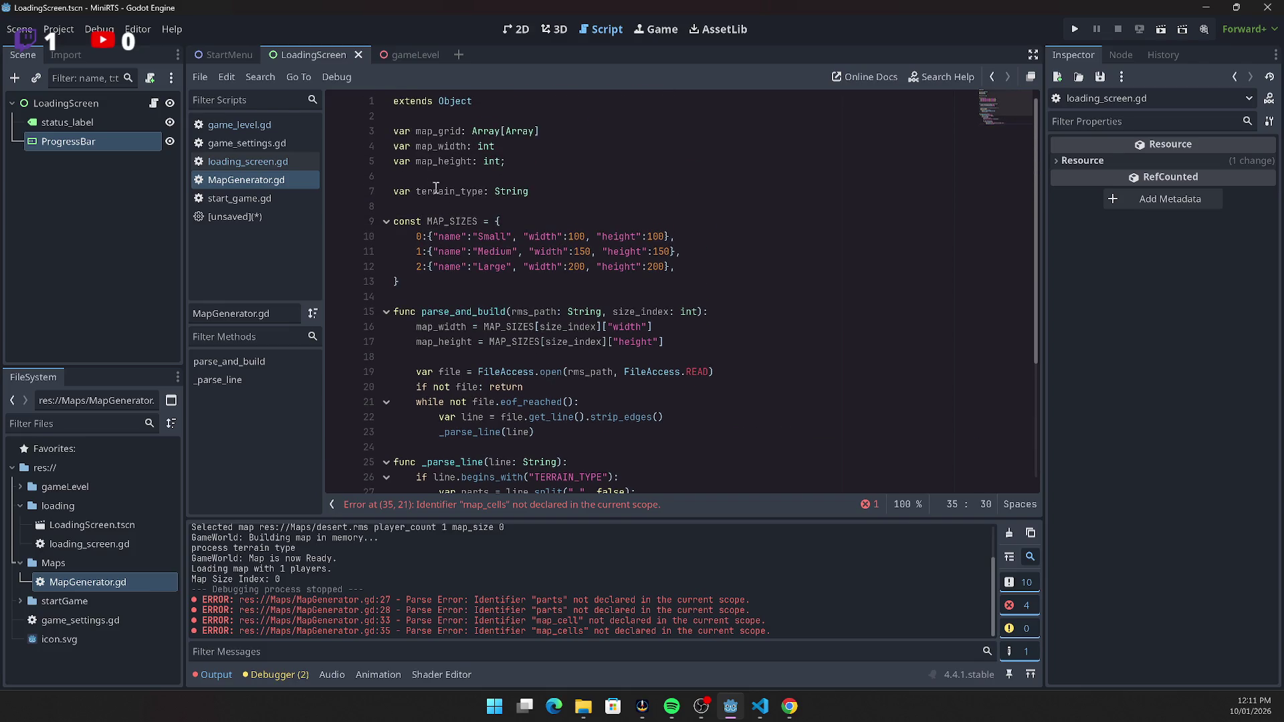
double_click(440, 131)
key(ctrl+v)
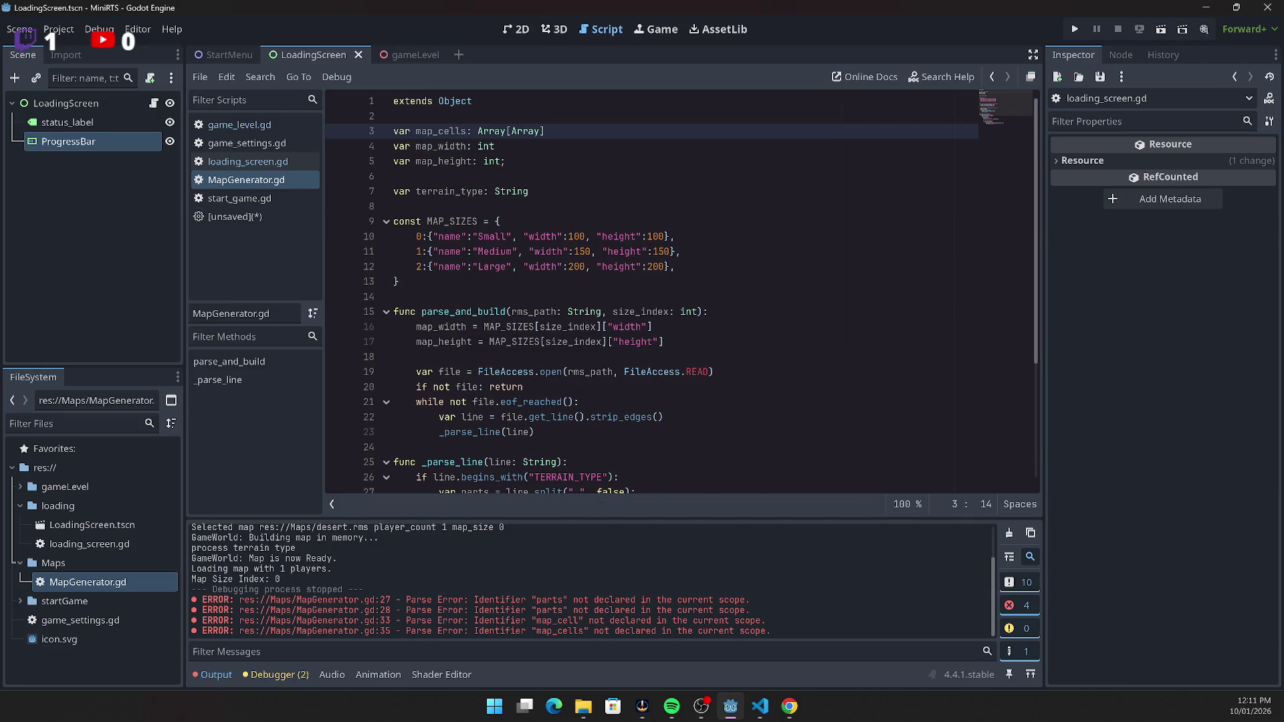
key(alt+Tab)
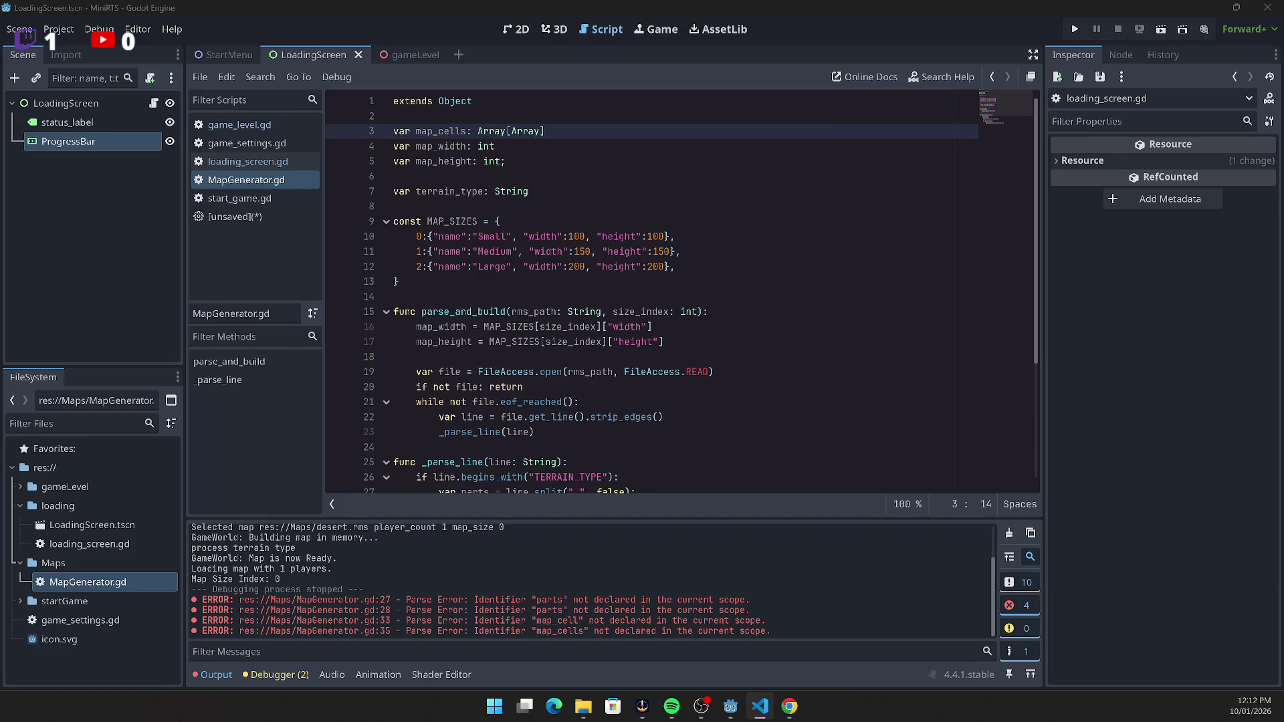
click(511, 312)
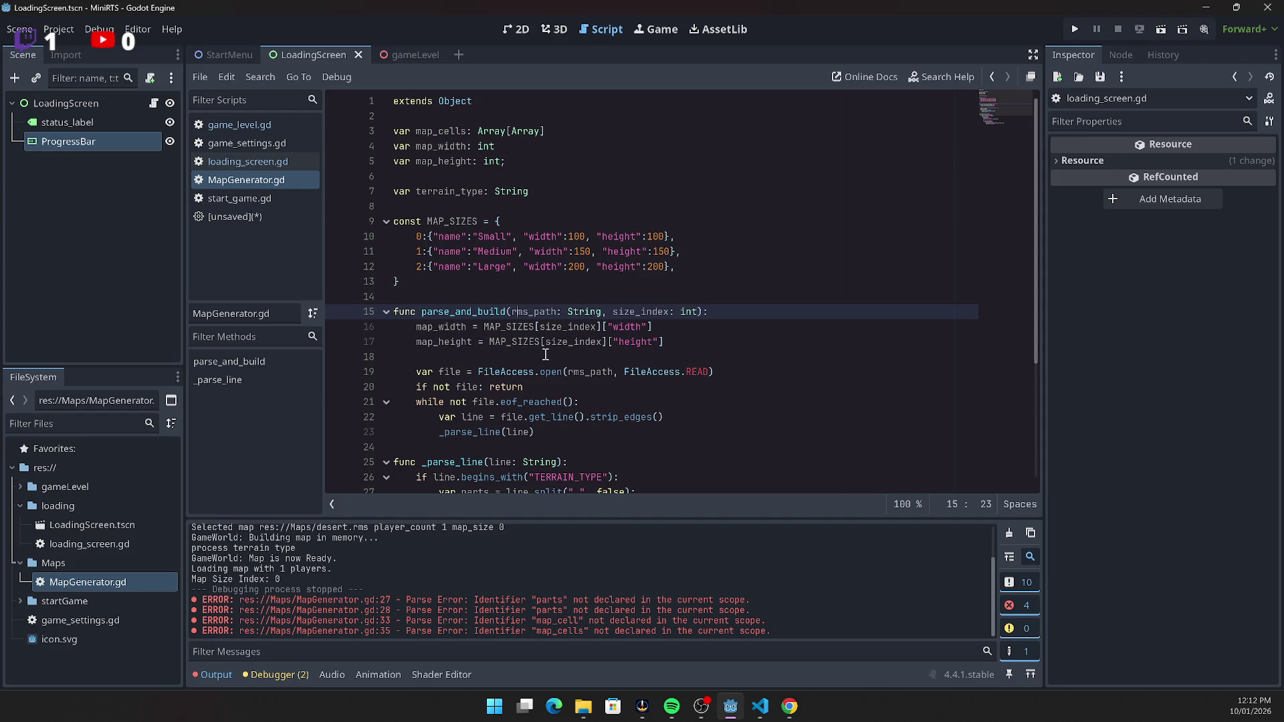
Insert map_cells = [] on the blank line before the y loop
scroll(529, 370, down, 1)
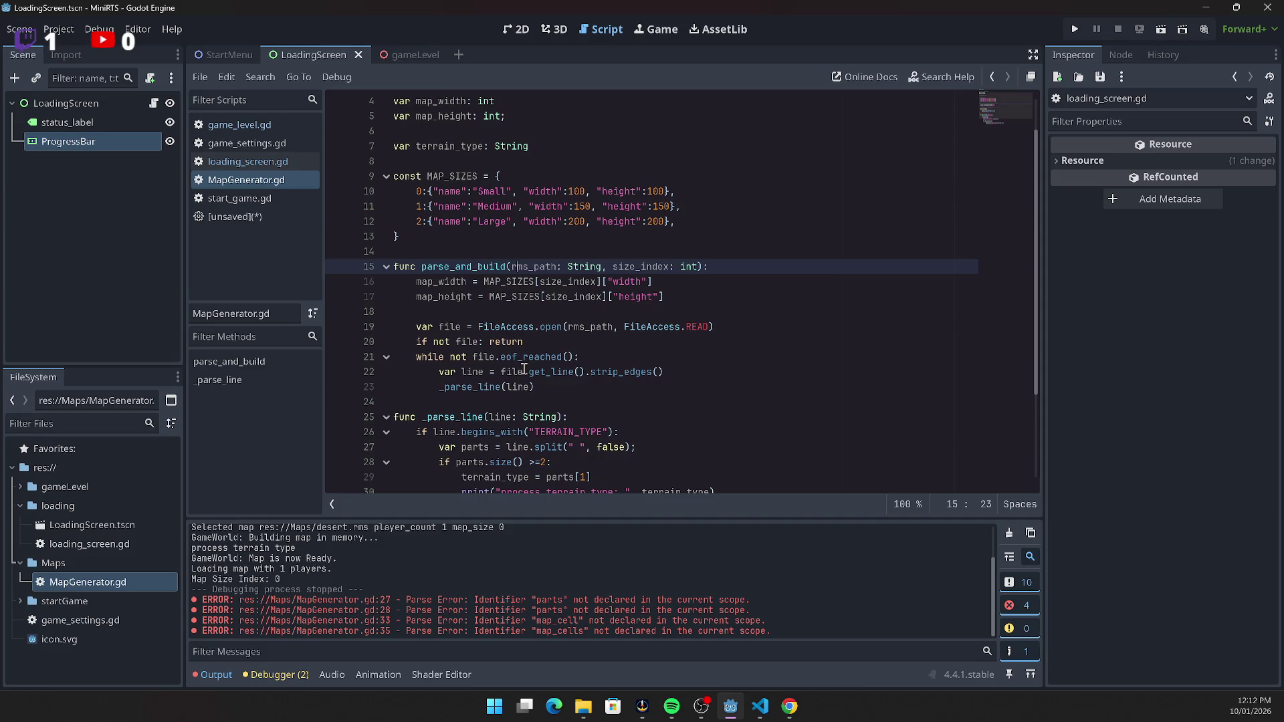
scroll(519, 369, down, 3)
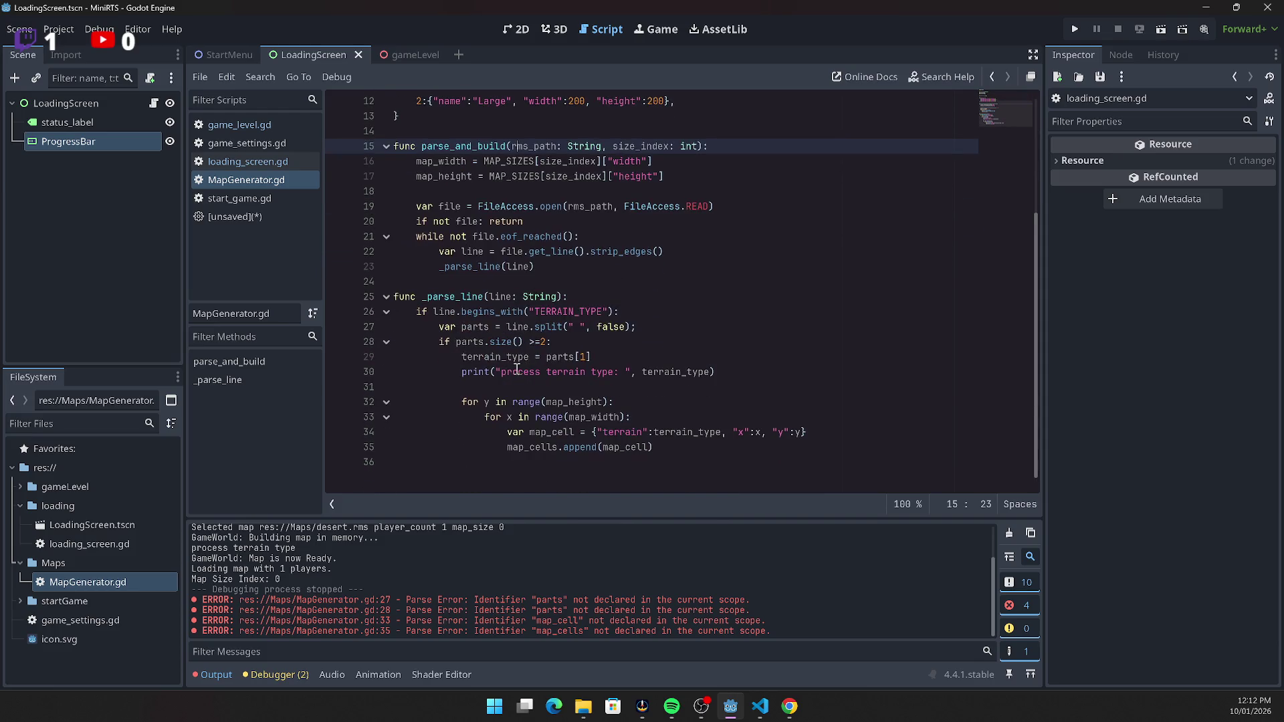
click(502, 391)
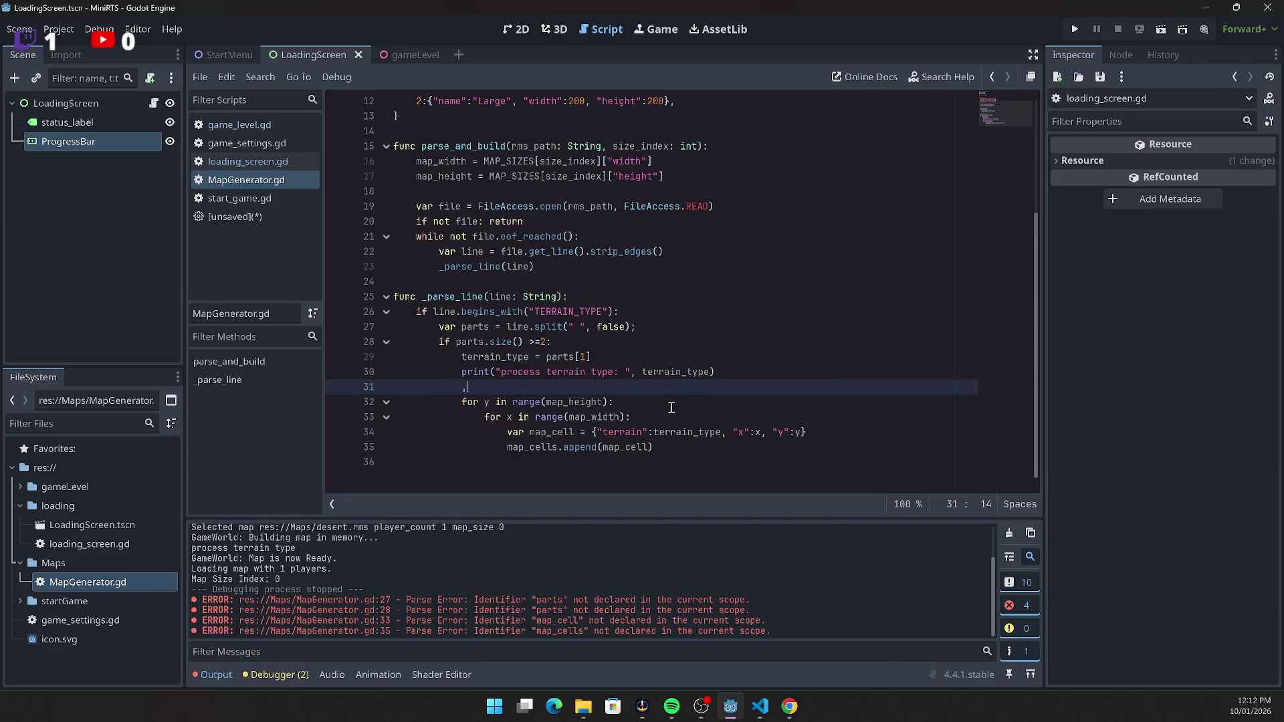
text(m)
text(ap)
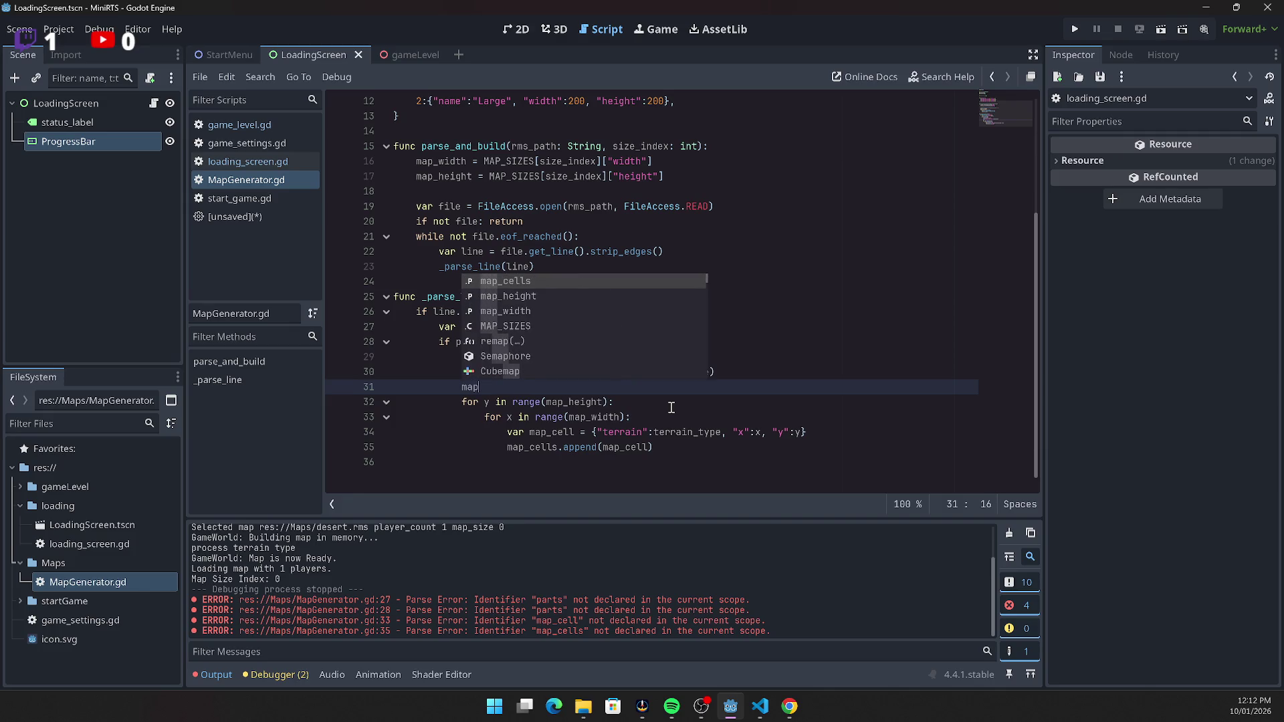
text(_cells )
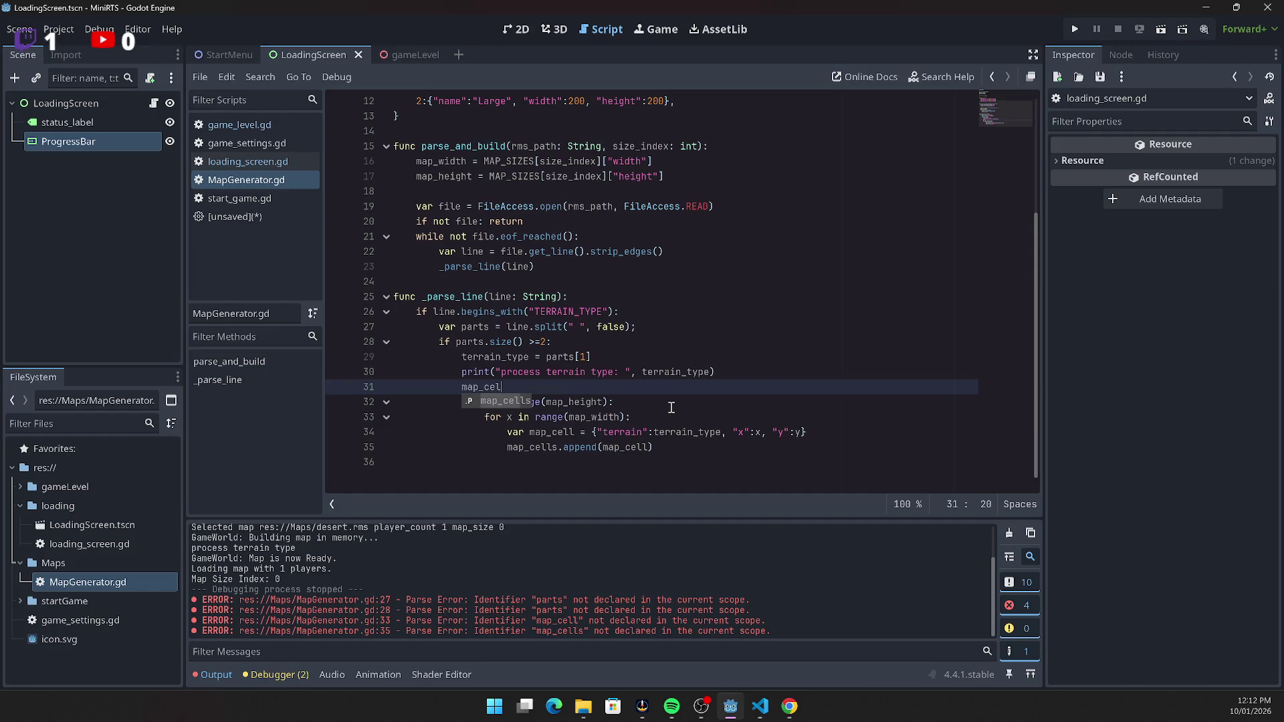
text(= [])
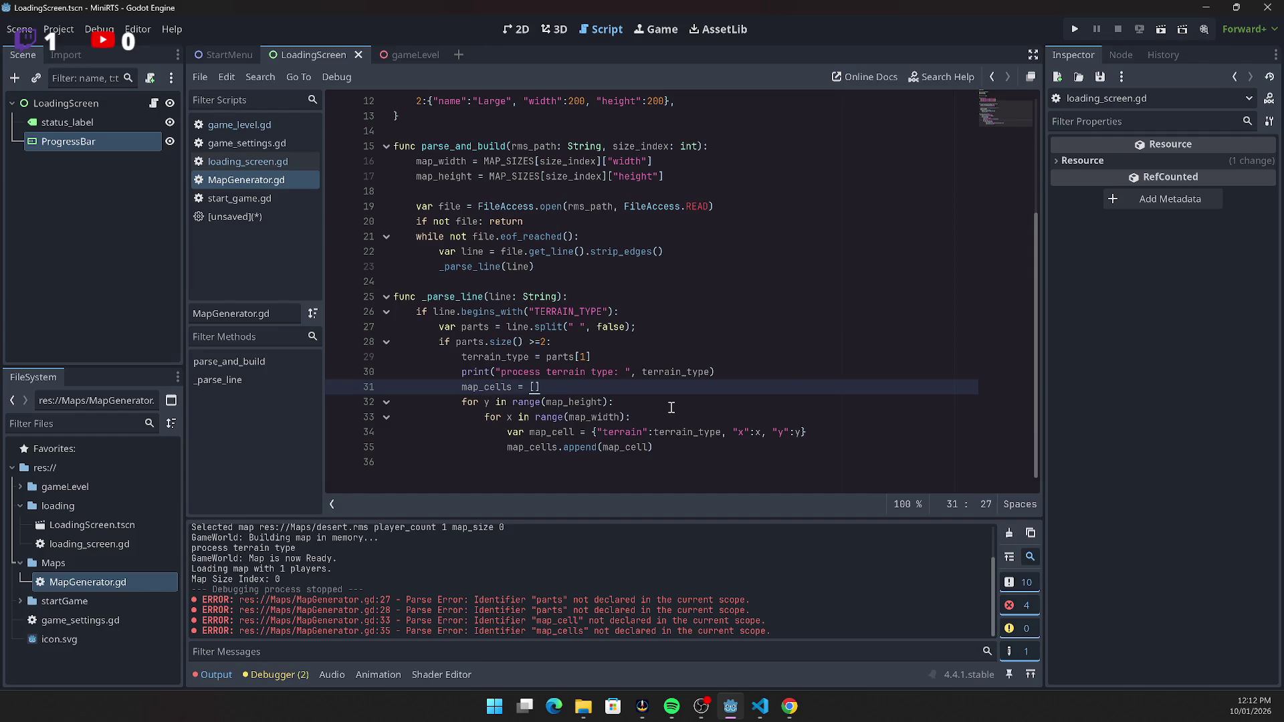
Add var row = [] as the first line inside the y loop
click(671, 407)
key(Return)
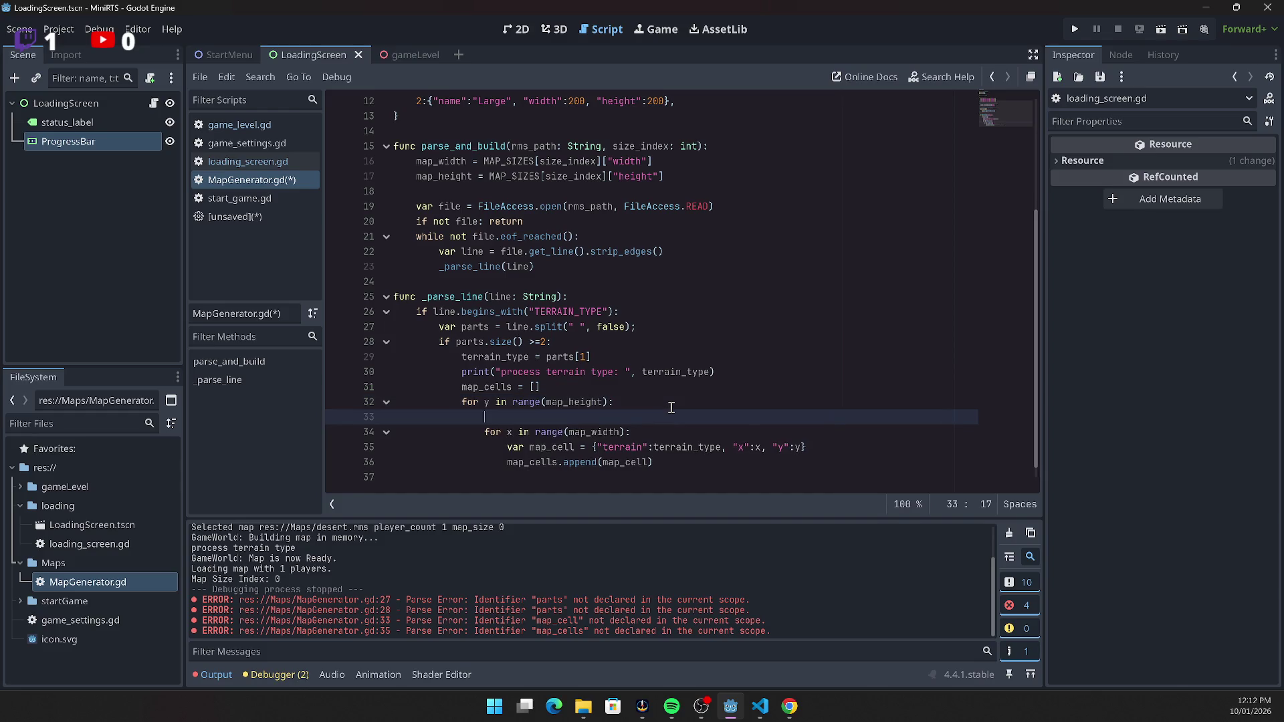
text(vr)
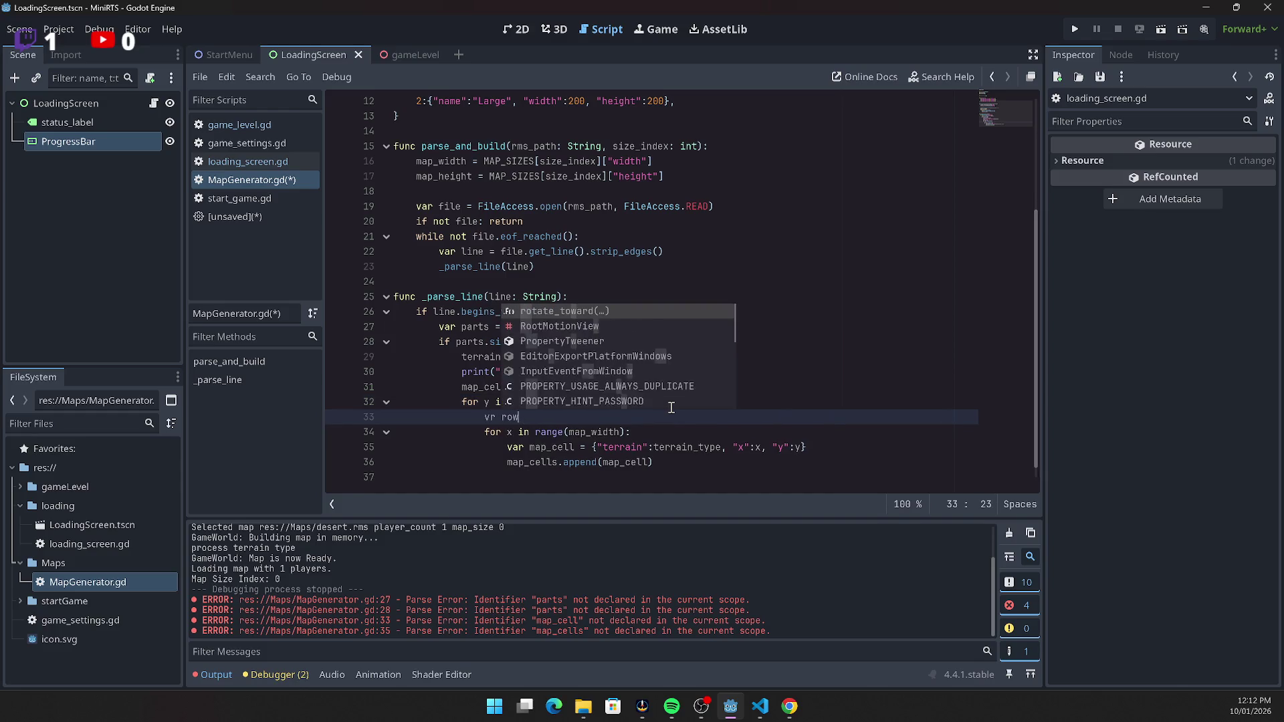
key(BackSpace)
text(ar row = )
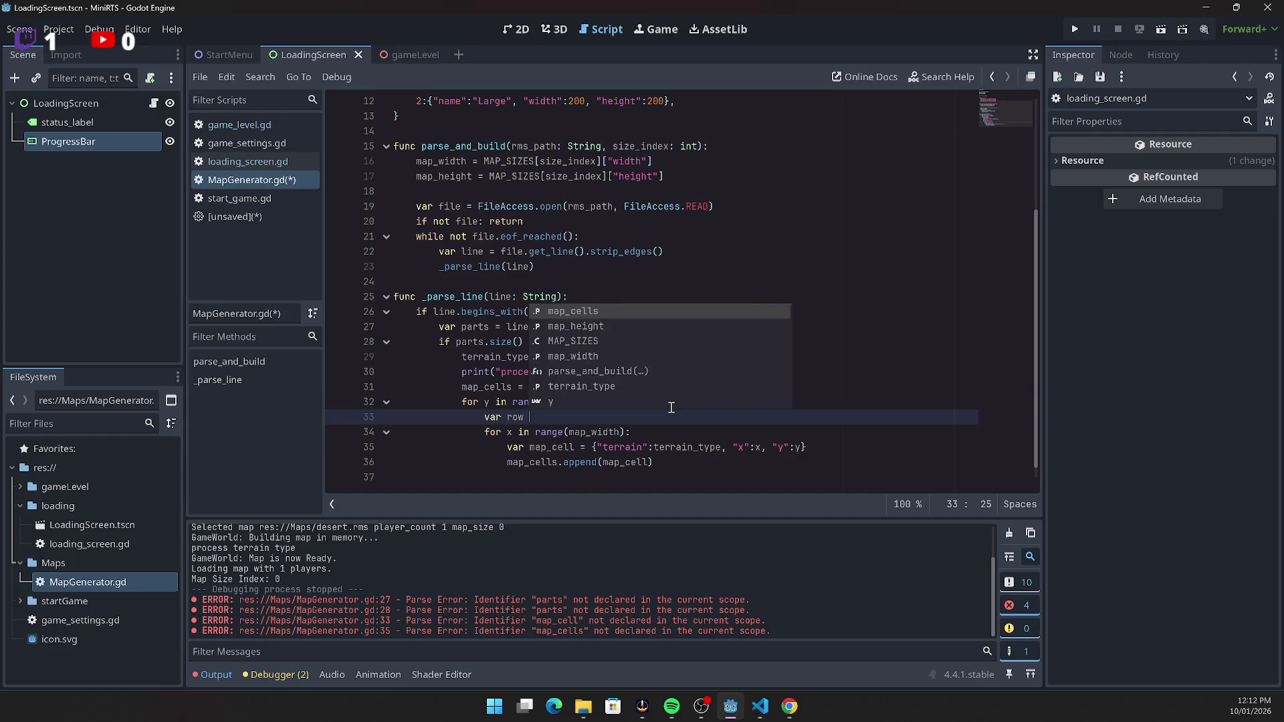
text([])
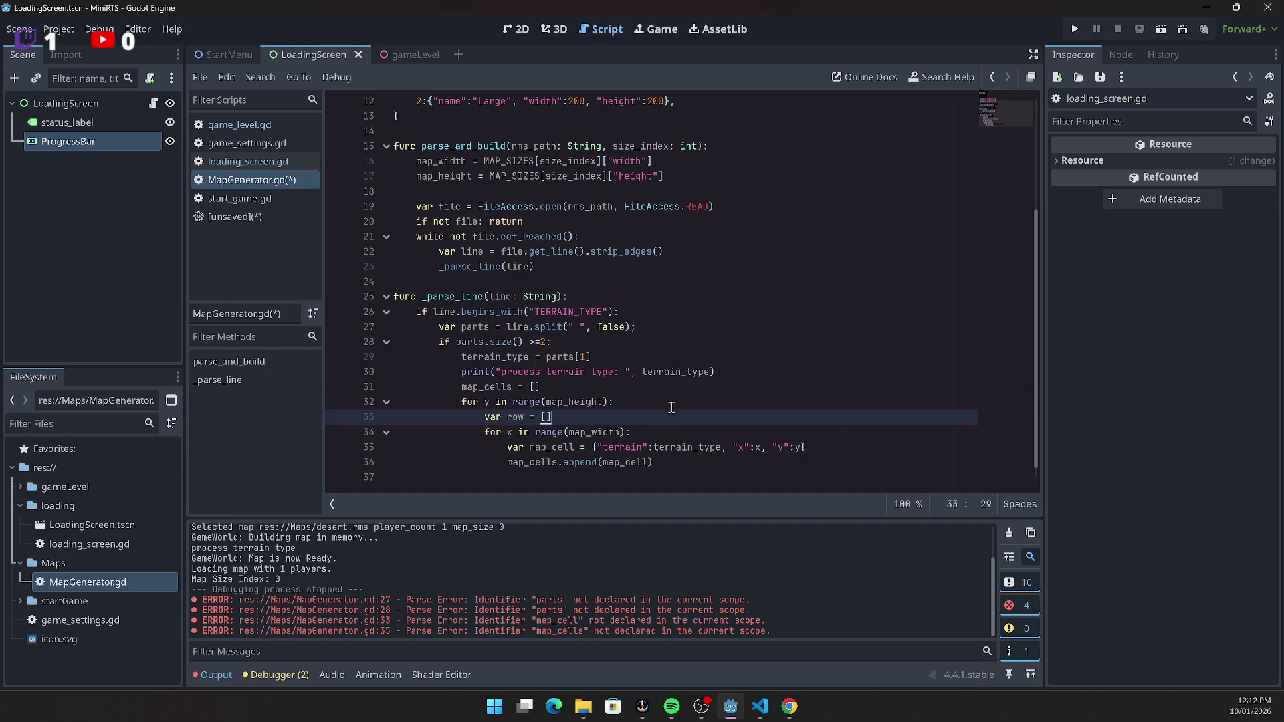
Change the append line to row.append(map_cell)
key(Down)
key(Down)
key(Down)
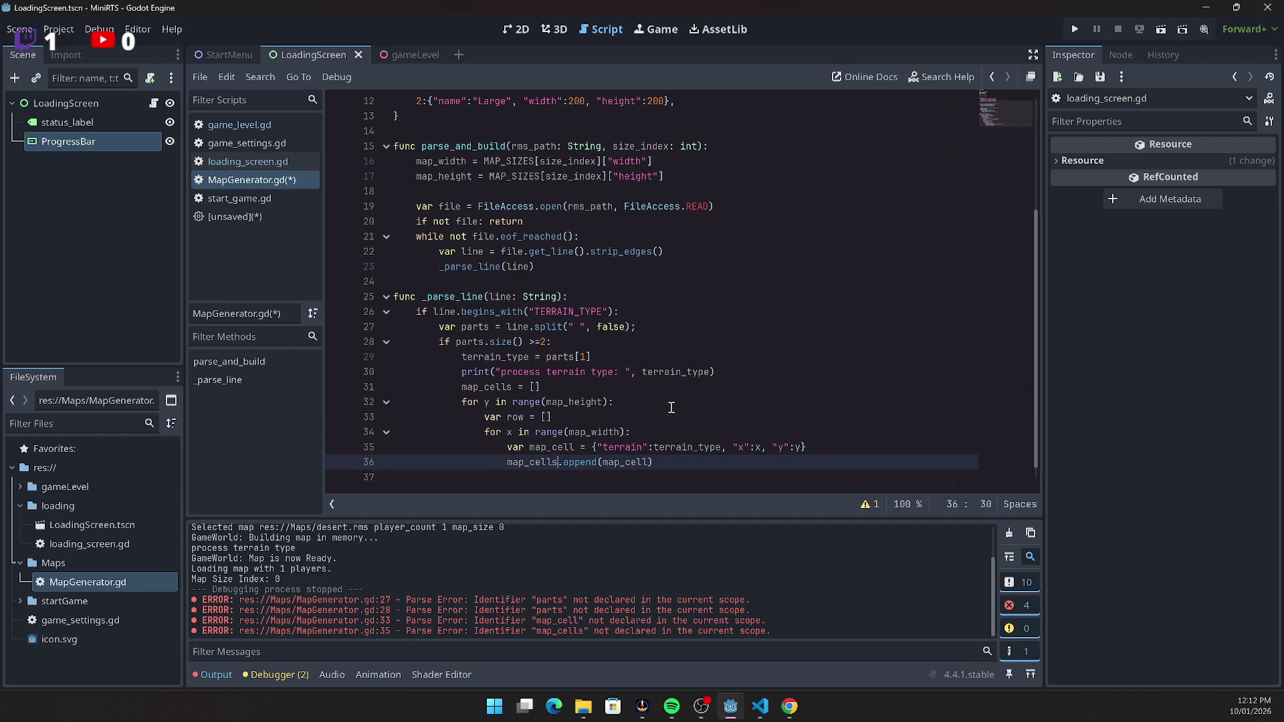
key(Right)
key(BackSpace)
key(BackSpace)
key(BackSpace)
key(BackSpace)
key(BackSpace)
key(BackSpace)
text(tp)
key(BackSpace)
key(BackSpace)
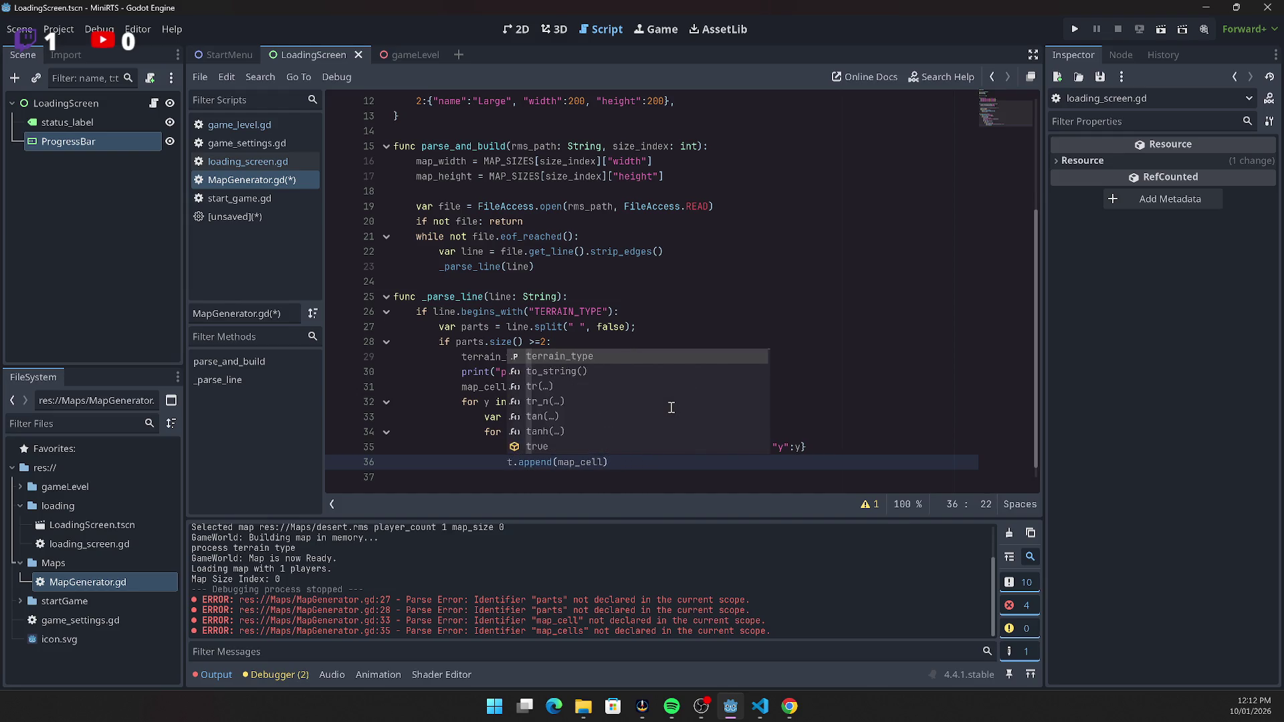
text(r)
text(ow)
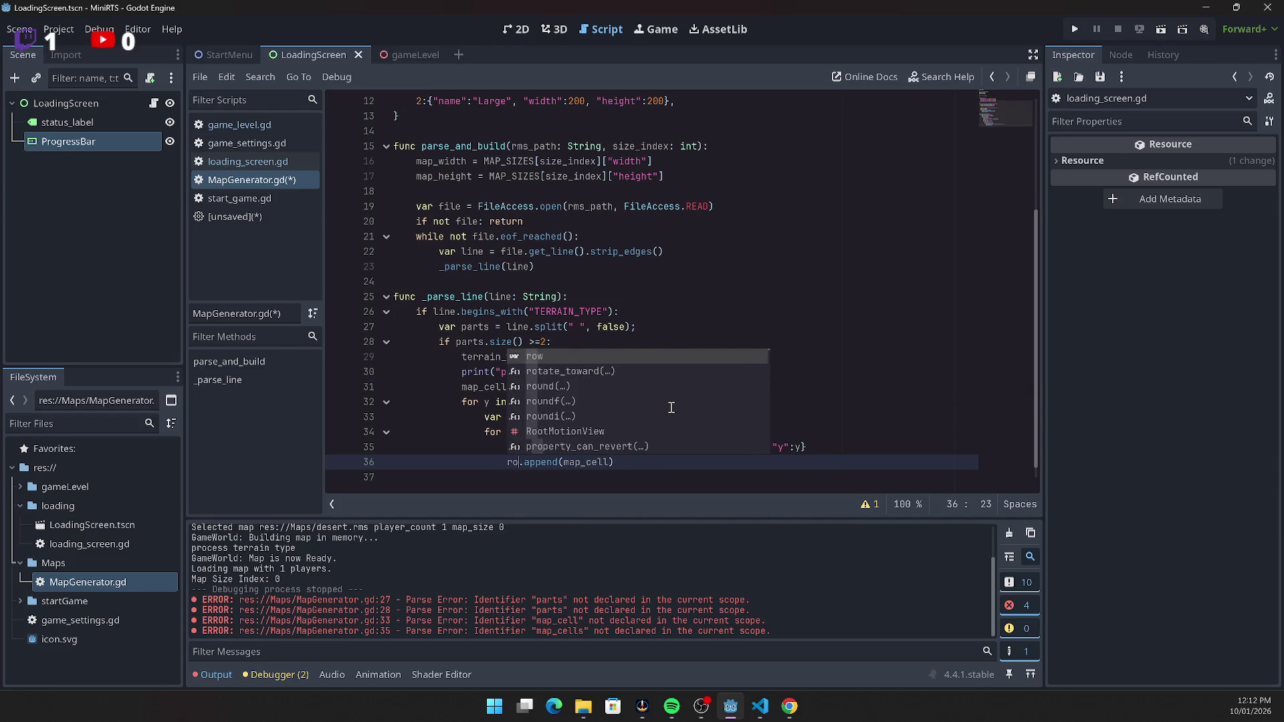
key(End)
key(Return)
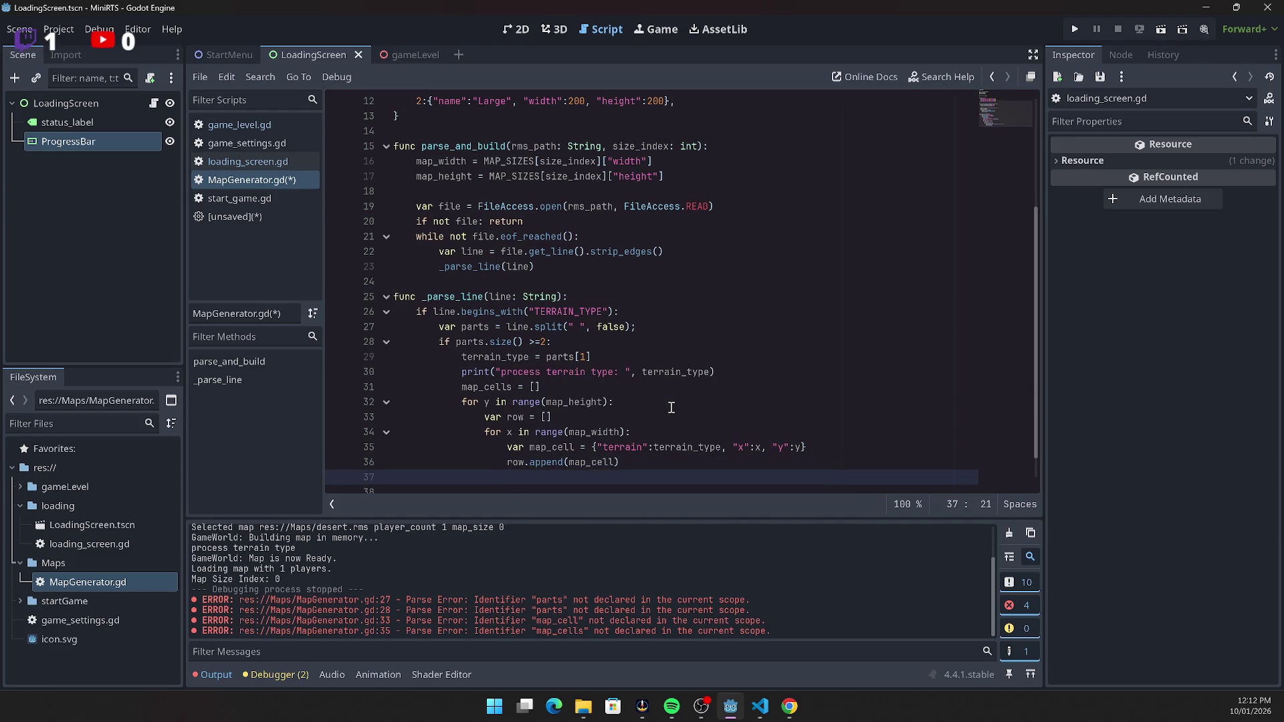
key(BackSpace)
Append each row to map_cells and add a 'map_cells = []' line after the map size assignments
text(ma)
text(p_cells)
text(.appen)
text(d)
text((row))
click(711, 175)
key(Return)
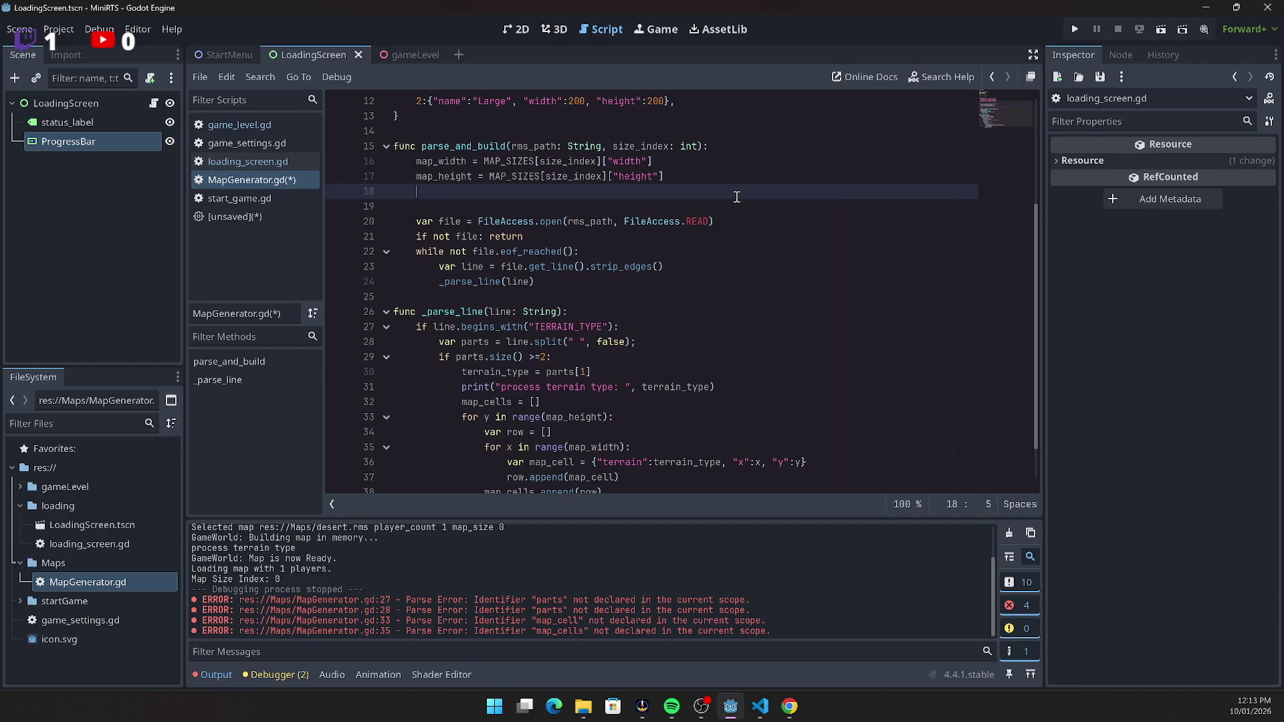
text(map_celsl)
key(BackSpace)
key(BackSpace)
text(ls = )
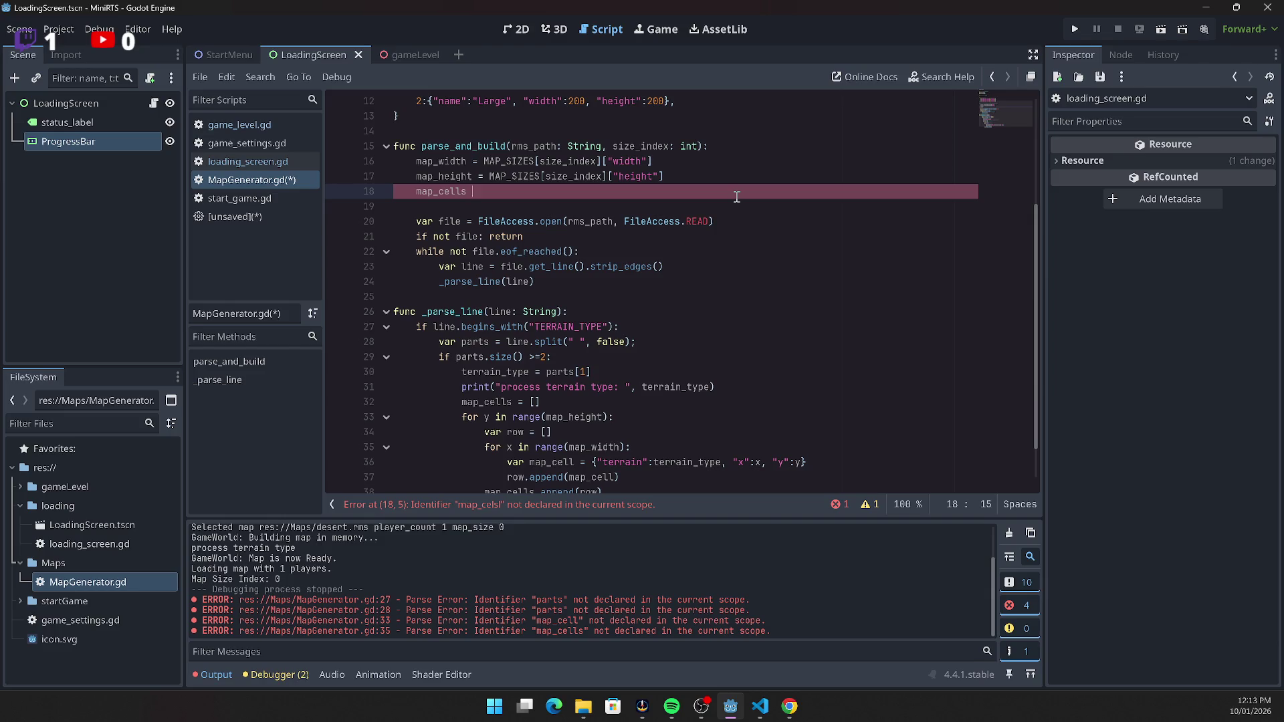
text([])
key(super)
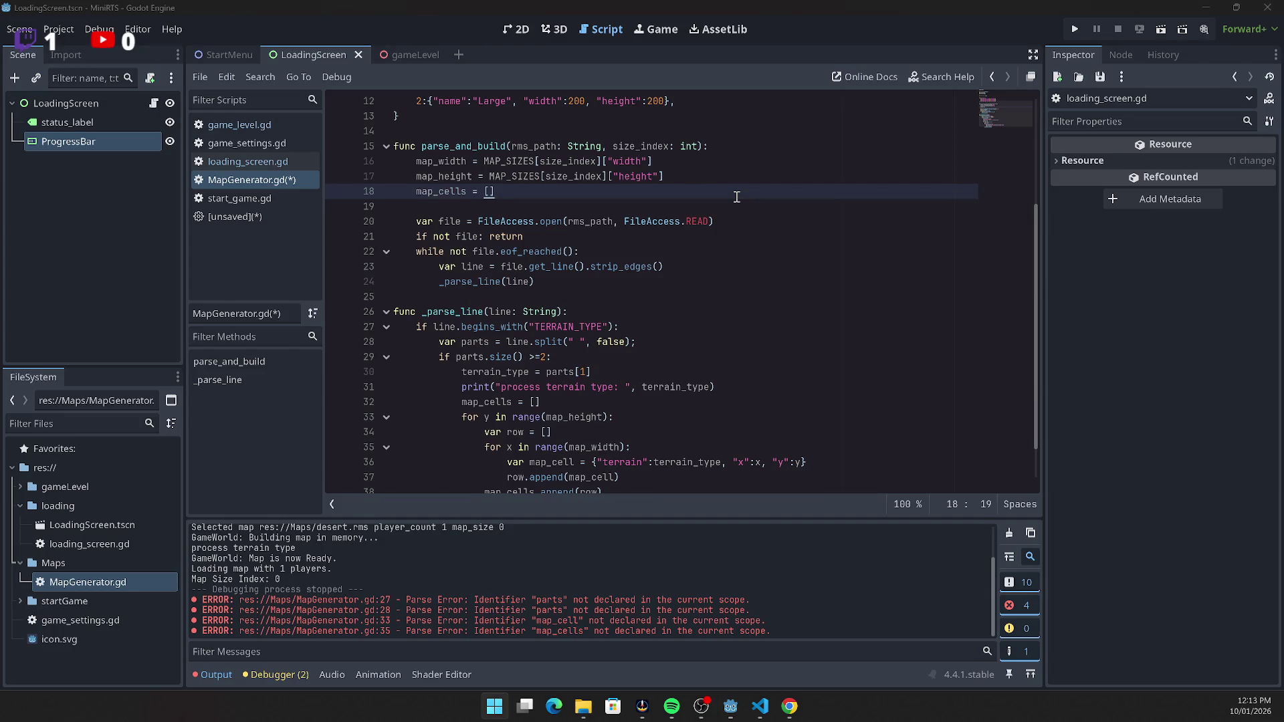
Move to line 28 and scroll down to the terrain_type line
click(774, 344)
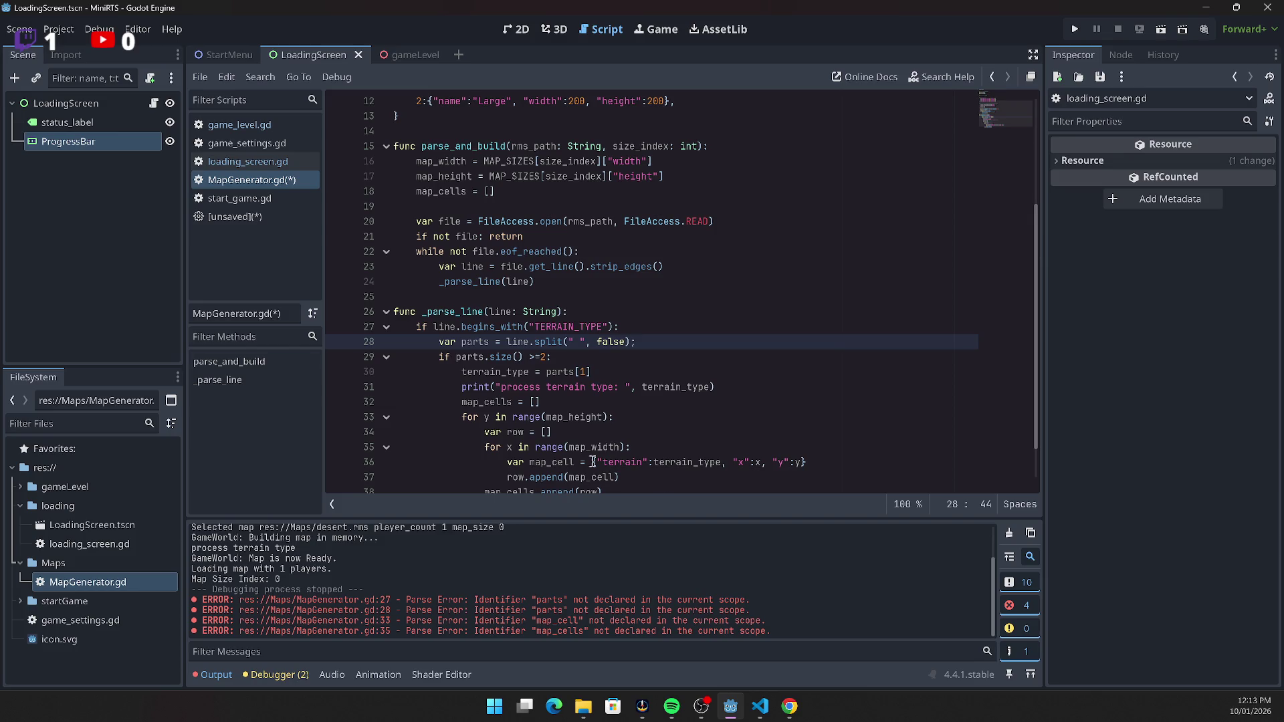
scroll(612, 438, down, 1)
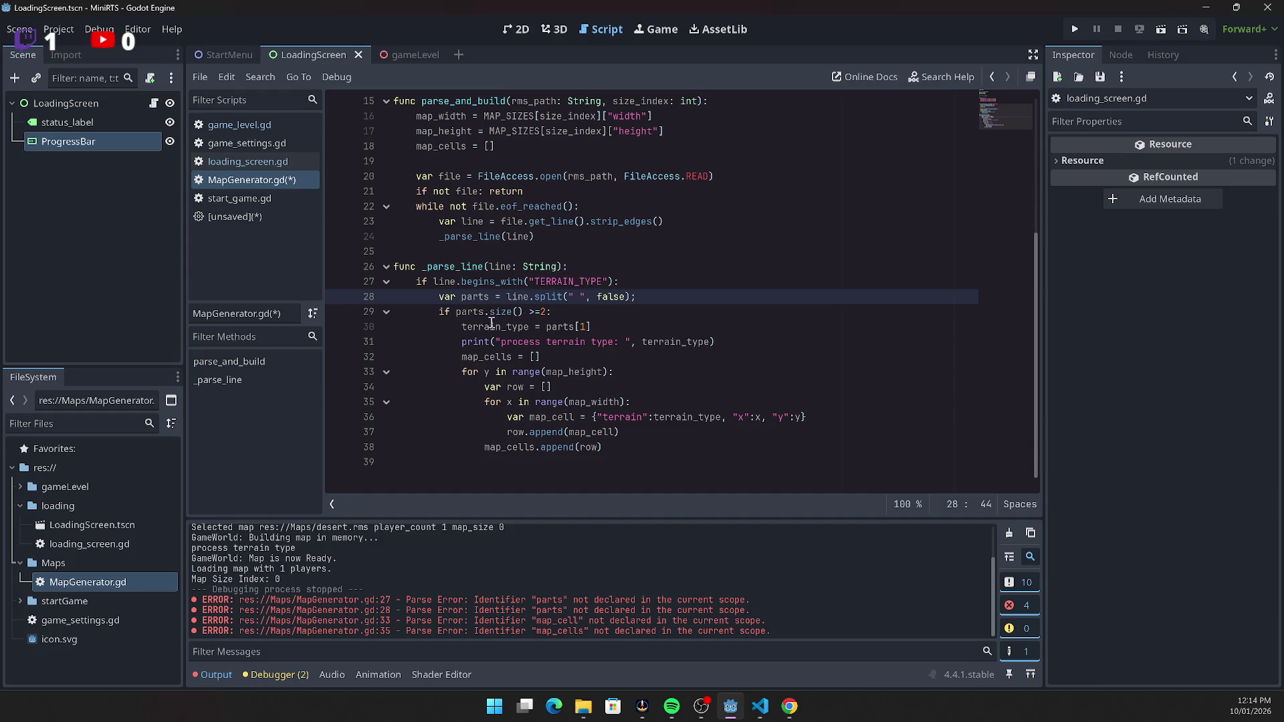
click(607, 327)
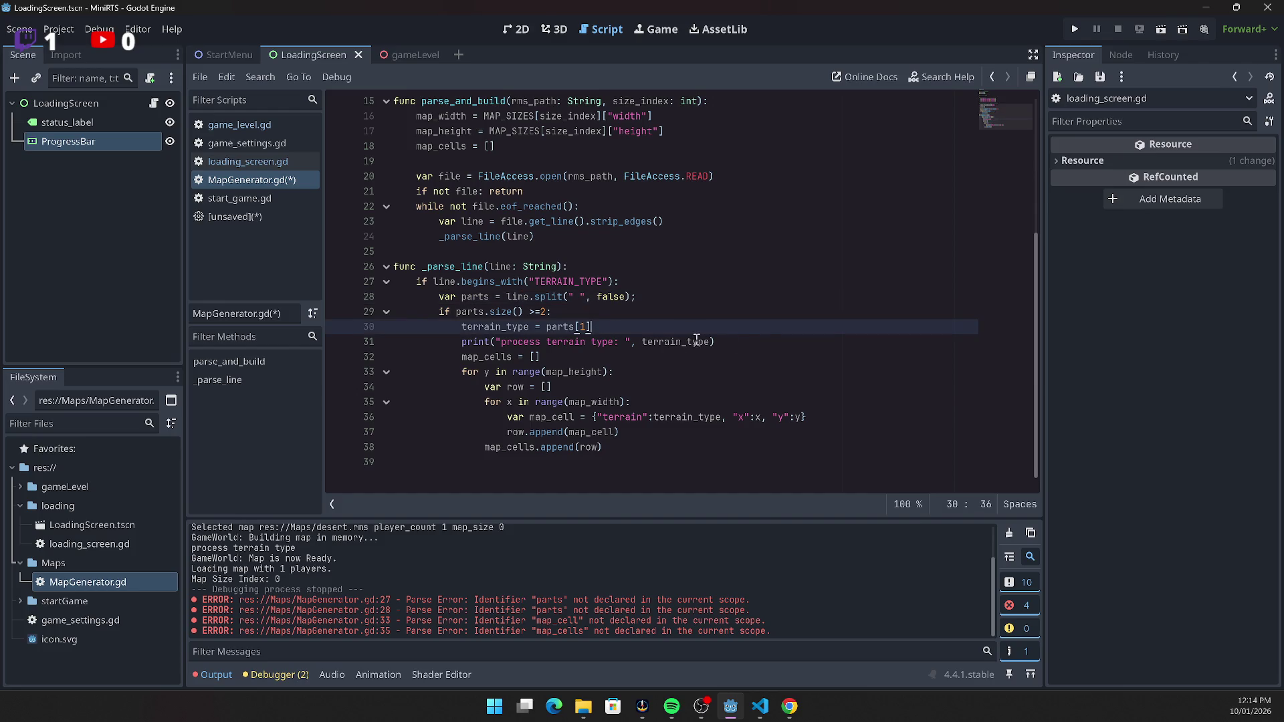
Add a top-level 'func _populate_grid():' declaration after the print line, above the map_cells loop
click(756, 343)
key(Return)
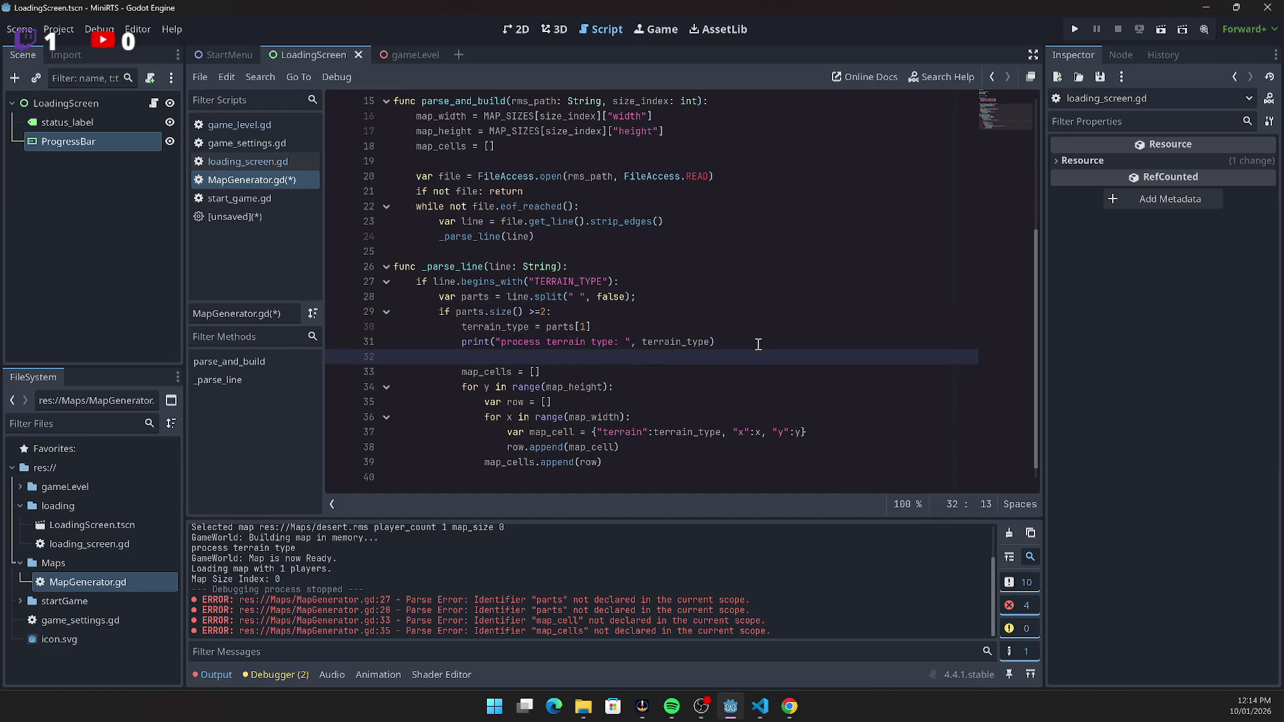
key(Home)
text(fun)
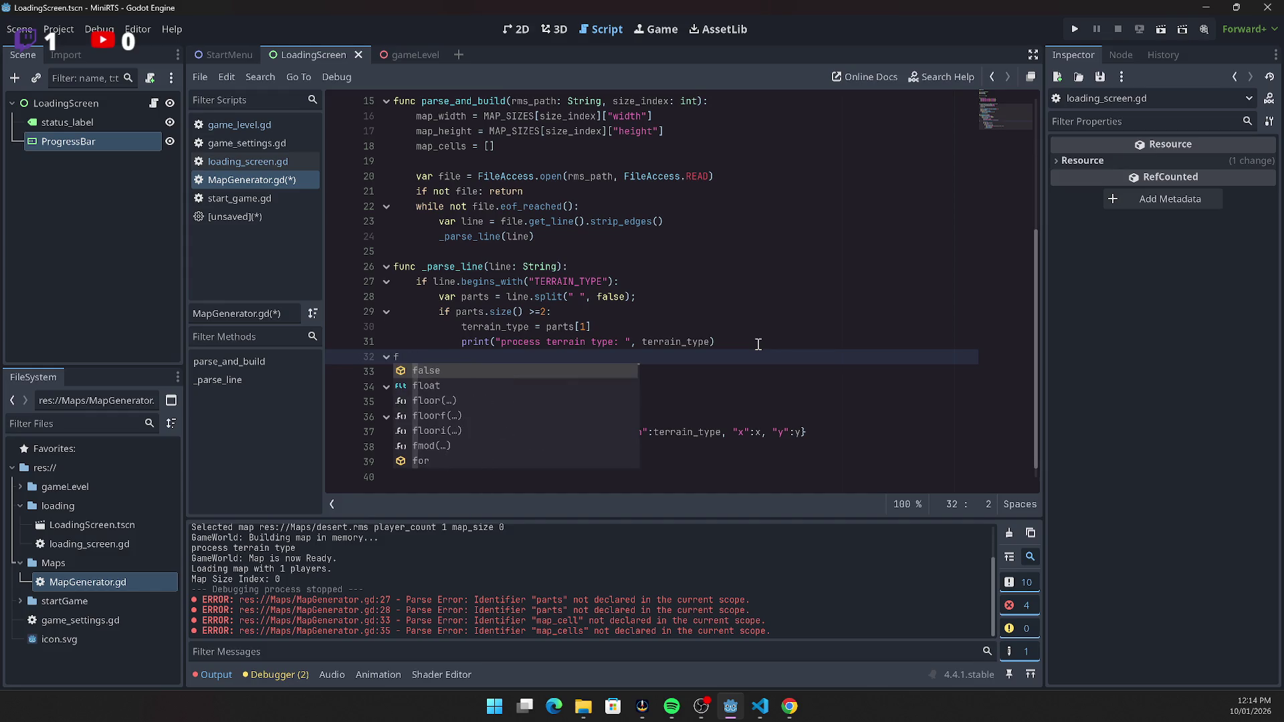
text(v)
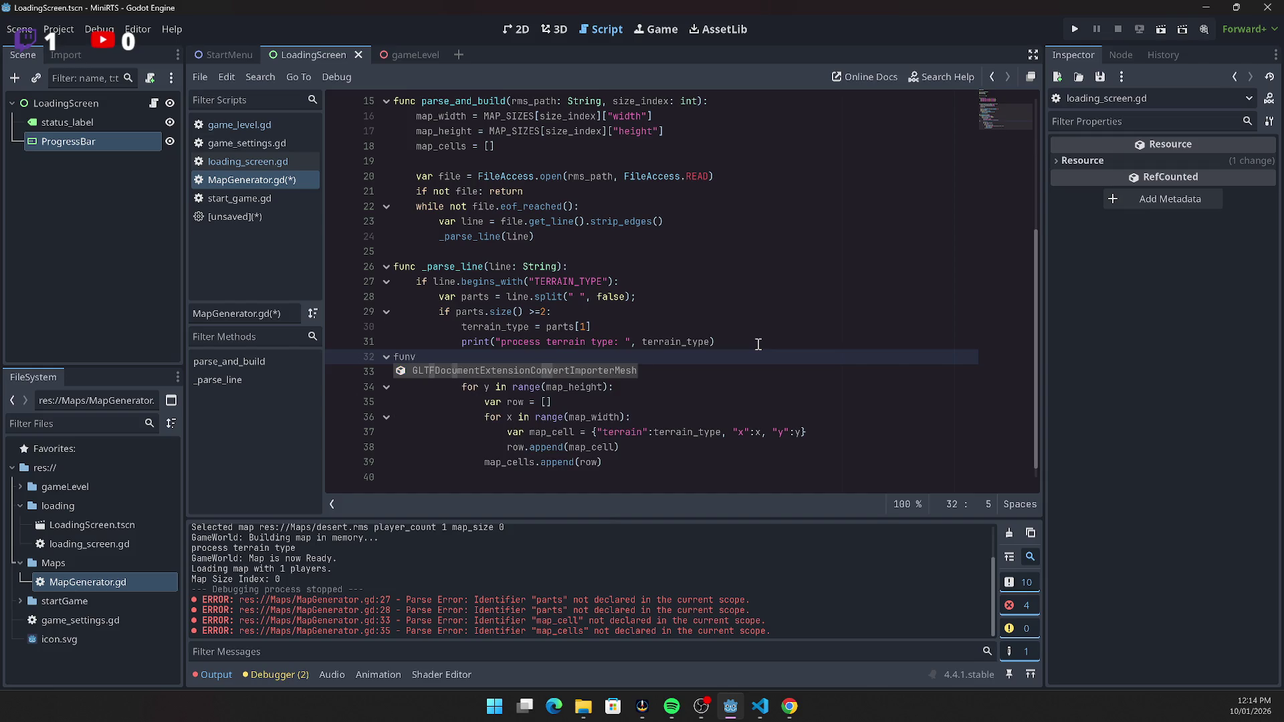
key(BackSpace)
text(c )
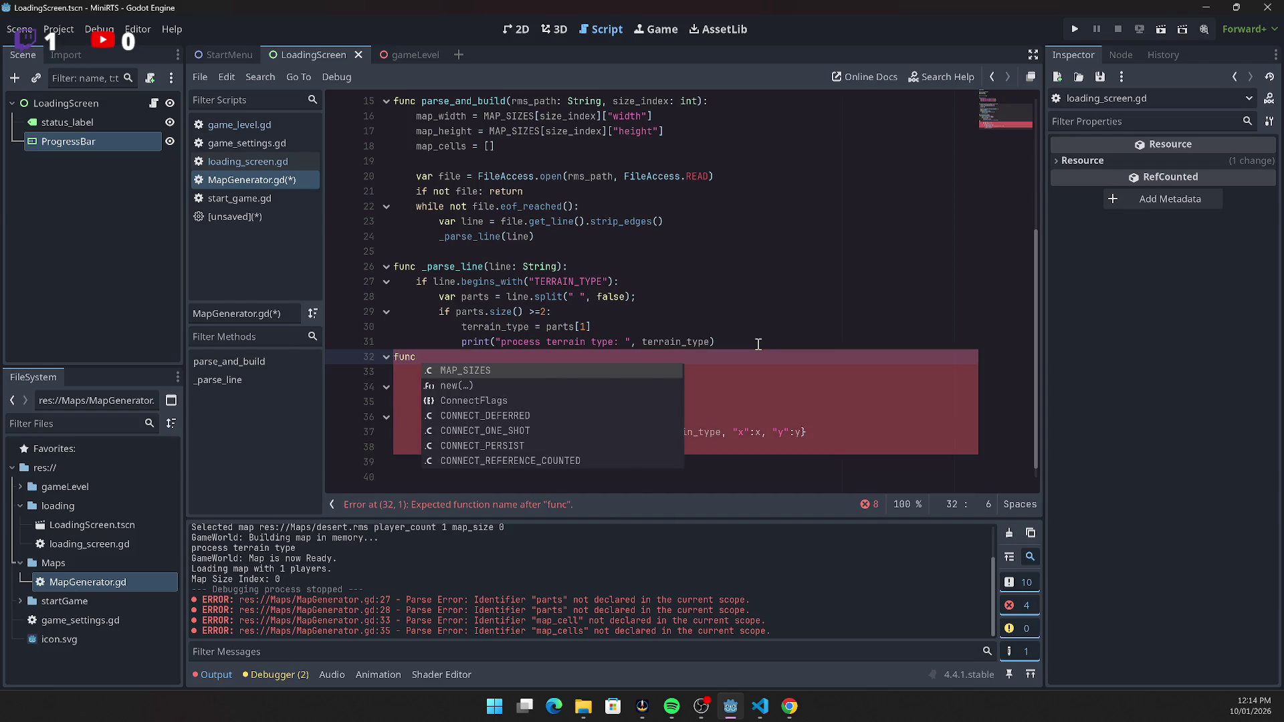
text(_p)
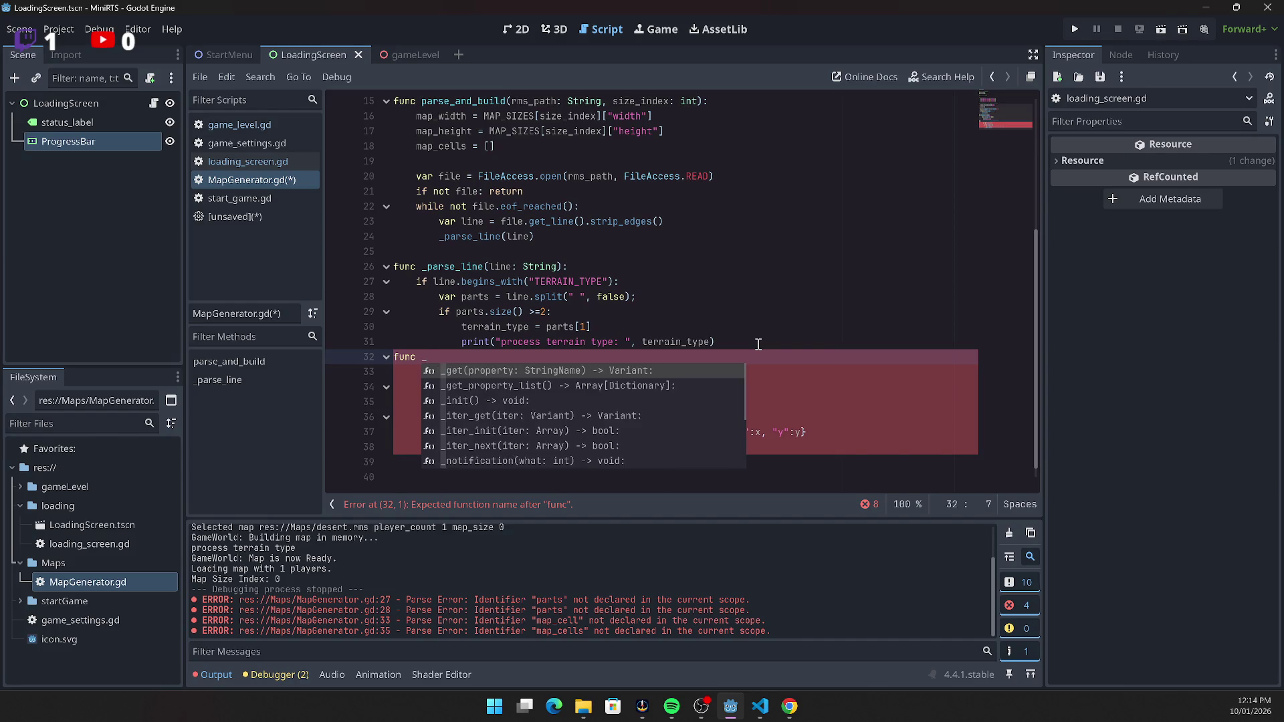
text(opulas)
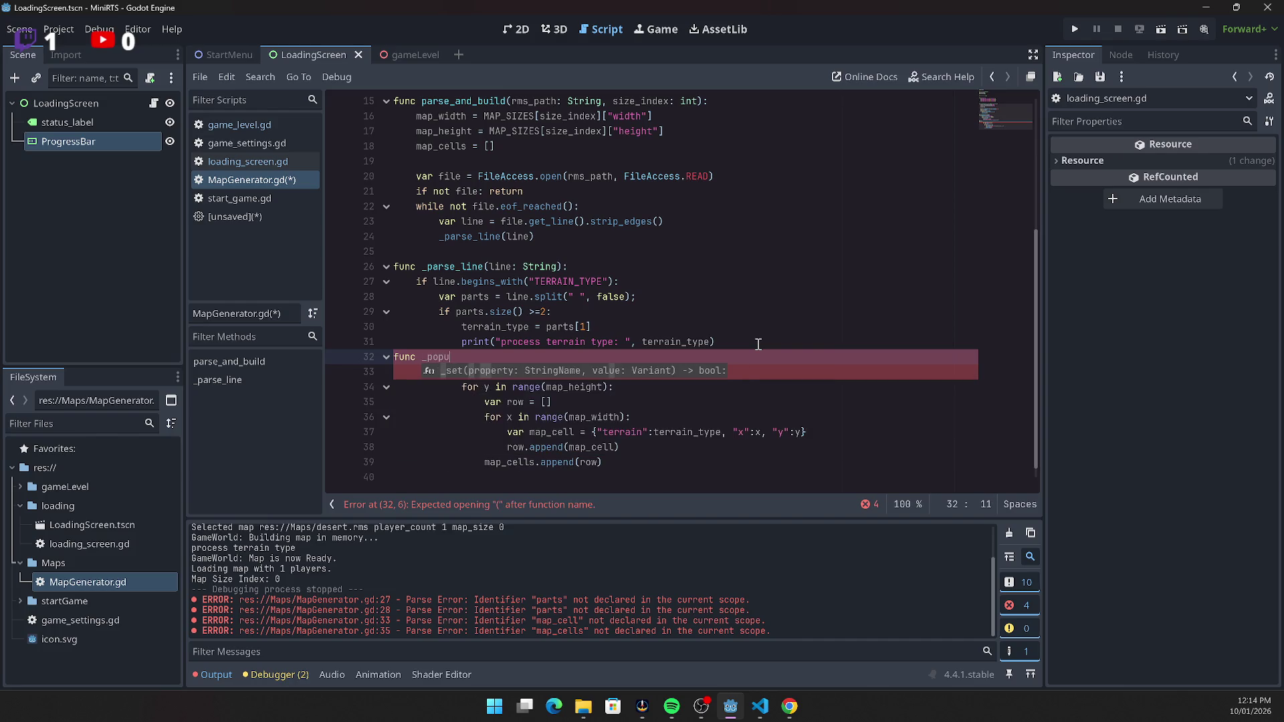
key(BackSpace)
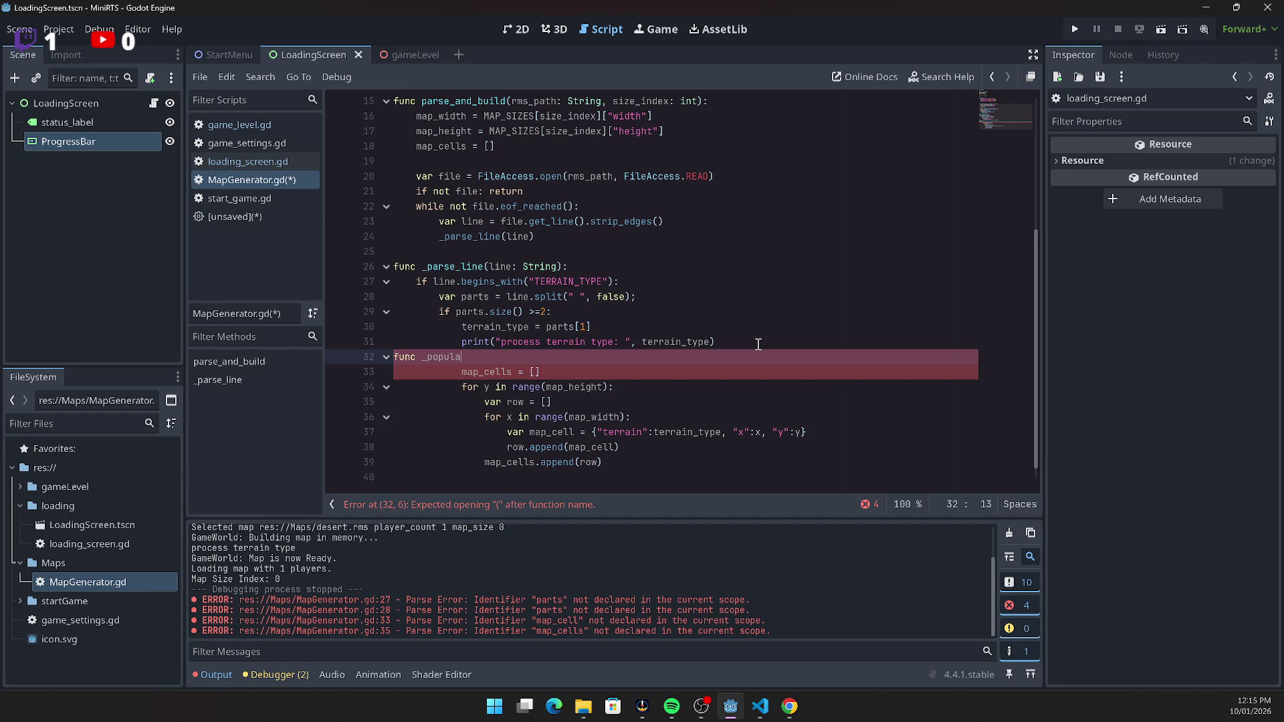
text(te_grt)
key(BackSpace)
text(id())
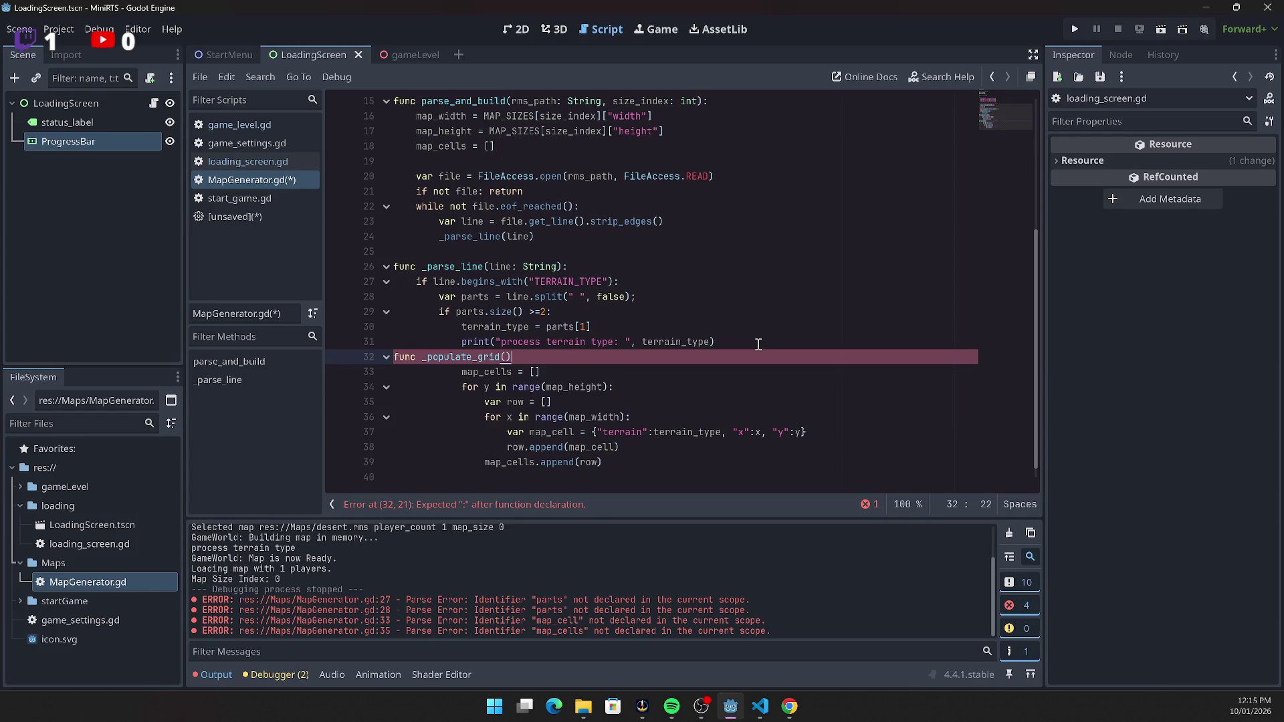
text(:)
click(758, 343)
key(Return)
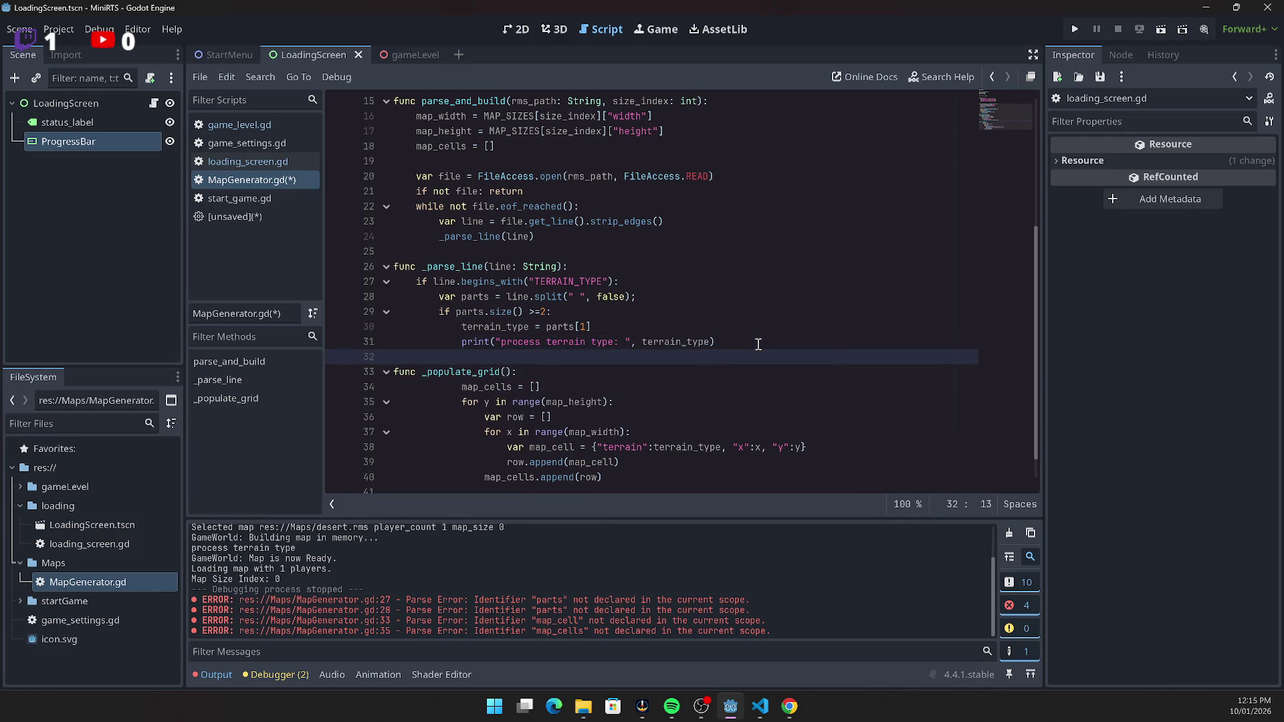
Reindent the map_cells, for y, var row, for x, map_cell and row.append lines under _populate_grid
key(Down)
key(Down)
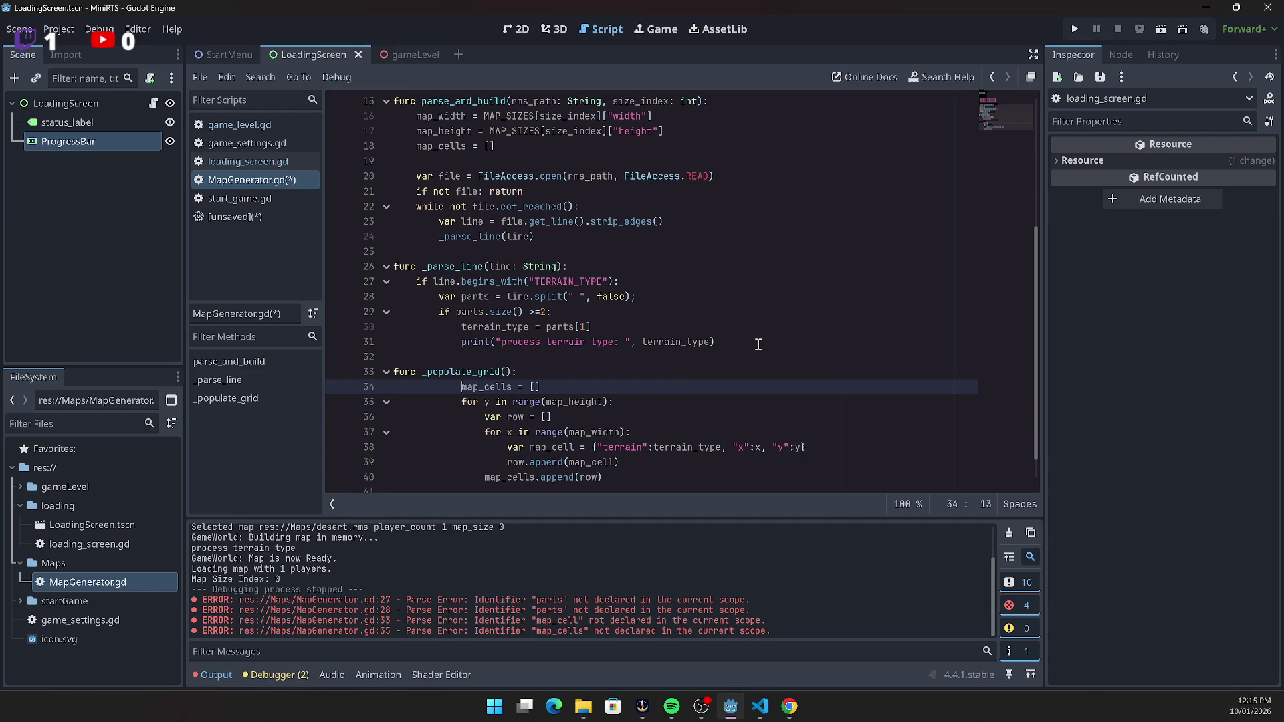
key(BackSpace)
key(BackSpace)
key(BackSpace)
key(Tab)
key(Down)
key(Delete)
key(Delete)
key(Delete)
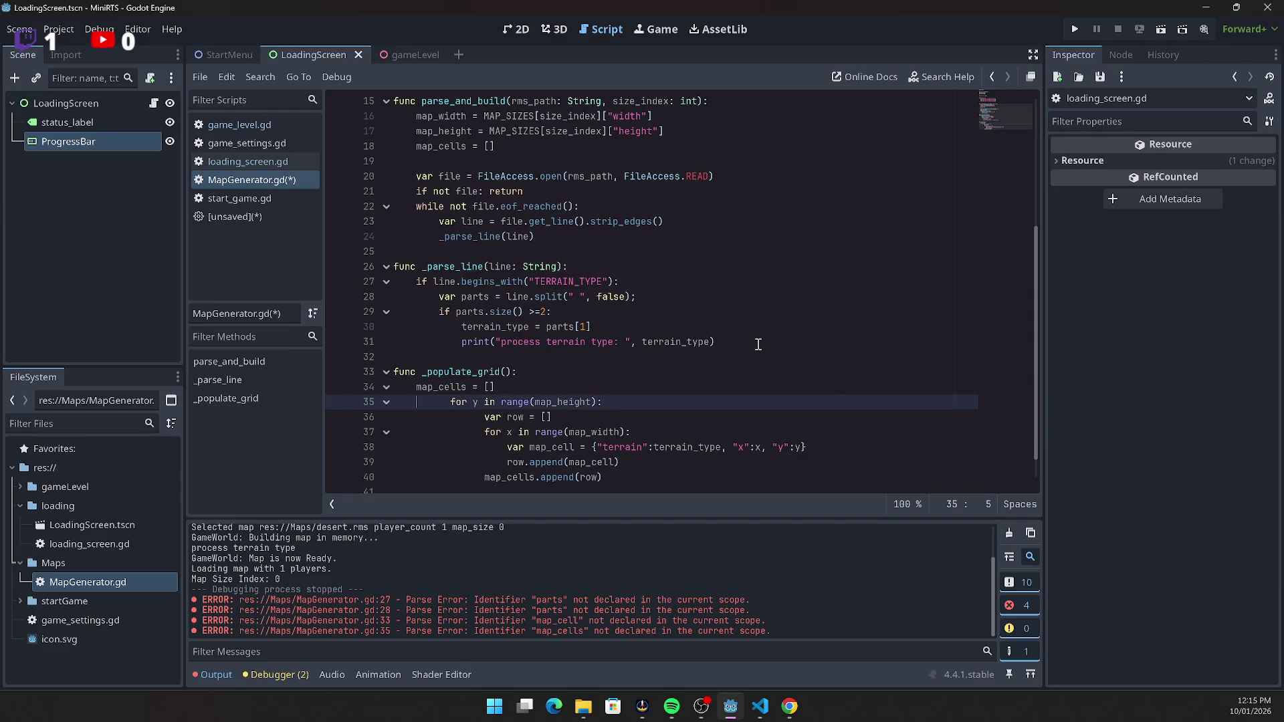
key(Down)
key(Delete)
key(Delete)
key(Delete)
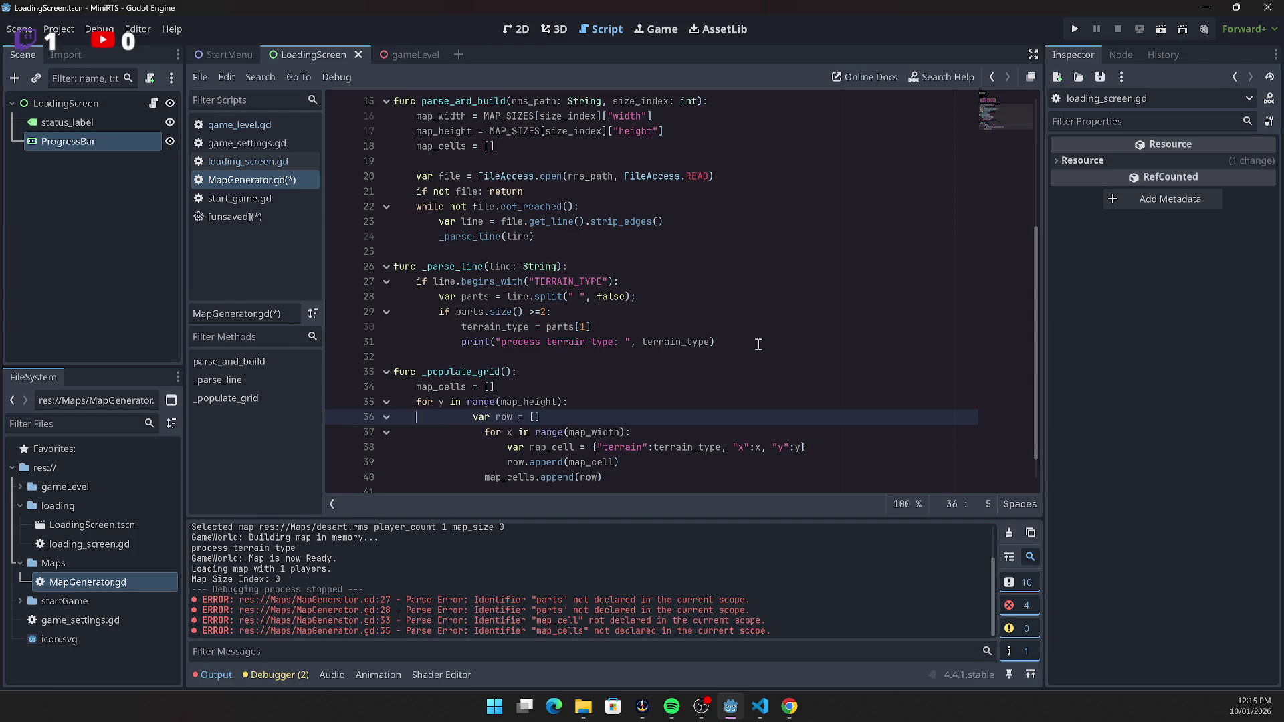
key(Delete)
key(Delete)
key(Delete)
key(Tab)
key(Down)
key(Delete)
key(Delete)
key(Delete)
key(Delete)
key(Delete)
key(Delete)
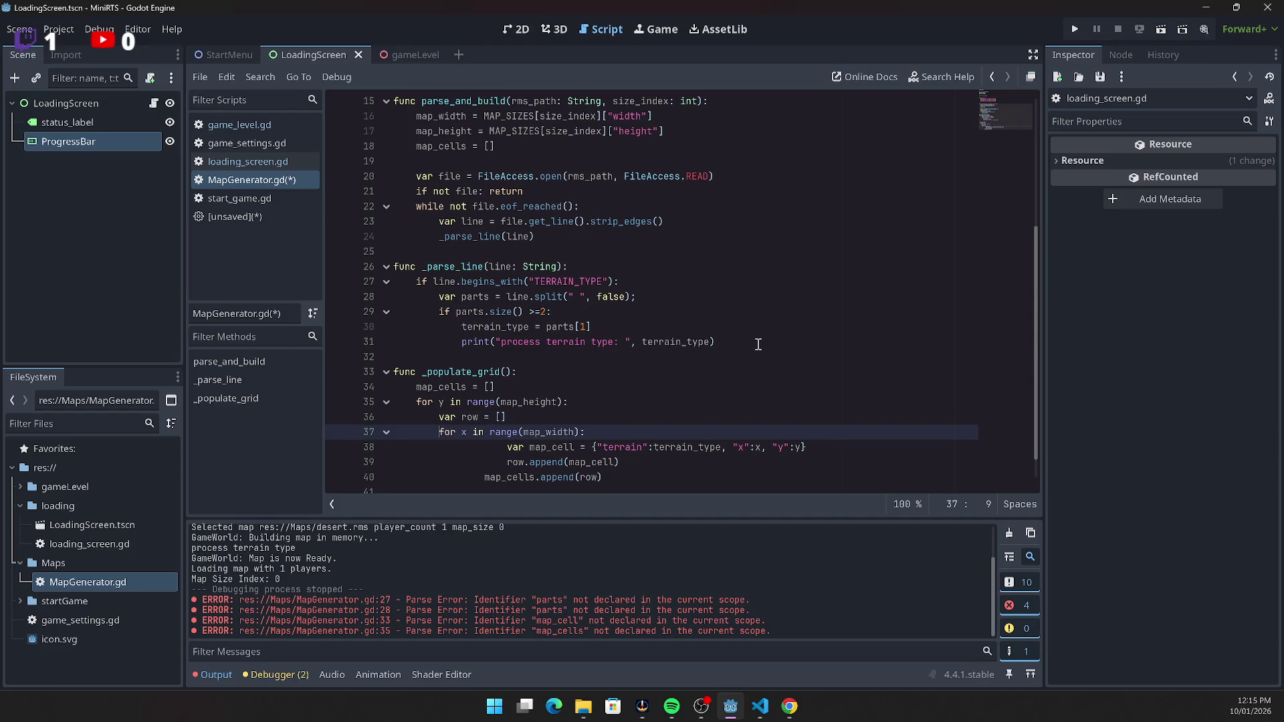
key(Down)
key(Delete)
key(Delete)
key(Delete)
key(Delete)
key(Delete)
key(Delete)
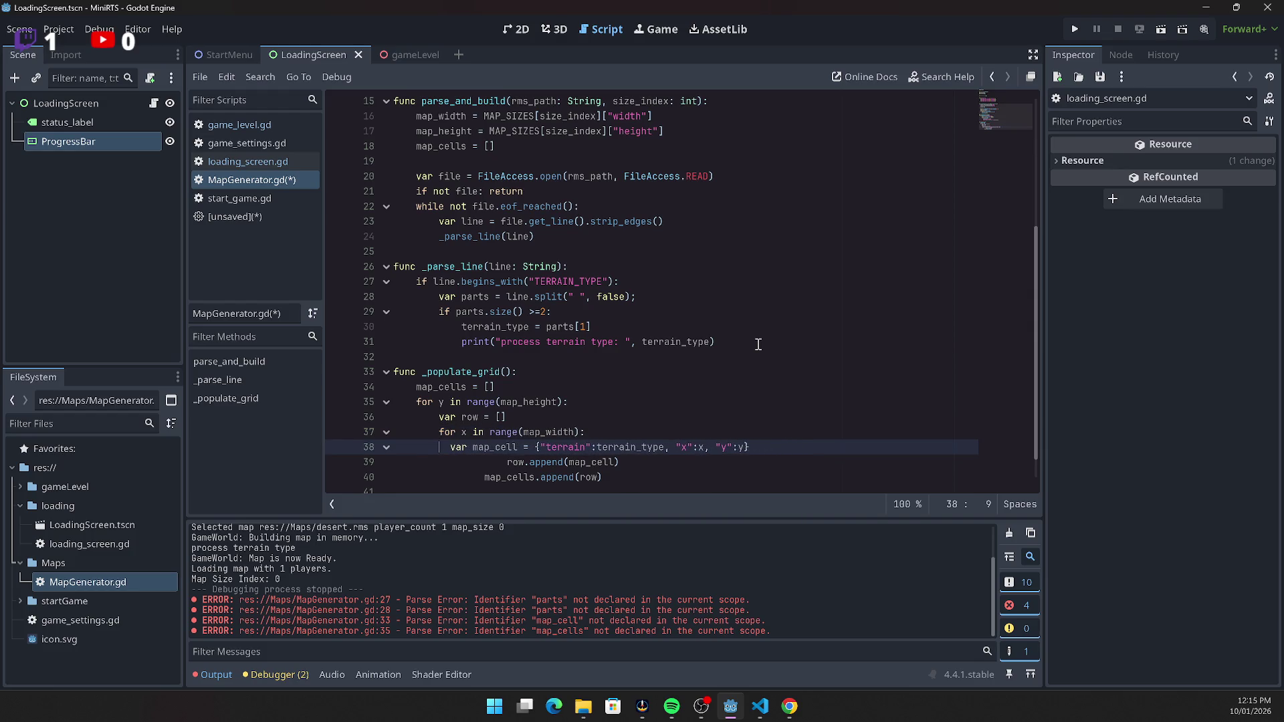
key(Down)
key(Delete)
key(Delete)
key(Delete)
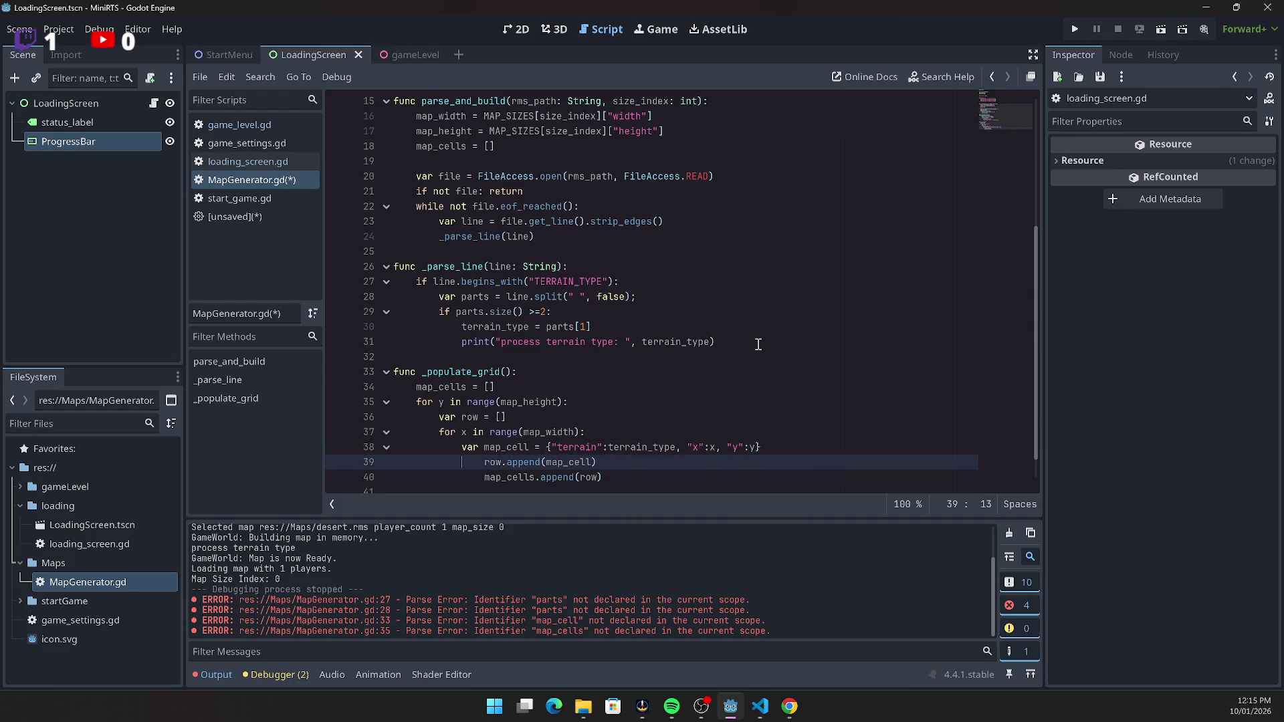
key(Down)
key(Delete)
key(Delete)
key(Delete)
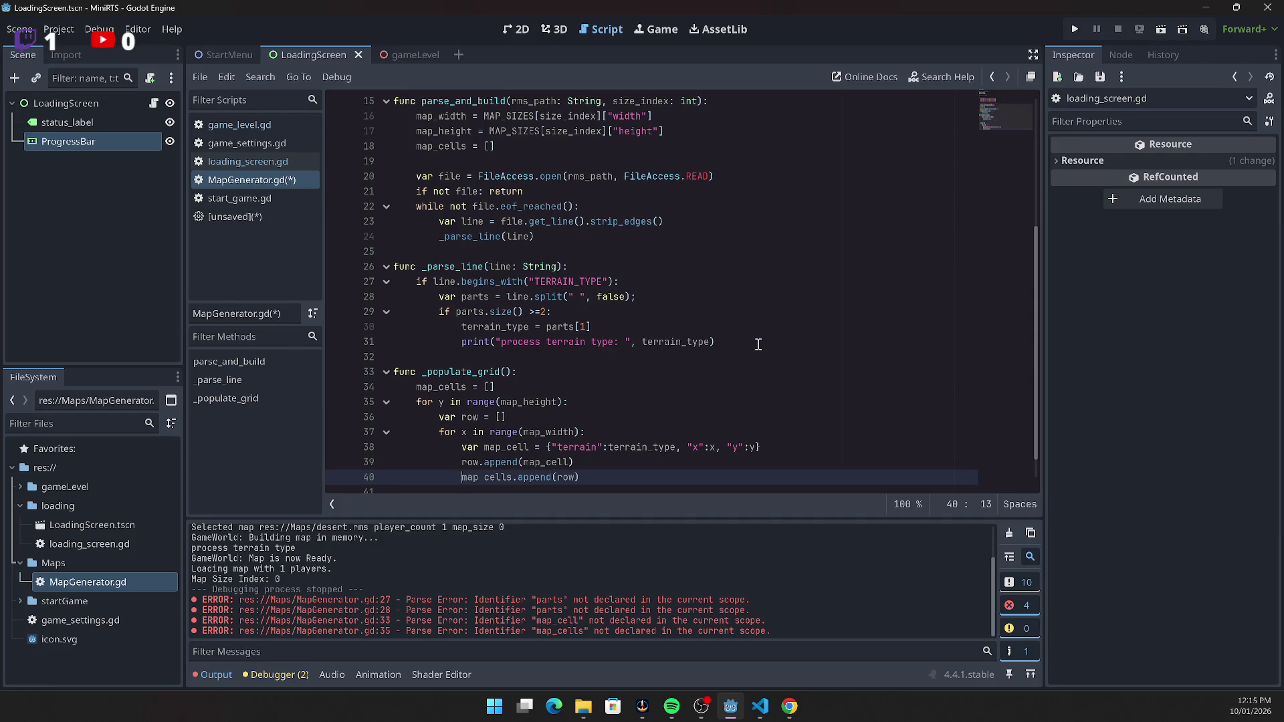
Move the cell dictionary into row.append() and delete the leftover var map_cell line
key(Up)
key(Up)
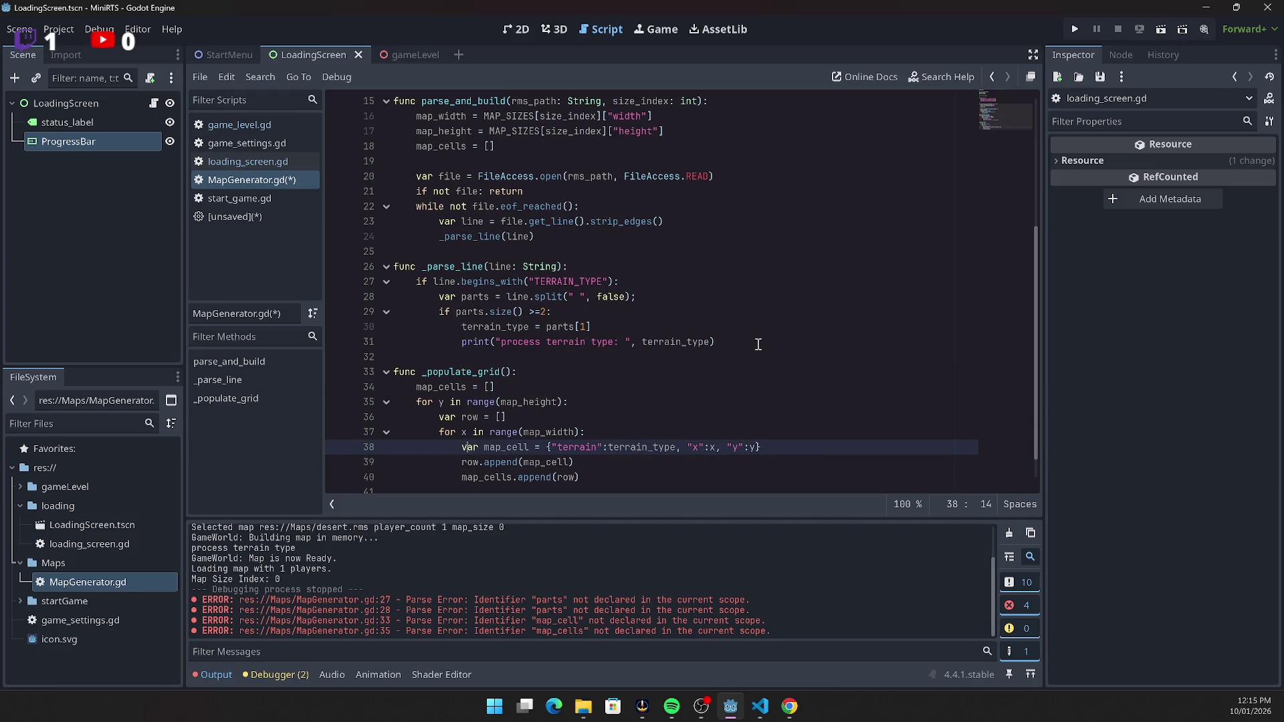
key(ctrl+Right)
key(ctrl+Right)
key(ctrl+Right)
key(shift+End)
key(ctrl+c)
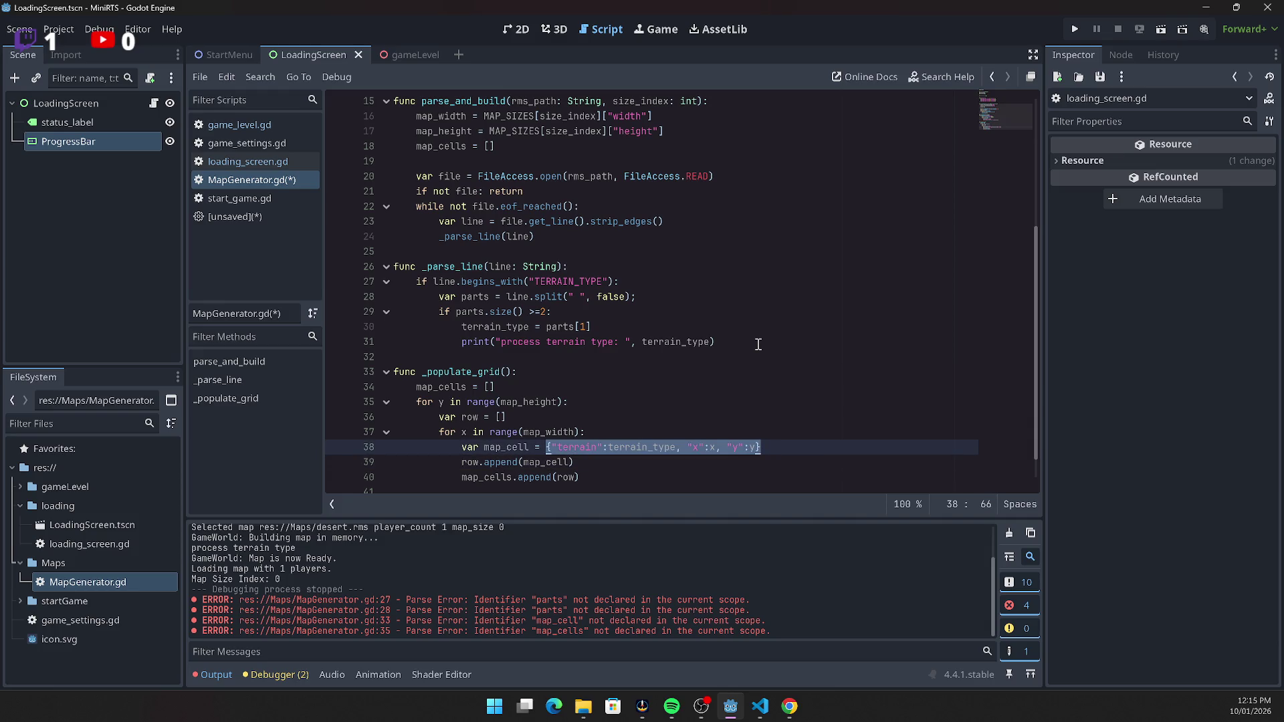
key(BackSpace)
key(Down)
key(BackSpace)
key(BackSpace)
key(BackSpace)
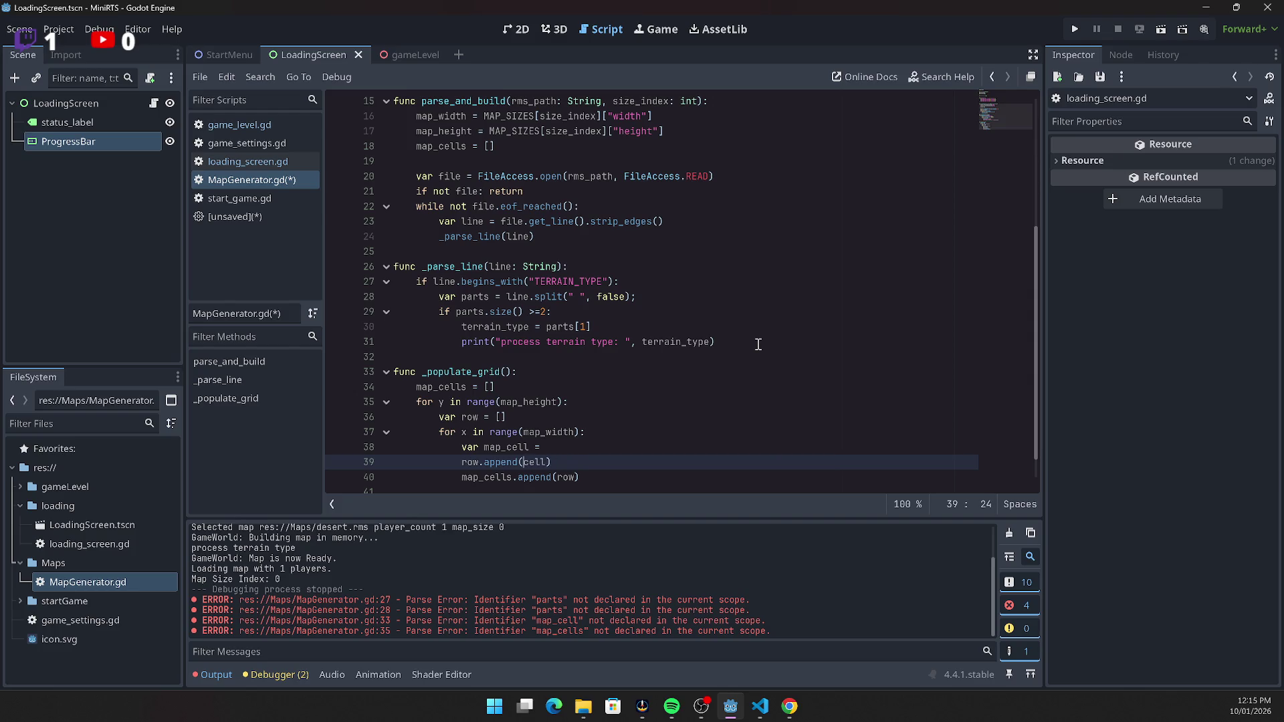
key(Delete)
key(Delete)
key(Delete)
key(ctrl+v)
key(Up)
key(shift+Home)
key(BackSpace)
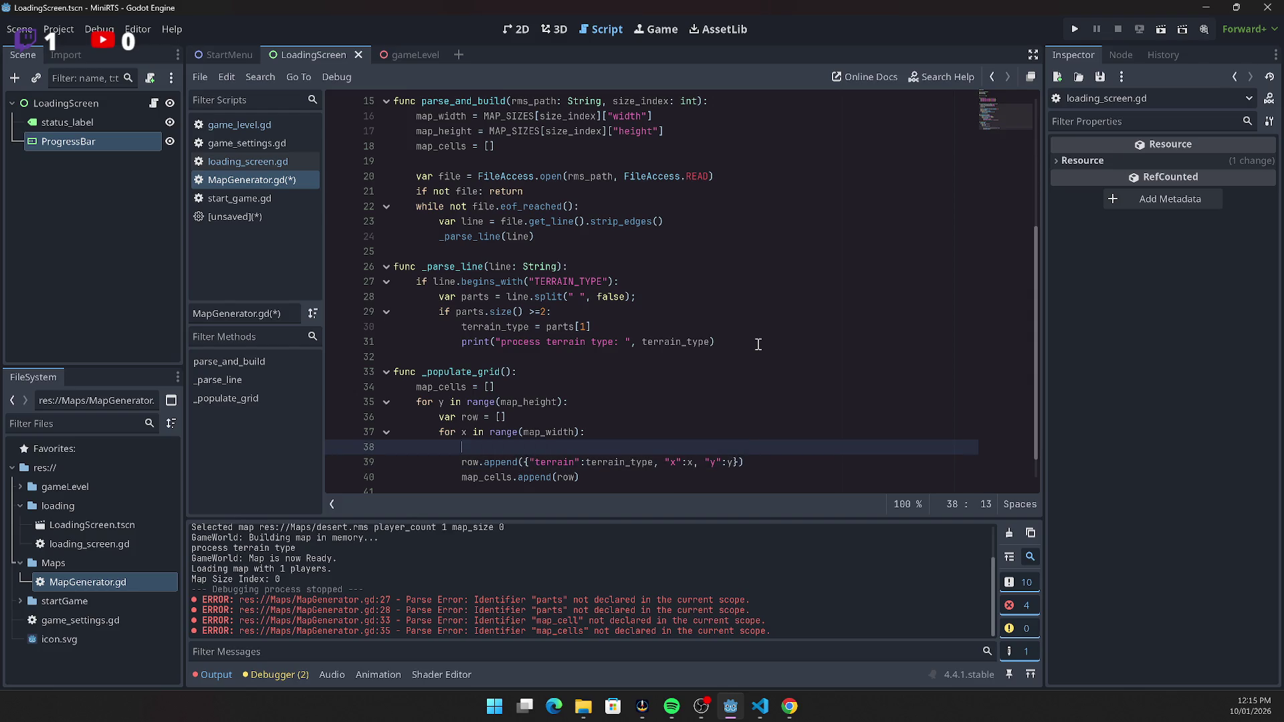
key(Up)
key(End)
key(Delete)
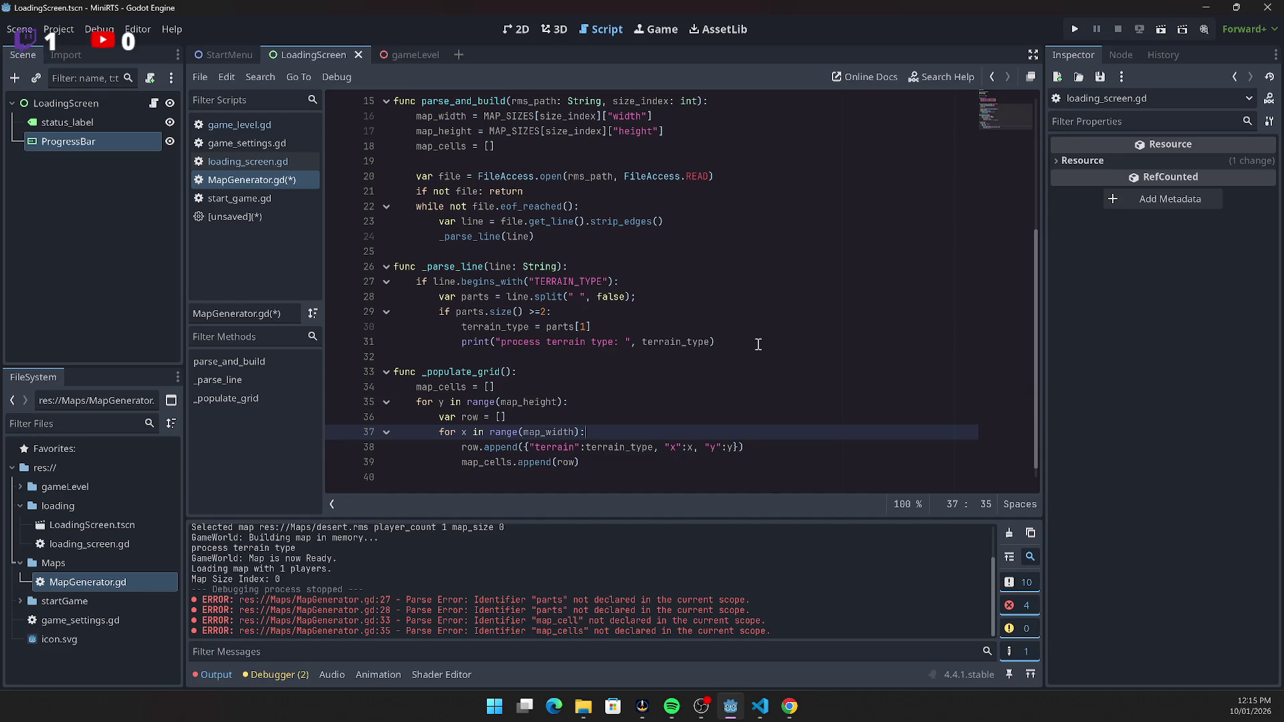
Unindent map_cells.append to the for y loop level and save MapGenerator.gd
key(Down)
key(Down)
key(Home)
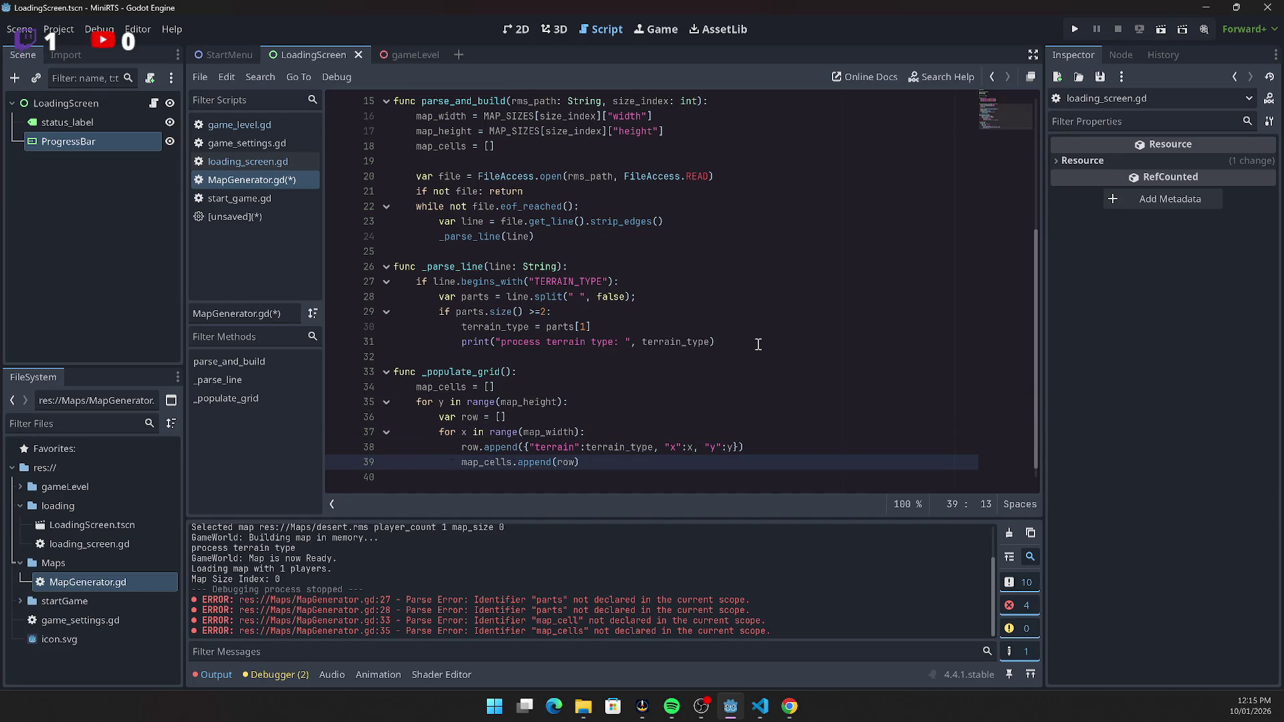
key(BackSpace)
key(ctrl+s)
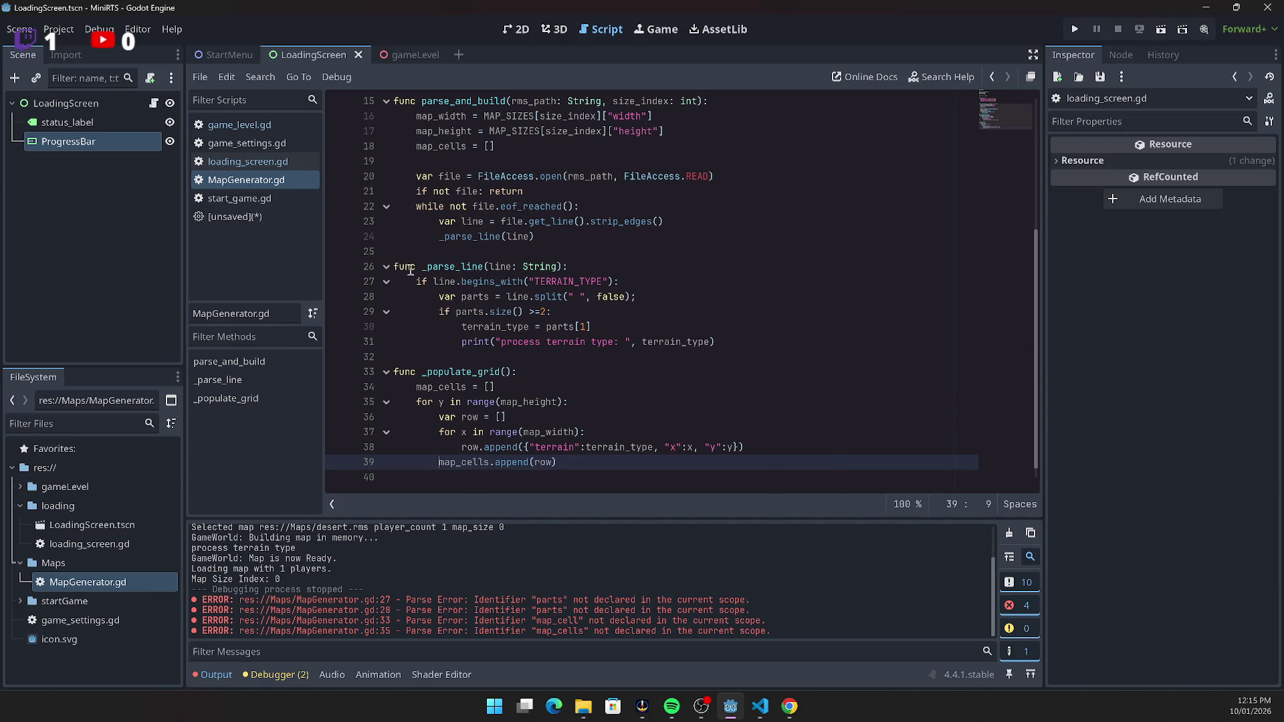
click(547, 239)
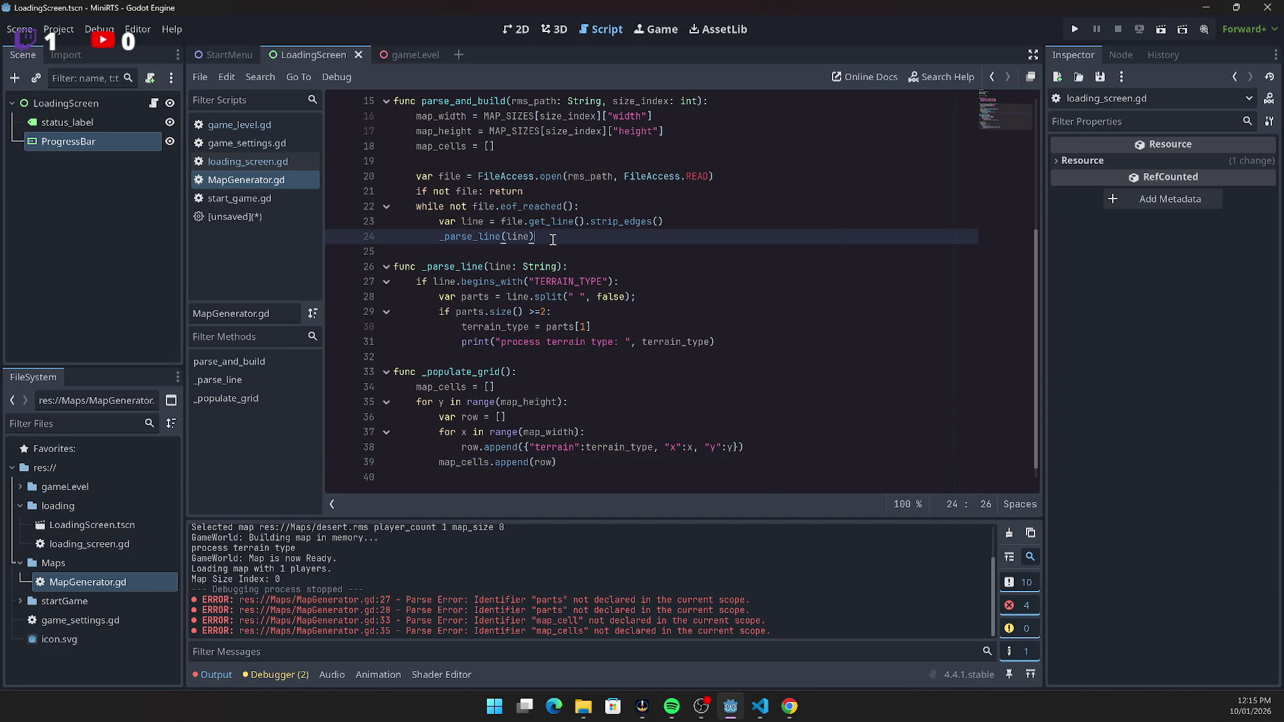
key(Return)
key(Return)
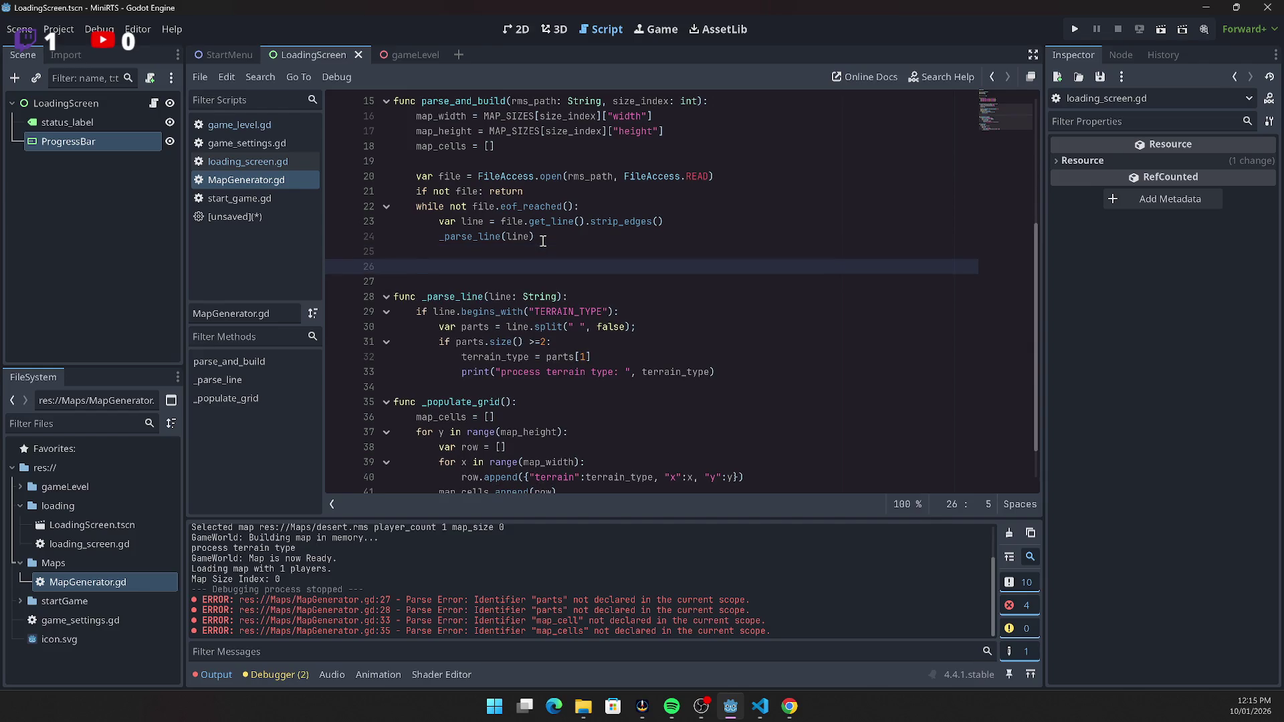
text(popi)
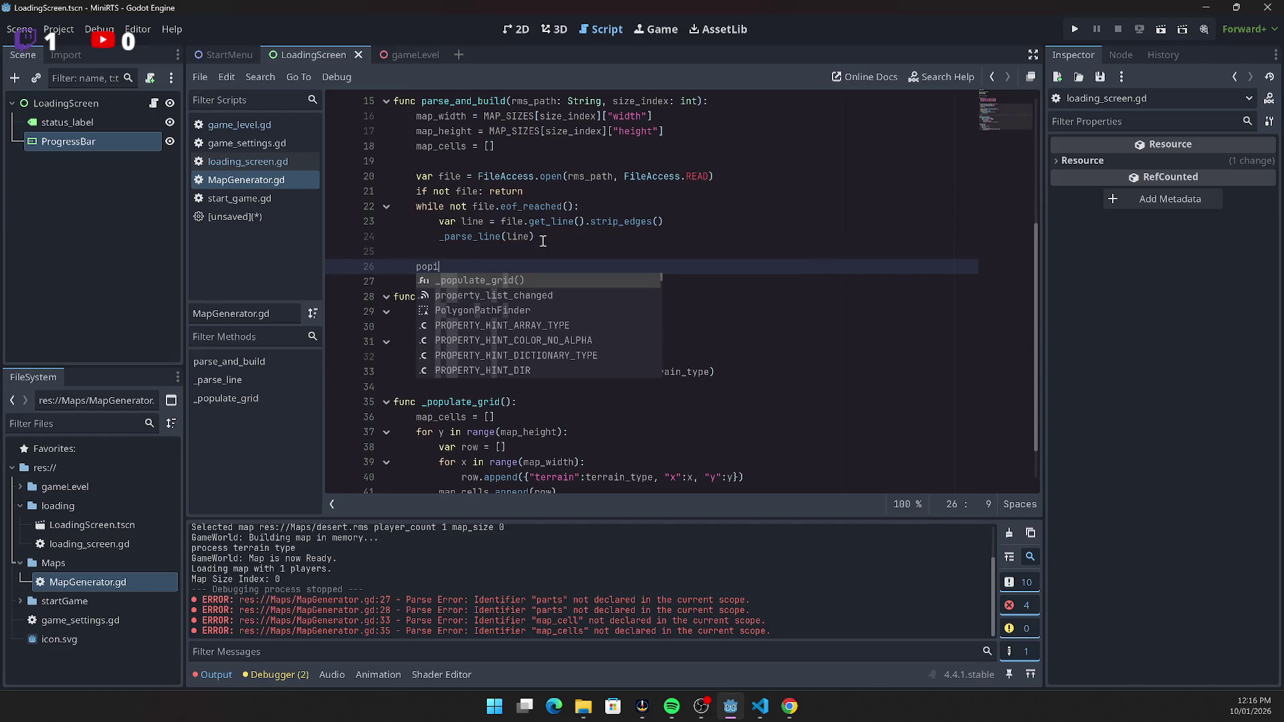
key(Return)
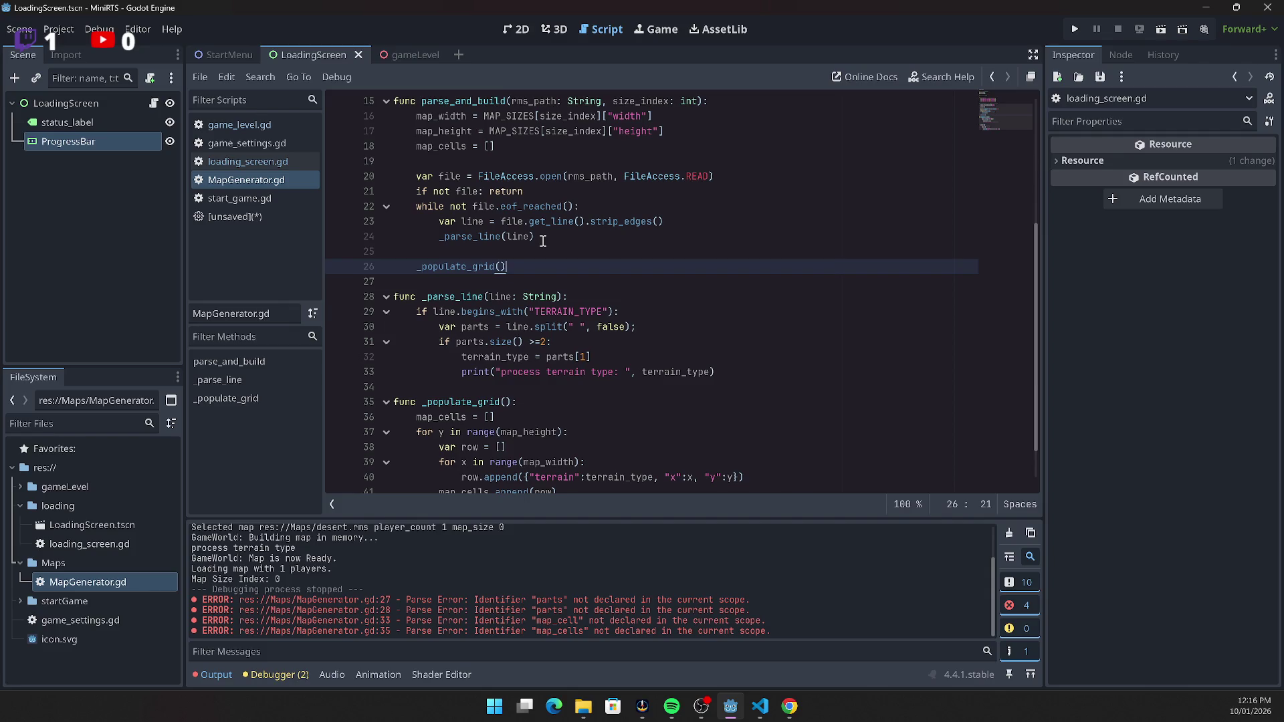
scroll(543, 275, down, 1)
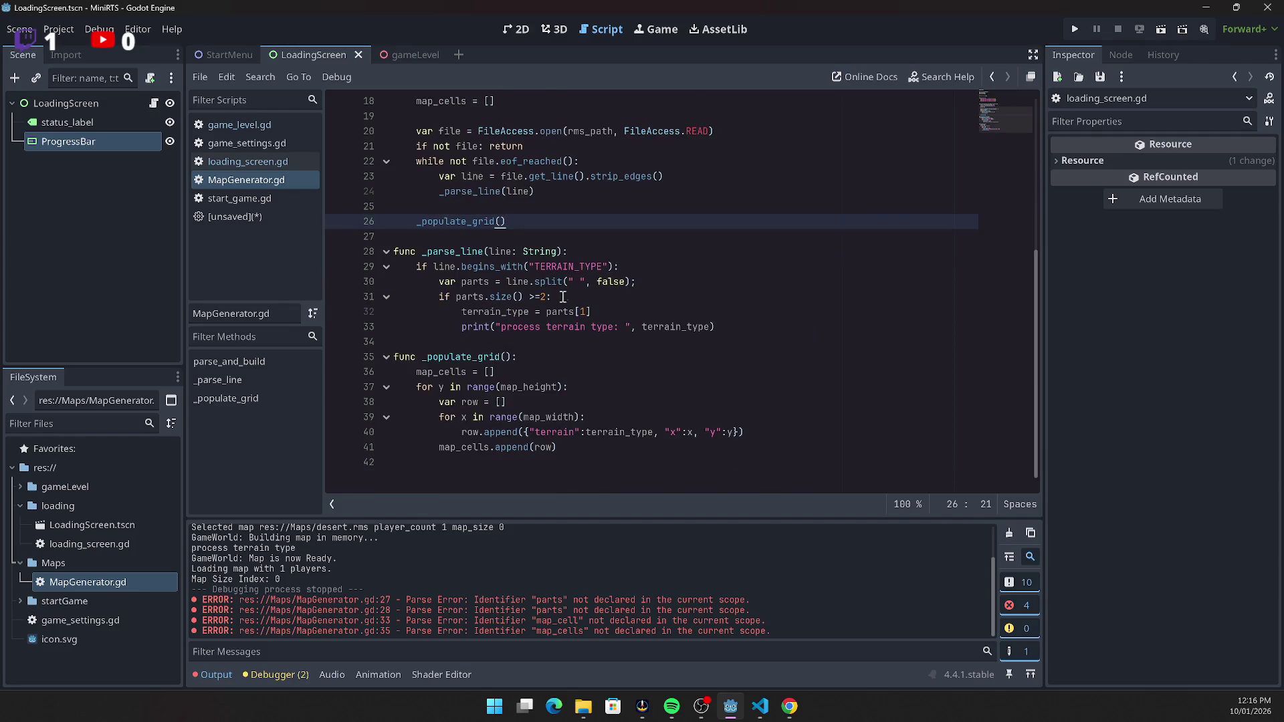
scroll(562, 292, up, 4)
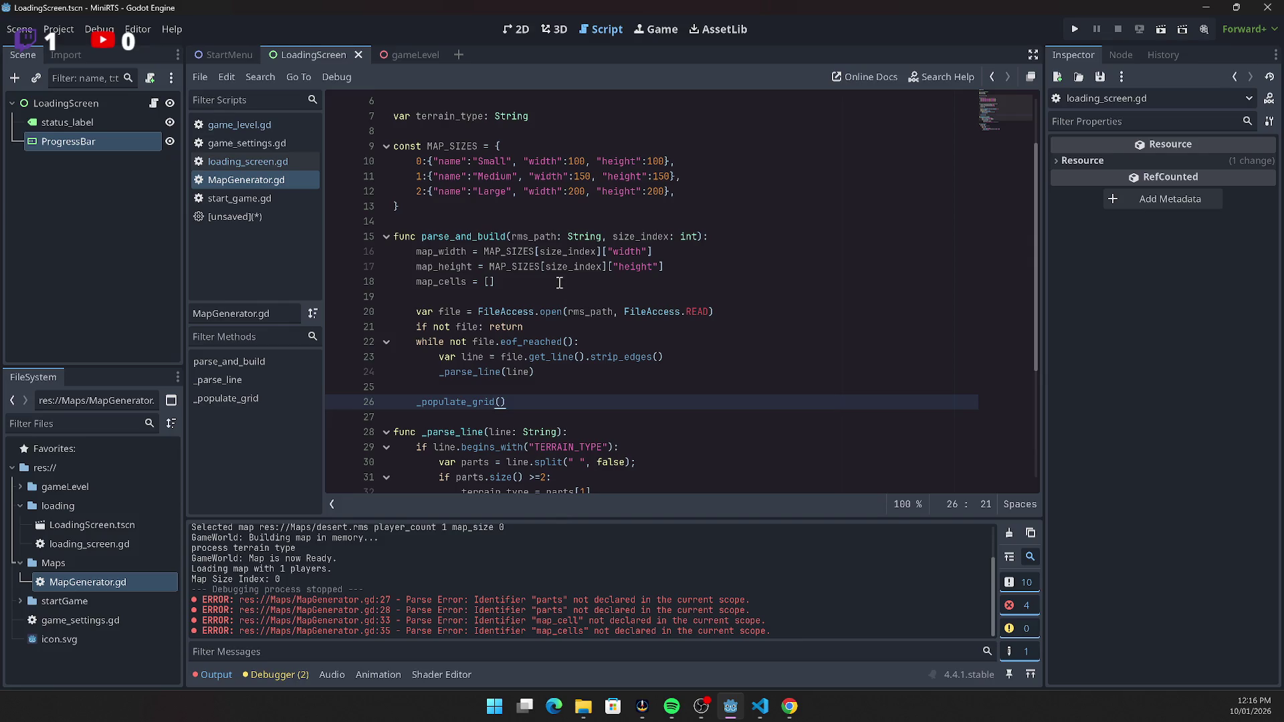
scroll(608, 270, up, 2)
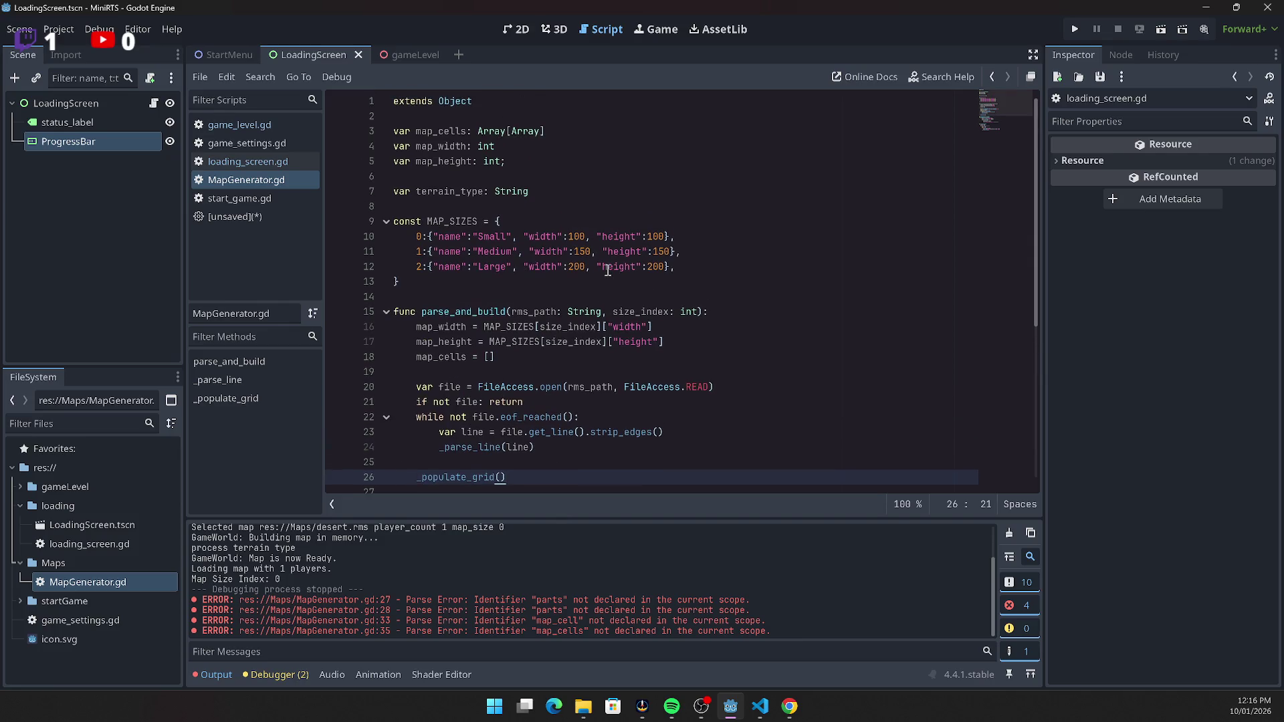
scroll(579, 274, down, 3)
scroll(571, 261, down, 1)
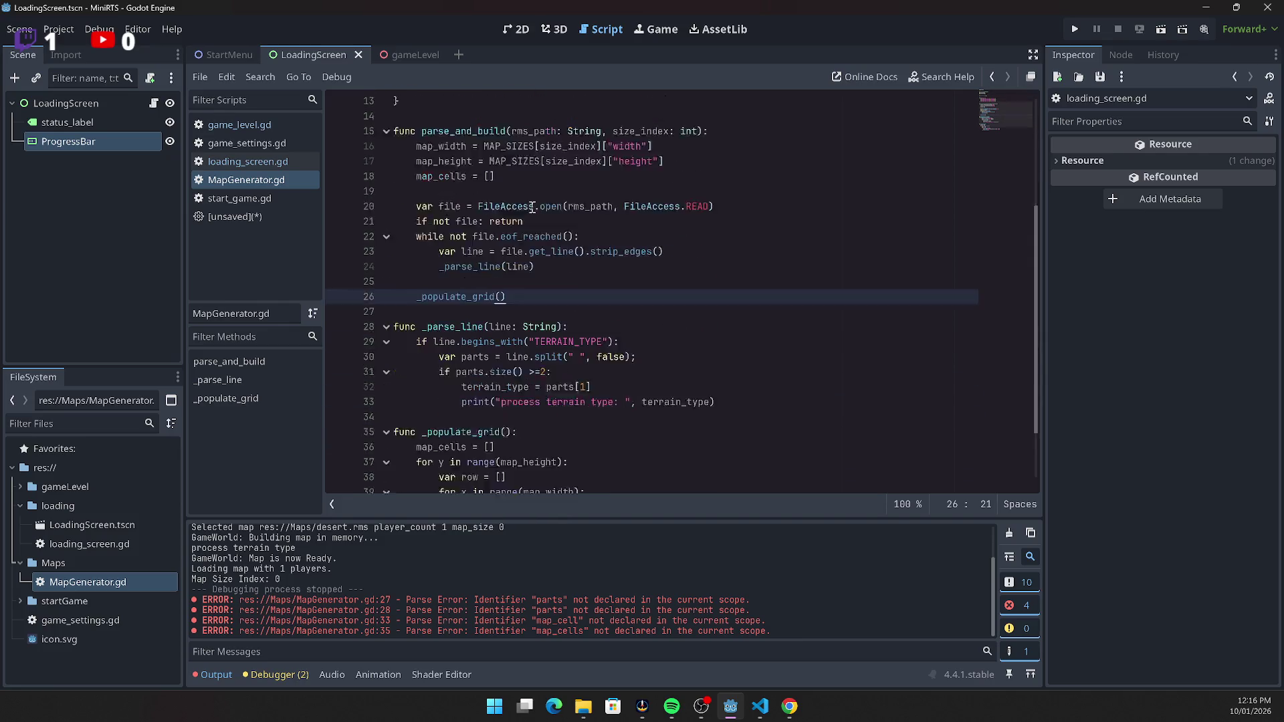
scroll(592, 403, down, 1)
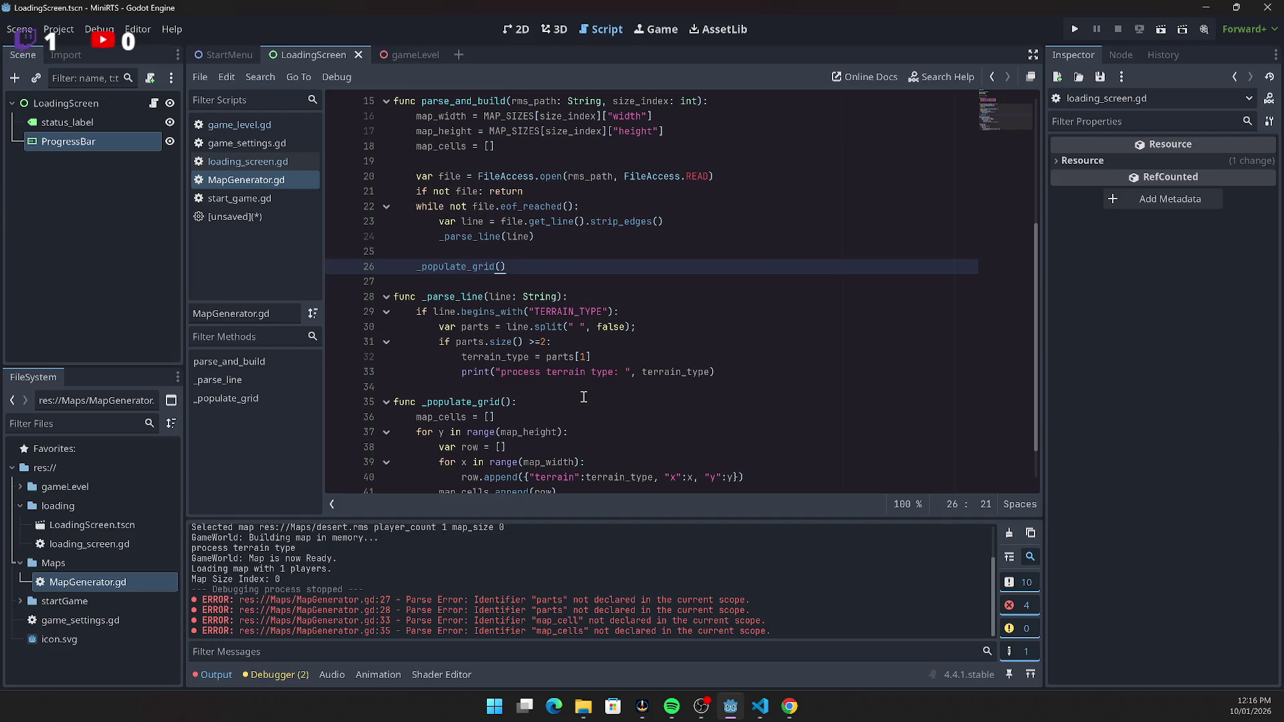
Switch to the gameLevel scene tab, then over to VS Code
click(401, 55)
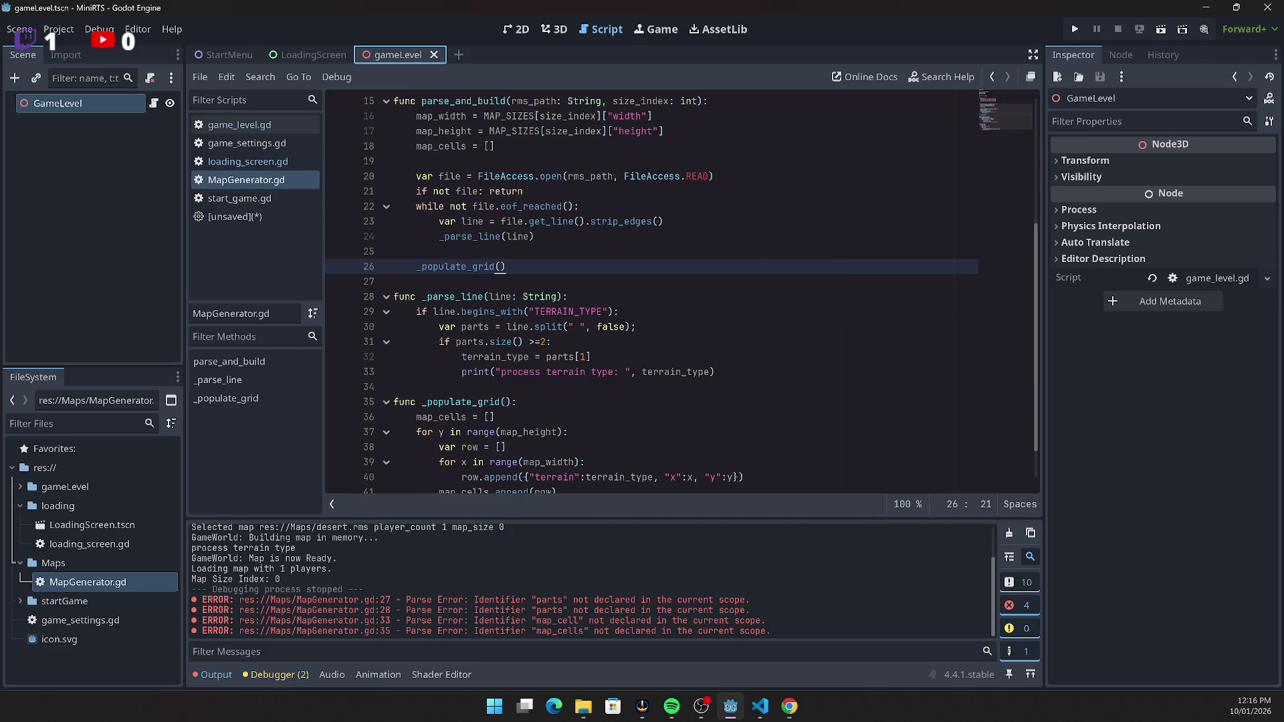
key(alt+Tab)
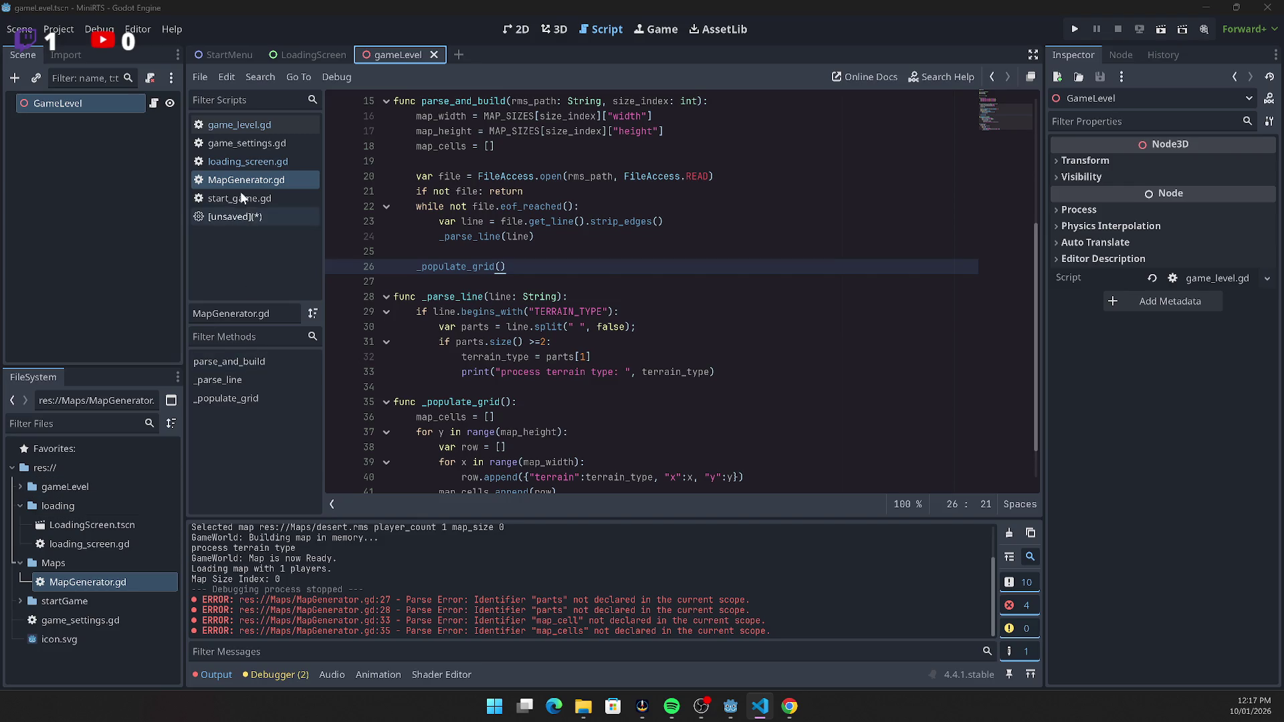
In game_level.gd, prefix the line 19 parse_and_build call with 'var map_grid =' and save
click(231, 128)
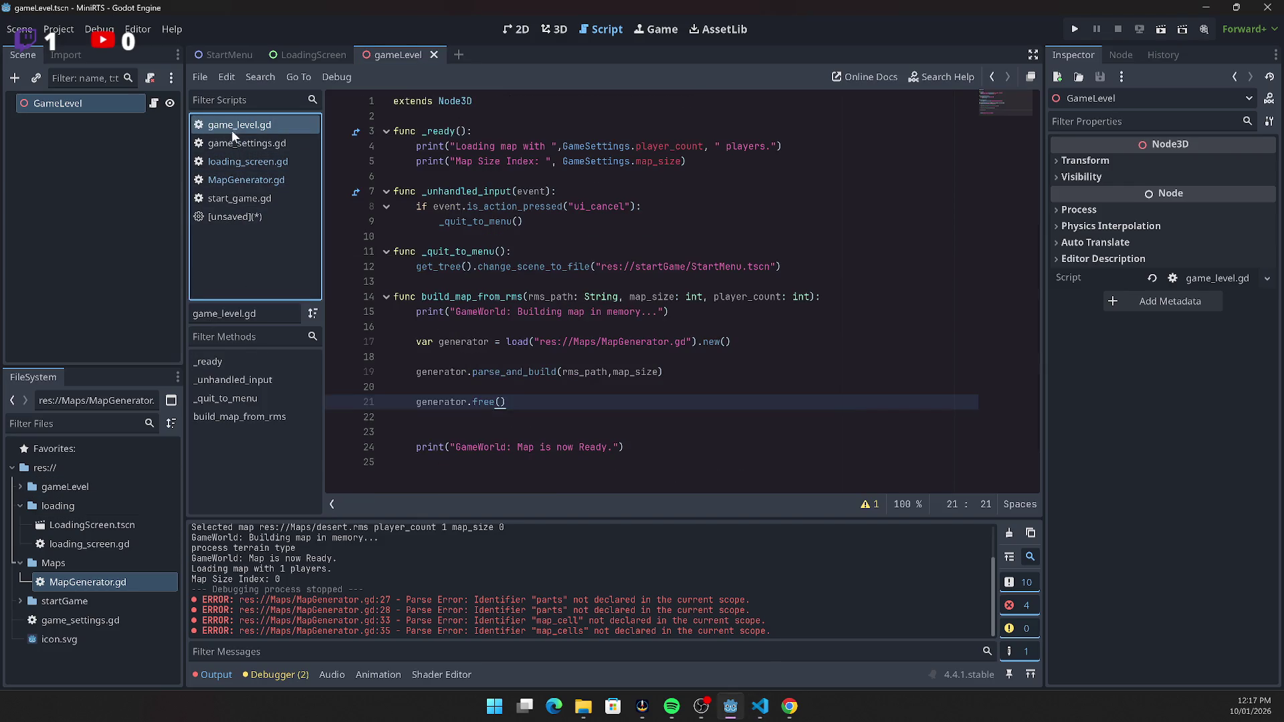
click(499, 297)
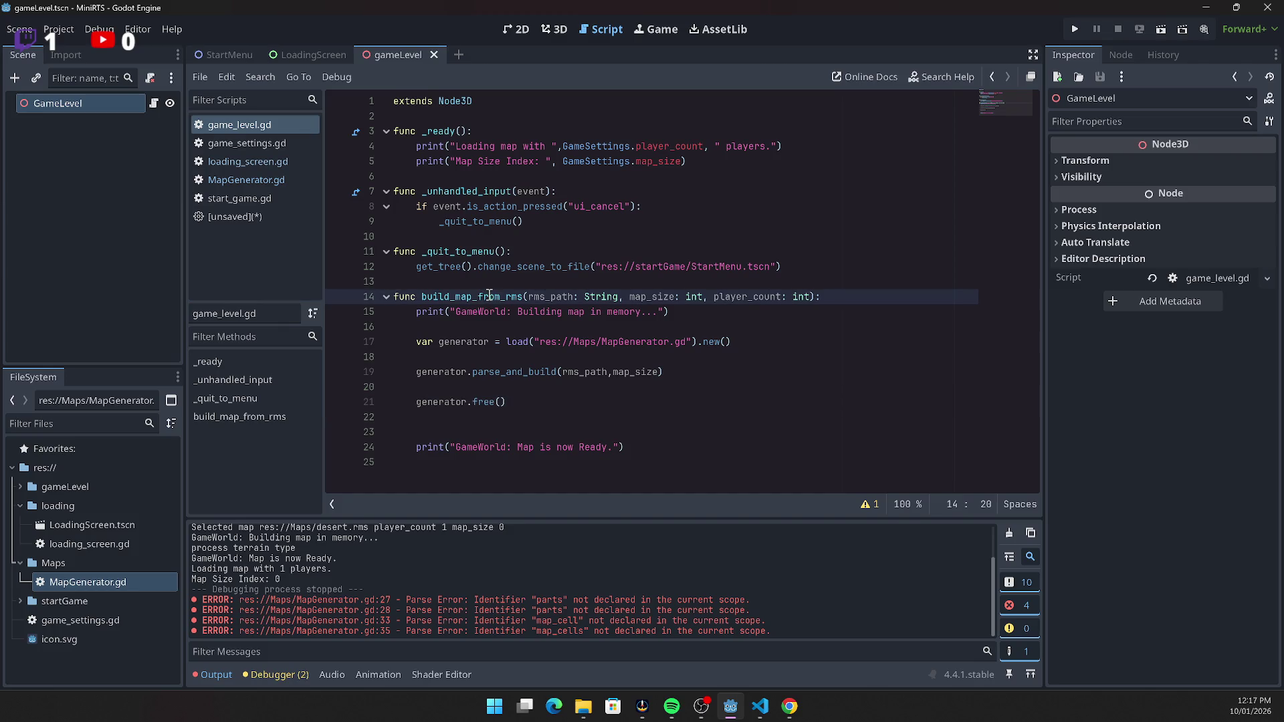
click(501, 372)
click(514, 402)
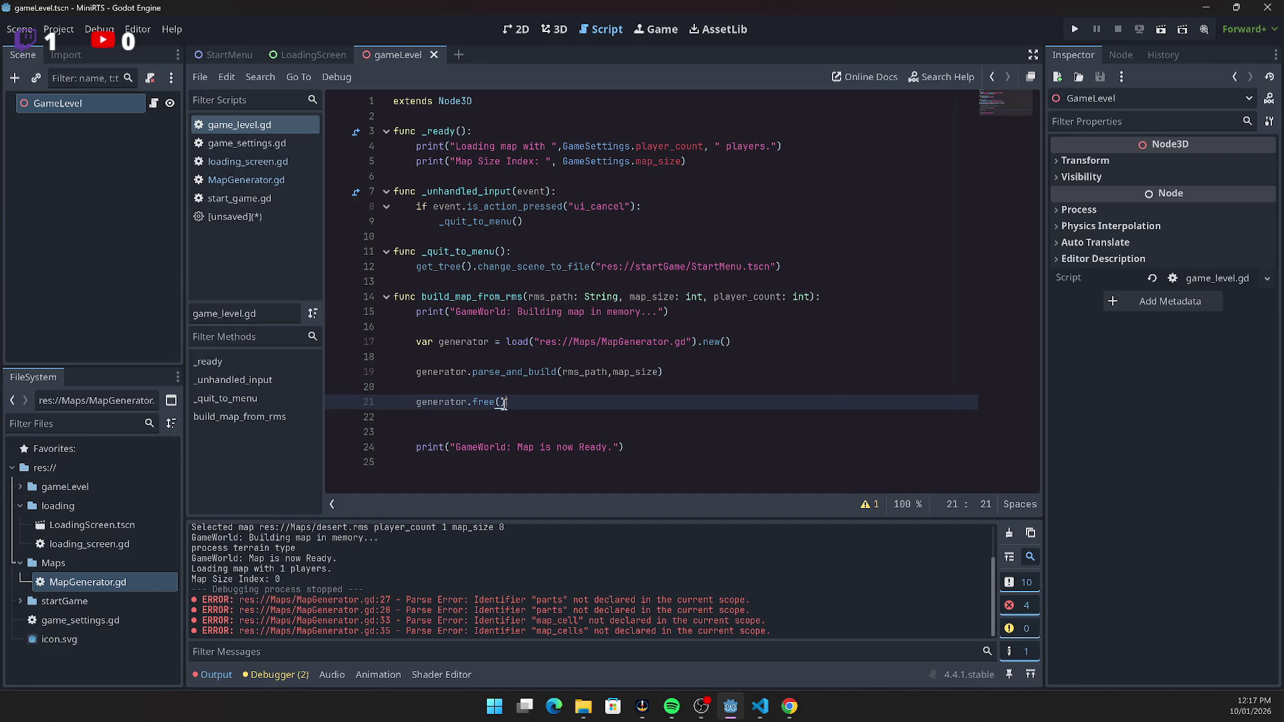
click(416, 372)
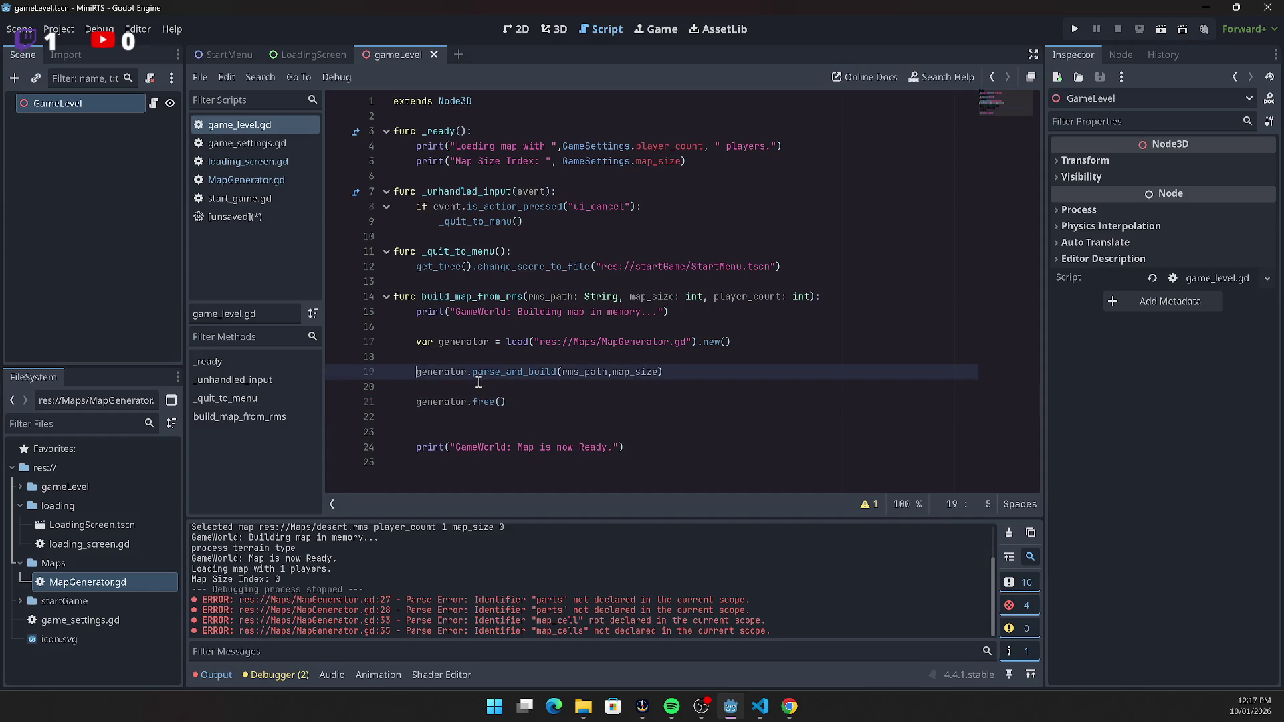
text(var map_gr)
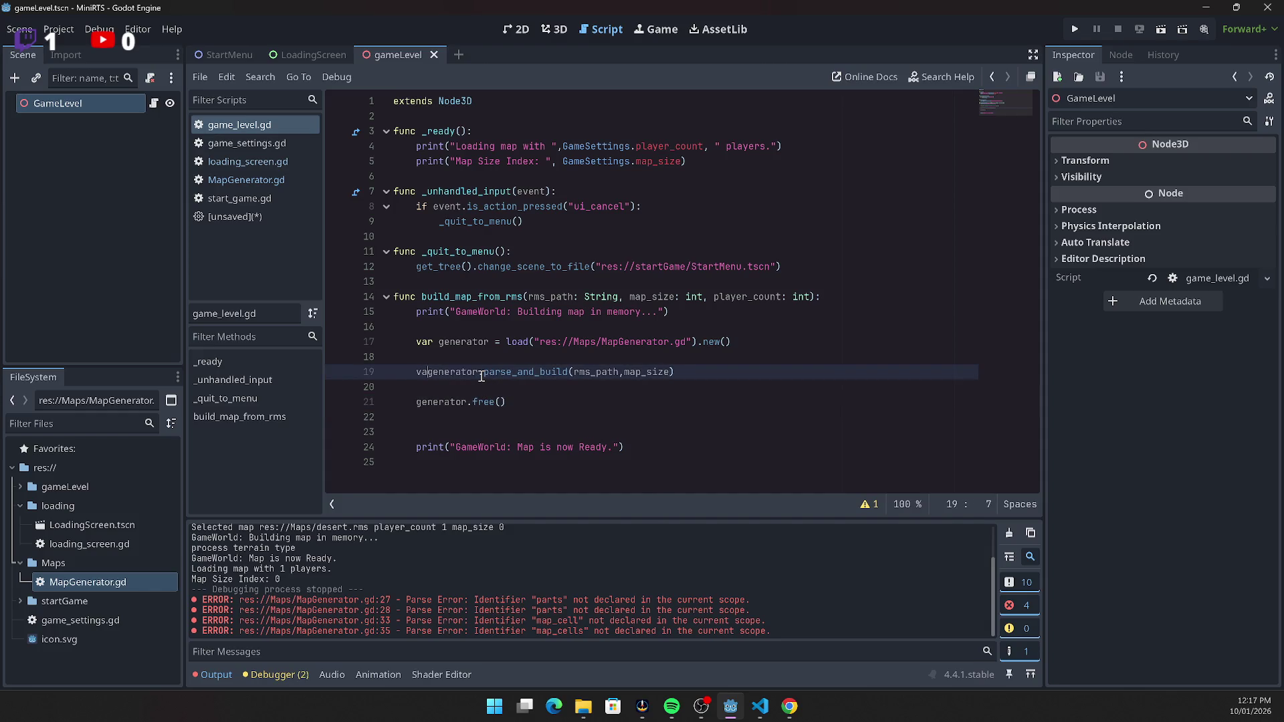
text(id =)
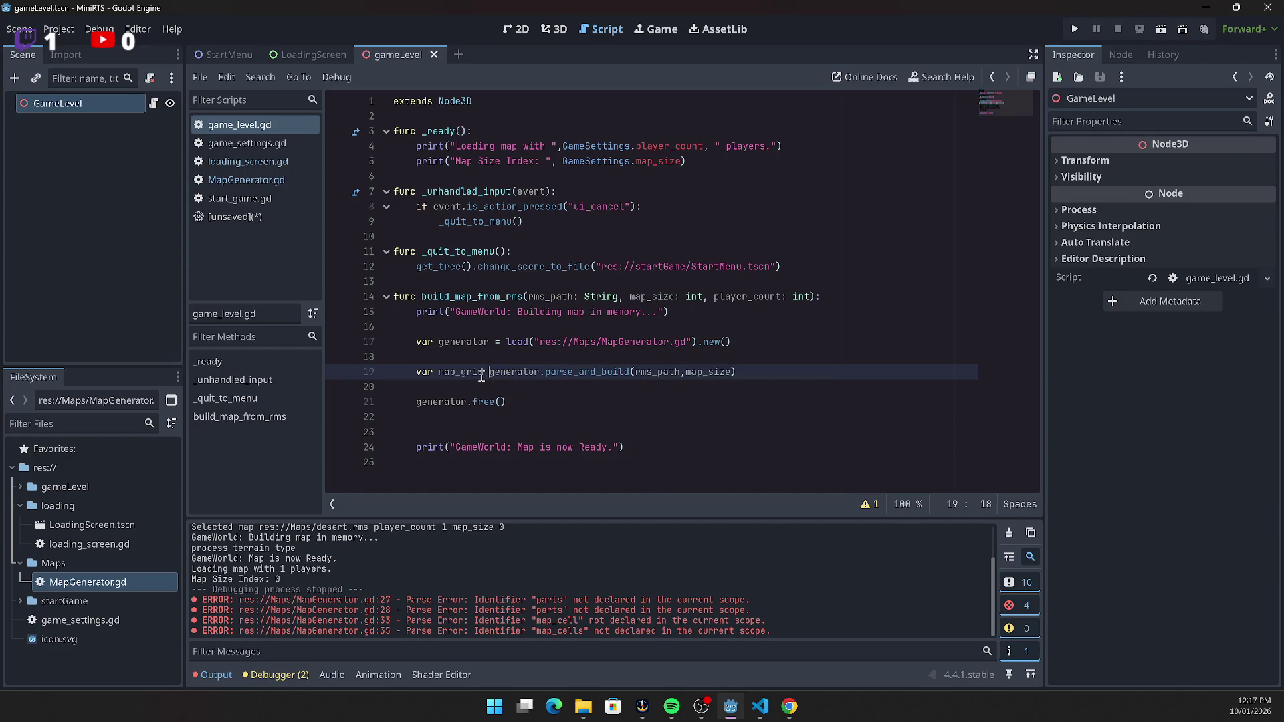
key(ctrl+s)
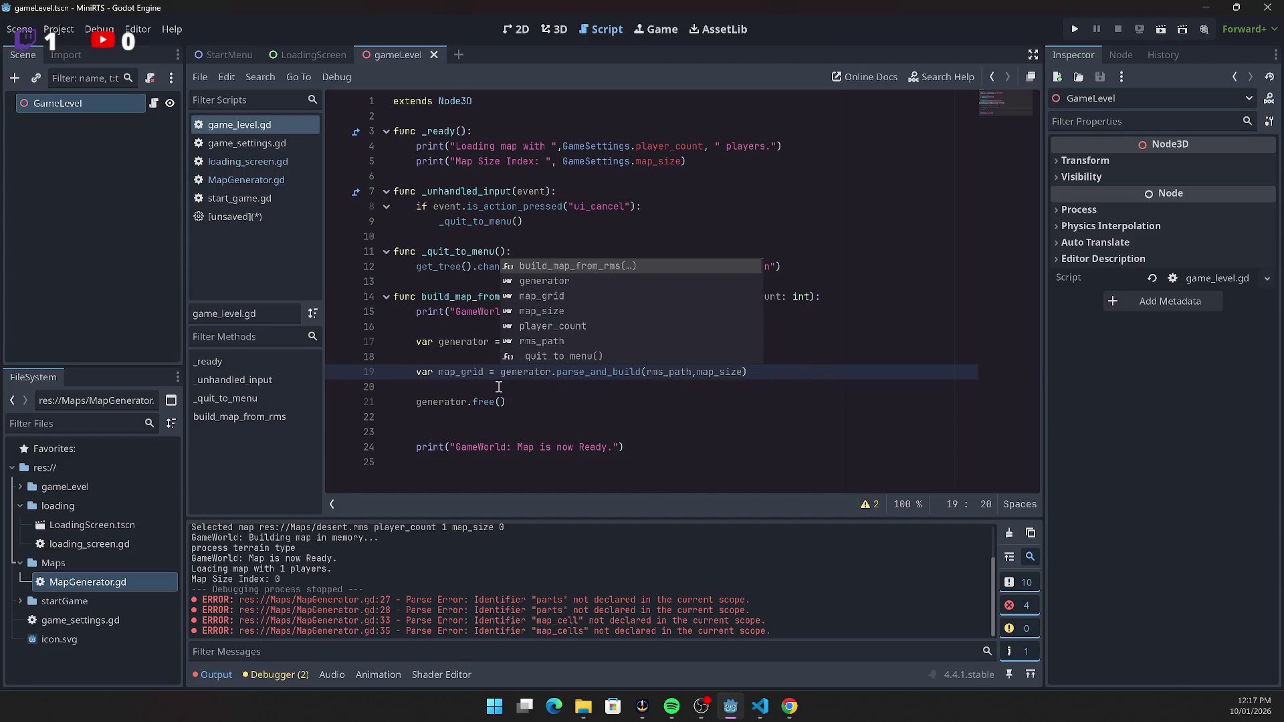
click(484, 386)
Open MapGenerator.gd and place the cursor at the _populate_grid() call on line 26
click(246, 180)
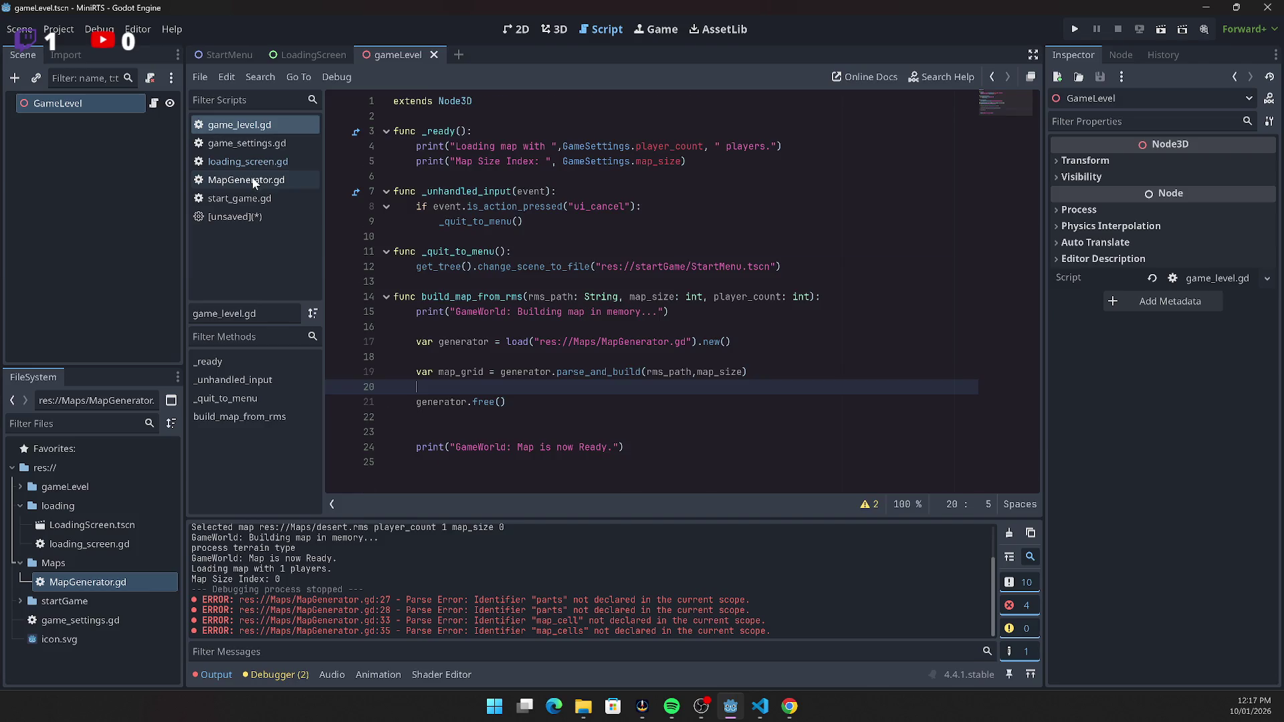
click(421, 271)
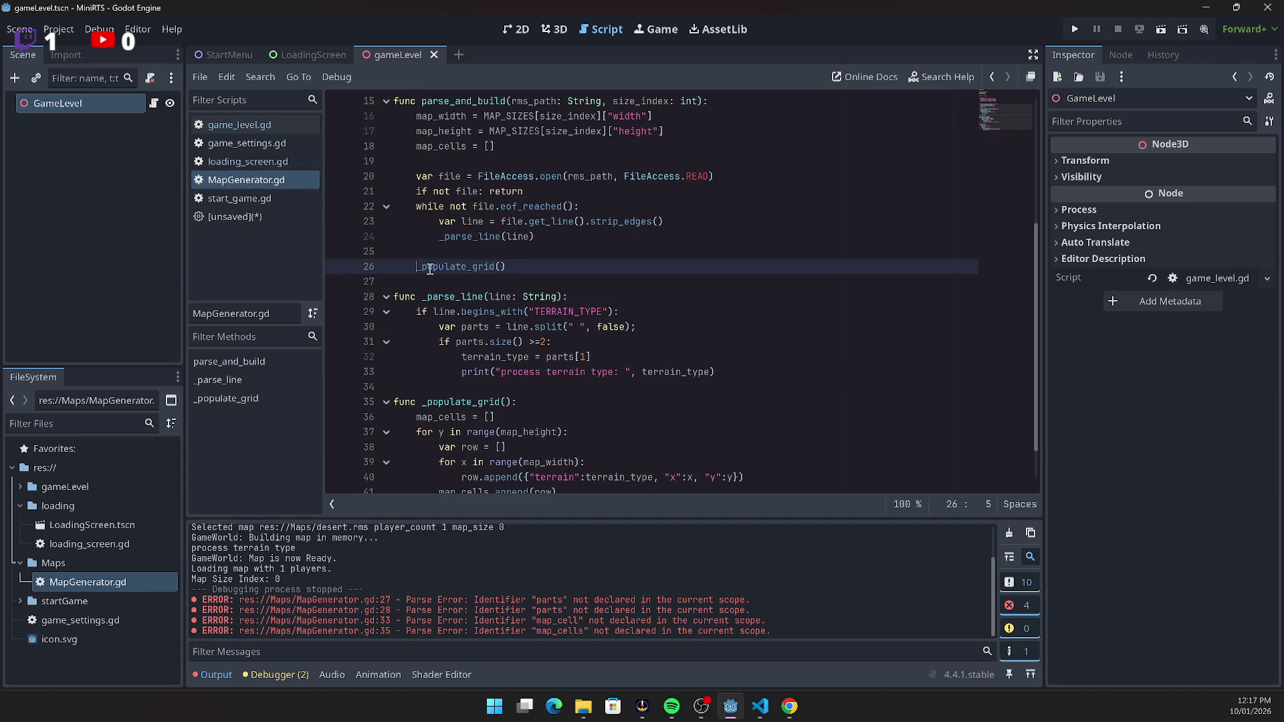
text(re)
key(BackSpace)
key(BackSpace)
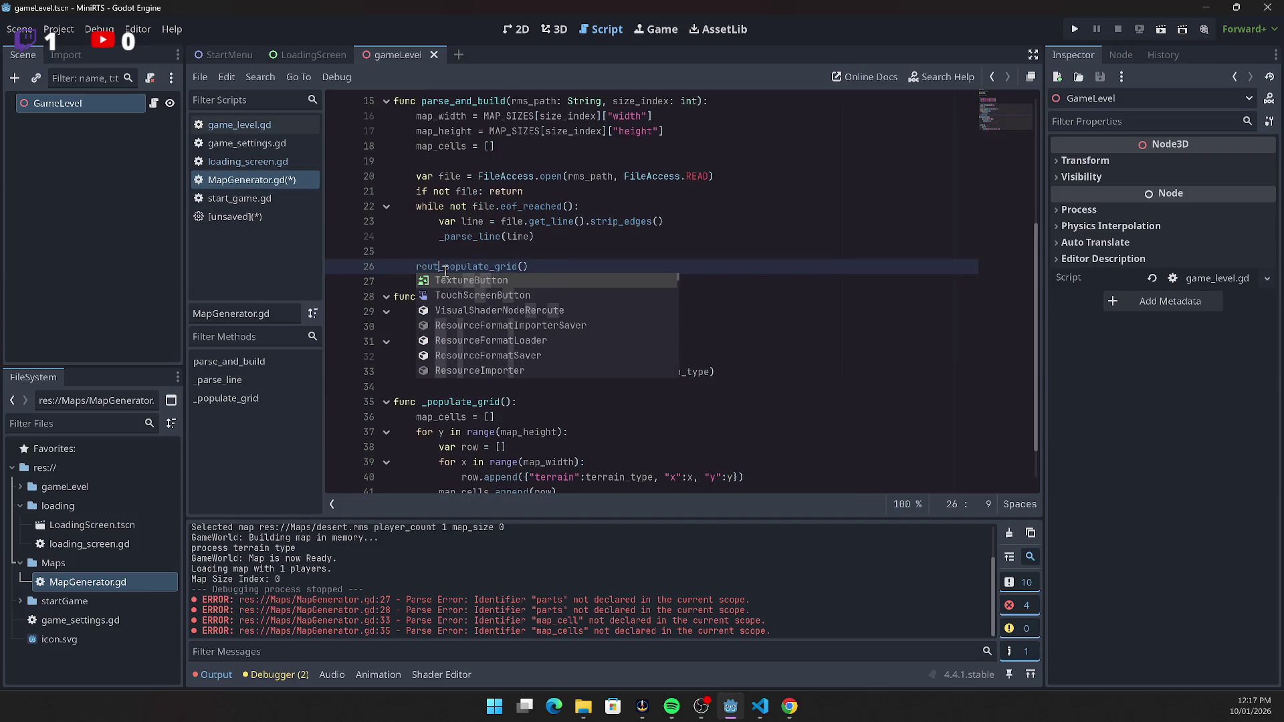
Add 'return map_cells' after _populate_grid(), save, and reopen game_level.gd at generator.free()
key(End)
key(Return)
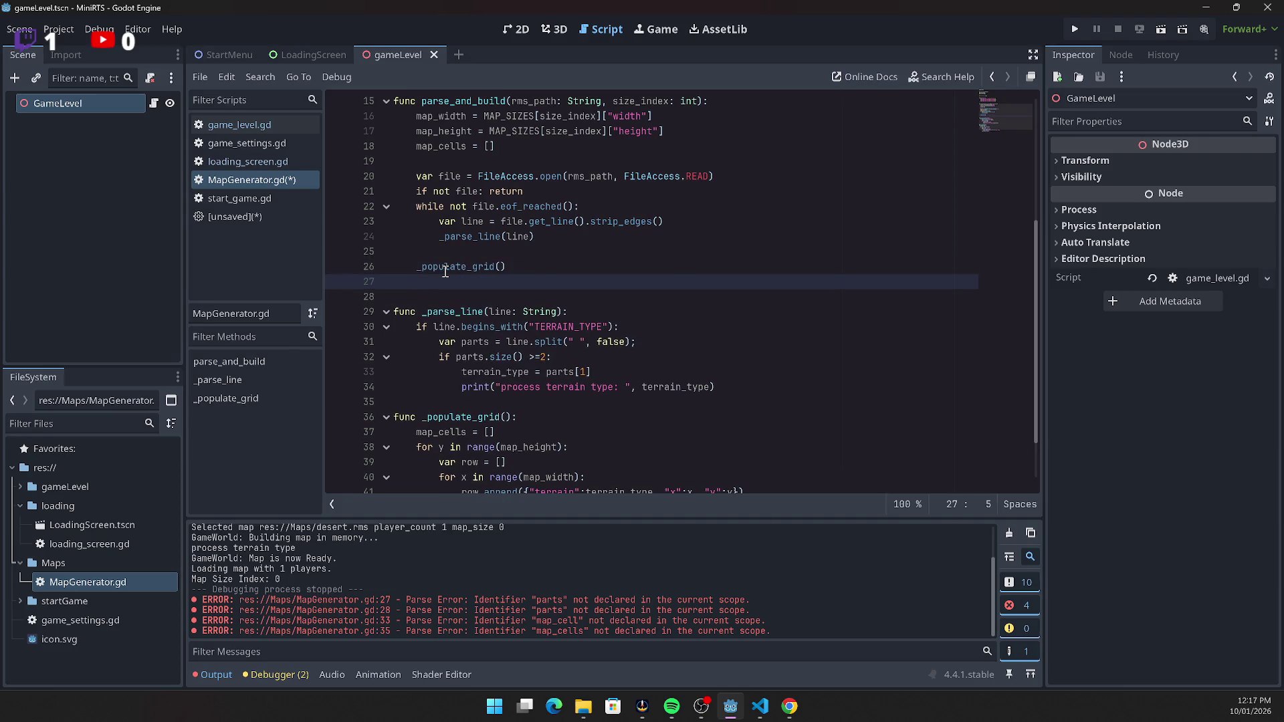
text(return m)
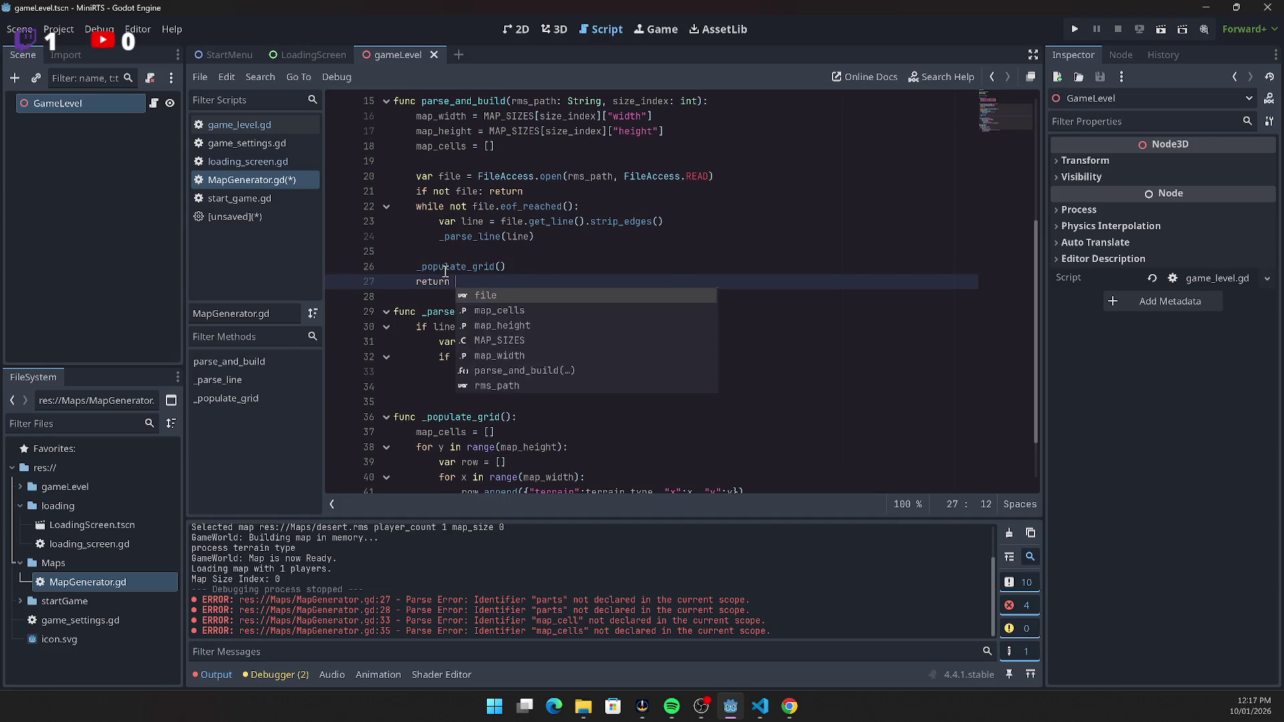
key(Return)
key(ctrl+s)
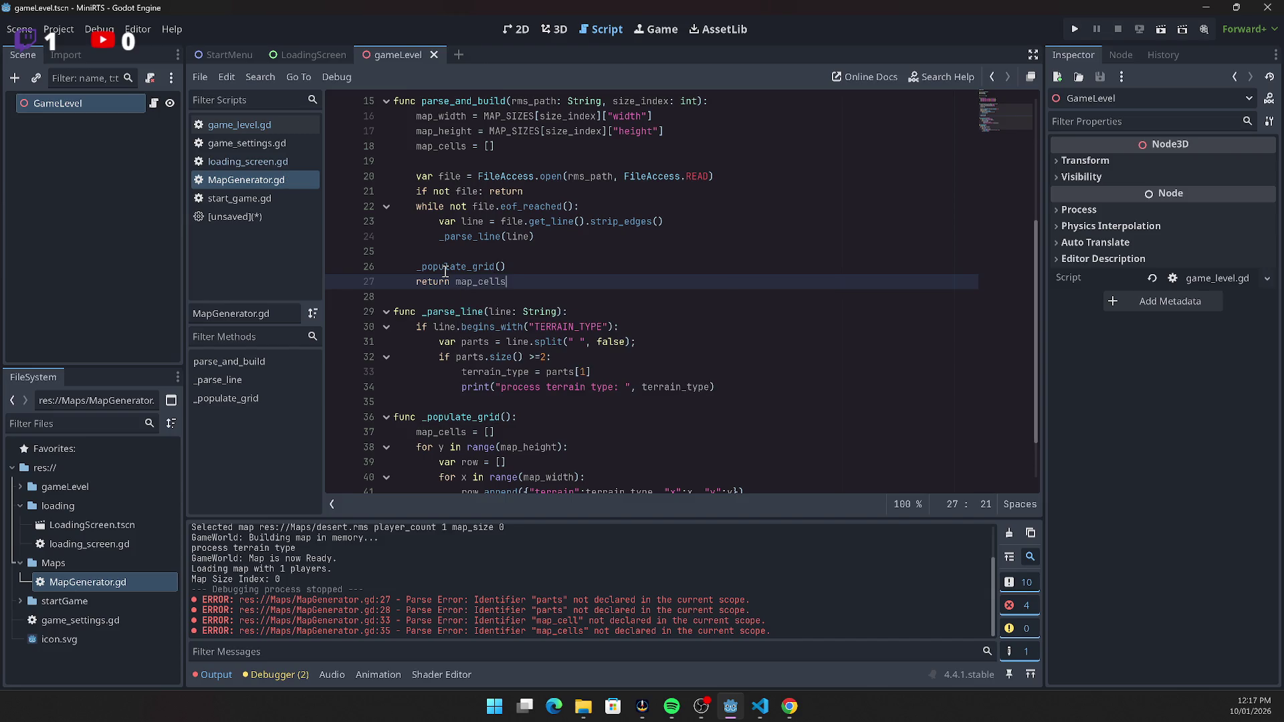
click(252, 126)
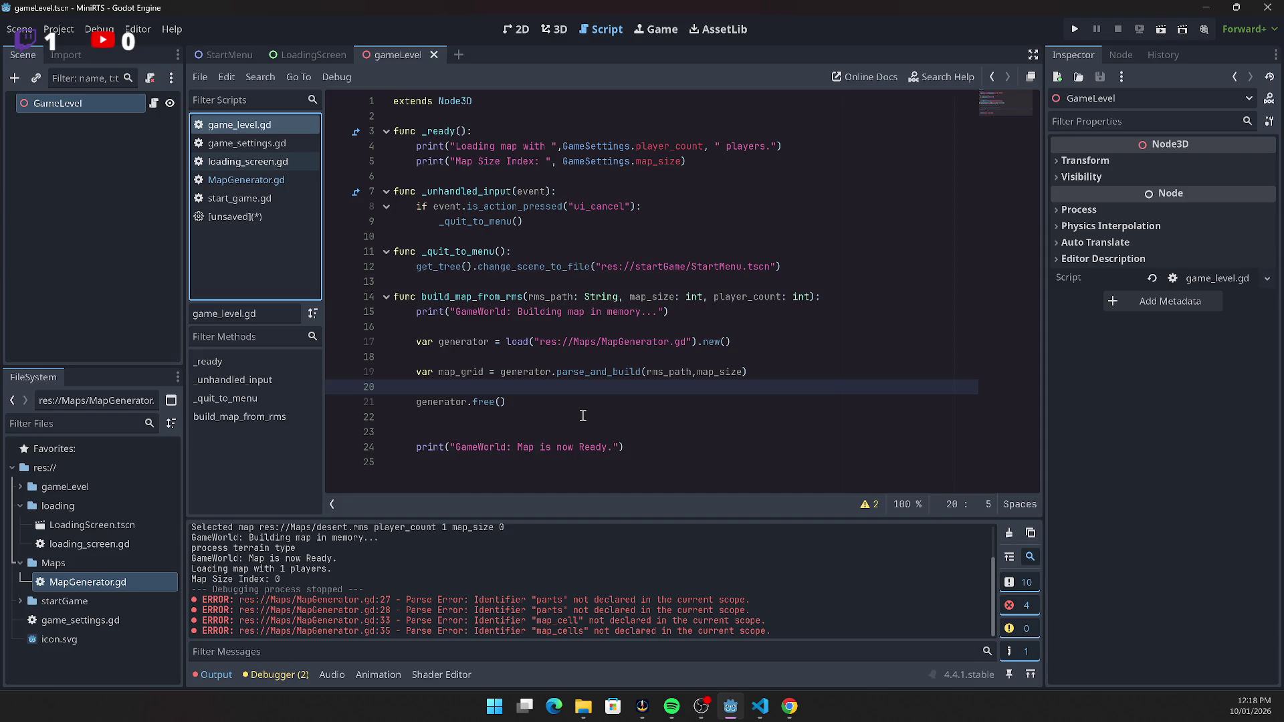
click(549, 402)
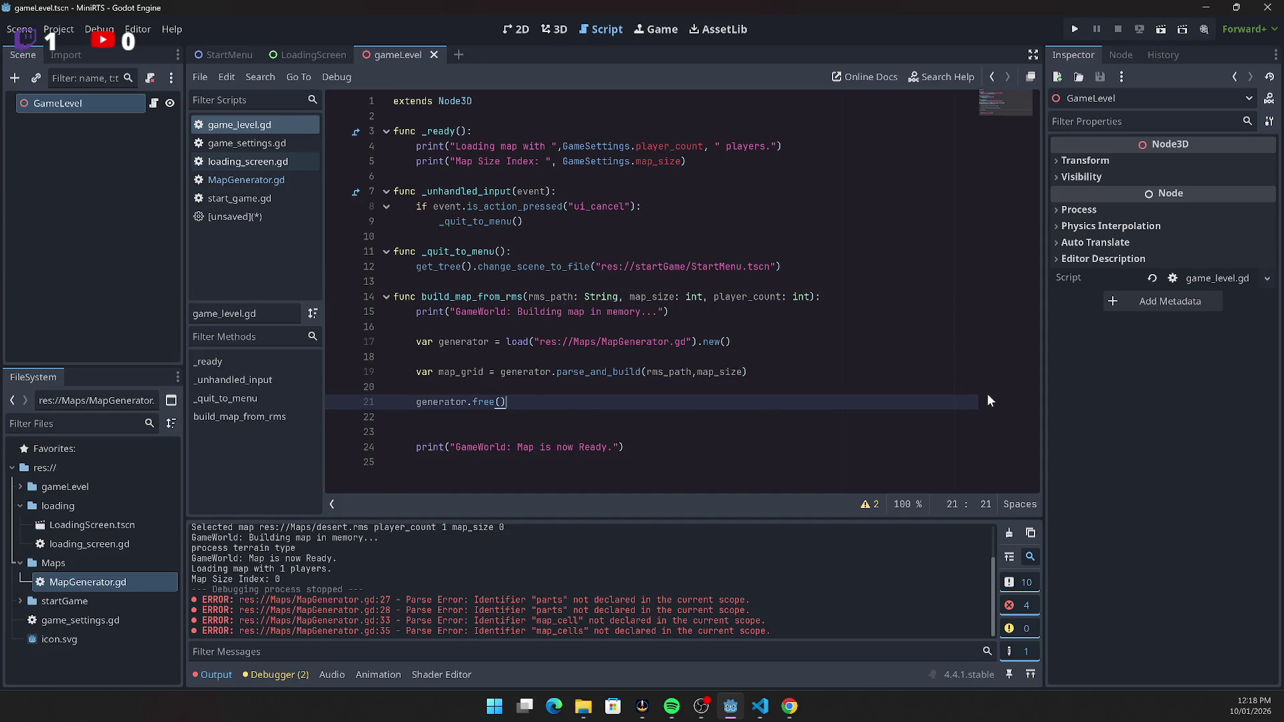
Insert '_render_map(map_grid)' after generator.free() and open an unindented line below the final print
key(Return)
key(Down)
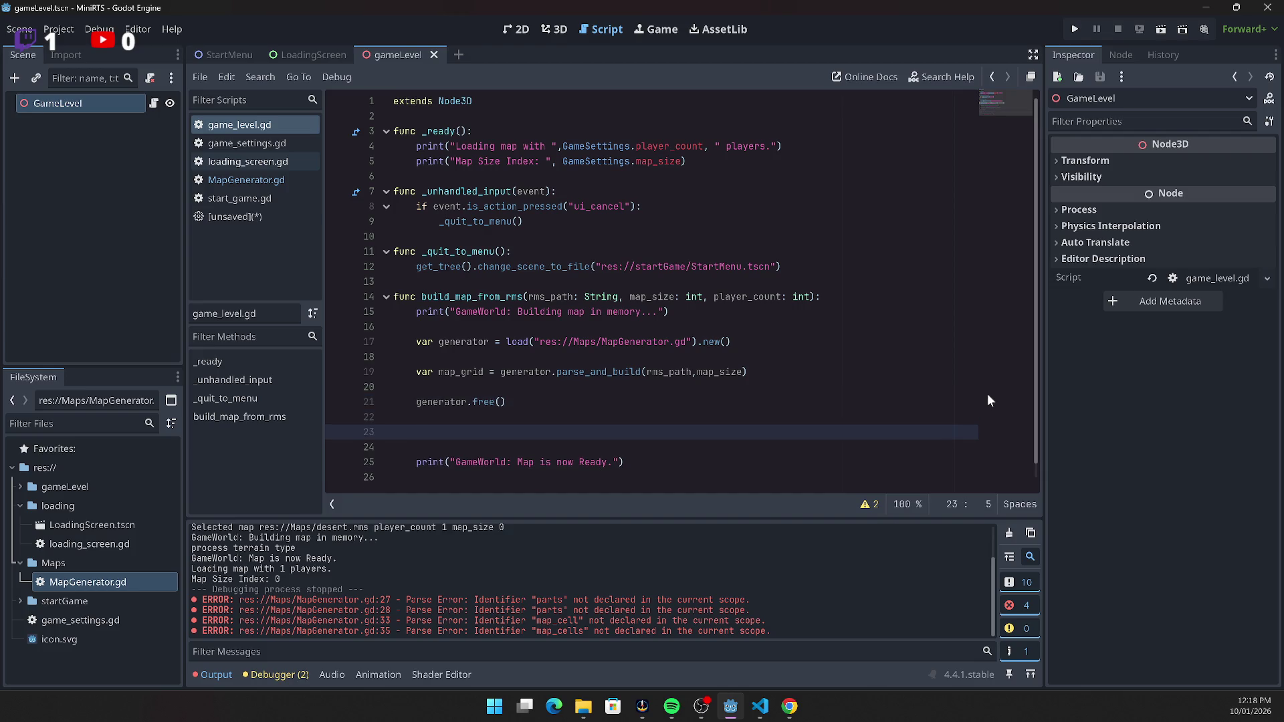
text(_rendeR)
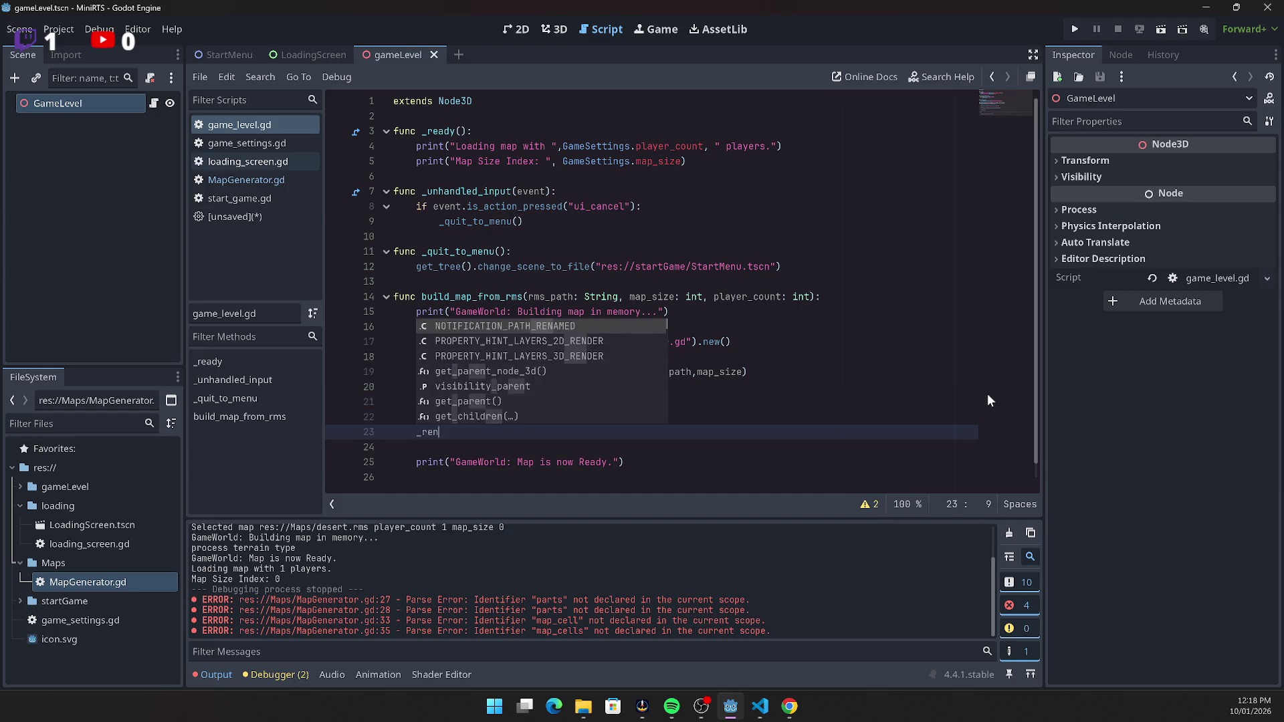
key(BackSpace)
text(r_map)
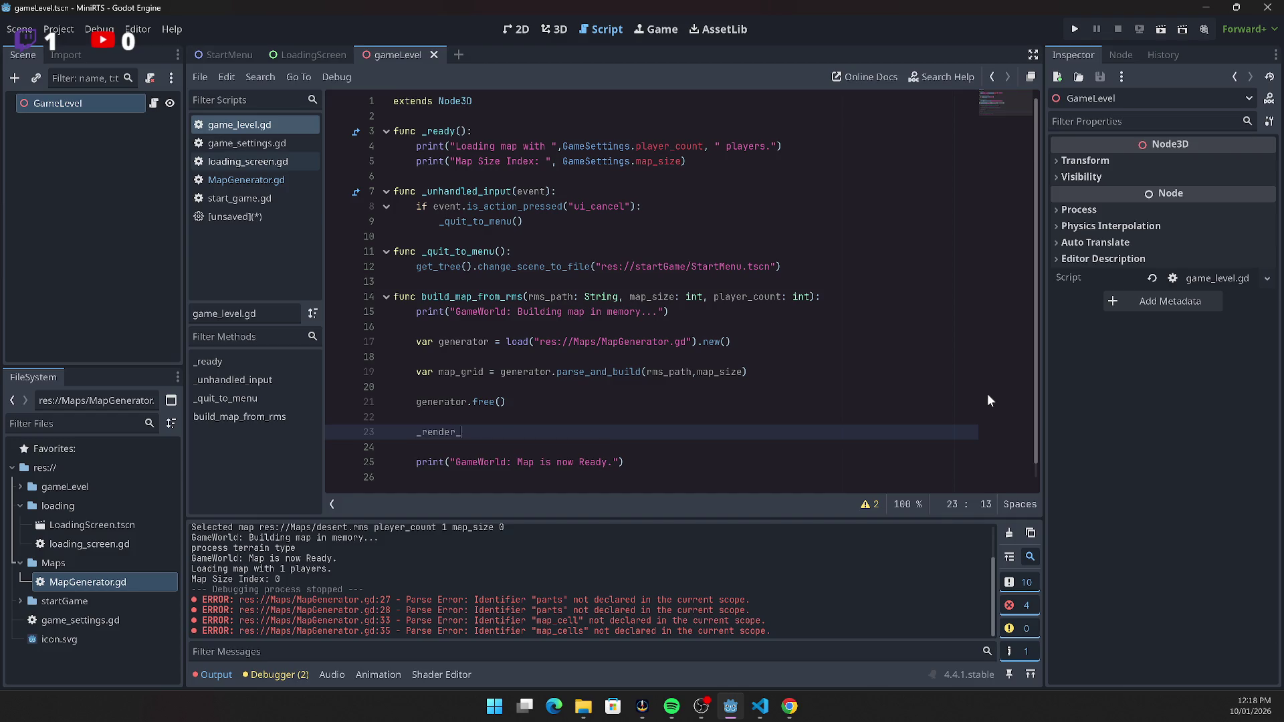
text((map_)
text(grid))
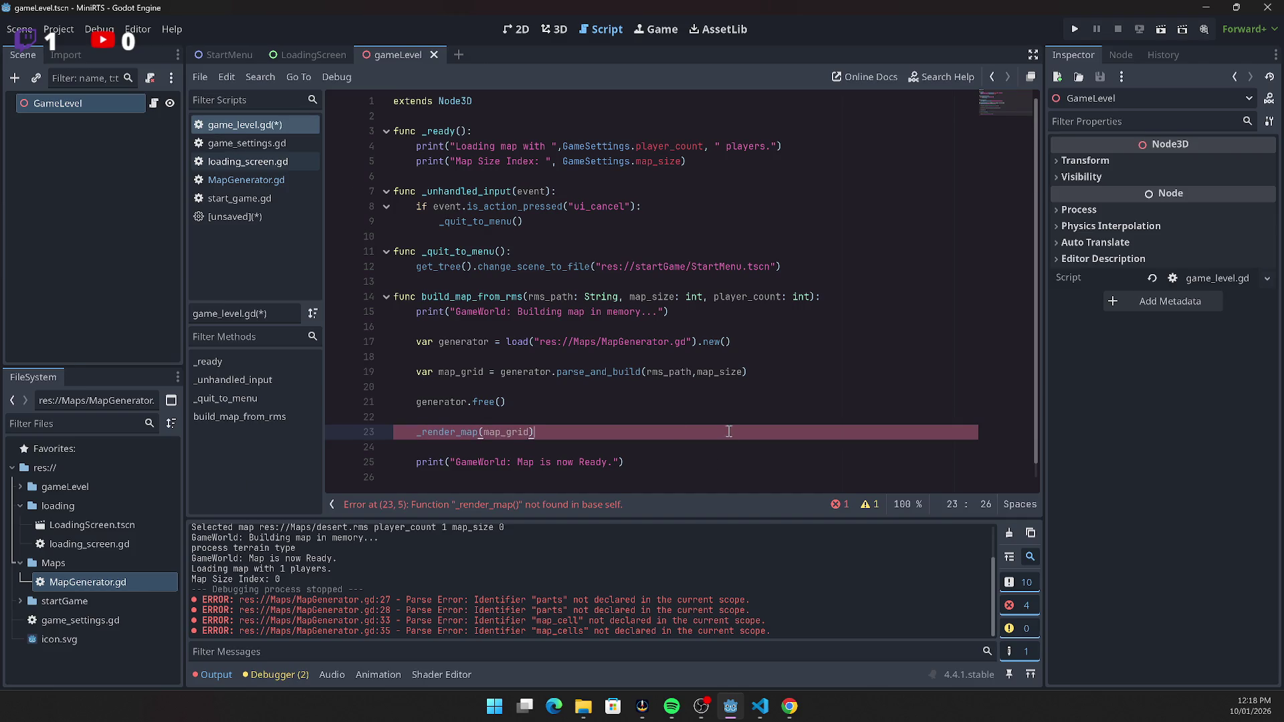
scroll(729, 431, down, 1)
click(648, 447)
key(Return)
key(Return)
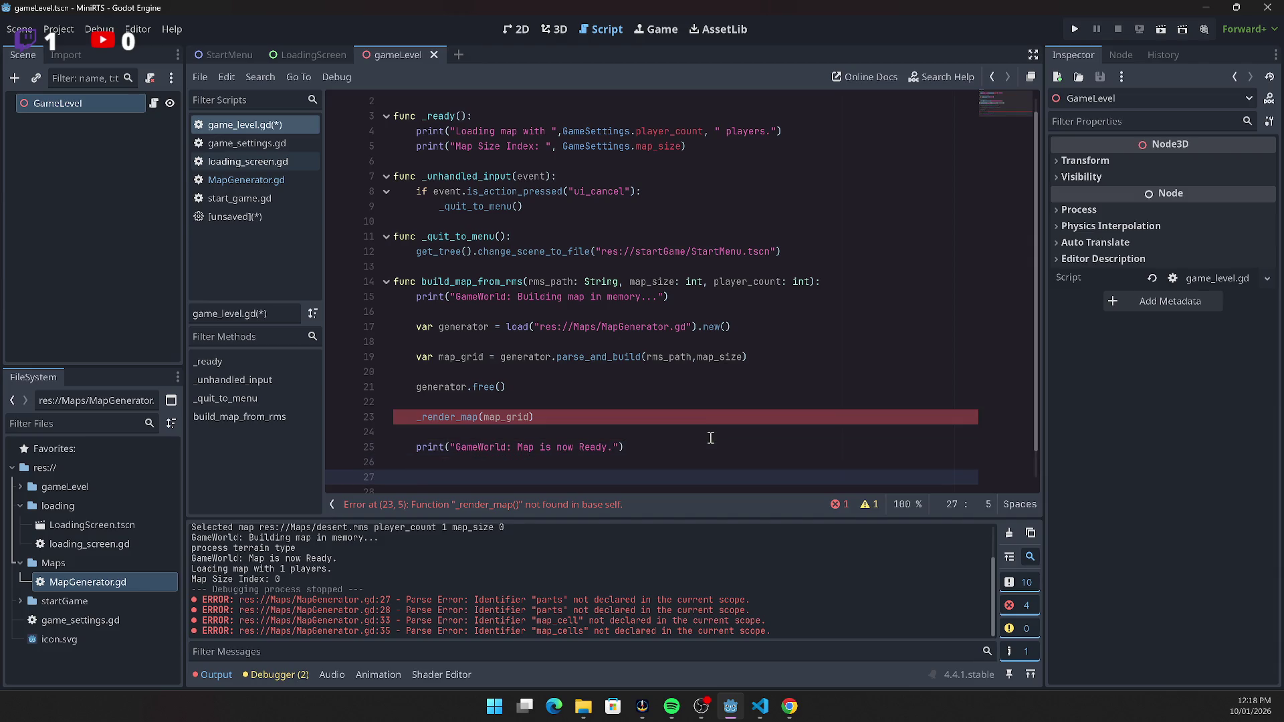
key(BackSpace)
Type 'func _render_map(map_grid: Array[Array]):' at the end of game_level.gd and start its body
text(func )
text(rend)
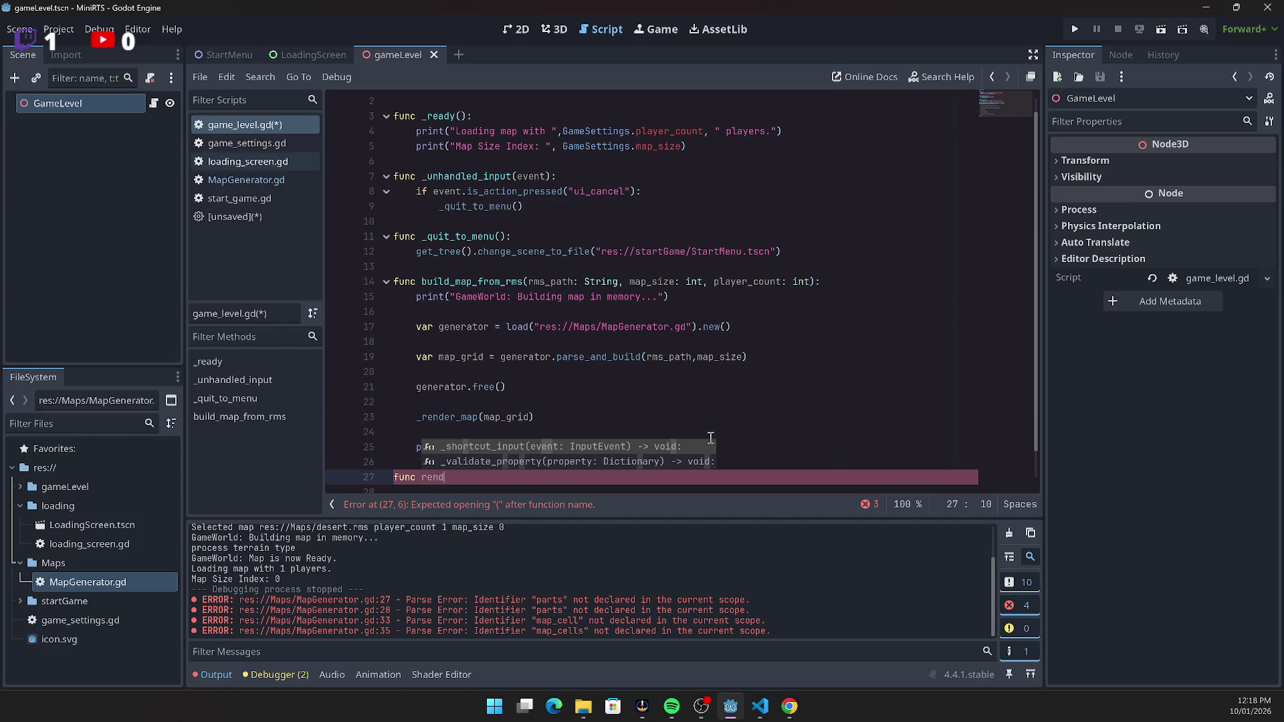
key(BackSpace)
key(BackSpace)
key(BackSpace)
text(_rende)
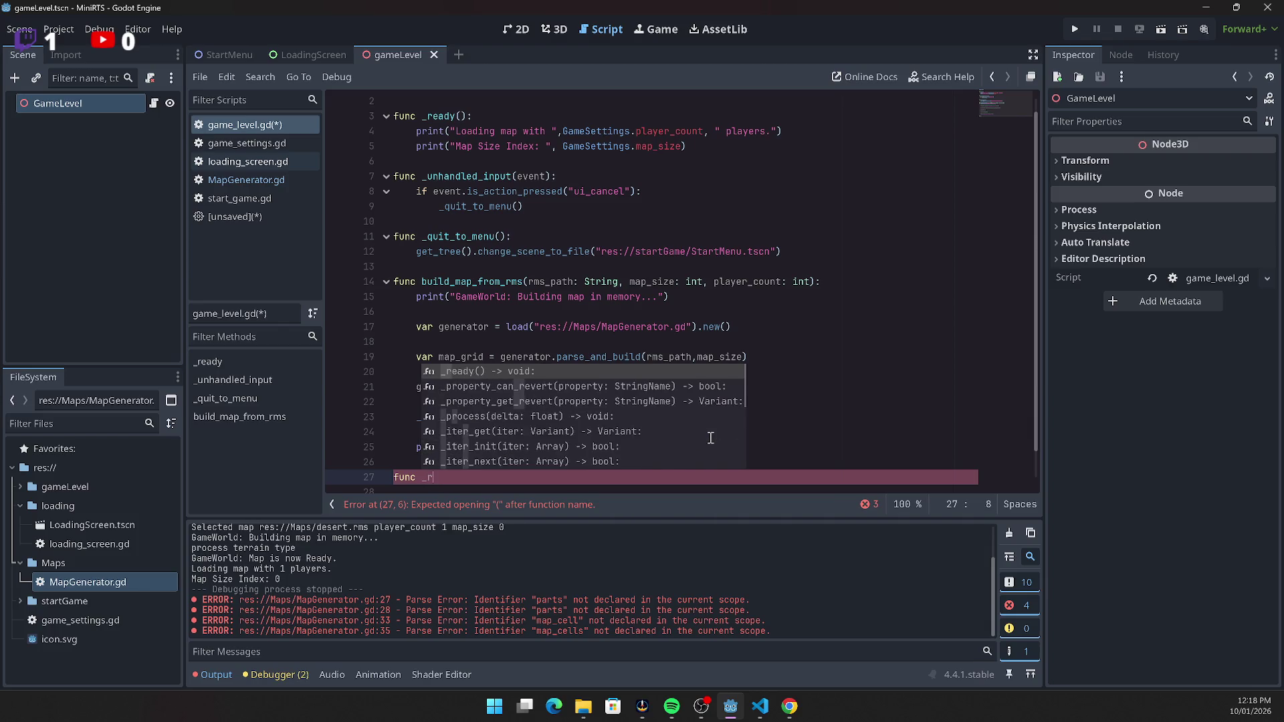
text(r_map(map_)
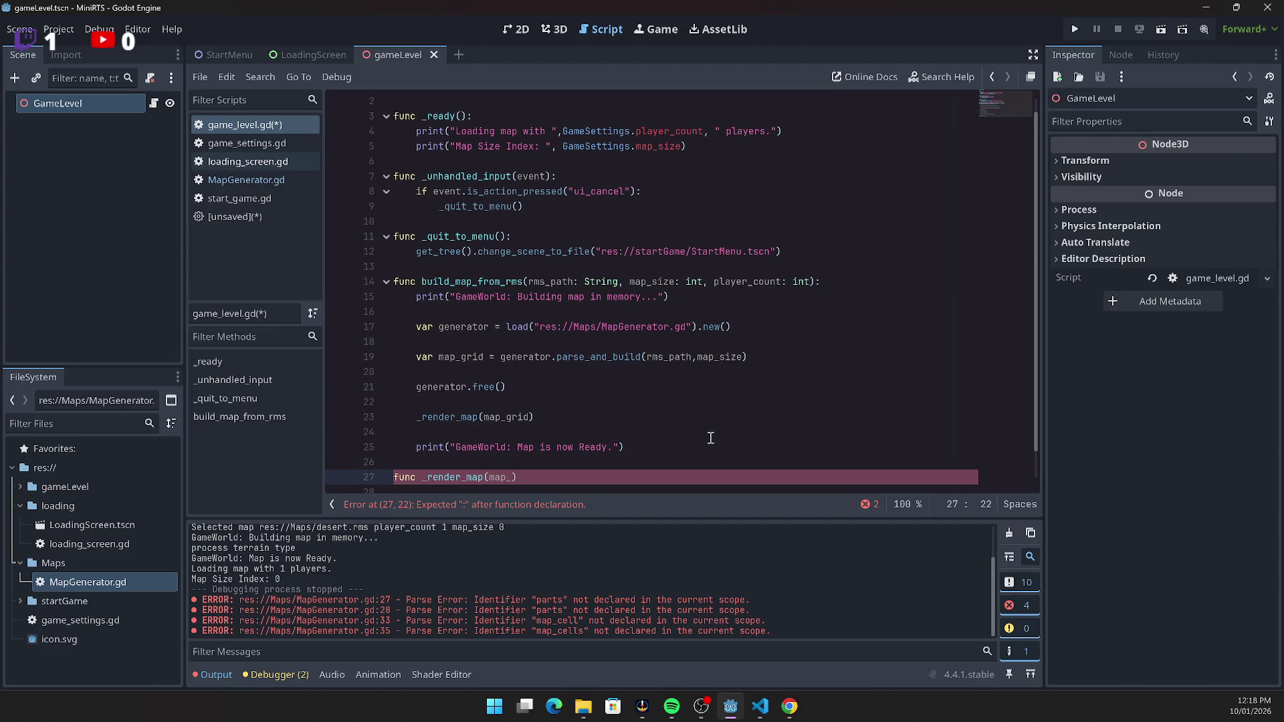
text(grid: Array[)
text(Array)
key(End)
text(:)
key(Return)
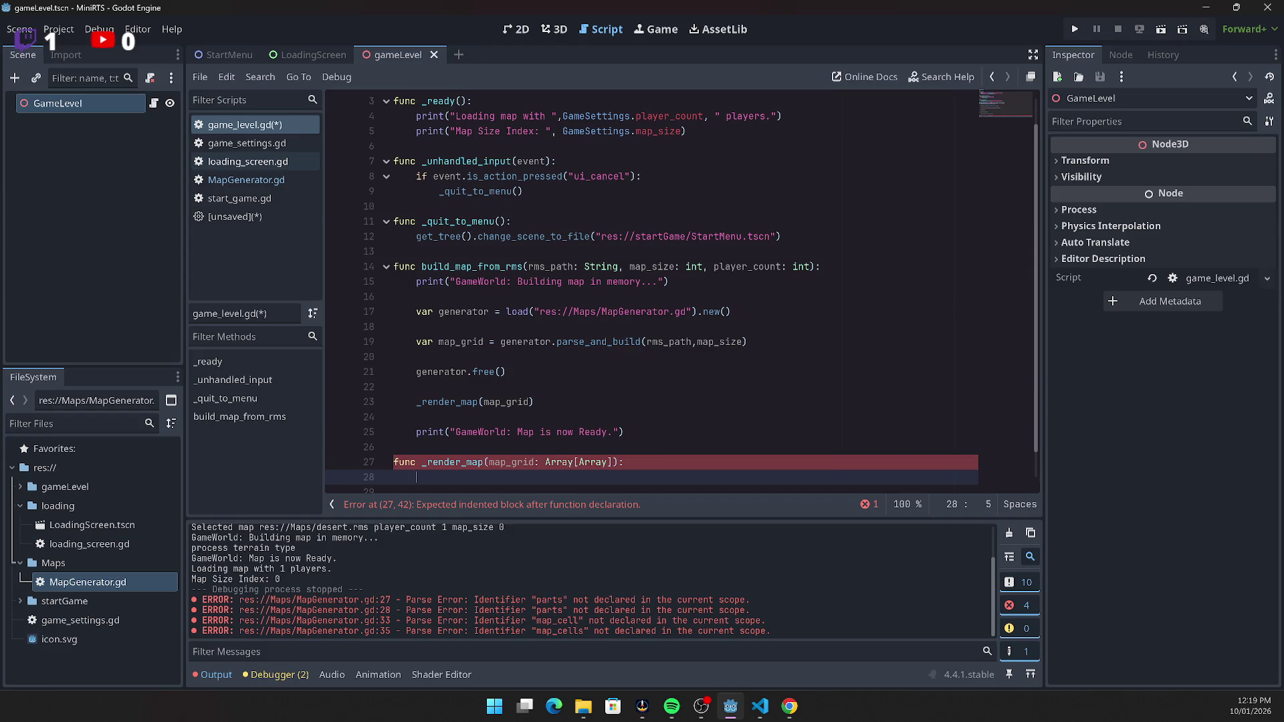
key(alt+Tab)
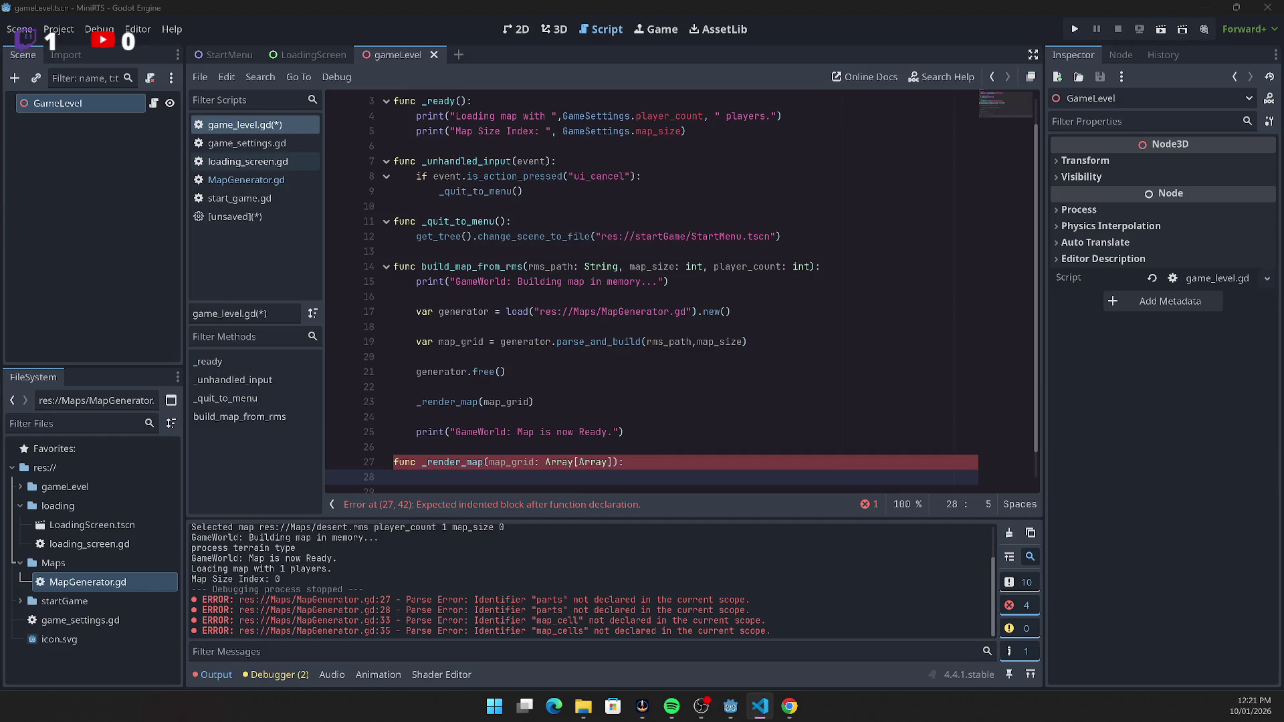
click(600, 372)
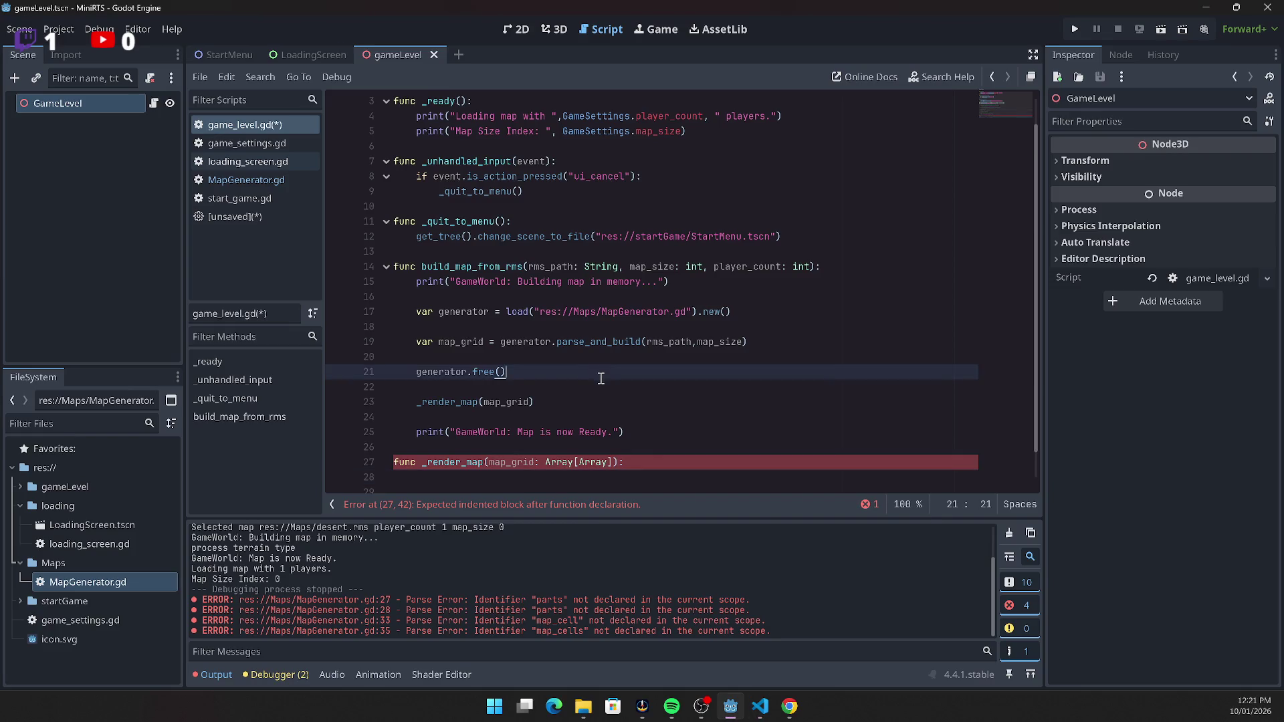
Add 'var terrain_mesh := _create_terrain_mesh(map_grid)' to _render_map and begin declaring func _create_terrain_mesh below
scroll(600, 374, down, 1)
click(646, 431)
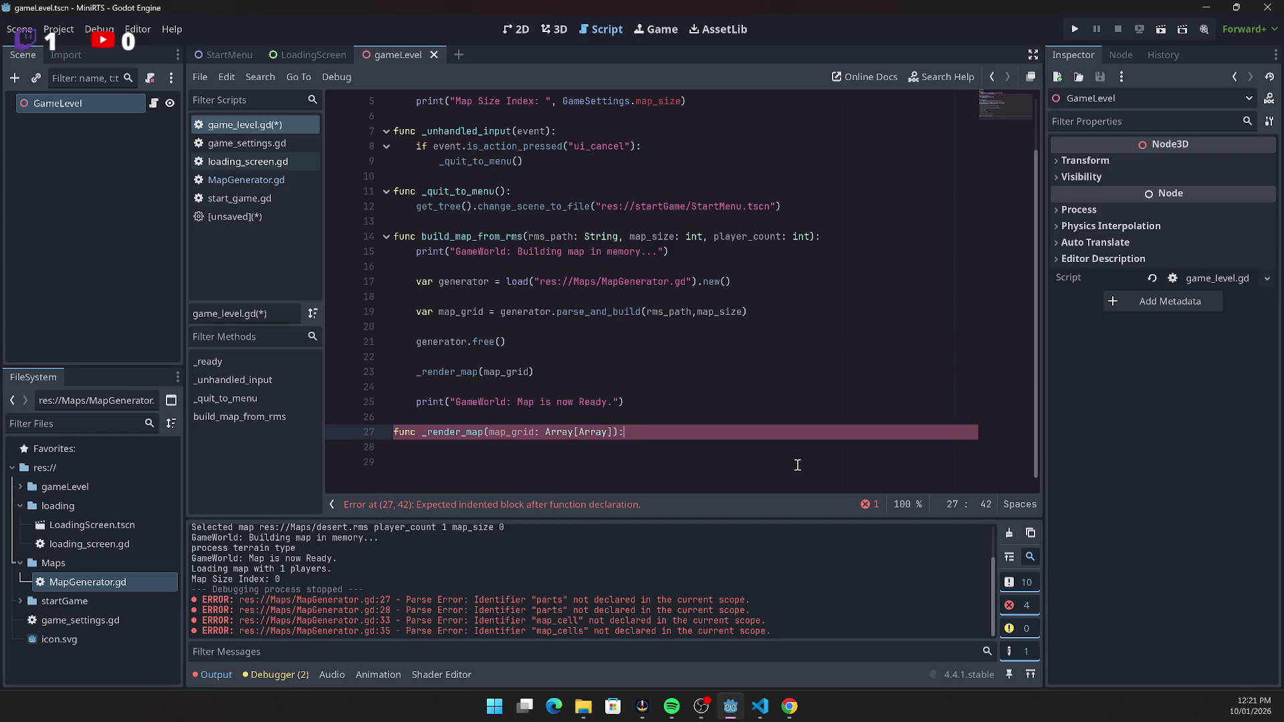
key(Return)
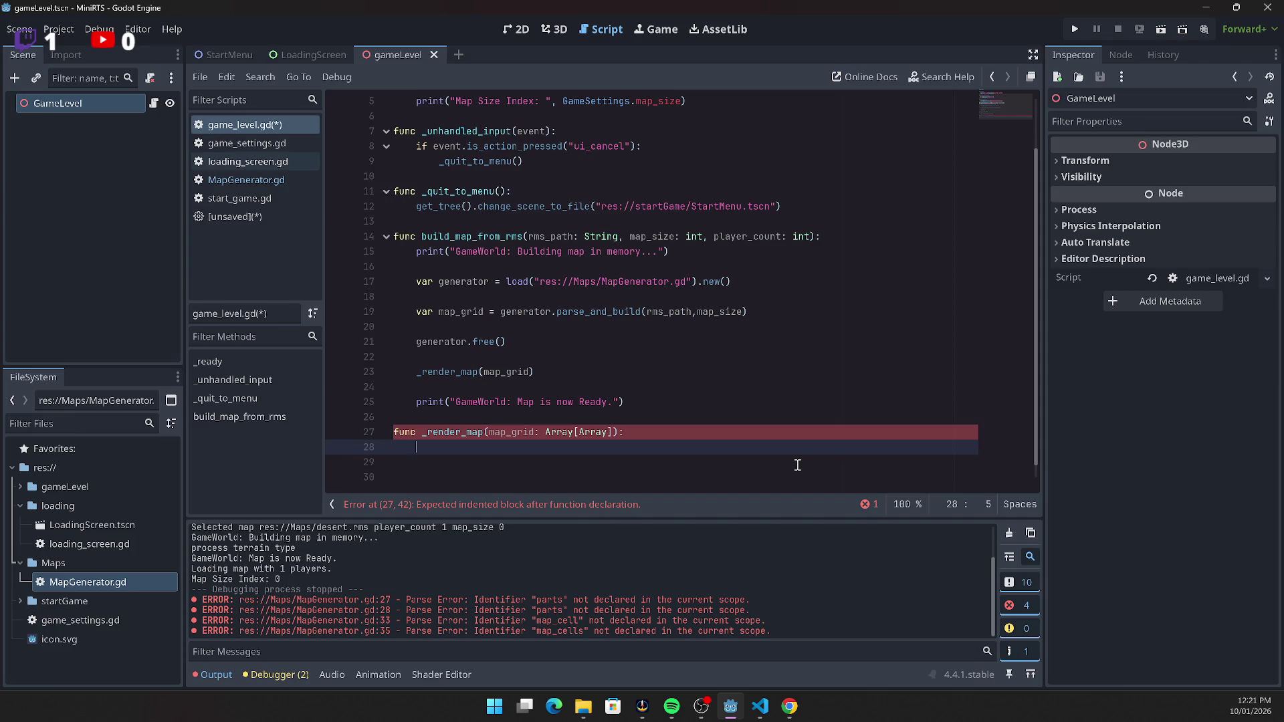
text(var te)
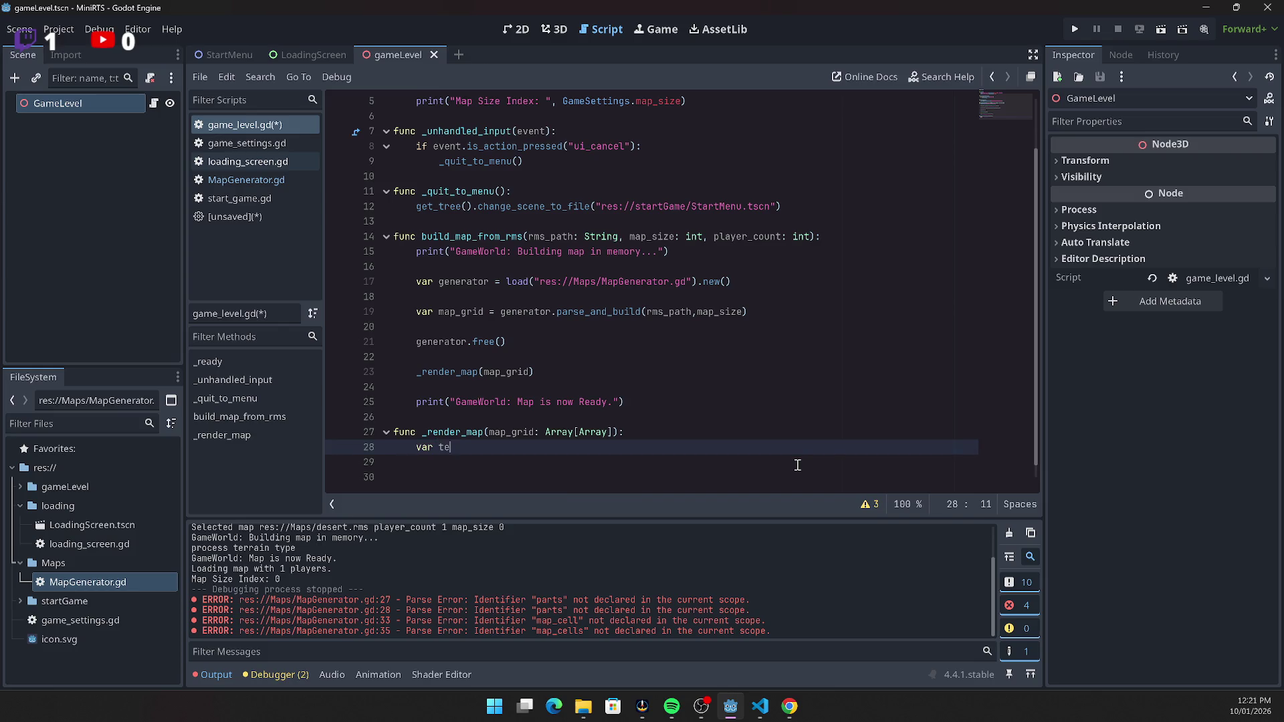
text(rrain_me)
text(sh := )
text(_cre)
text(ate_terrai)
text(n_mesh()
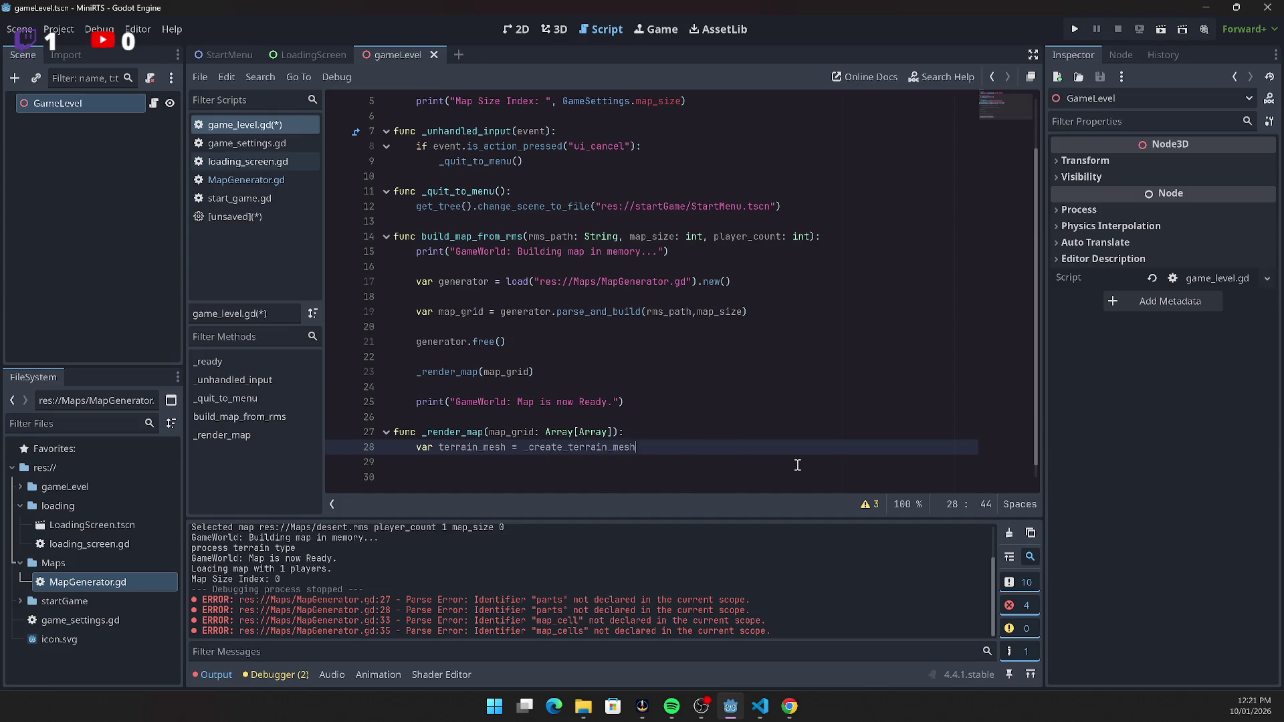
text(map_)
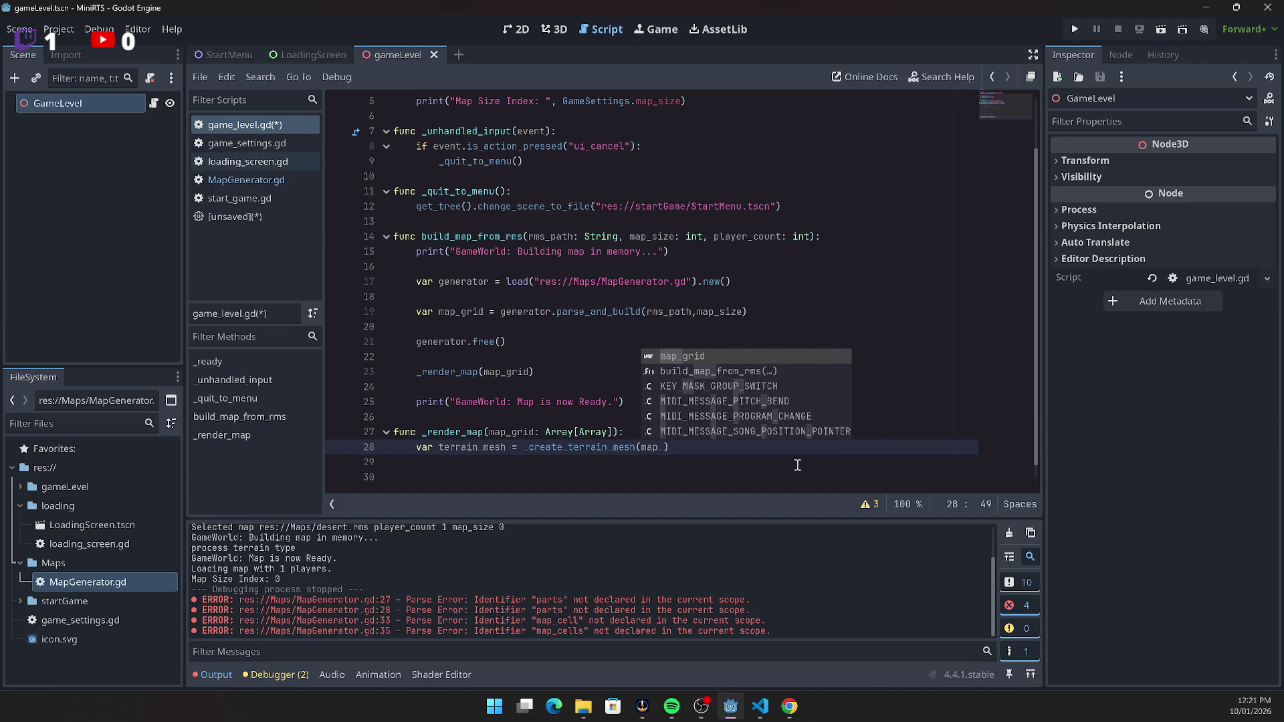
key(Return)
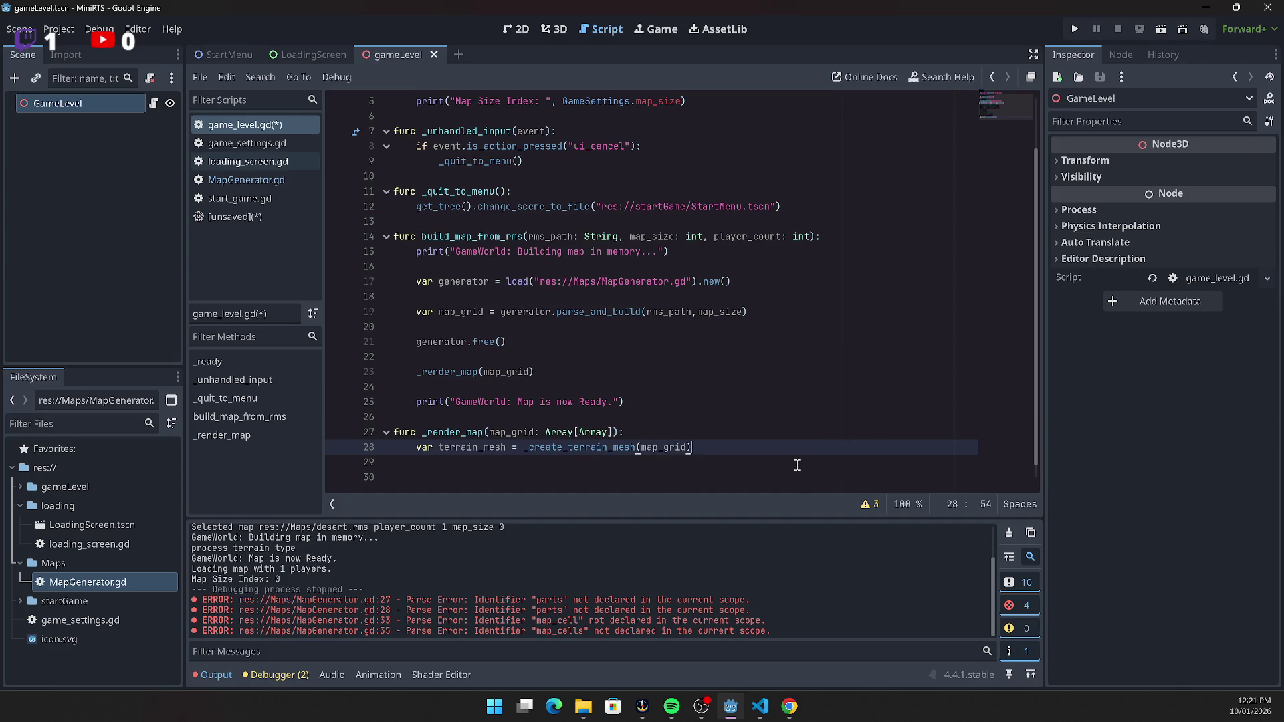
key(Down)
key(Down)
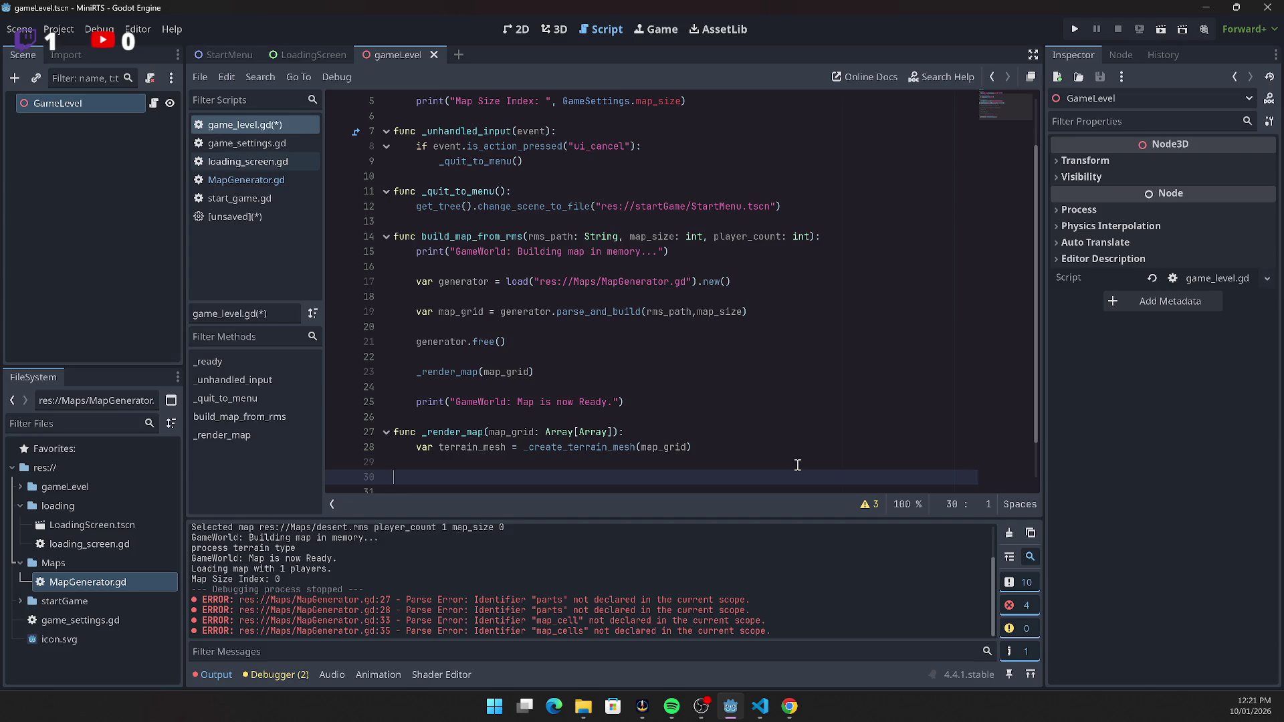
text(func )
text(_crea)
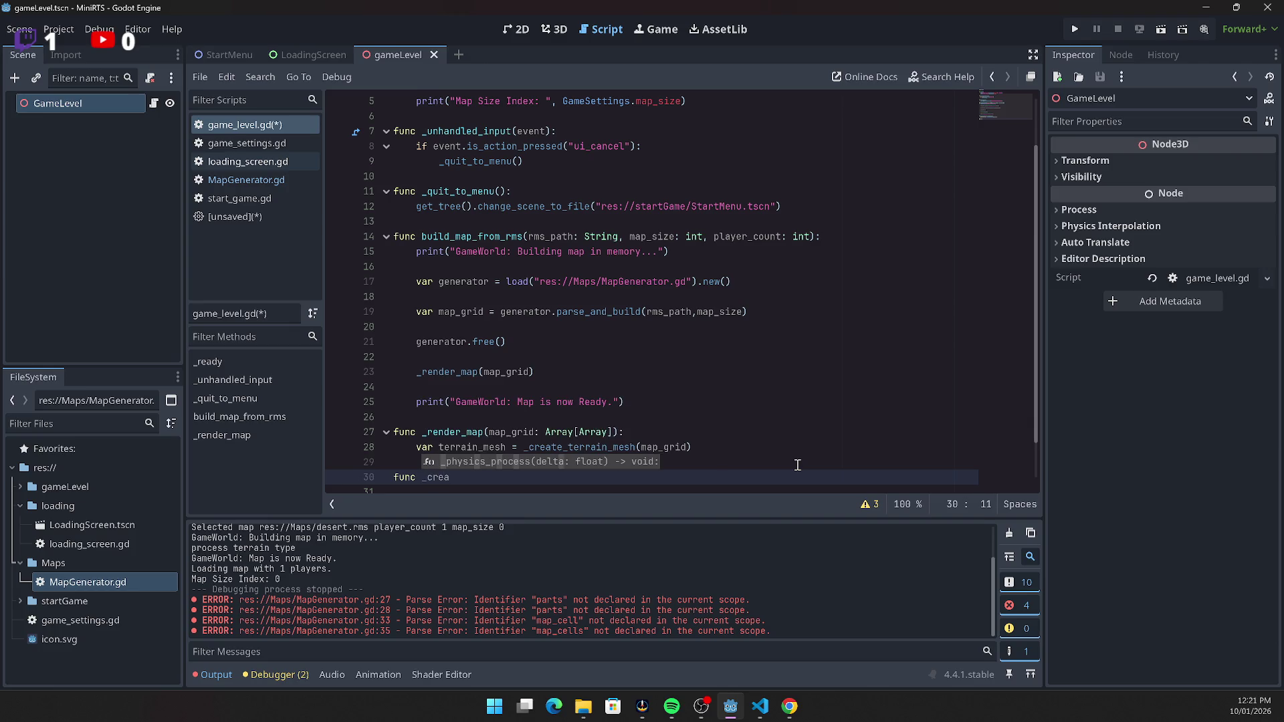
text(te_t)
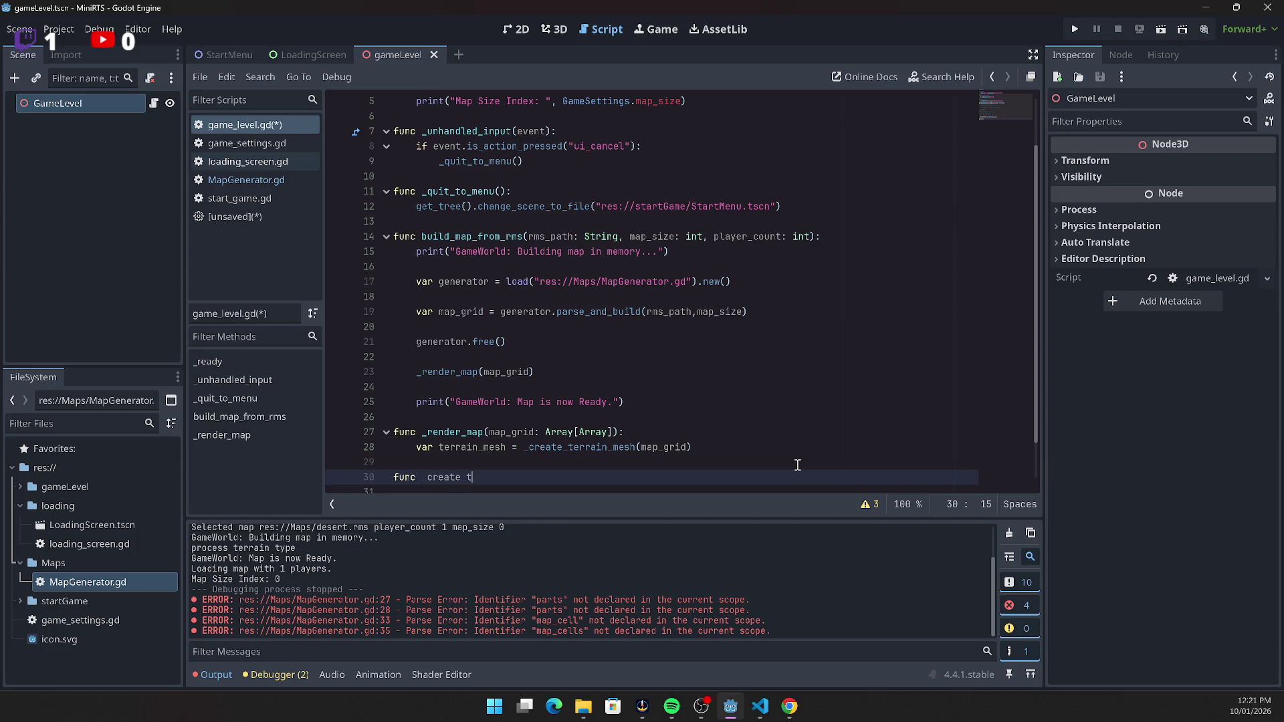
text(errain_mesh)
text(()
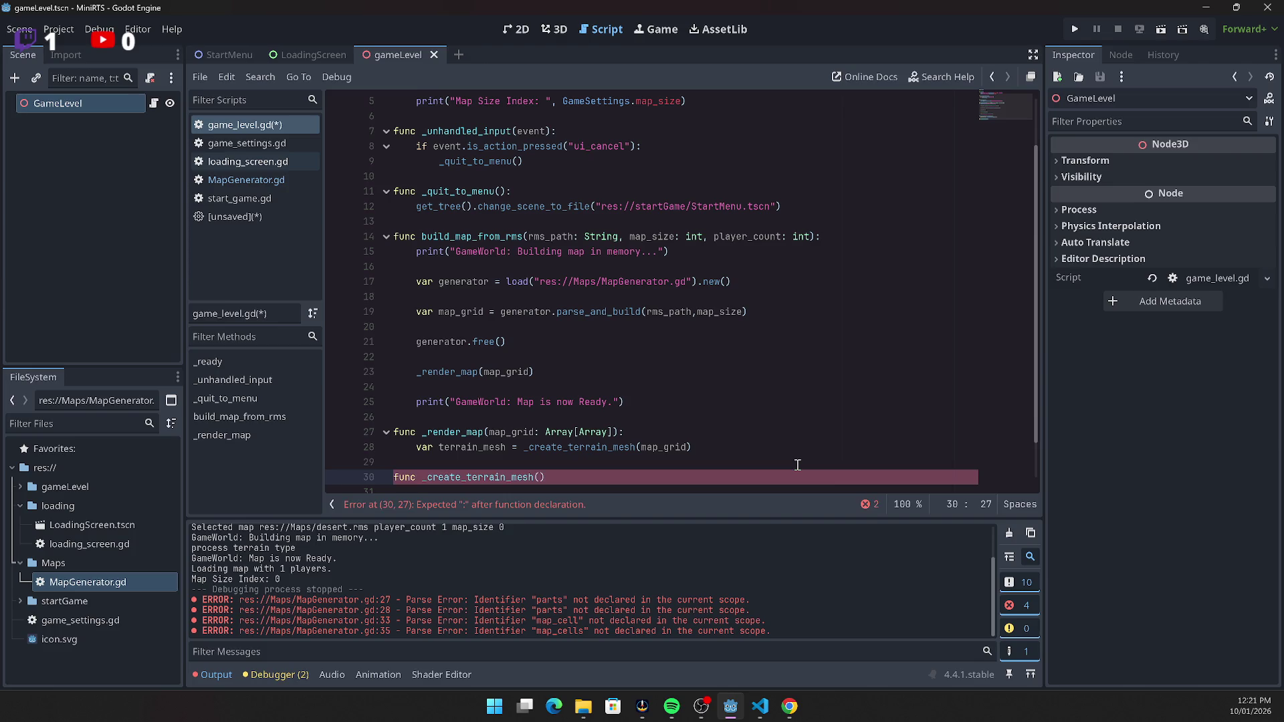
text(map_gri)
text(d: Arra)
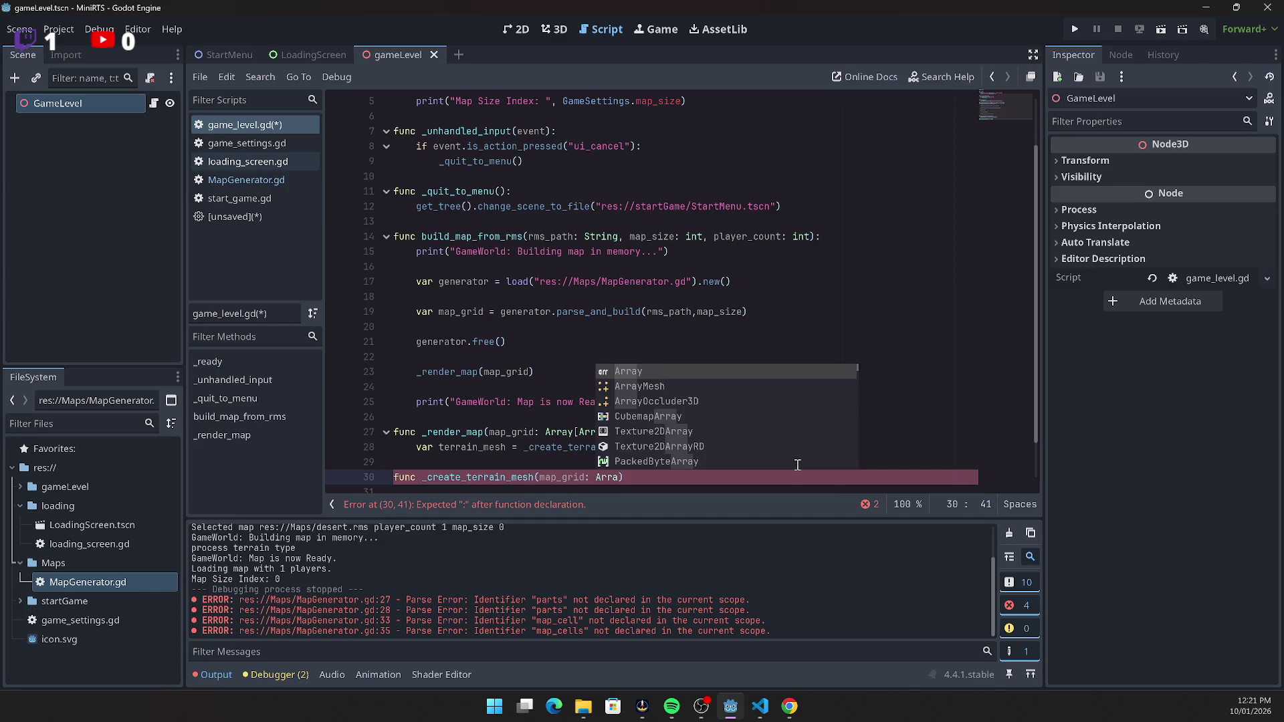
text(y[Array)
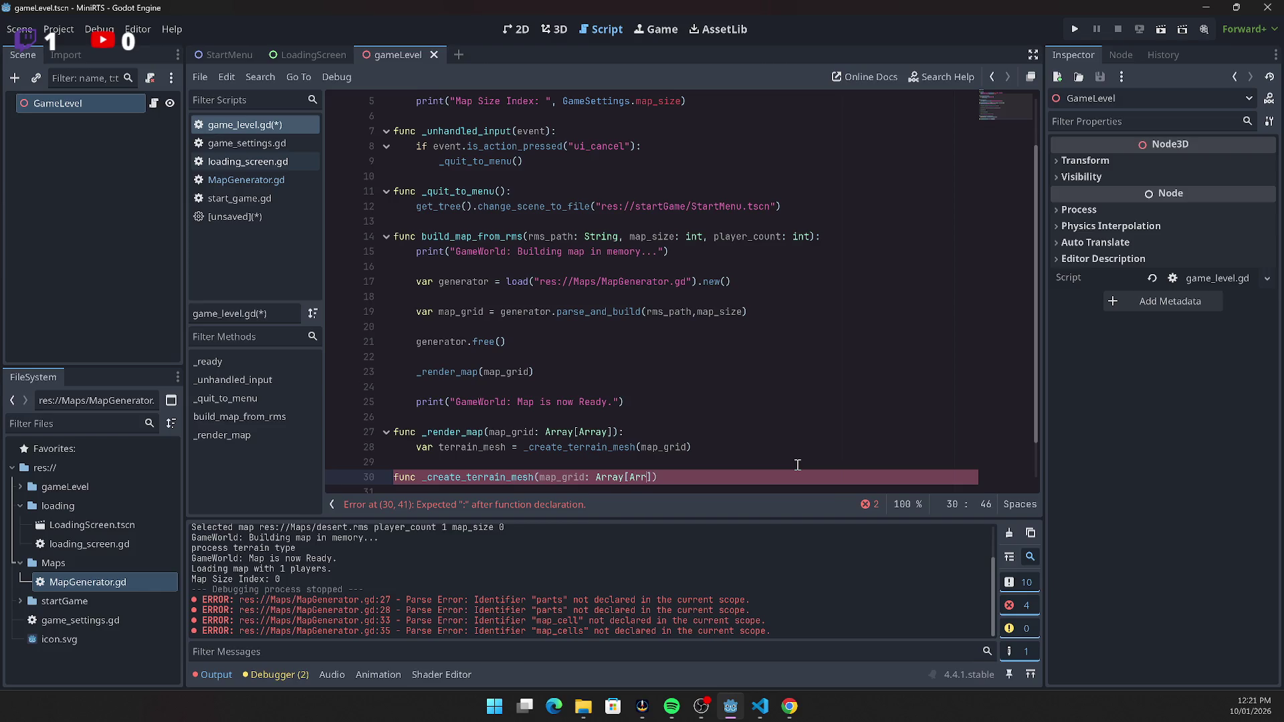
text(])
text():)
Add the -> ArrayMesh return type to the _create_terrain_mesh declaration and open its body
key(BackSpace)
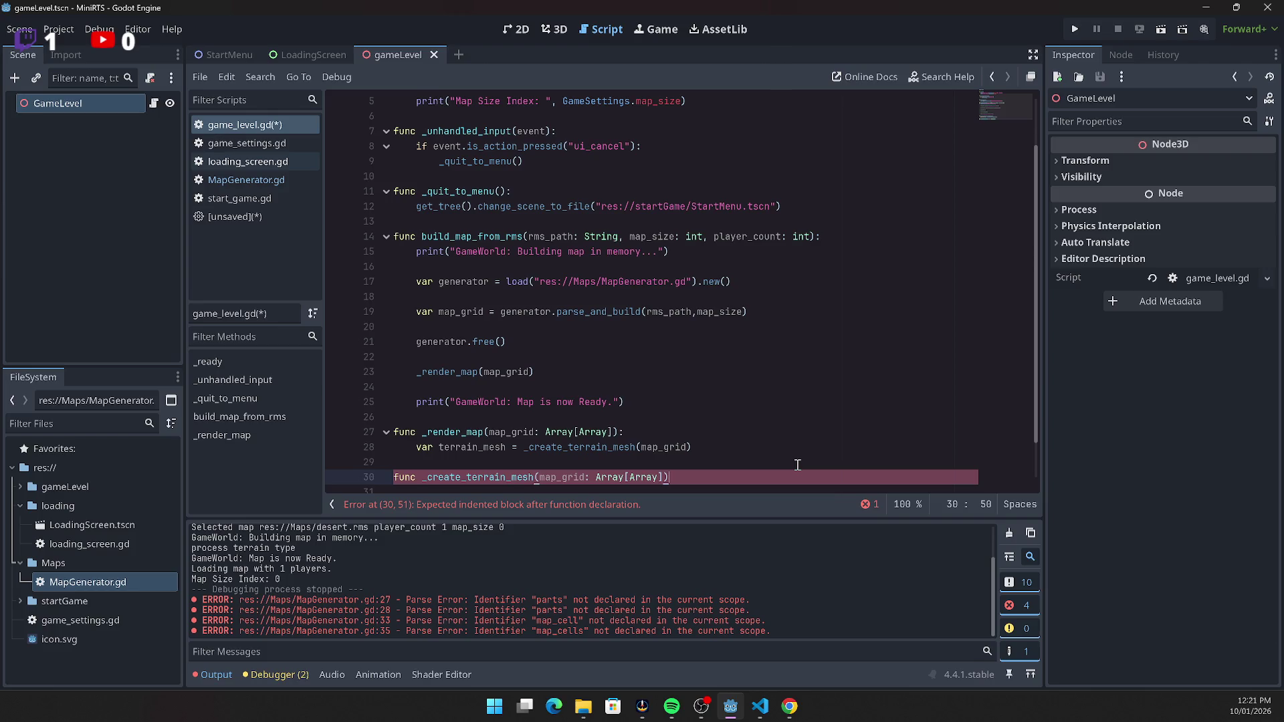
text(->Arra)
text(yM<)
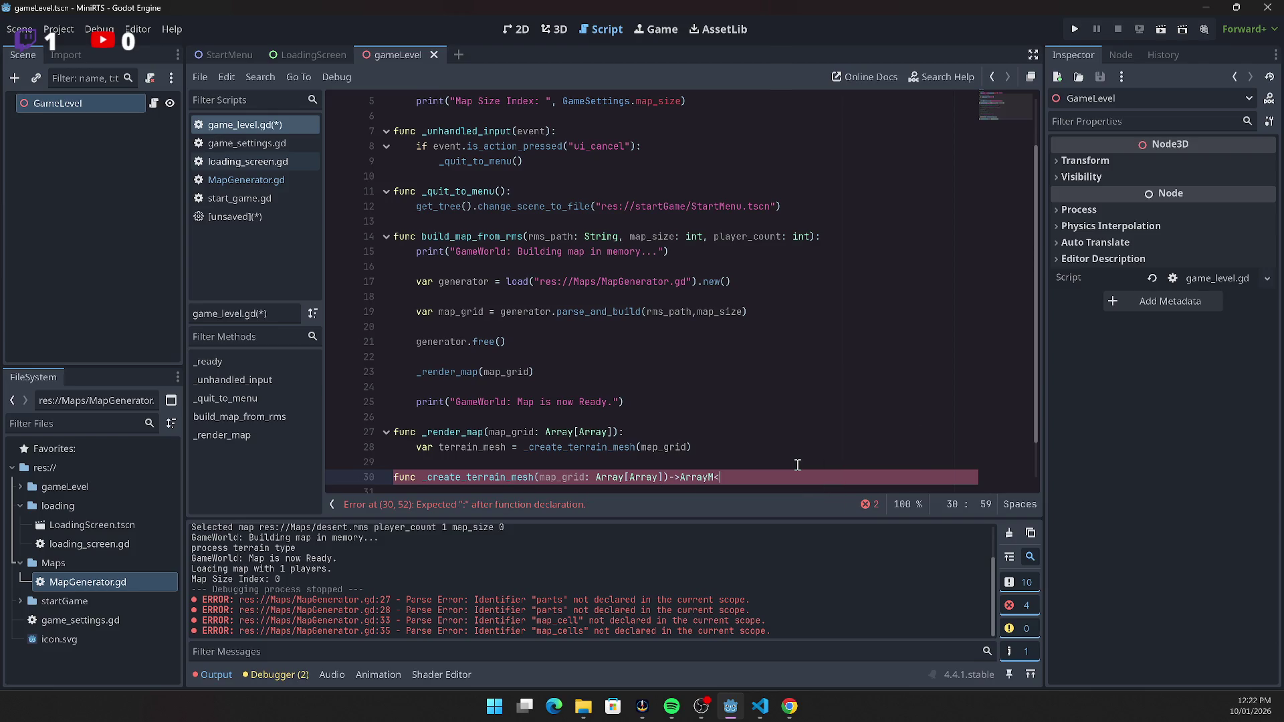
text(sh)
text(:)
key(Return)
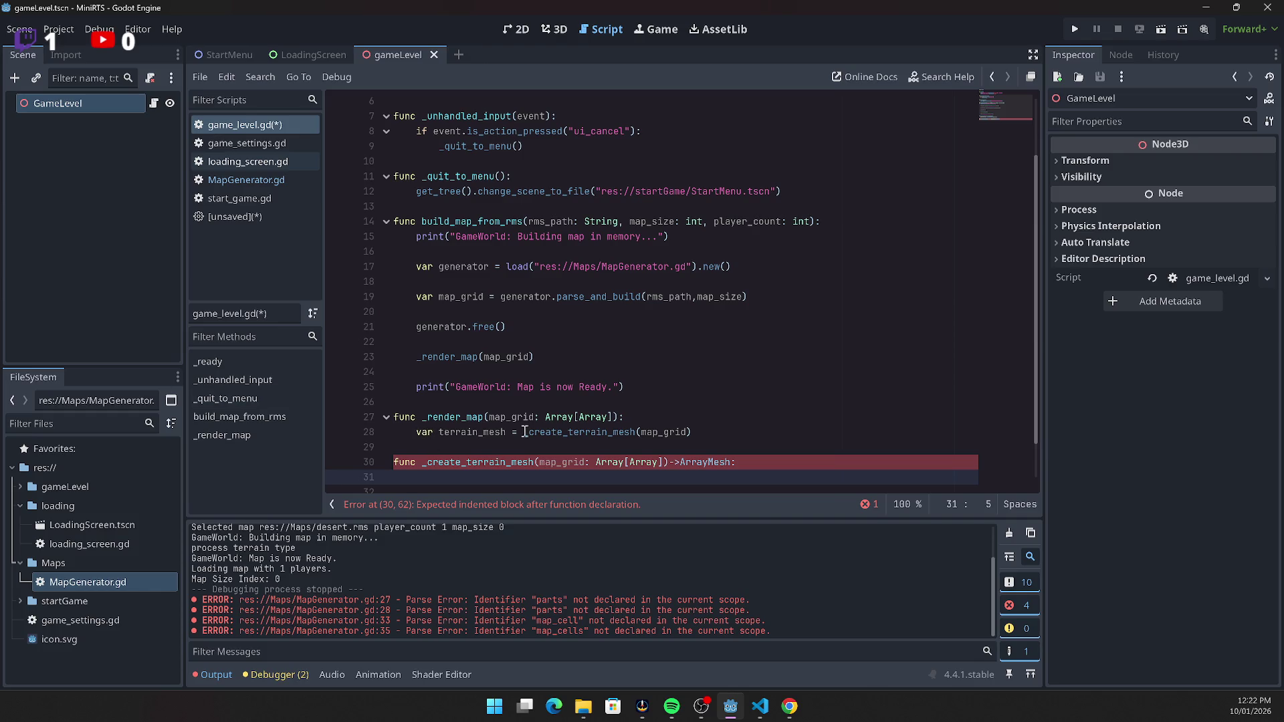
Declare 'var surface_tool = SurfaceTool.new();' as the first line of _create_terrain_mesh
text(v)
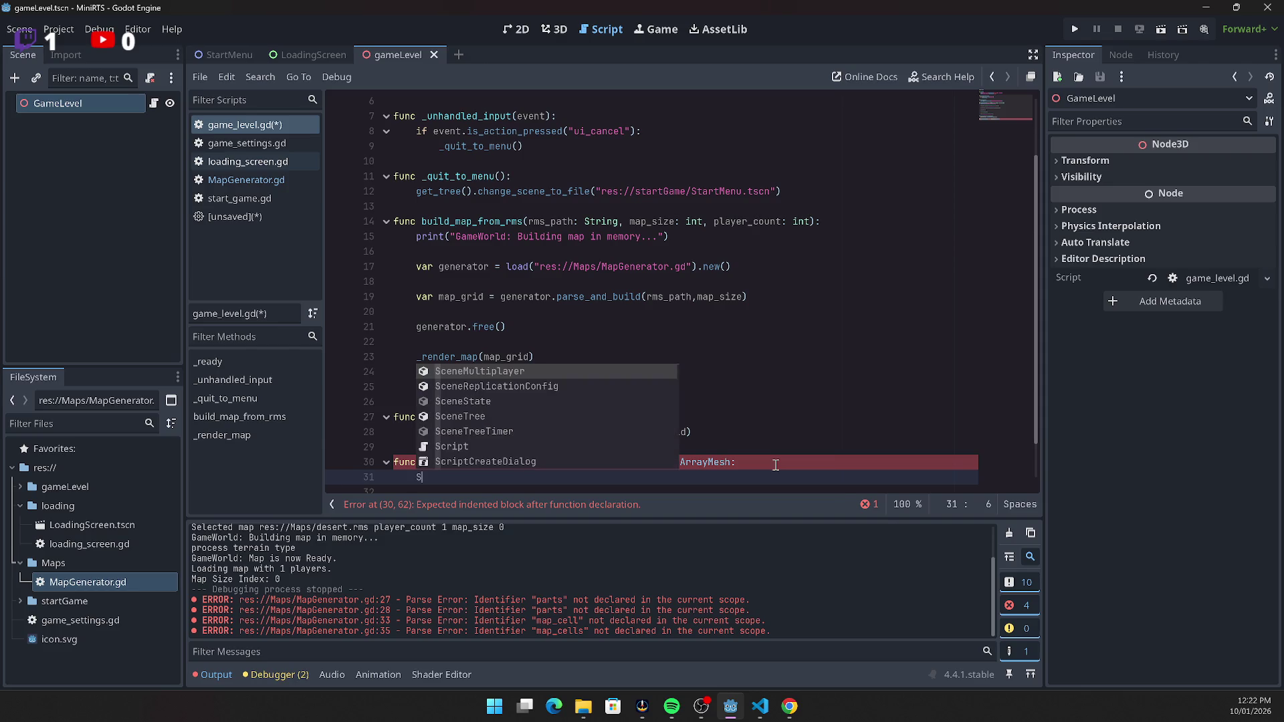
key(BackSpace)
text(var surface)
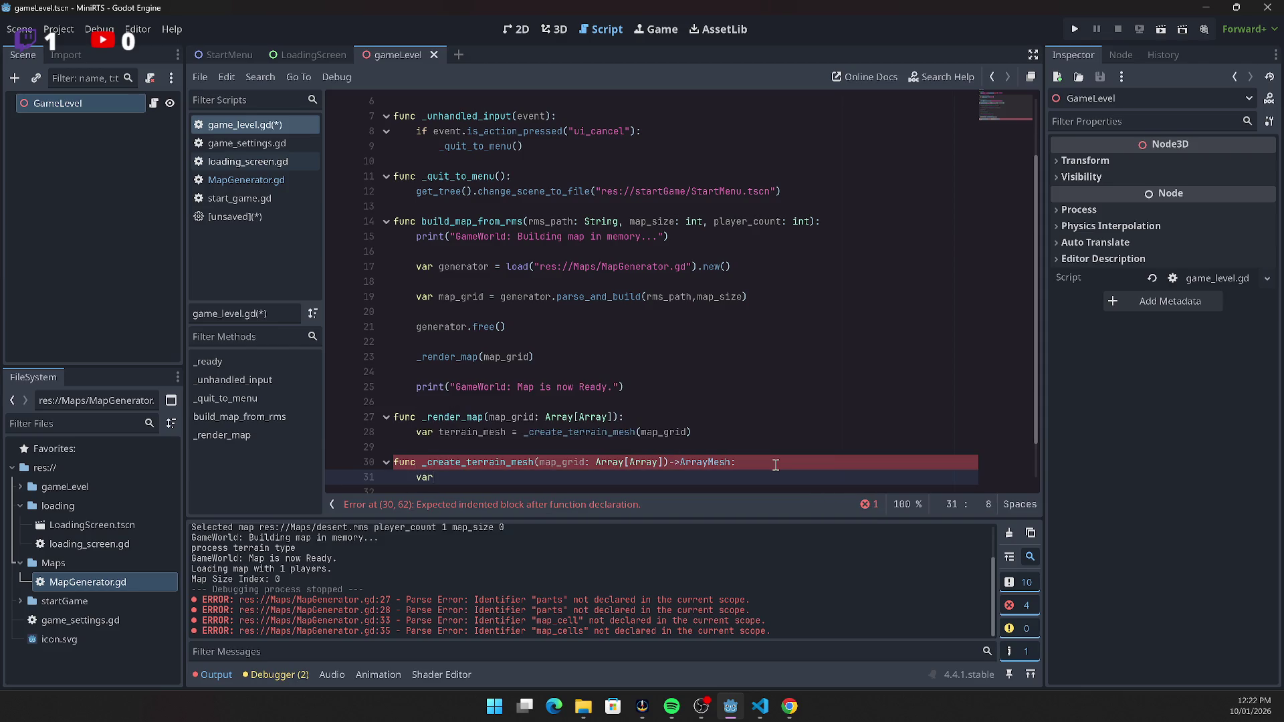
text(_ty)
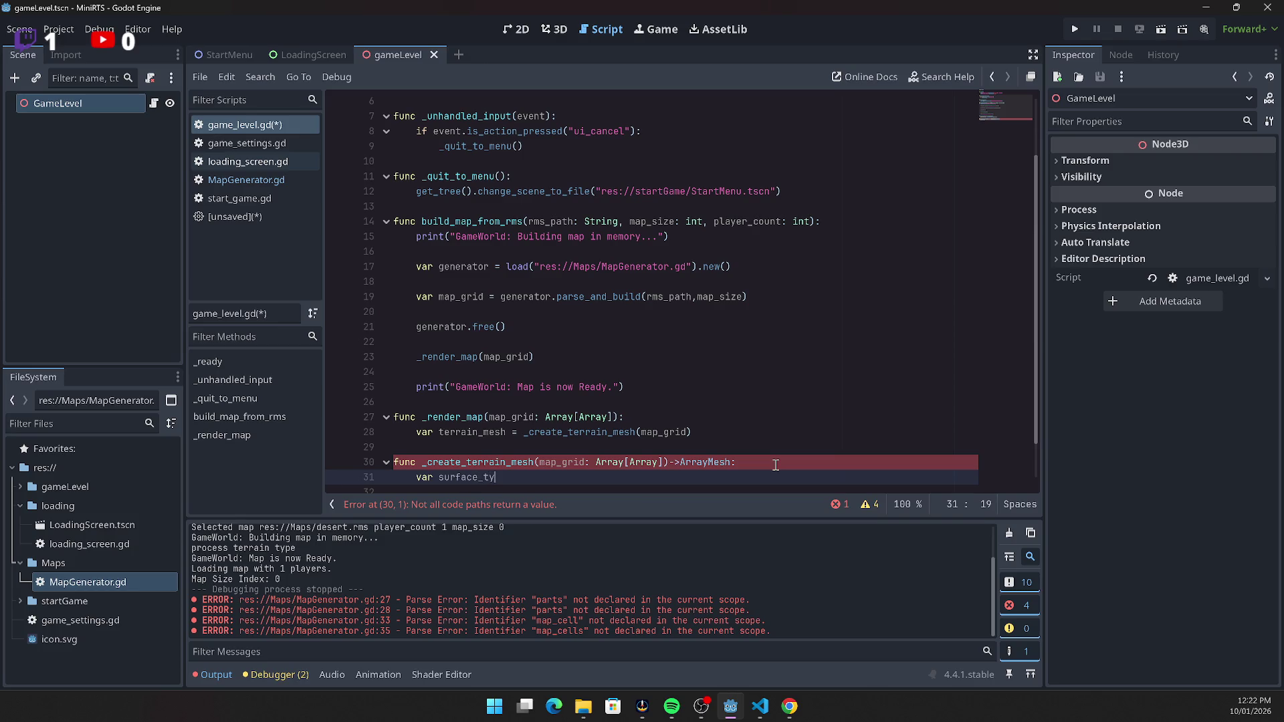
key(BackSpace)
text(ool = )
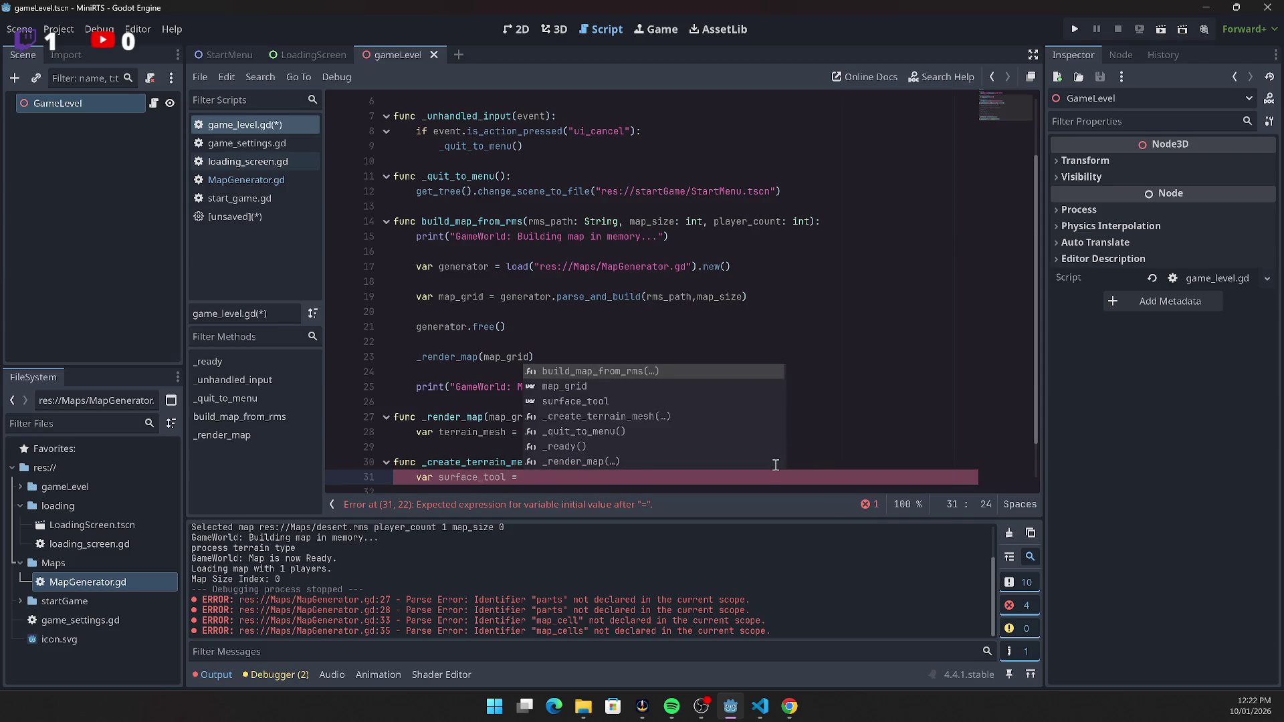
text(SurfaceTool.)
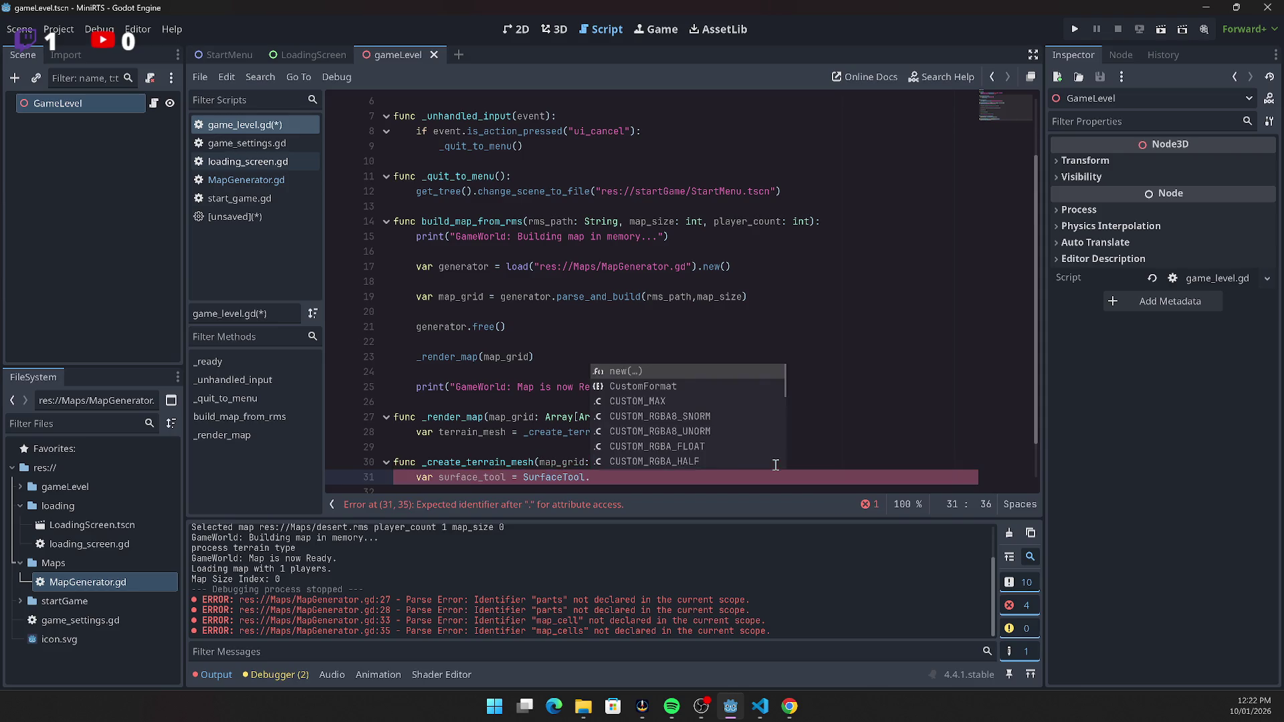
text(new()
key(Return)
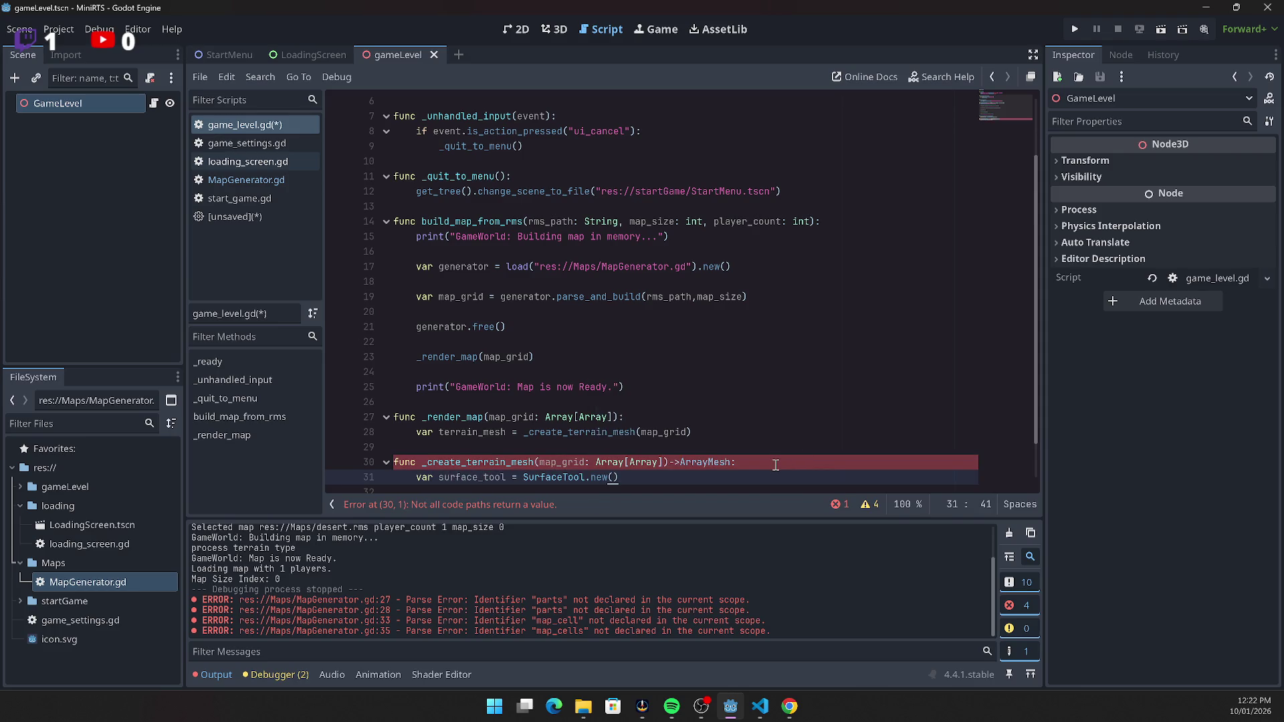
text(;)
After a blank line, add 'return surface_tool.commit();'
key(Return)
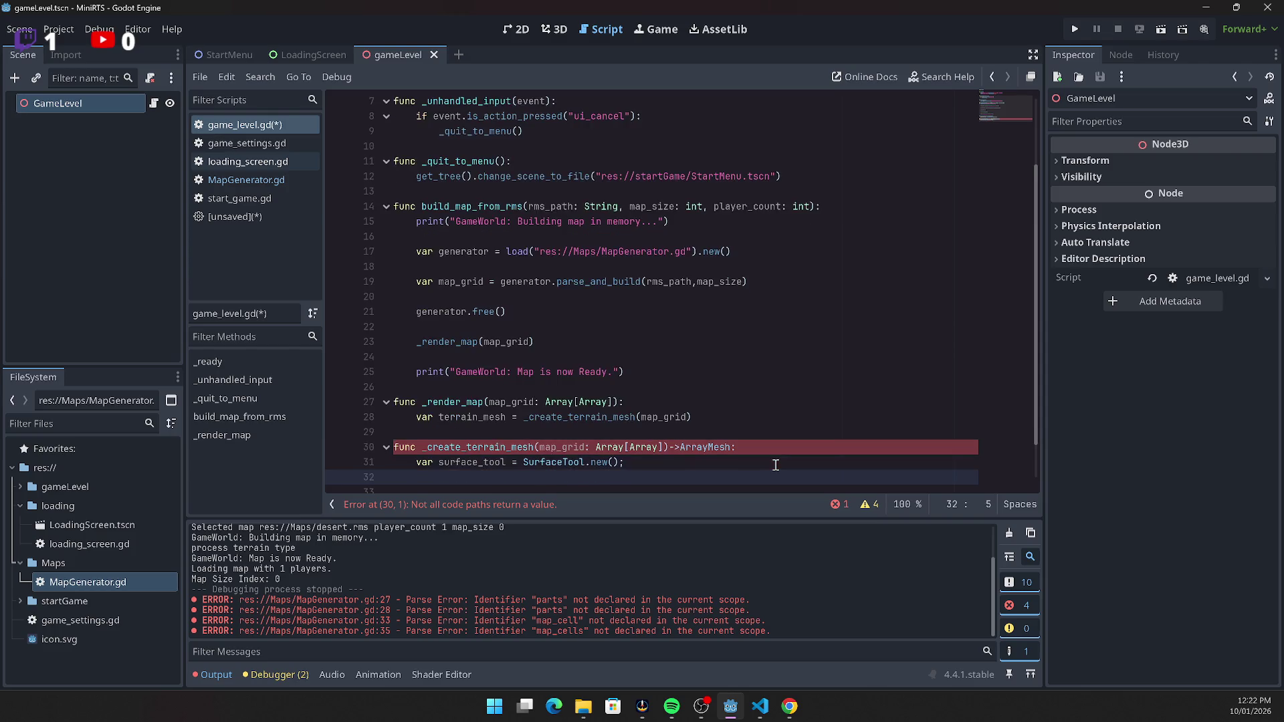
key(Return)
text(return )
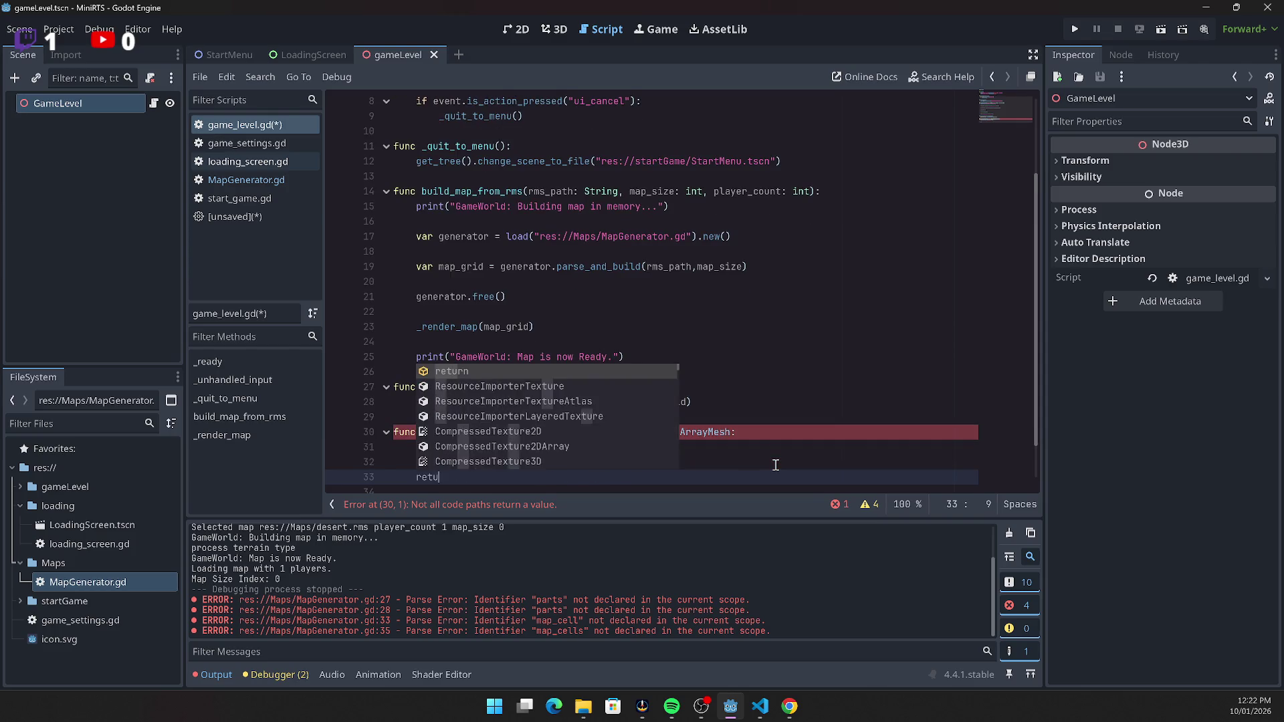
text(sur)
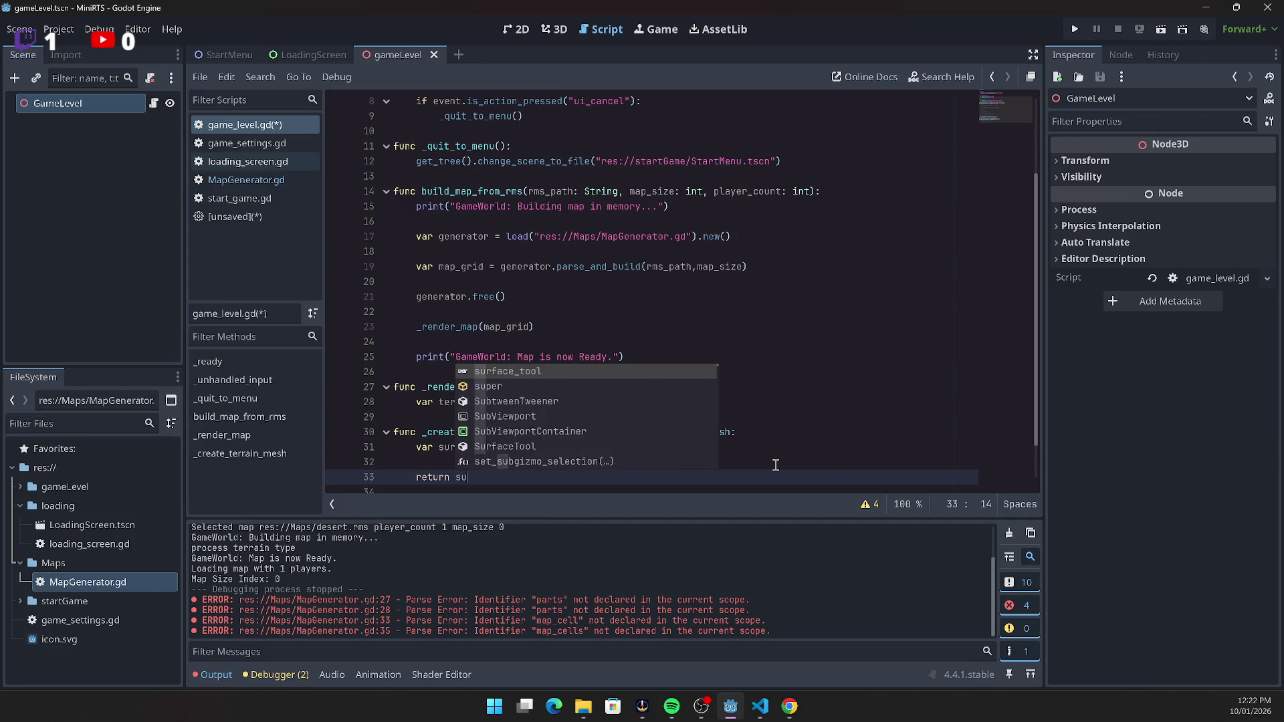
text(face)
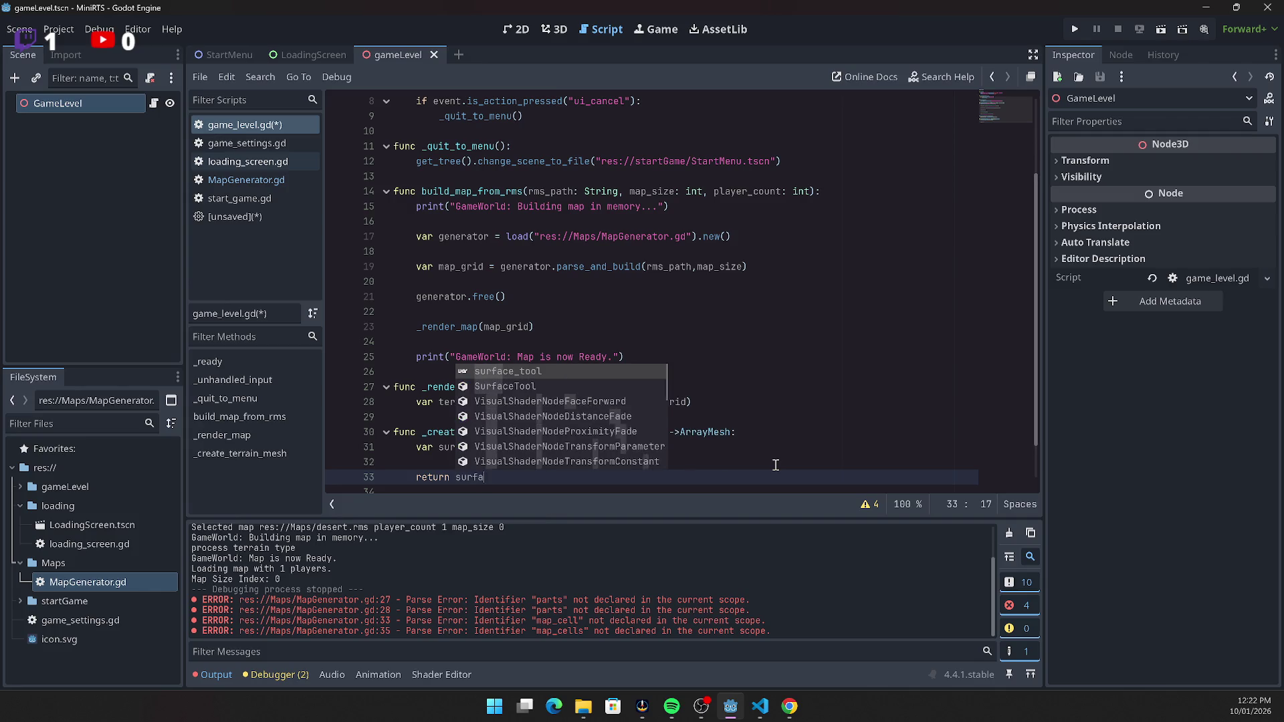
text(_t)
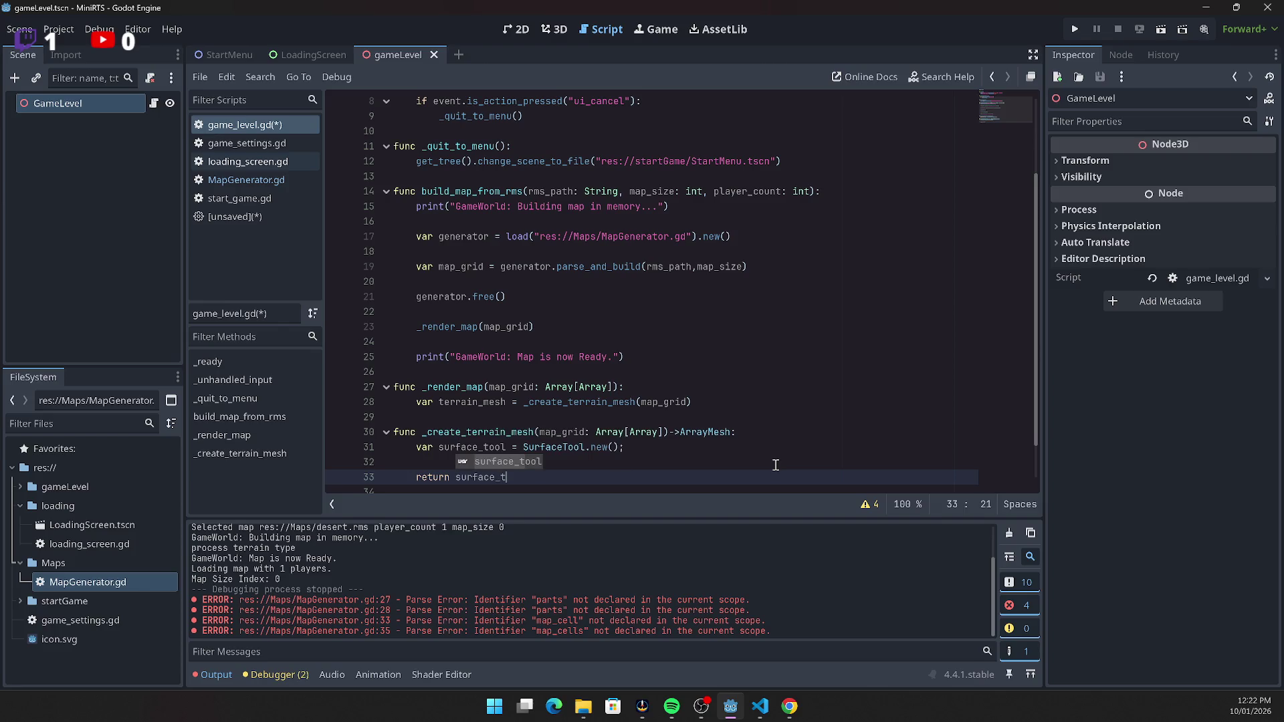
text(ool.commit)
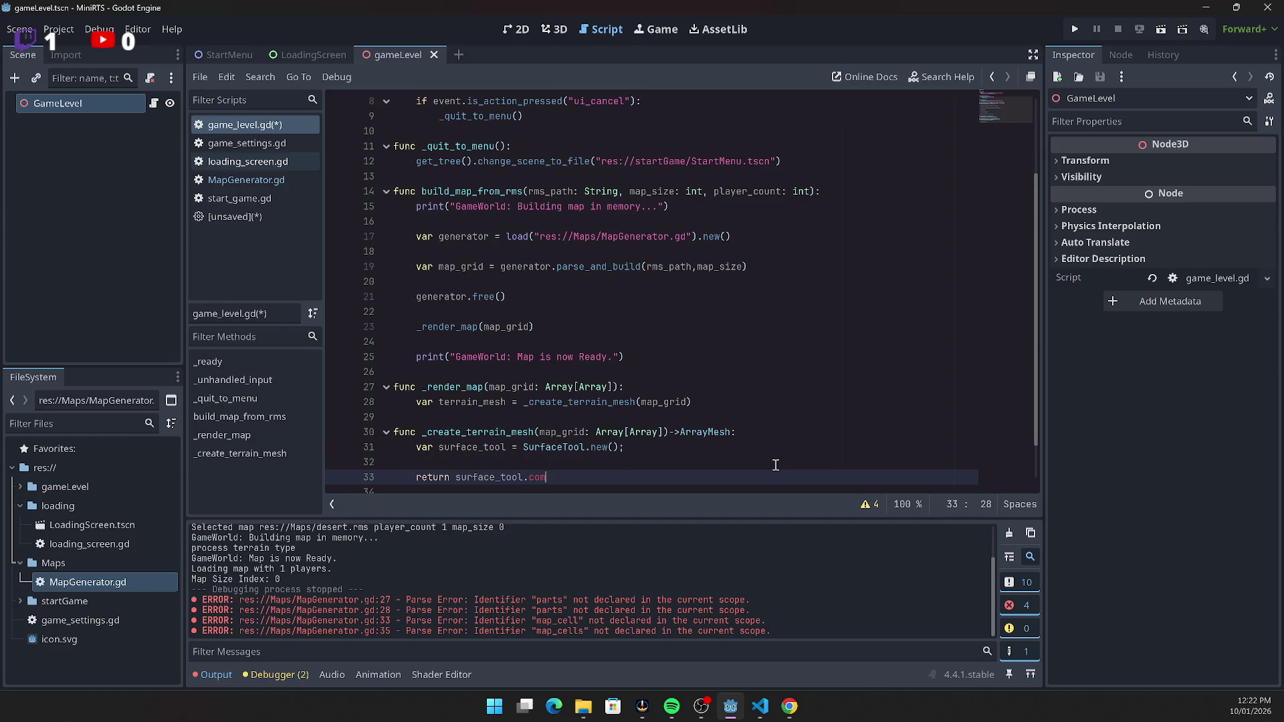
text(();)
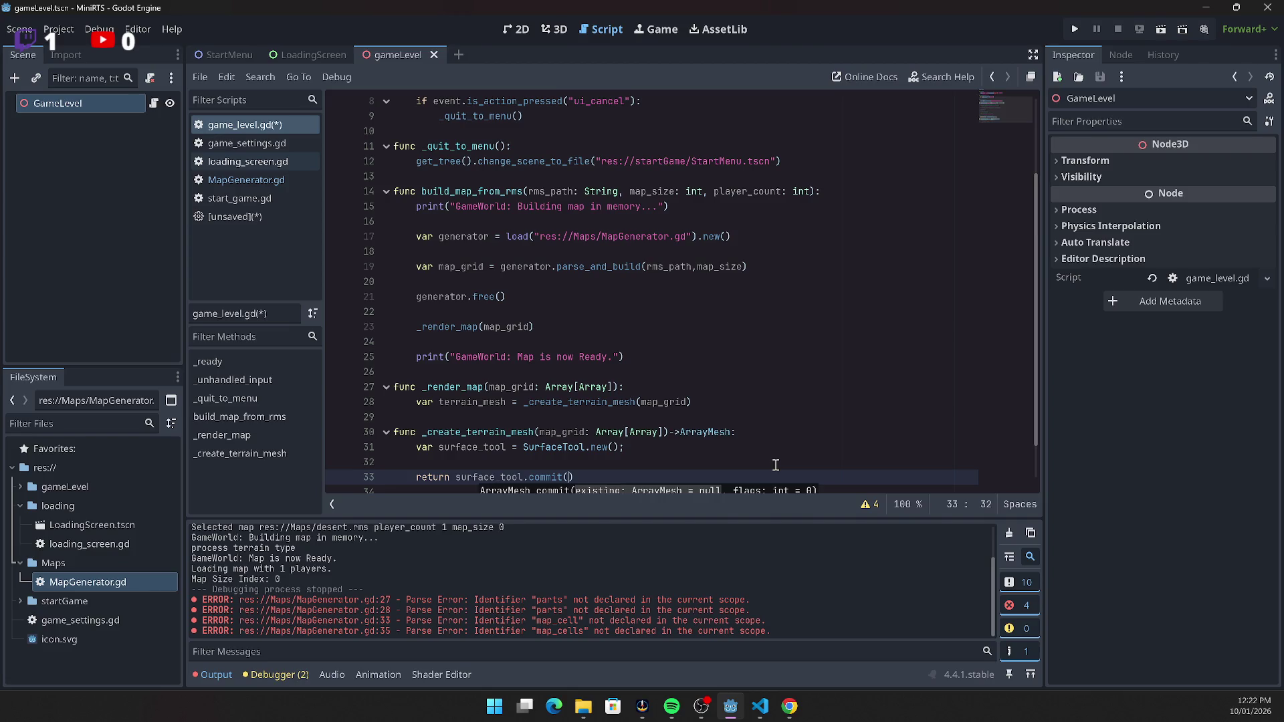
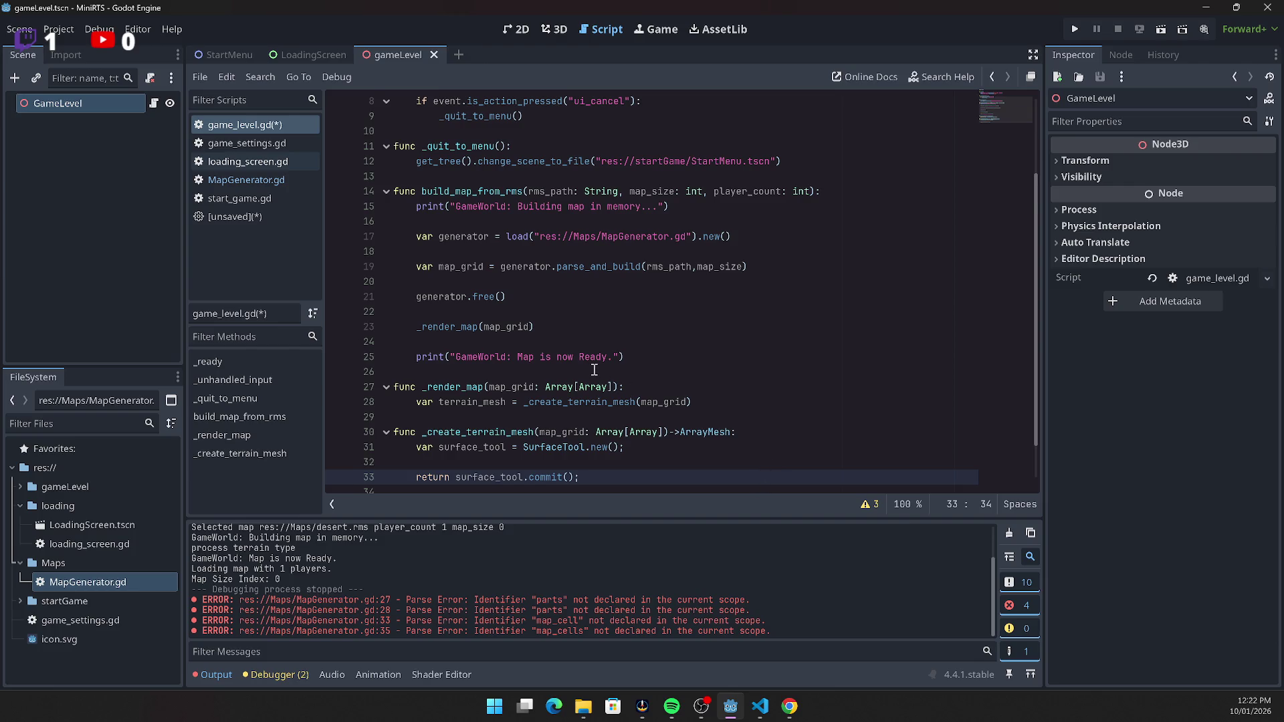
Below the terrain_mesh line, create a MeshInstance3D and assign terrain_mesh as its mesh
scroll(594, 369, down, 1)
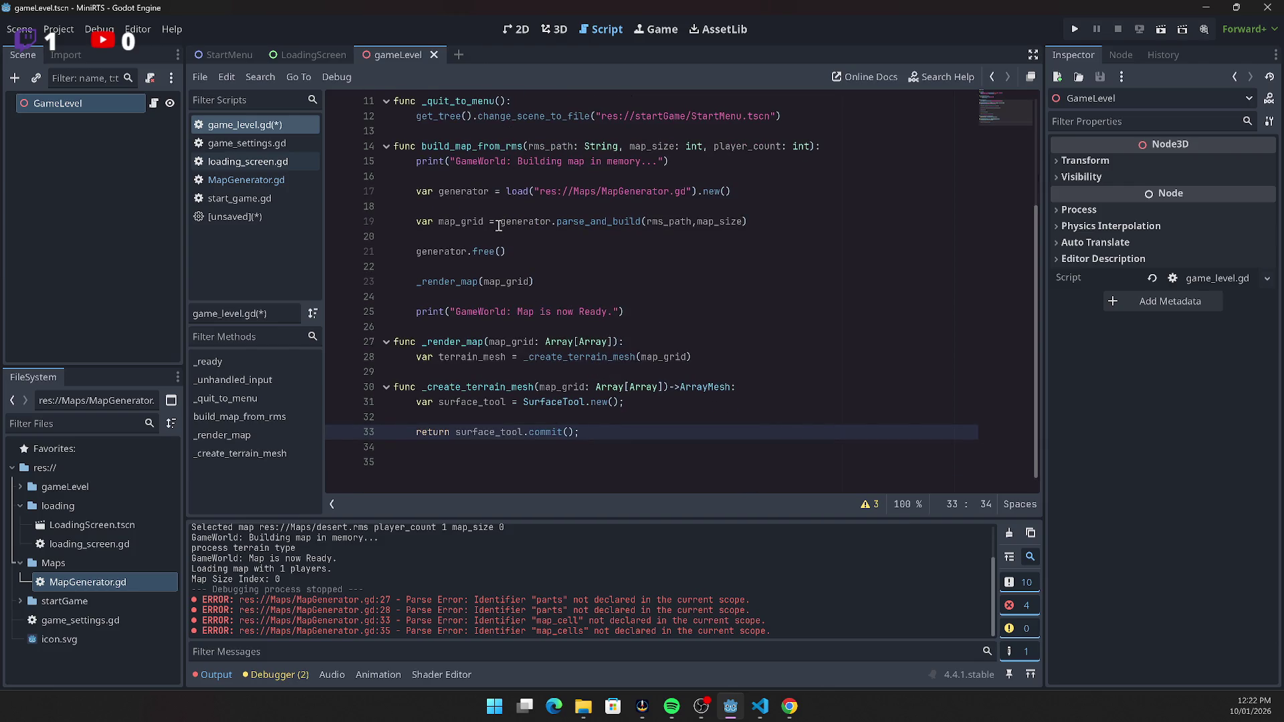
click(513, 249)
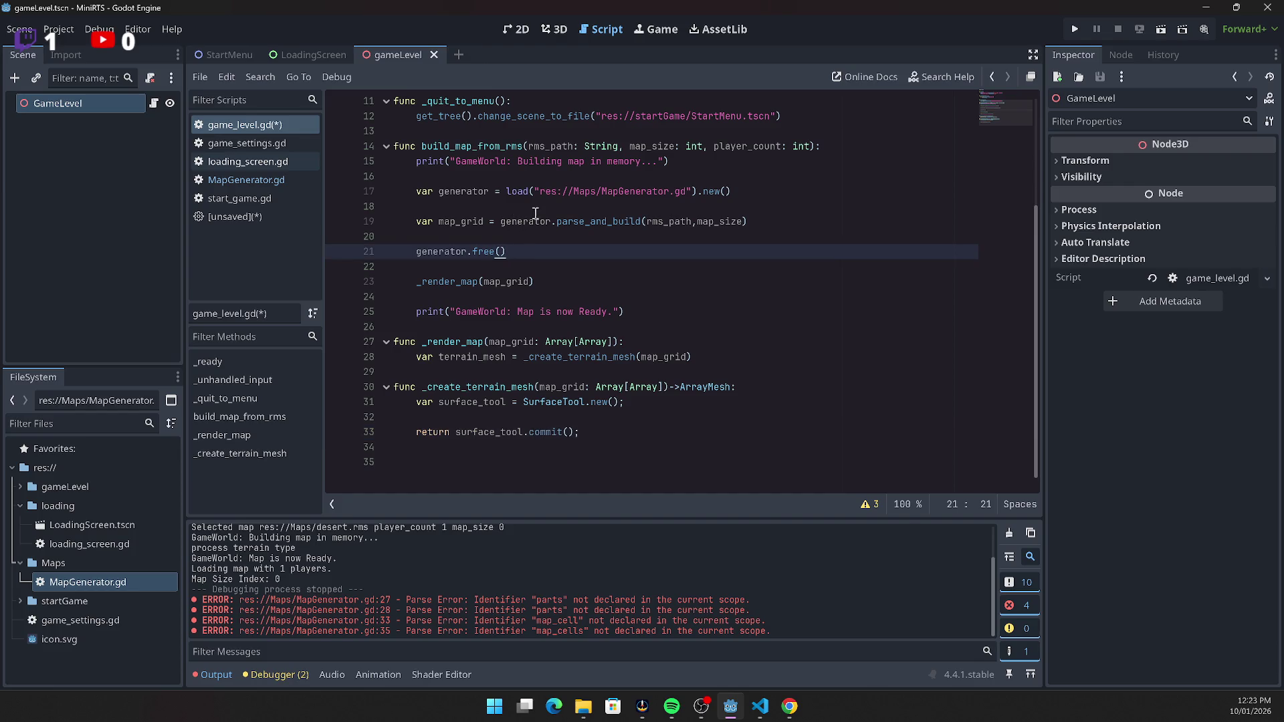
click(674, 418)
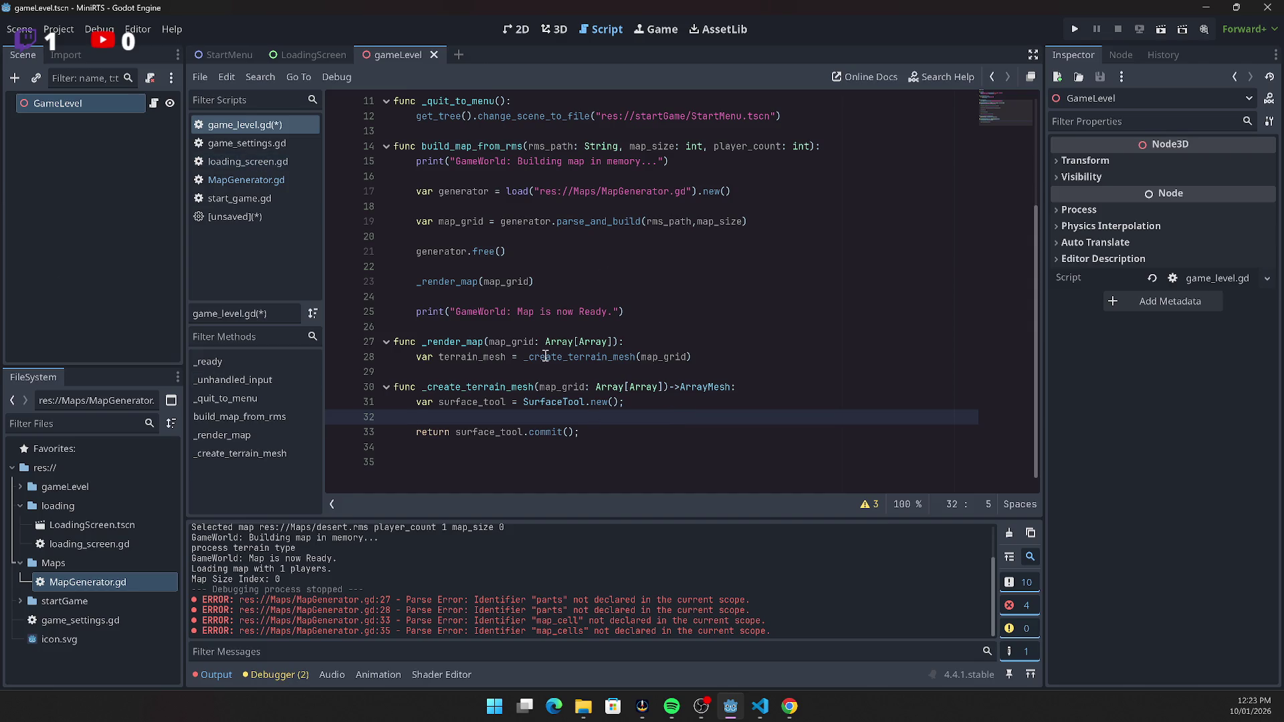
click(731, 355)
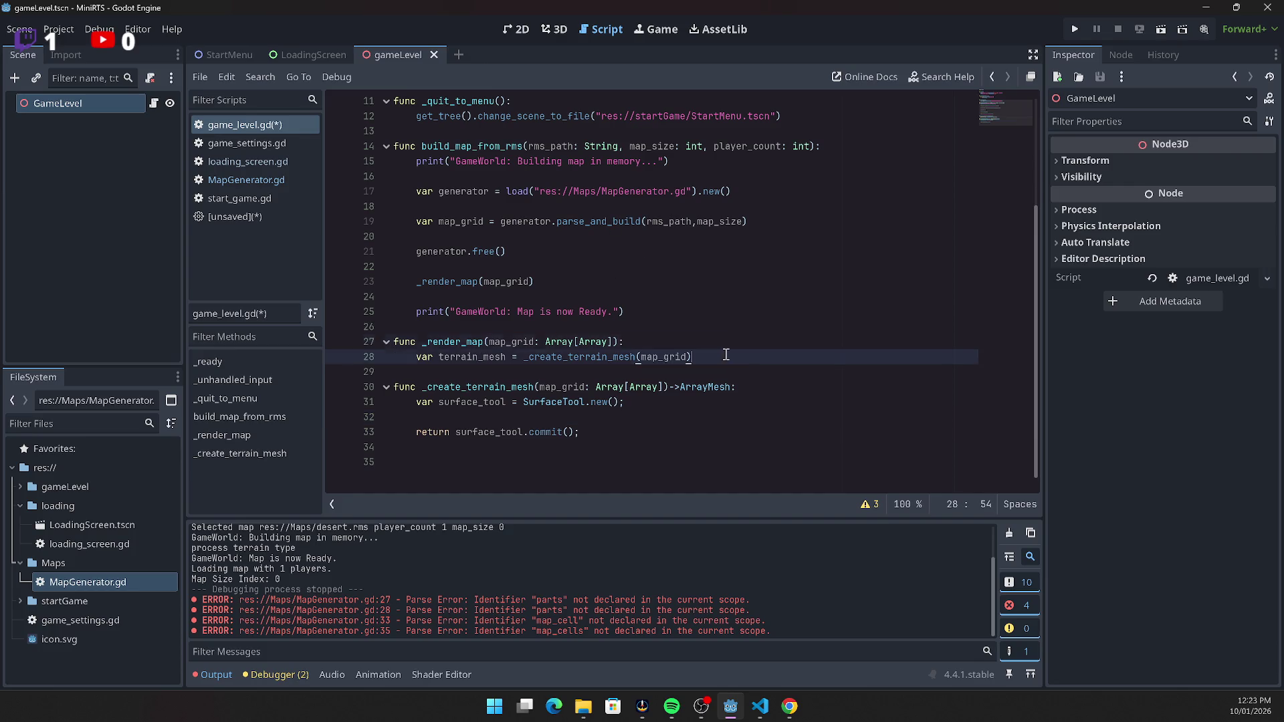
key(Return)
key(Return)
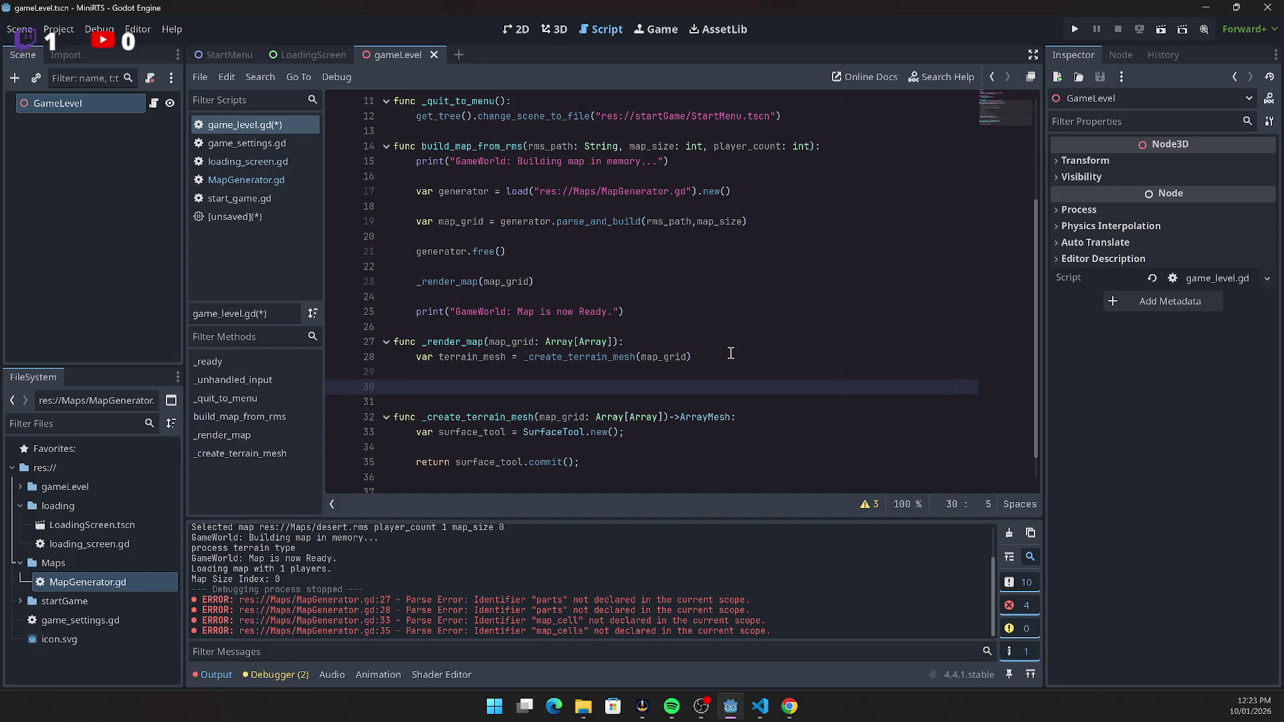
text(var mesh_)
text(instnce = Mes)
text(hInstnce.)
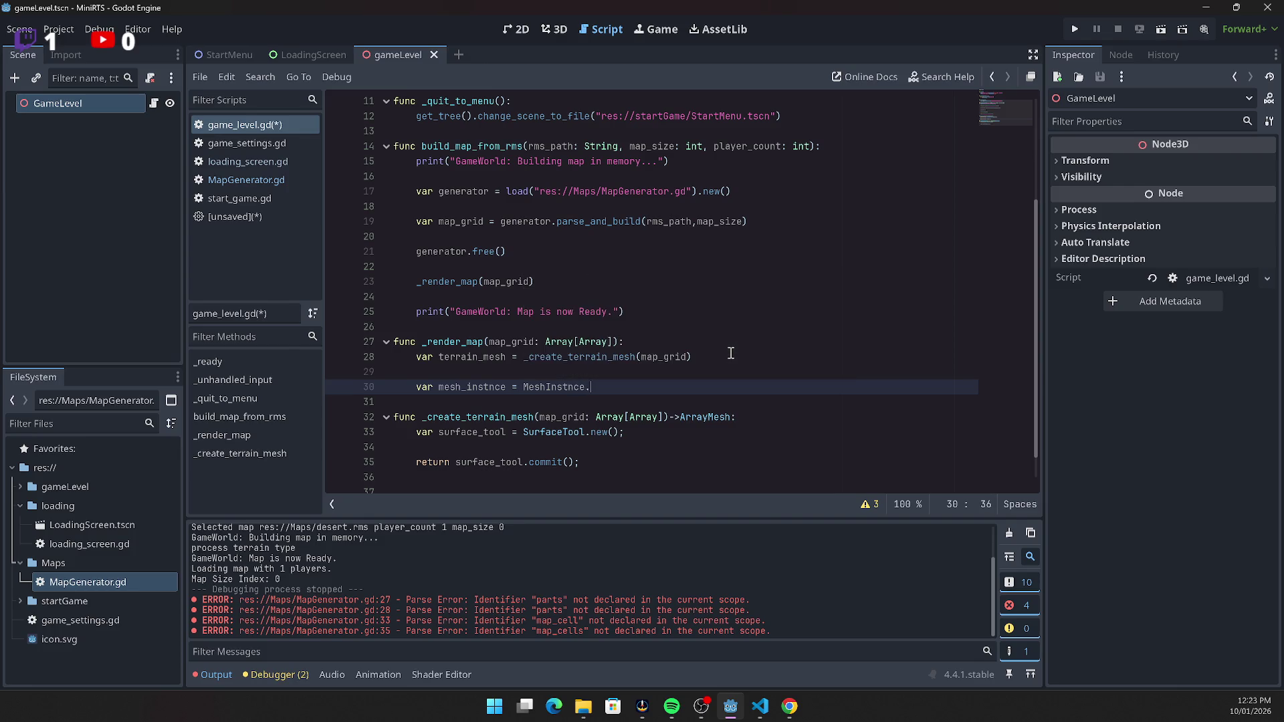
key(BackSpace)
text(3D)
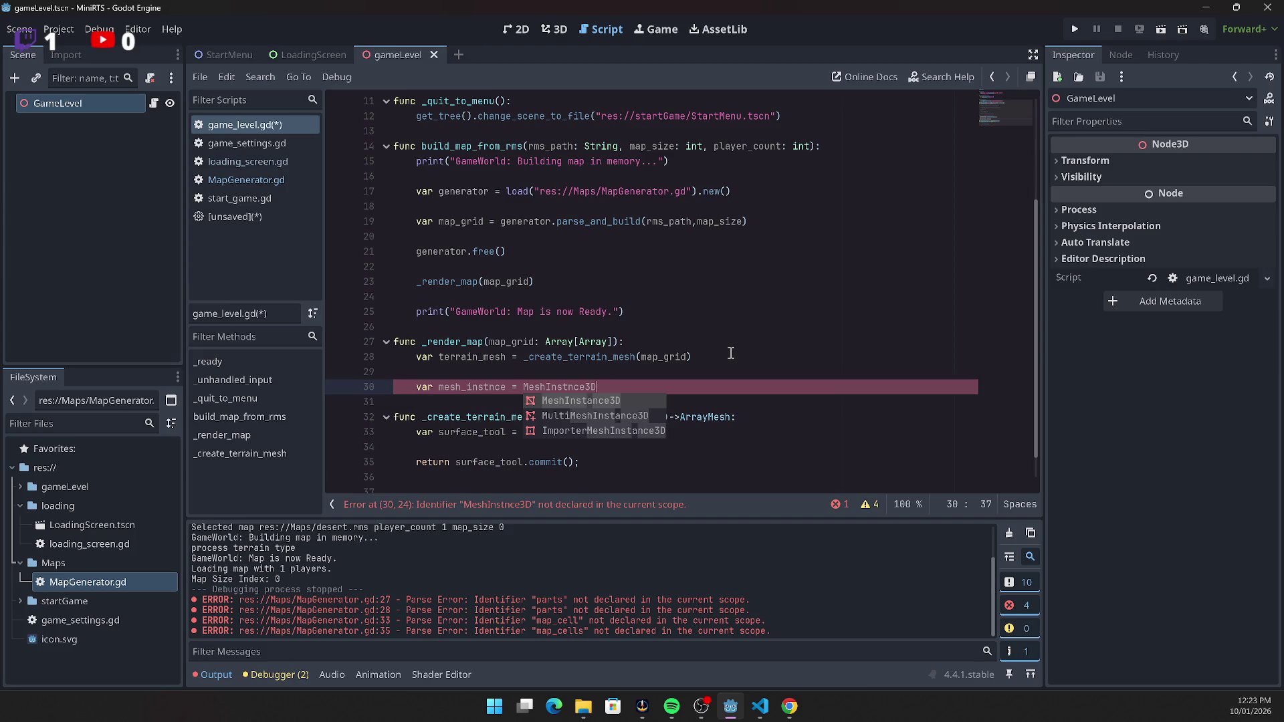
text(.new())
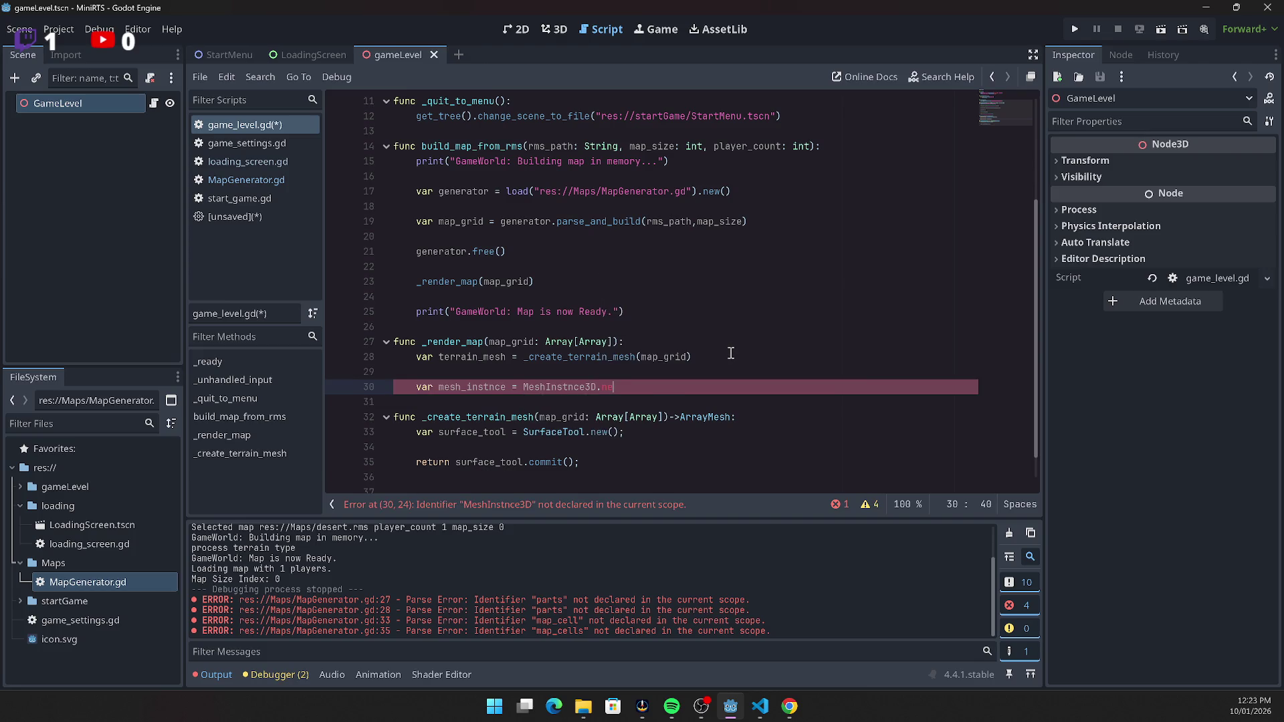
key(Return)
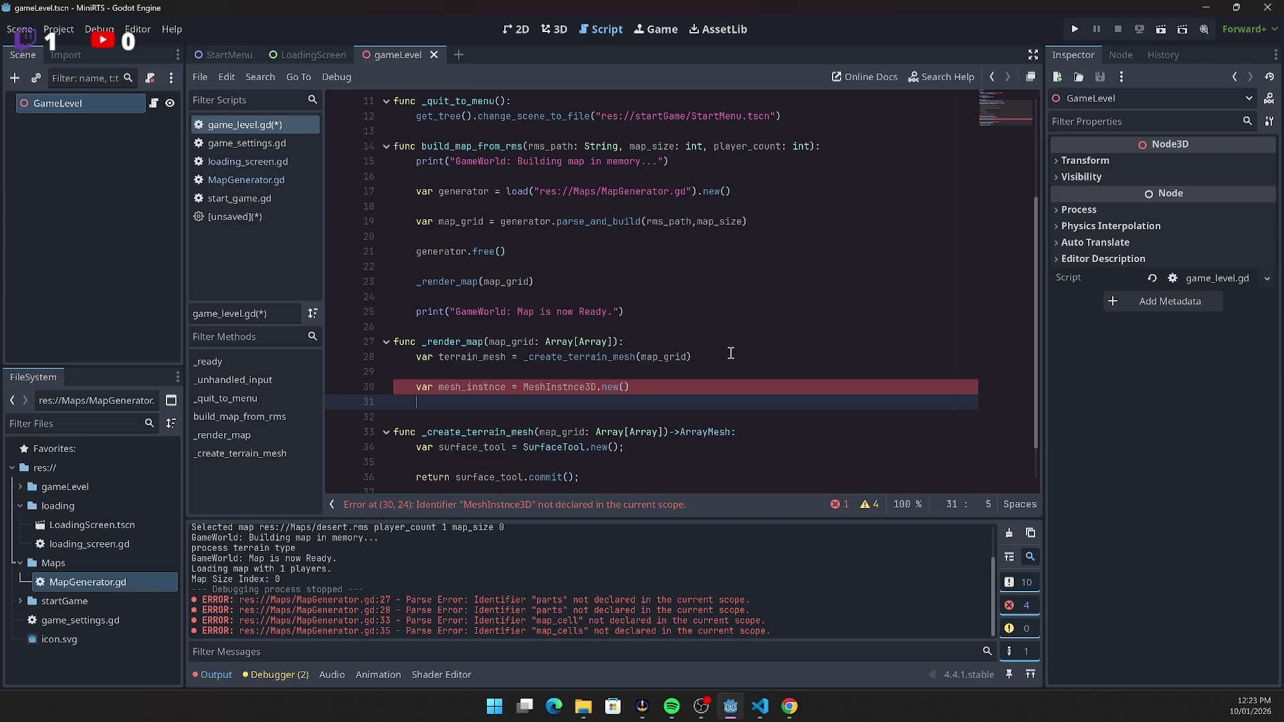
text(mesh_ins)
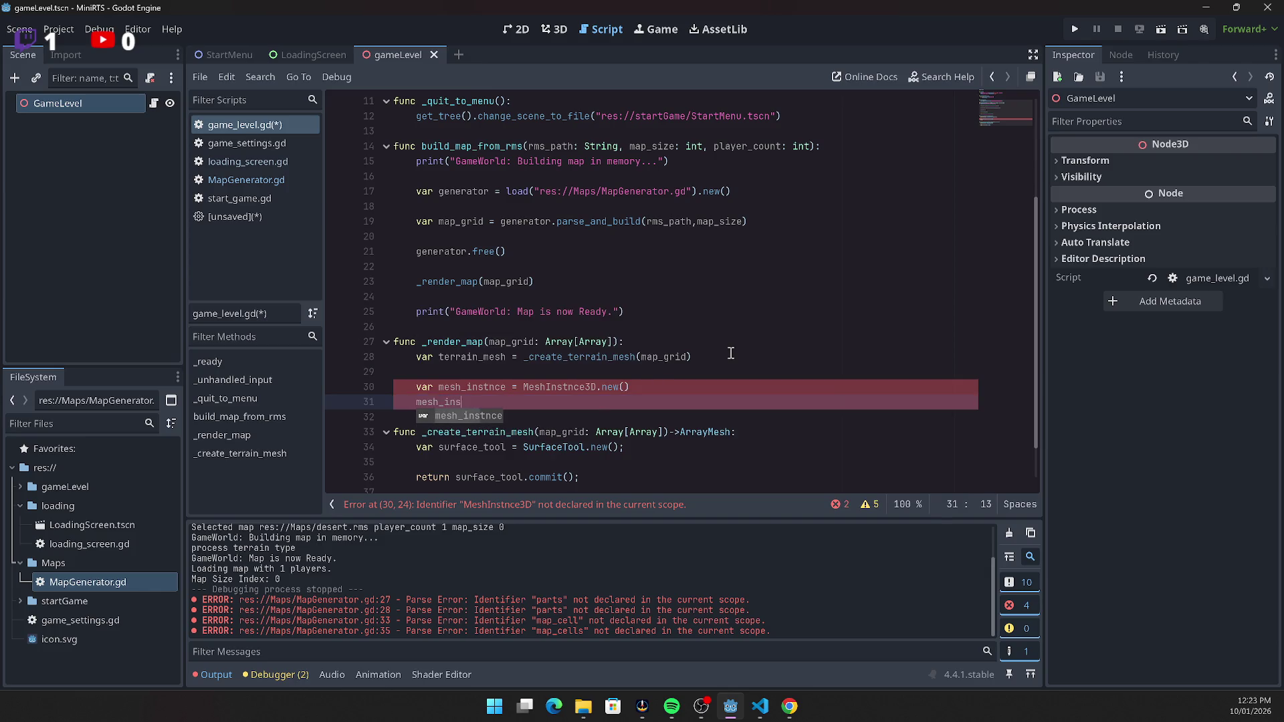
text(tance)
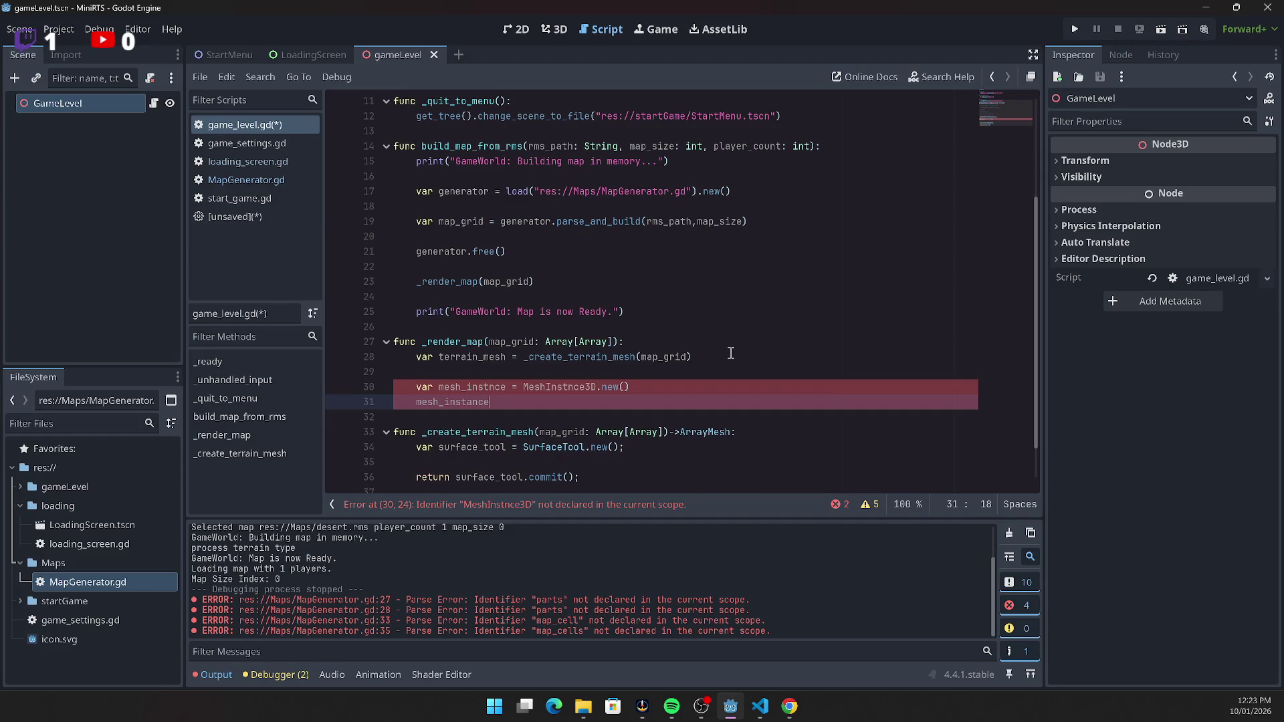
text(.mesh = )
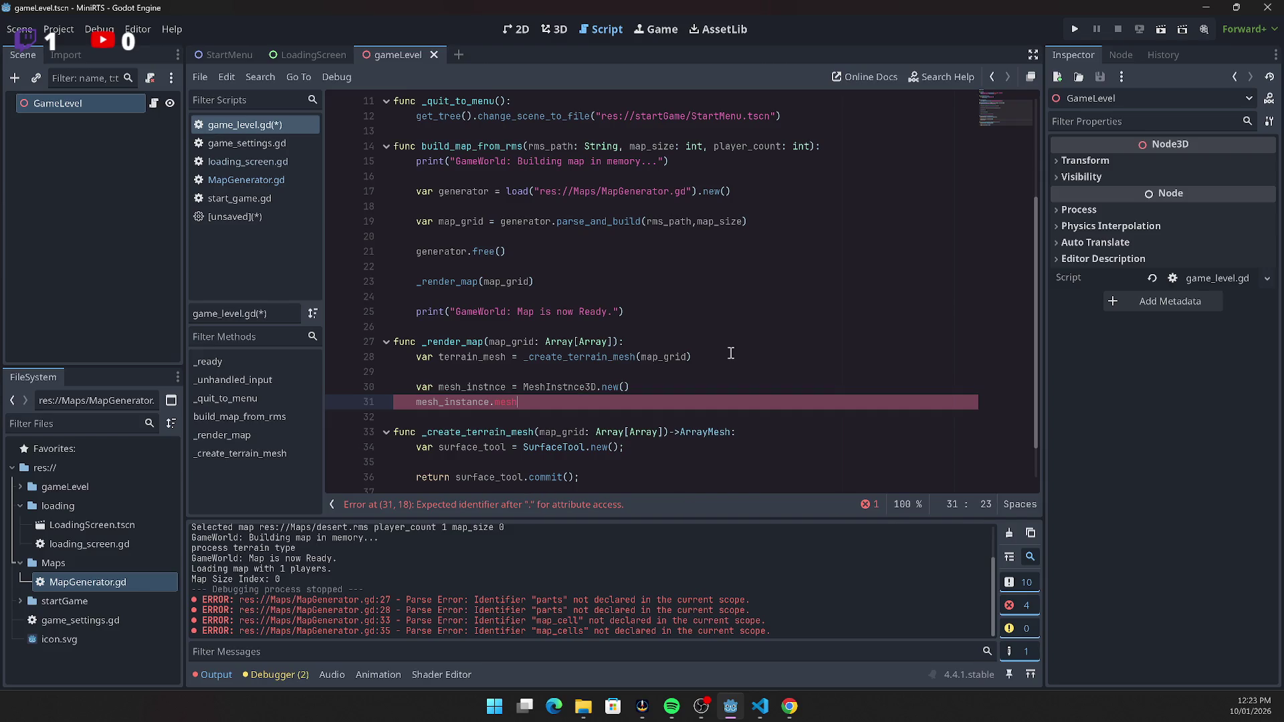
text(terrain_me)
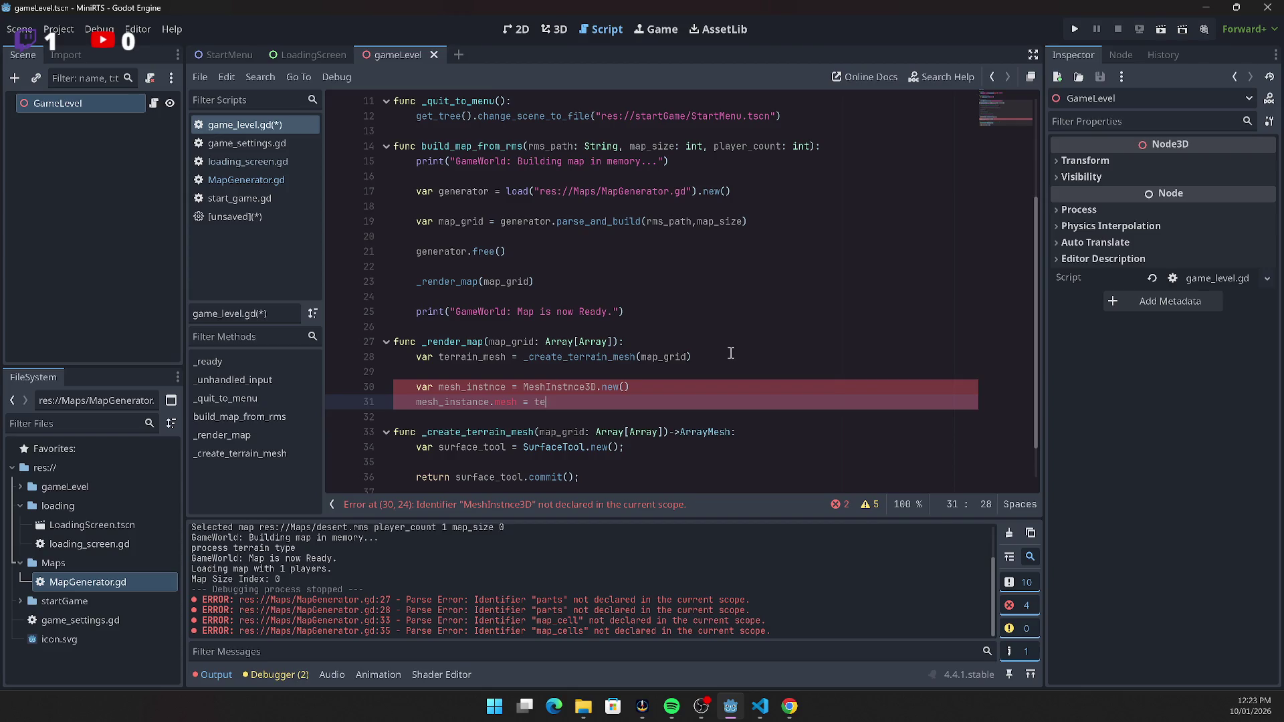
text(sh)
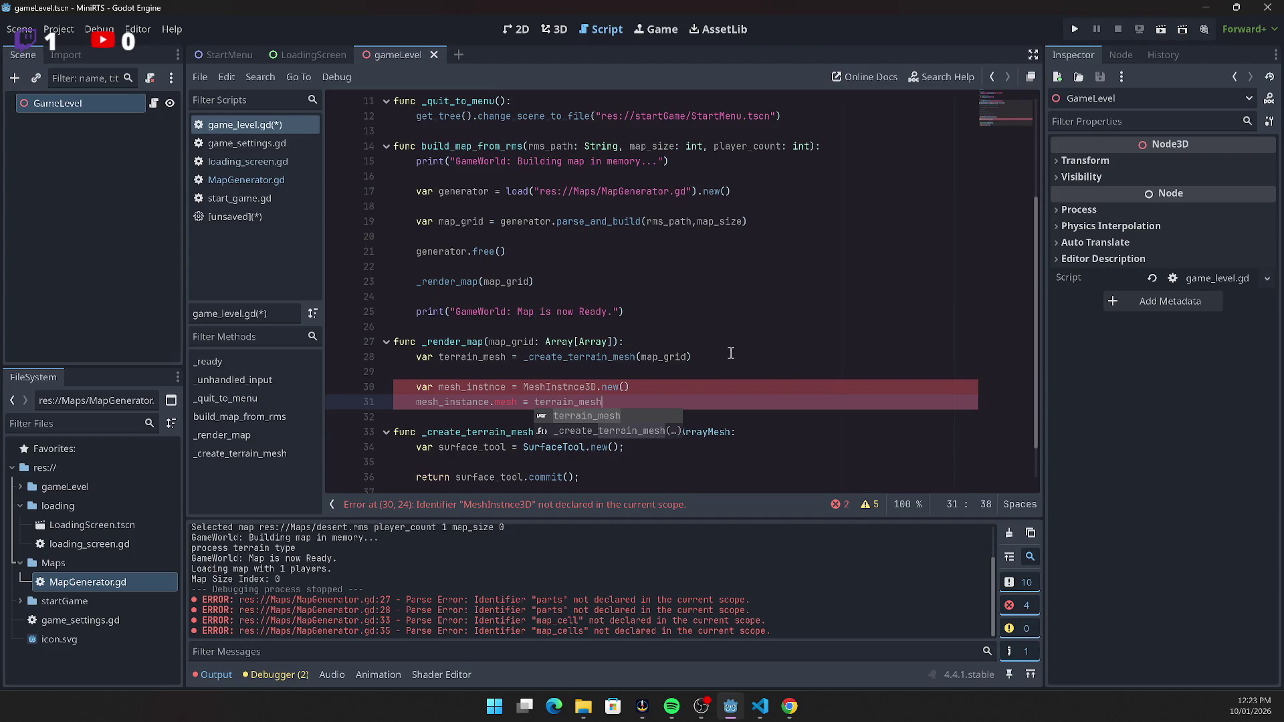
key(Return)
key(Return)
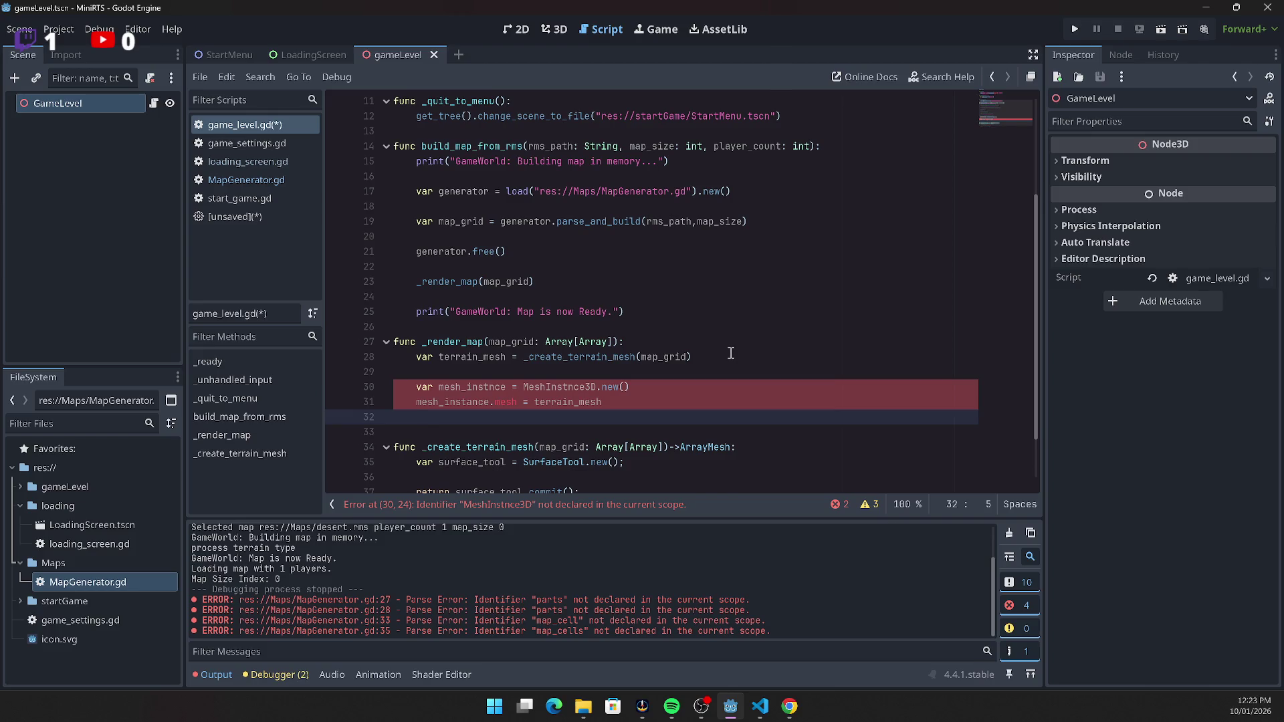
Correct the misspelled mesh_instnce and MeshInstnce3D names on line 30
key(Up)
key(Up)
key(Right)
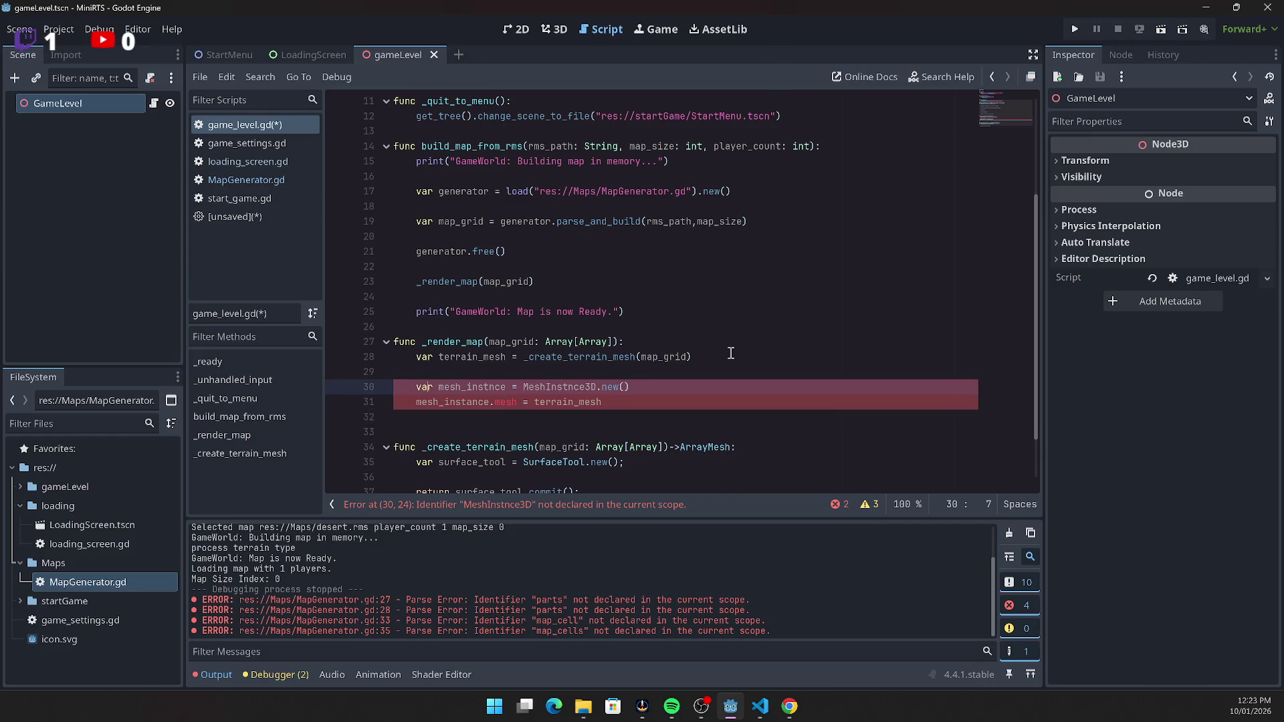
key(Right)
key(Right)
key(Right)
text(a)
key(Down)
key(Down)
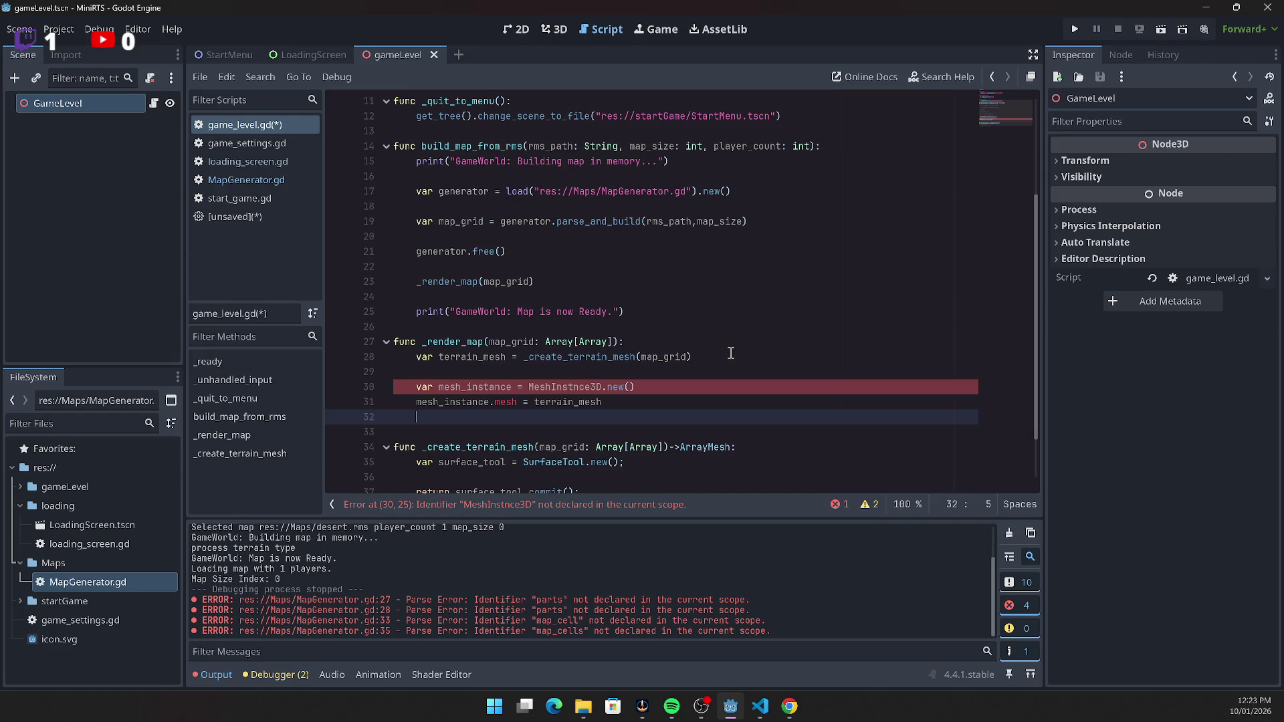
key(Up)
key(Up)
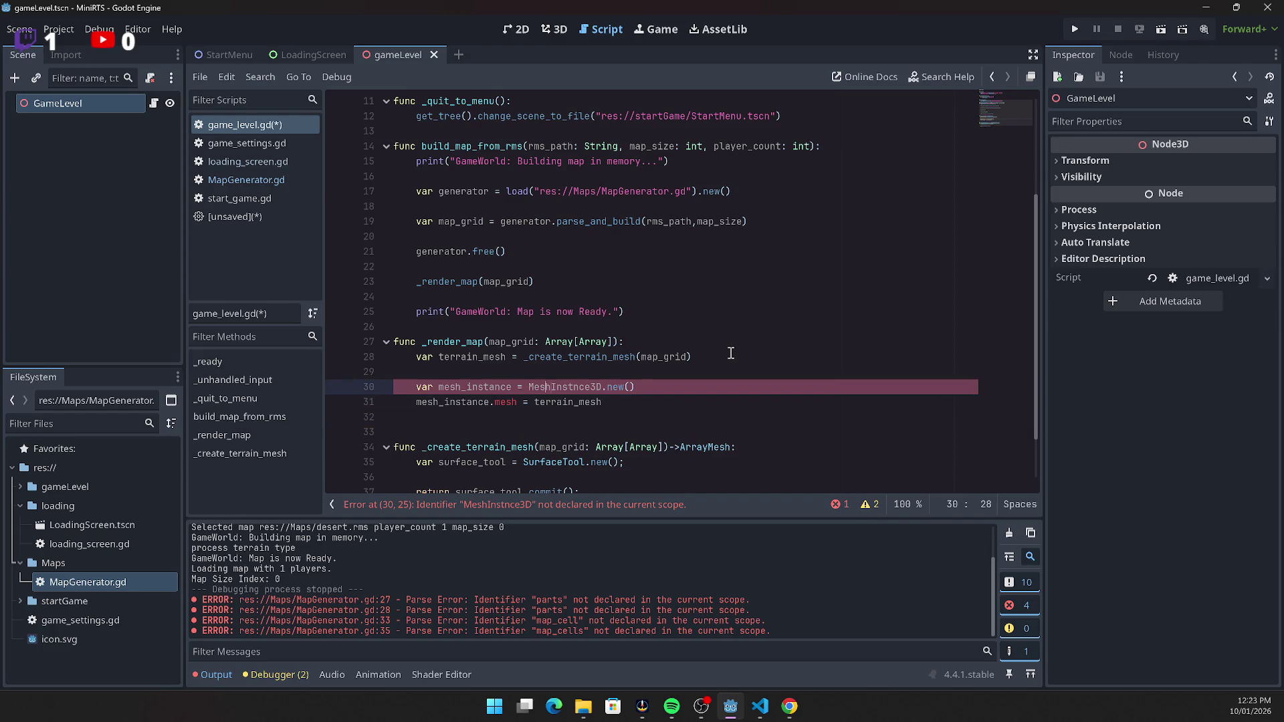
key(Right)
key(Right)
key(Right)
text(a)
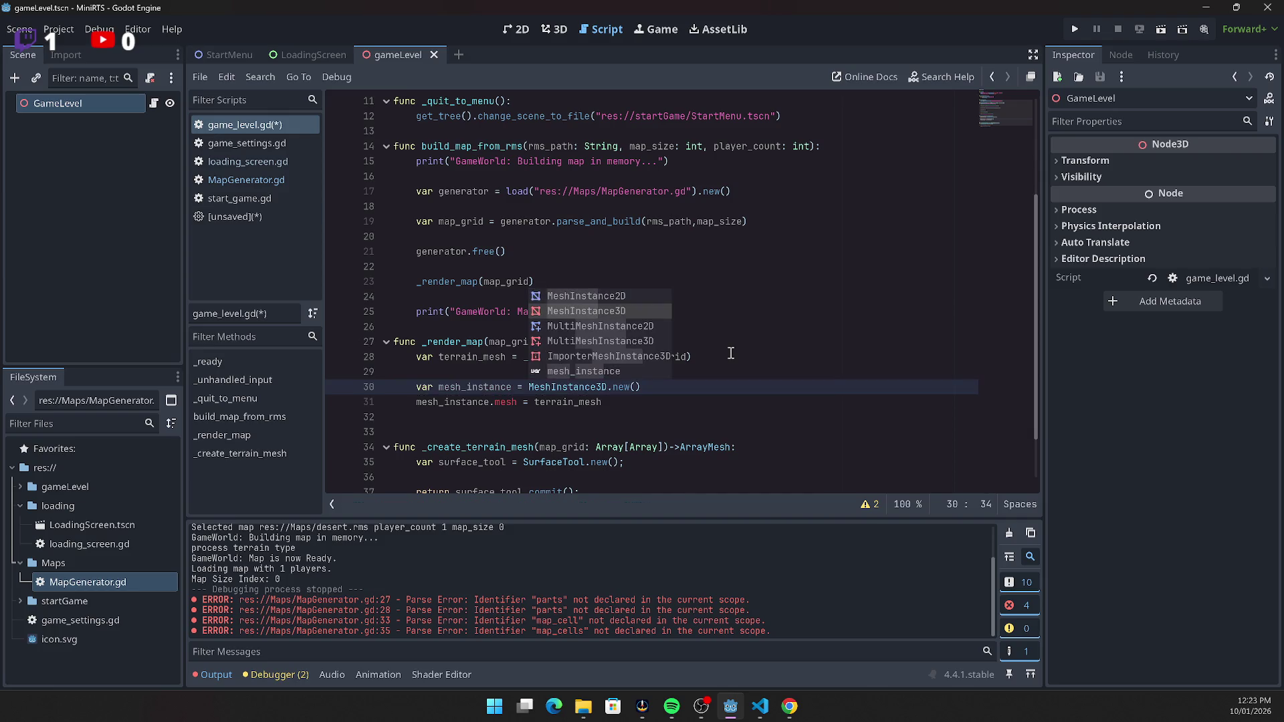
key(Escape)
key(Down)
key(Down)
key(Down)
key(Up)
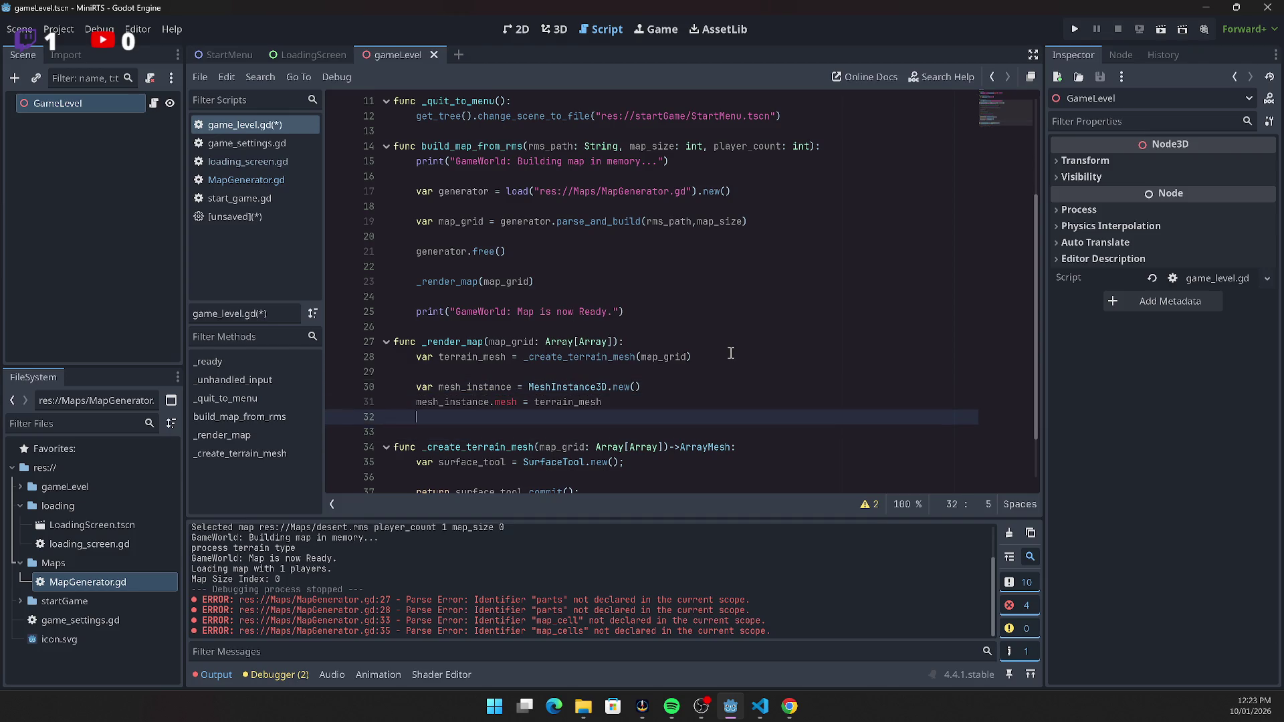
Add add_child(mesh_instance) to _render_map, save game_level.gd, and run the project
text(mesh_in)
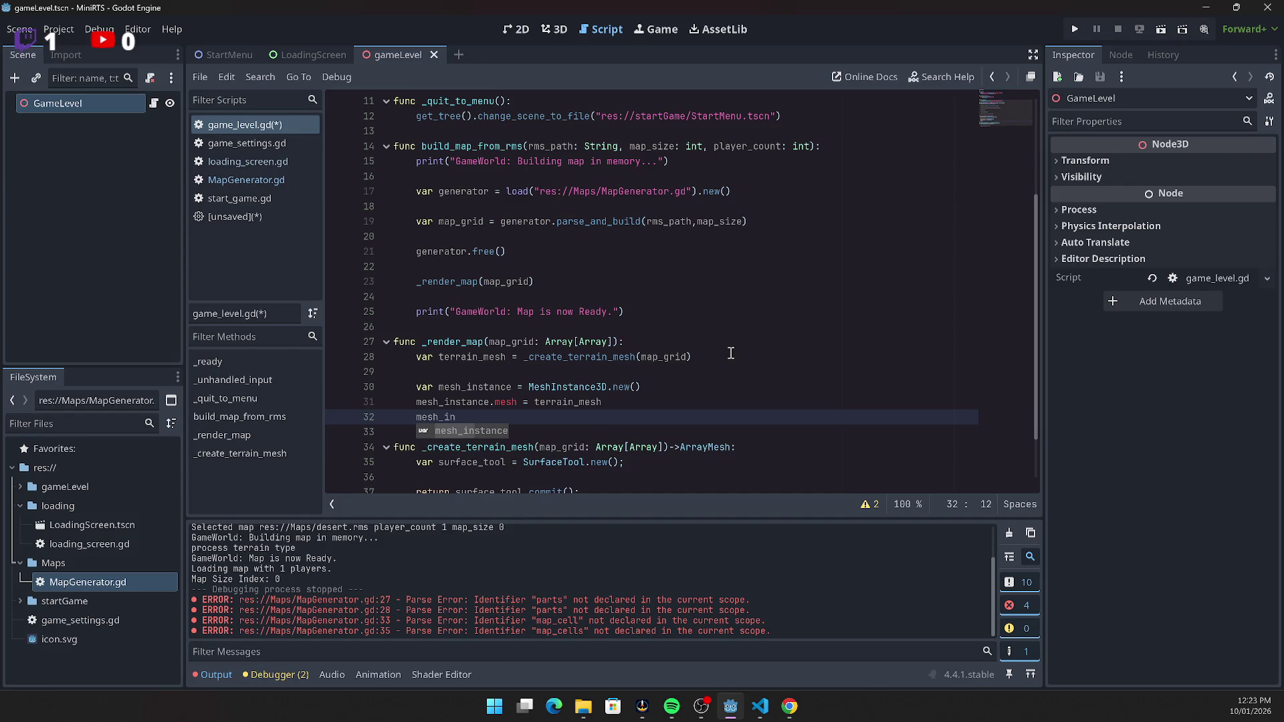
text(stance.)
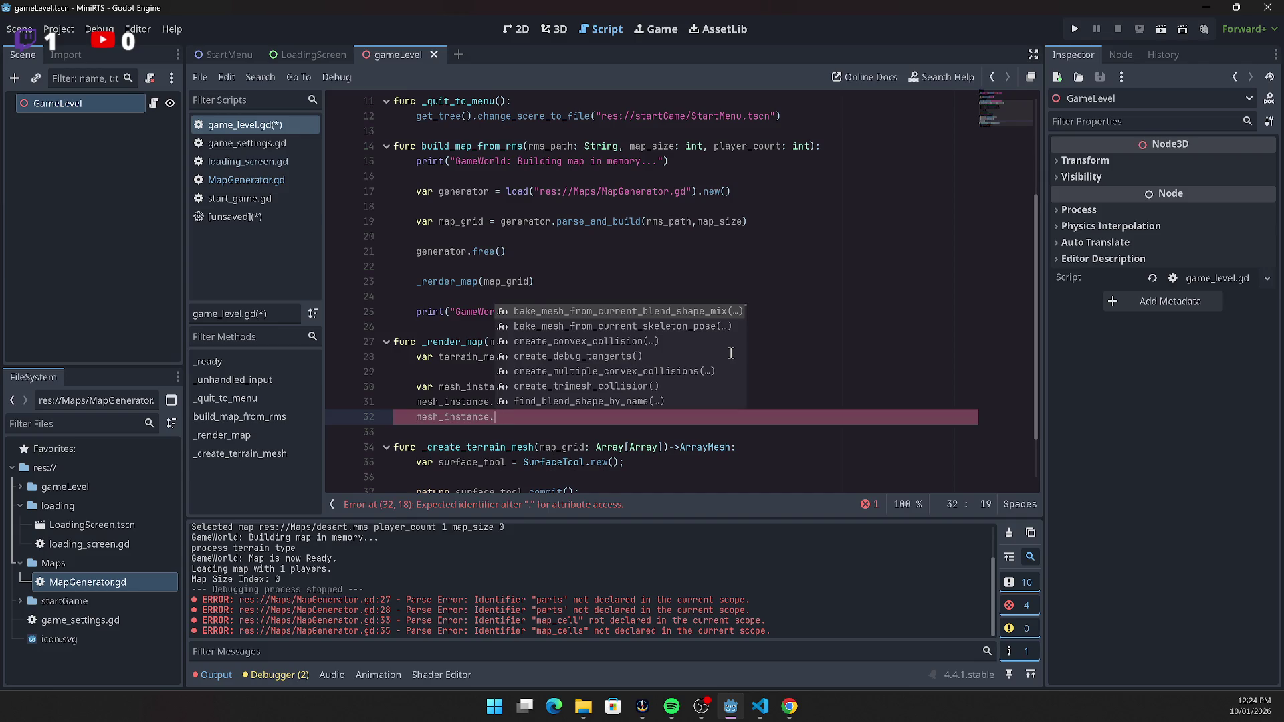
key(BackSpace)
key(BackSpace)
key(BackSpace)
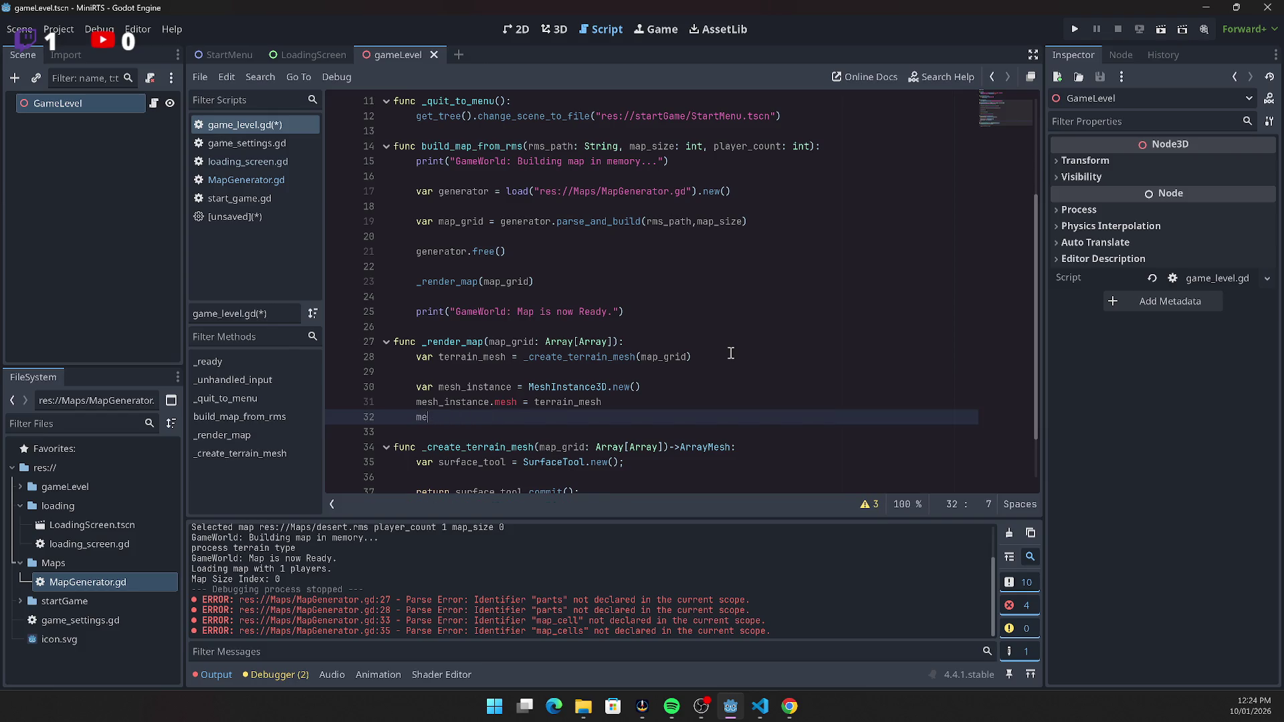
text(a)
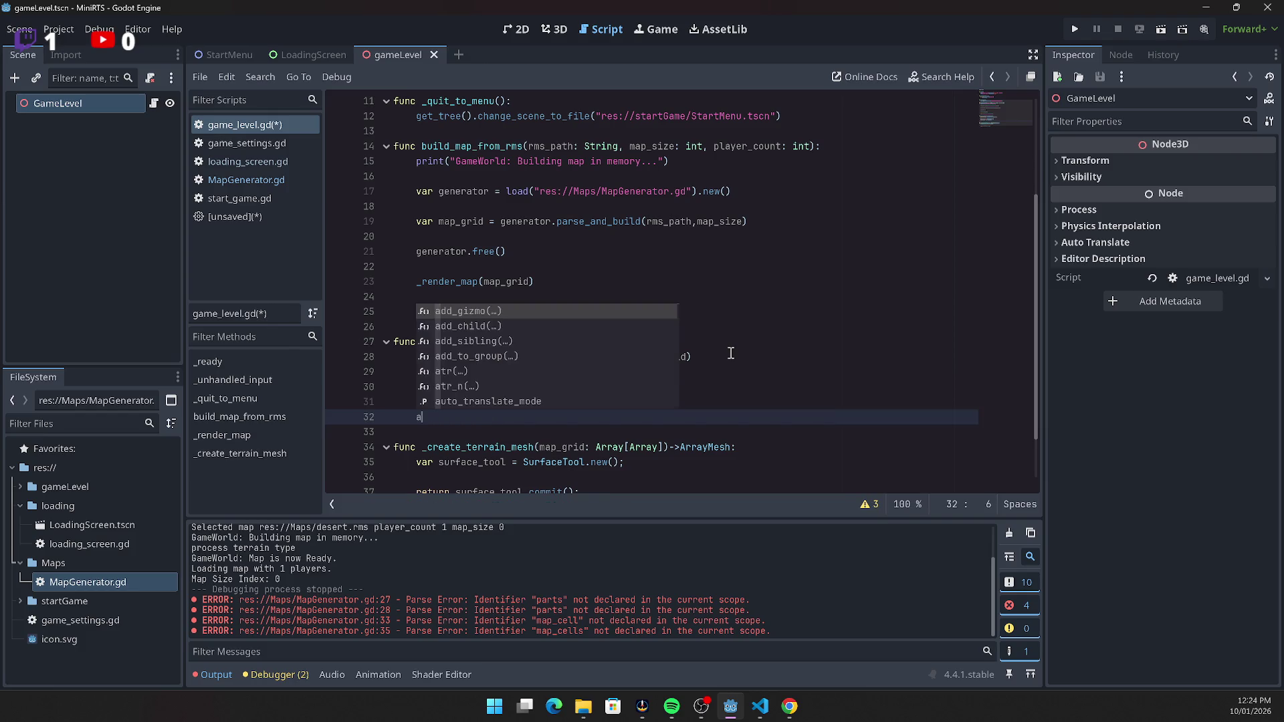
text(d)
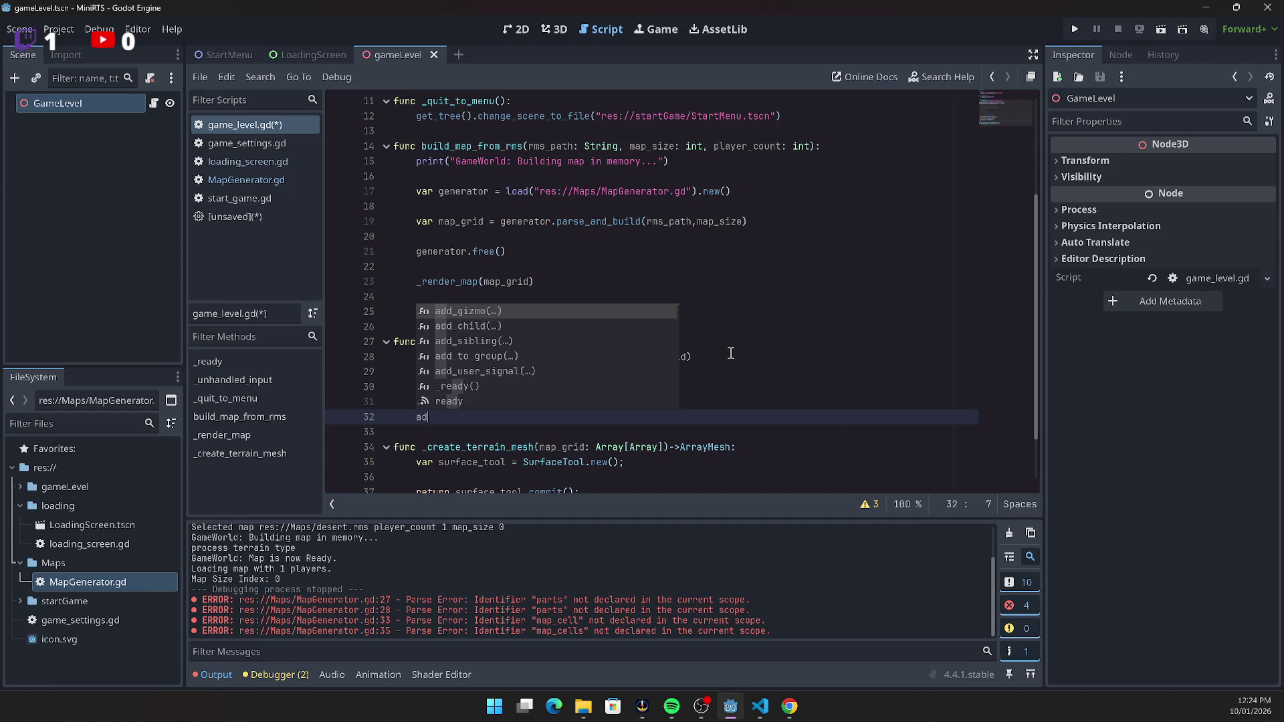
text(d_child)
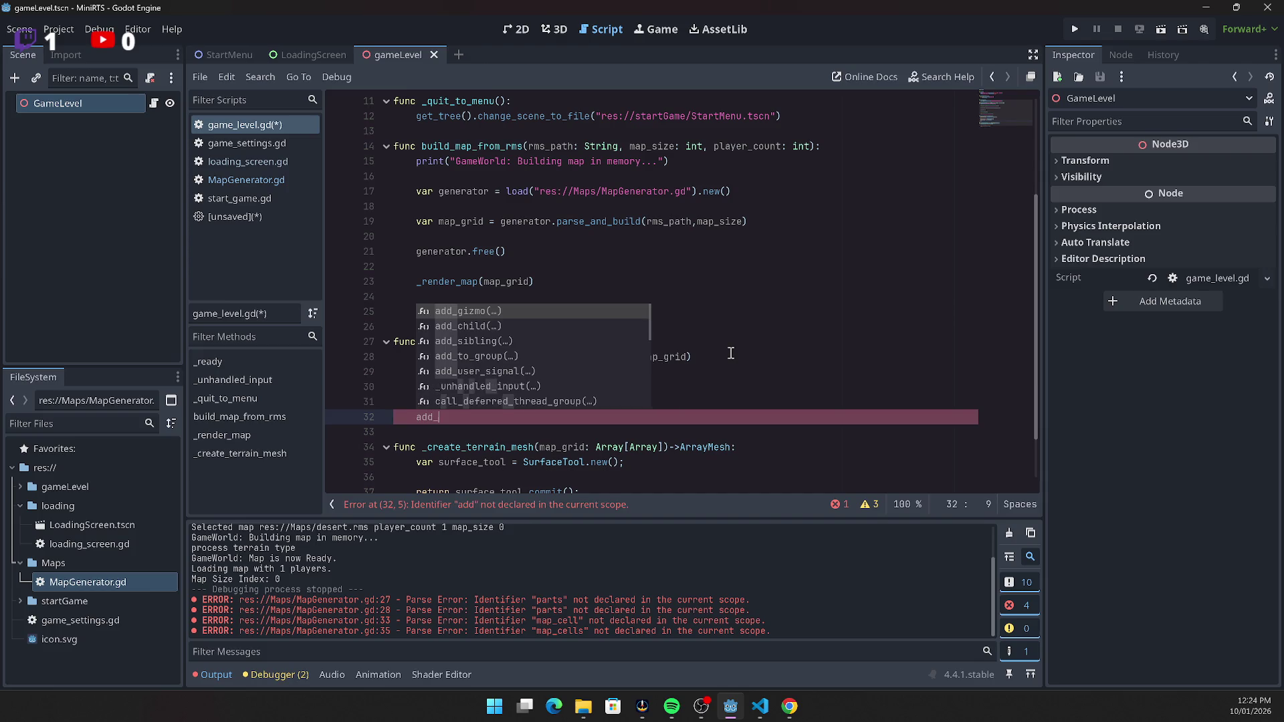
text(()
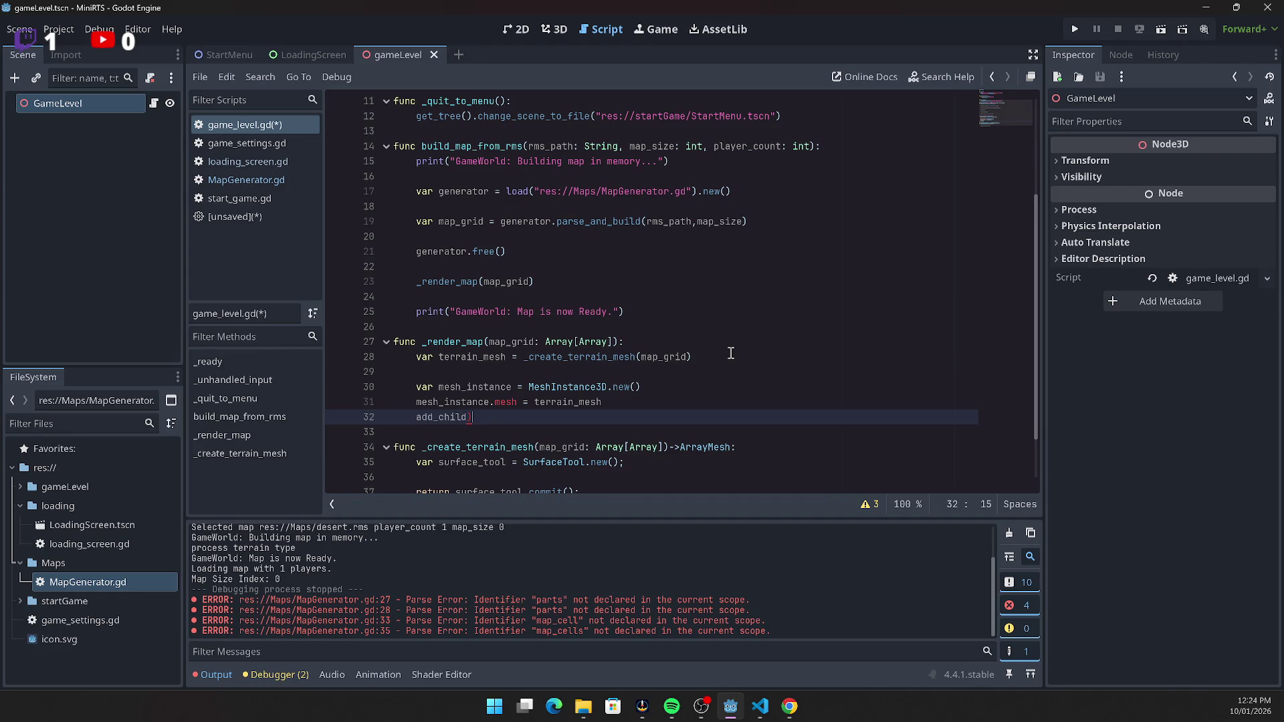
text(mesh)
text(_)
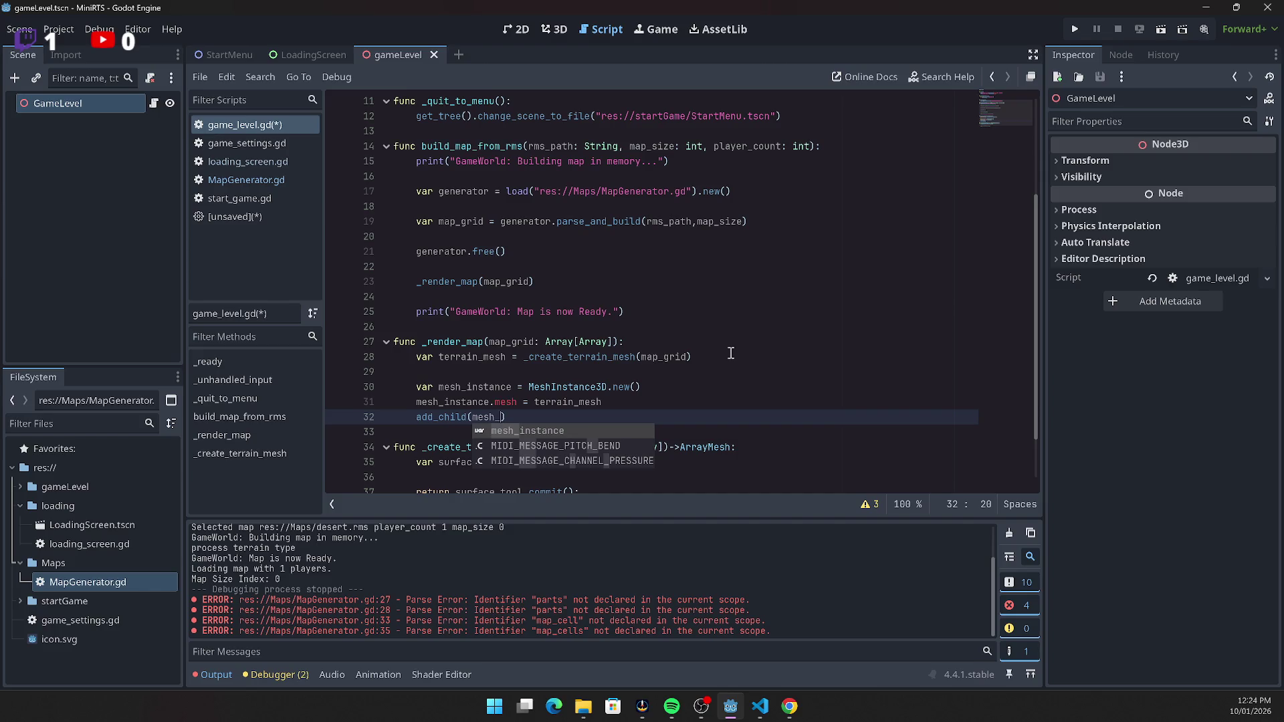
text(instance)
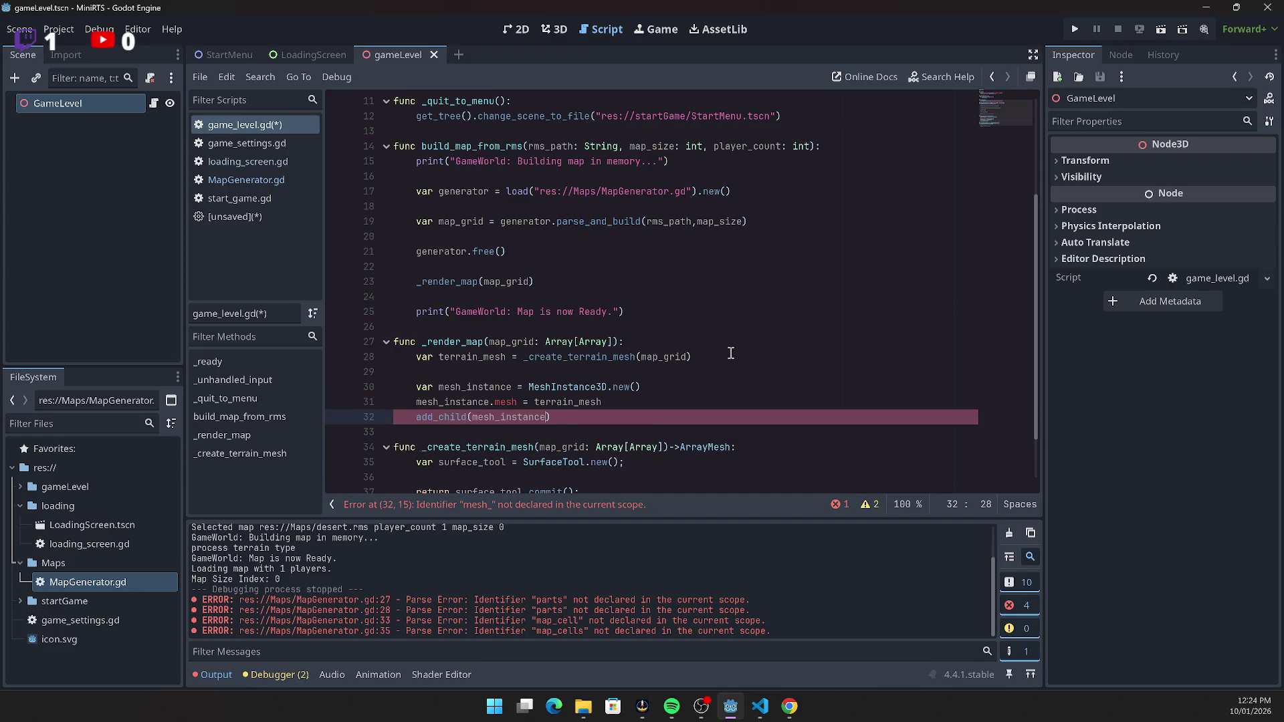
key(ctrl+s)
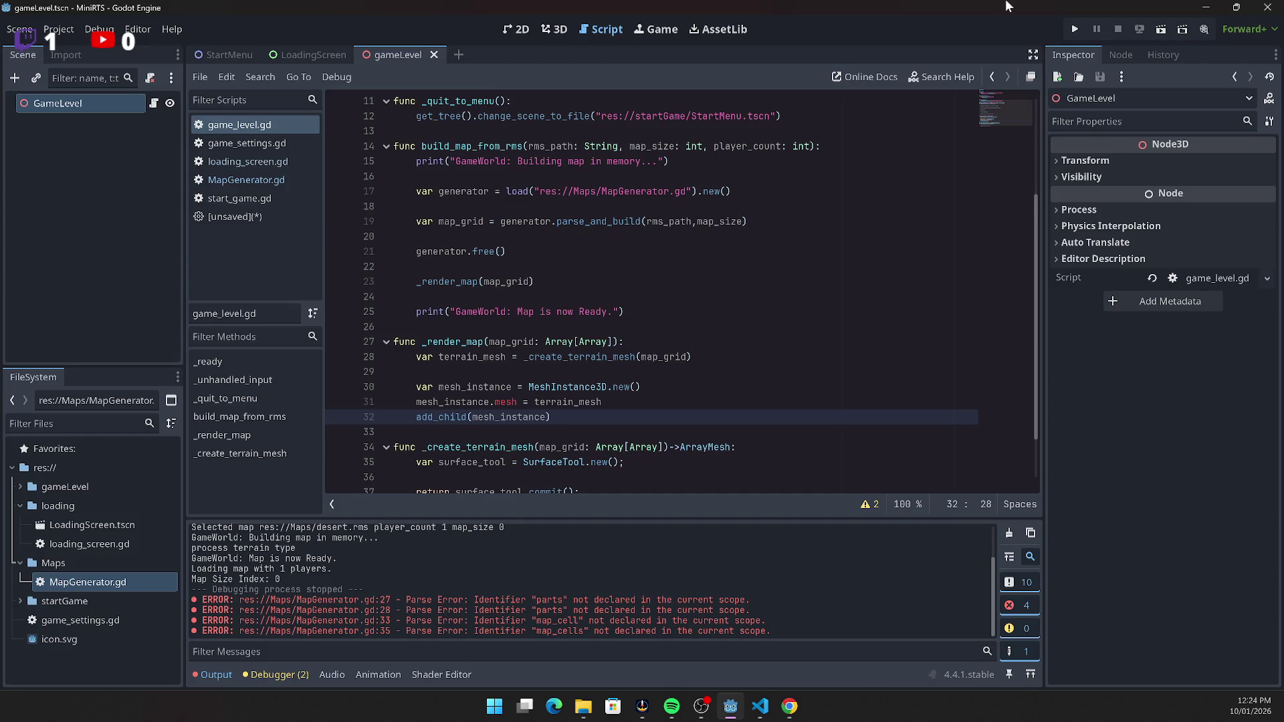
click(1067, 28)
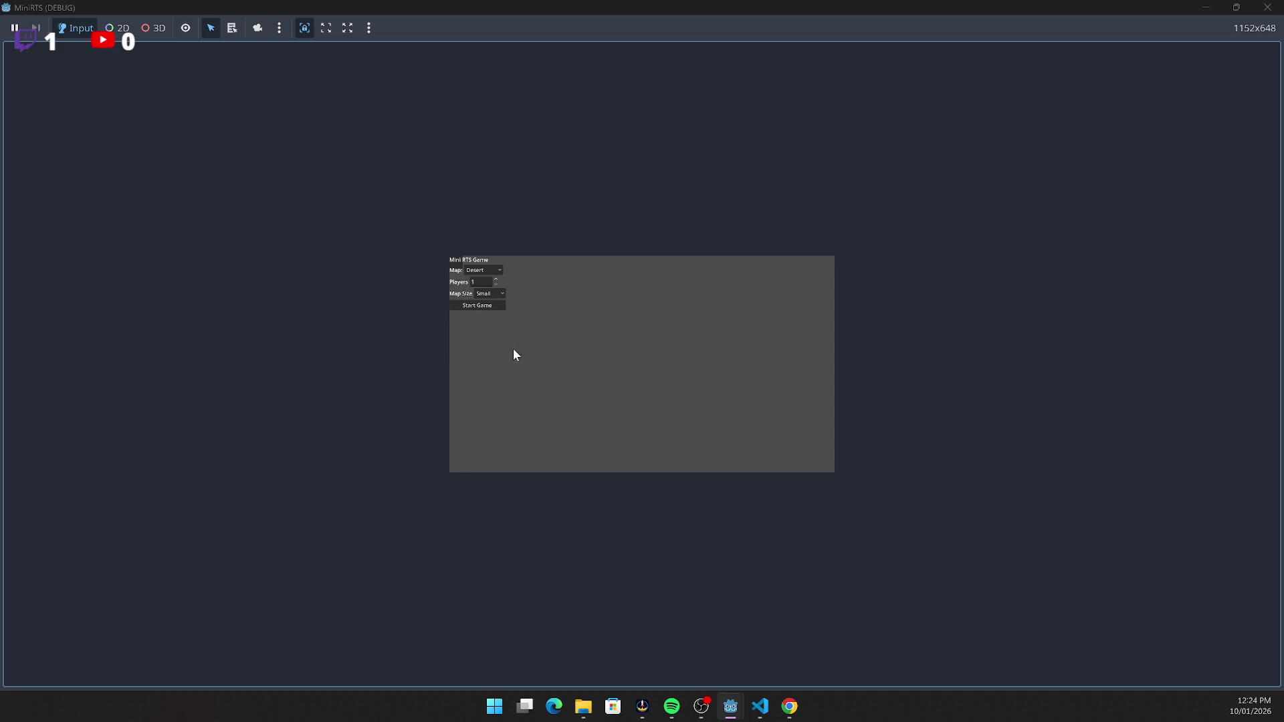
Start a game from the test run's start menu to load the desert map
click(487, 308)
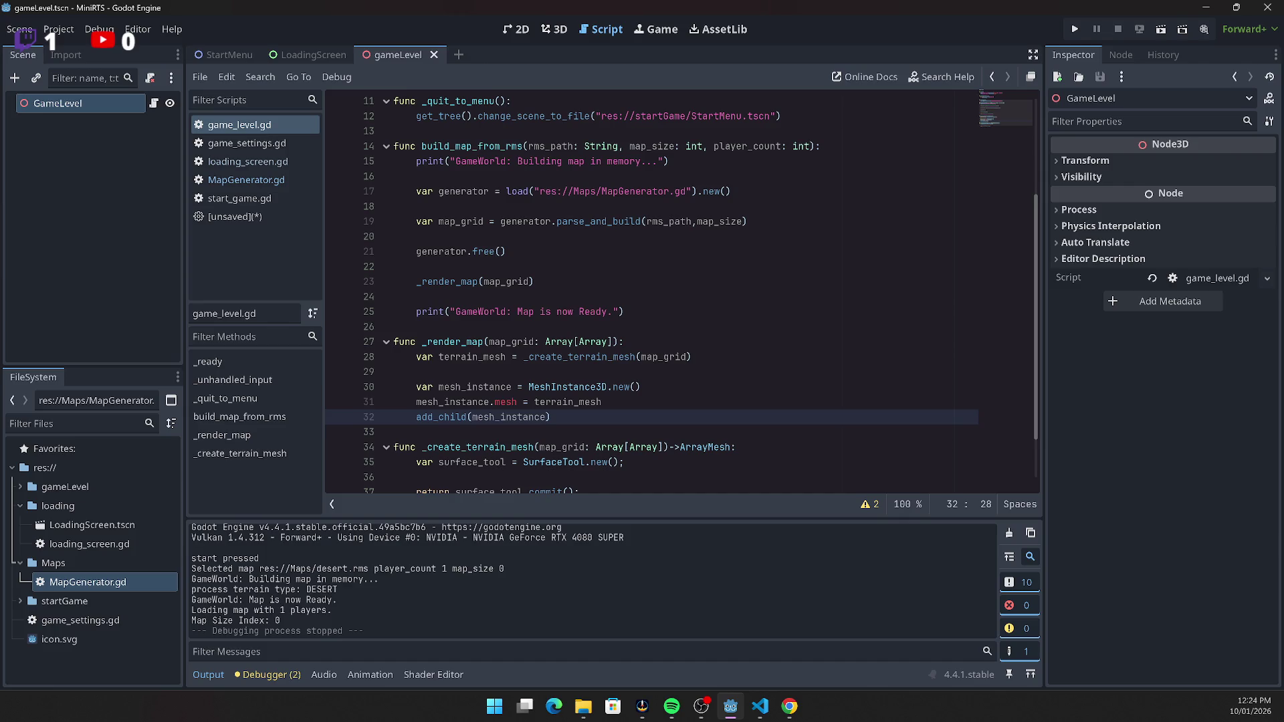
scroll(470, 373, down, 2)
Declare _position_camera(map_width: int, map_height: int), fetch the viewport's 3D camera, and check it exists
click(663, 442)
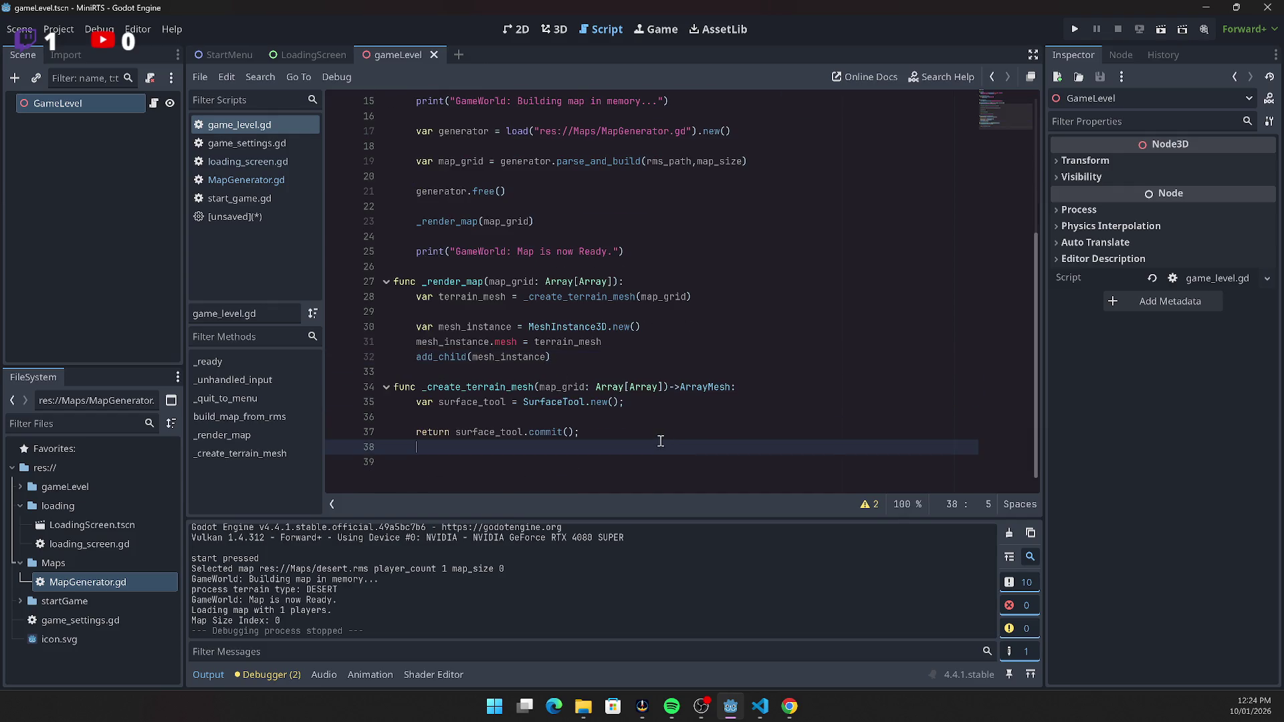
key(Return)
text(func _position)
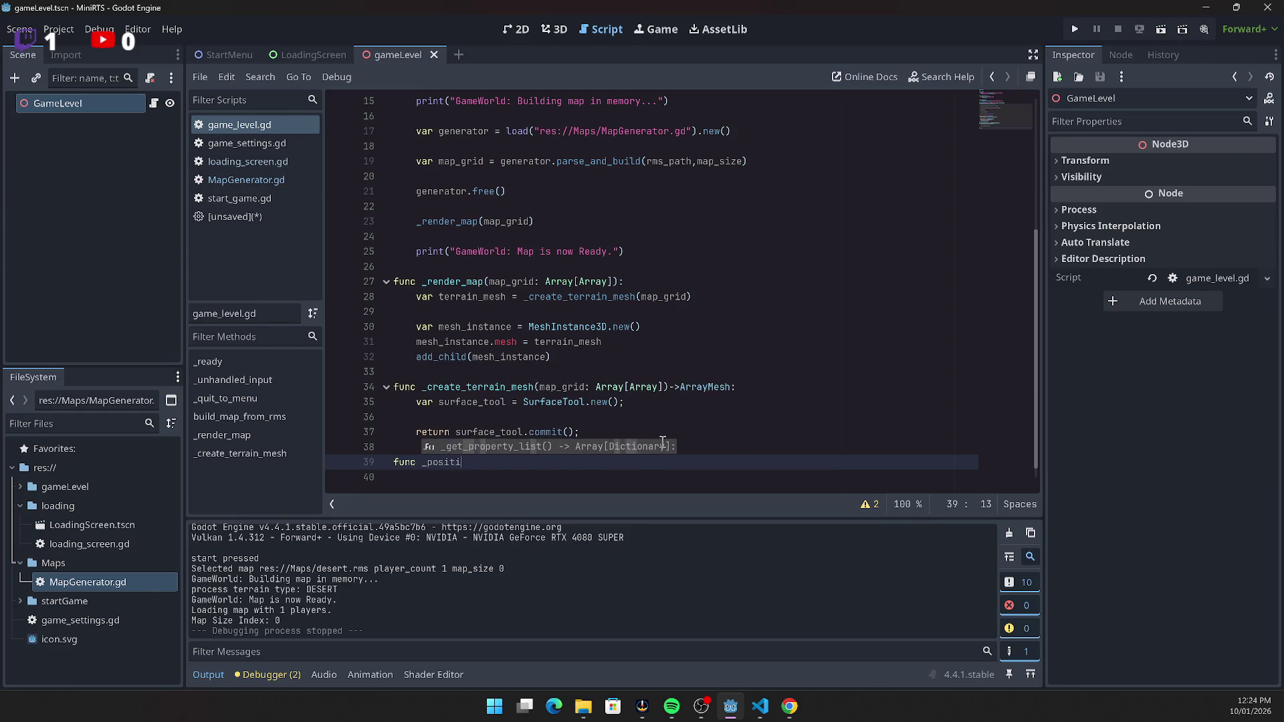
text(_)
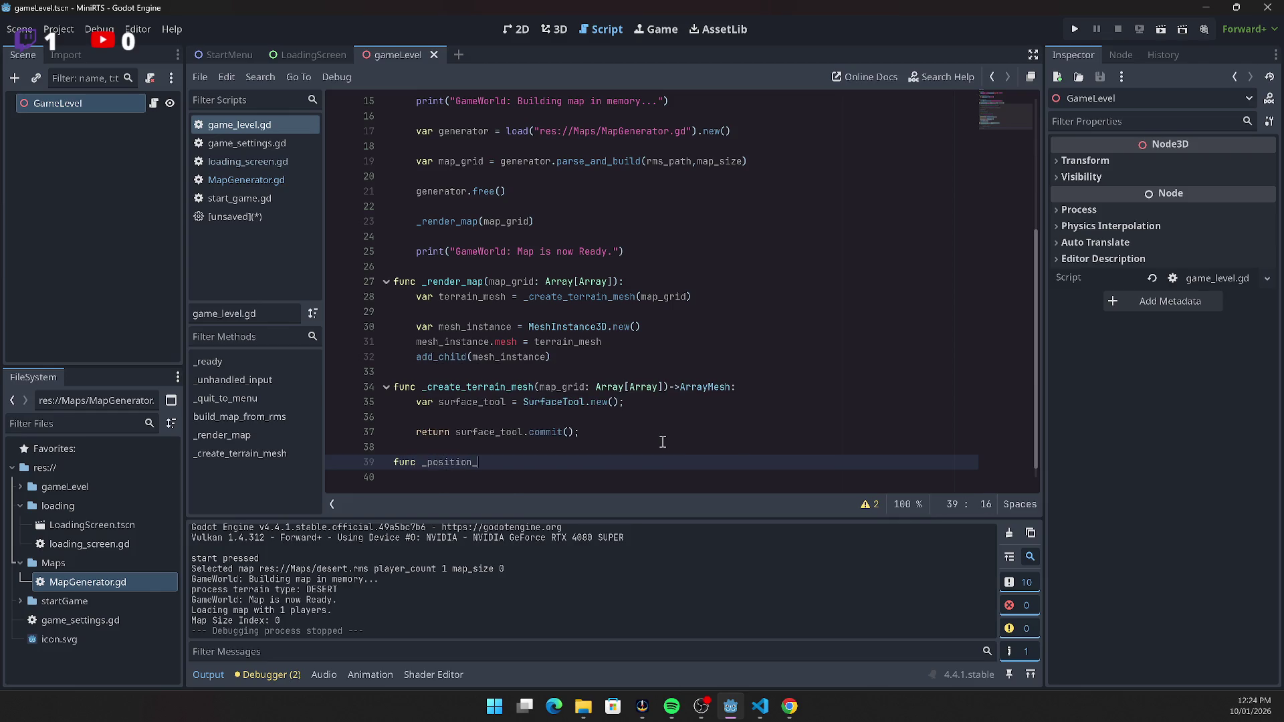
text(camera)
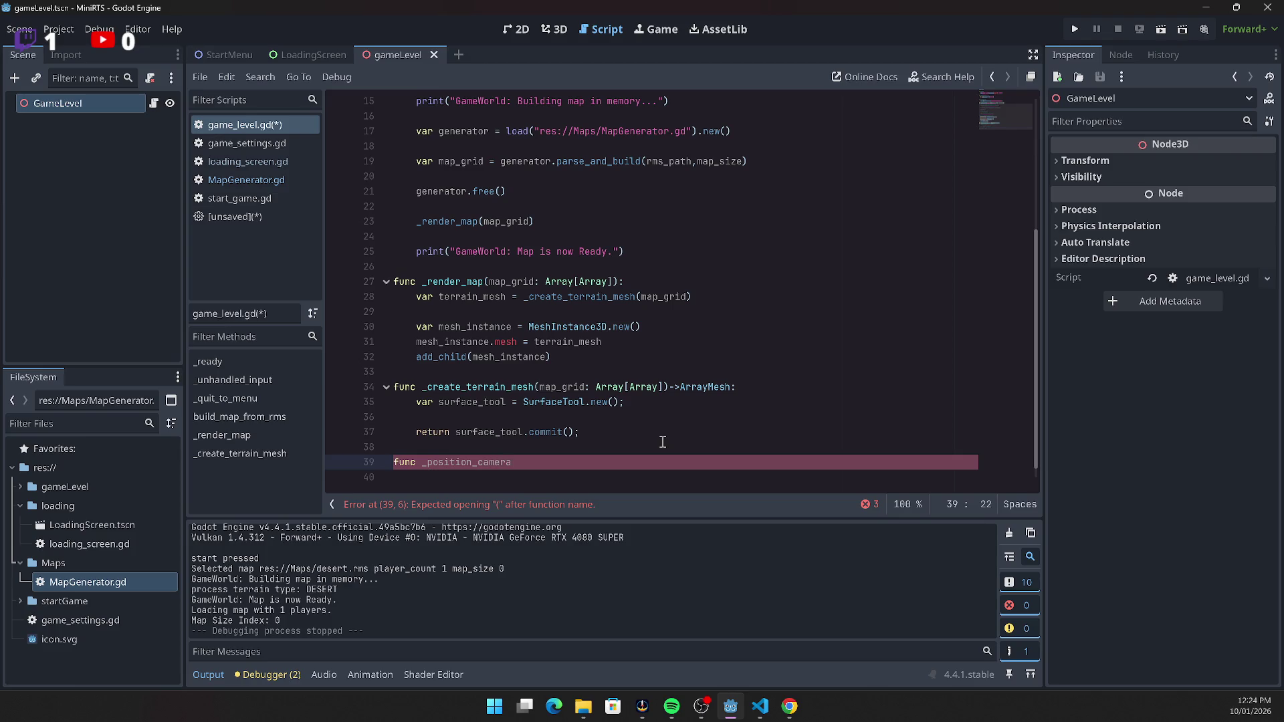
text((map_)
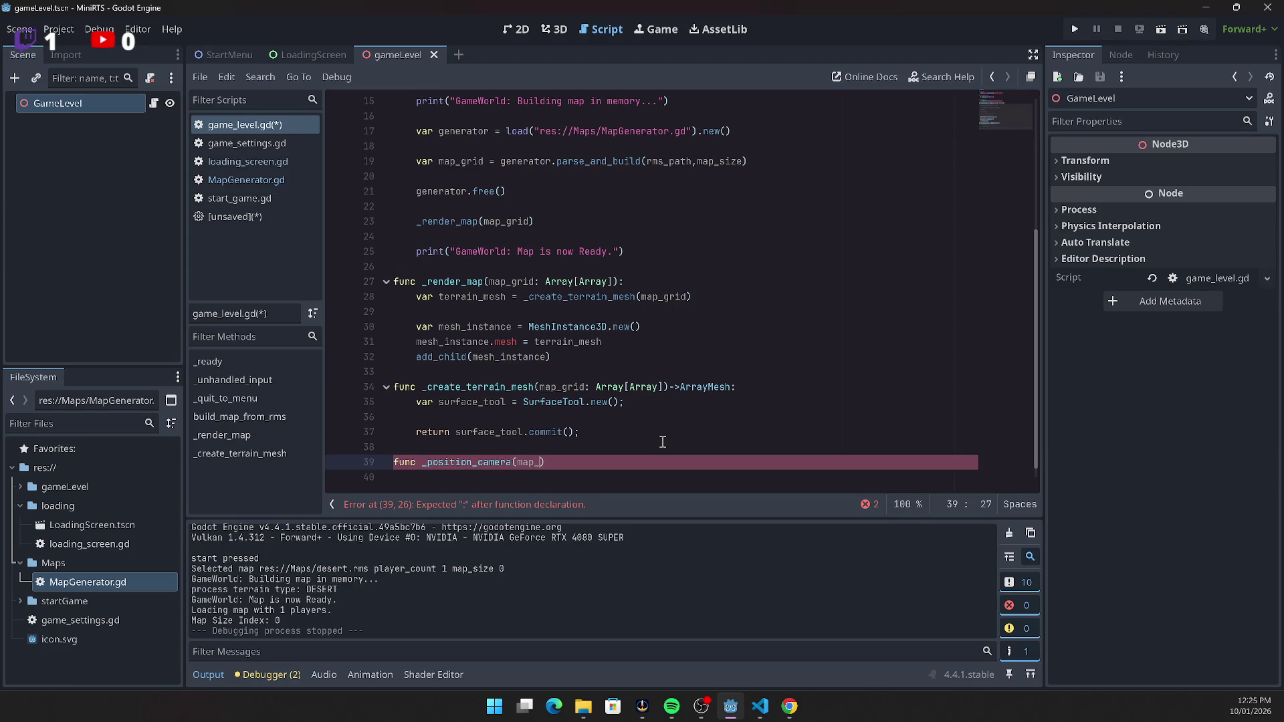
text(width: )
text(int)
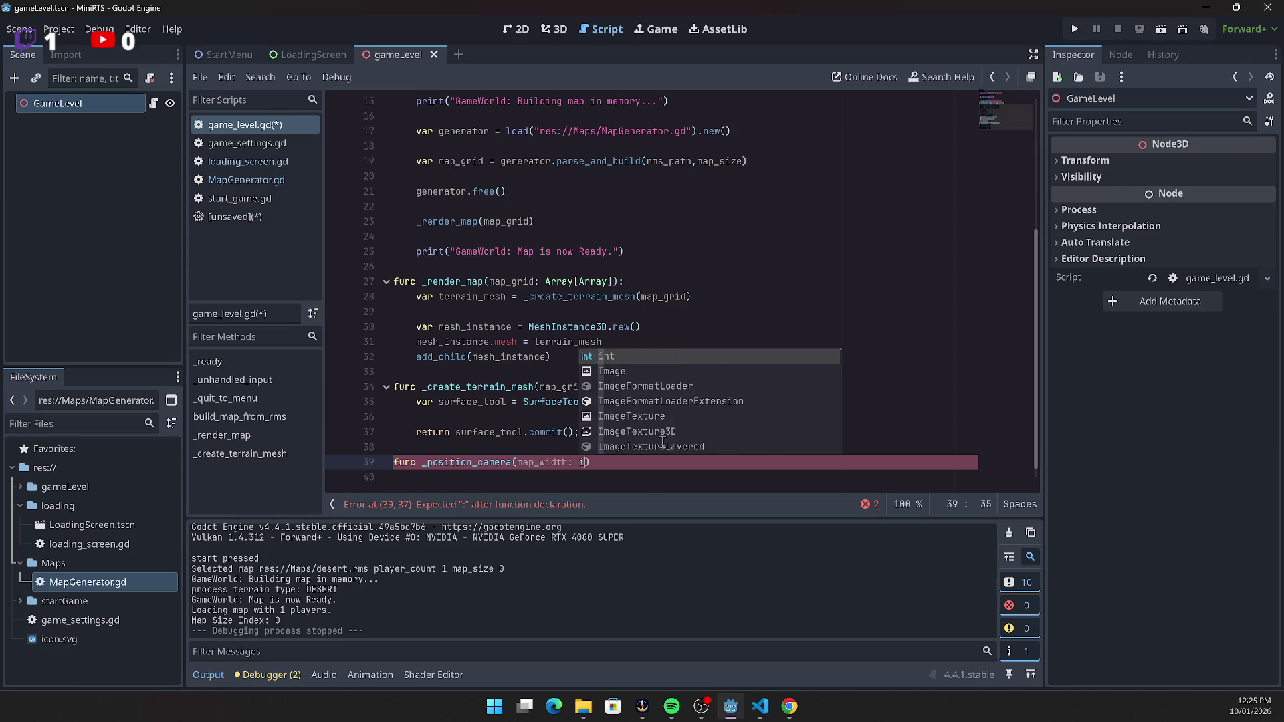
text(, map_he)
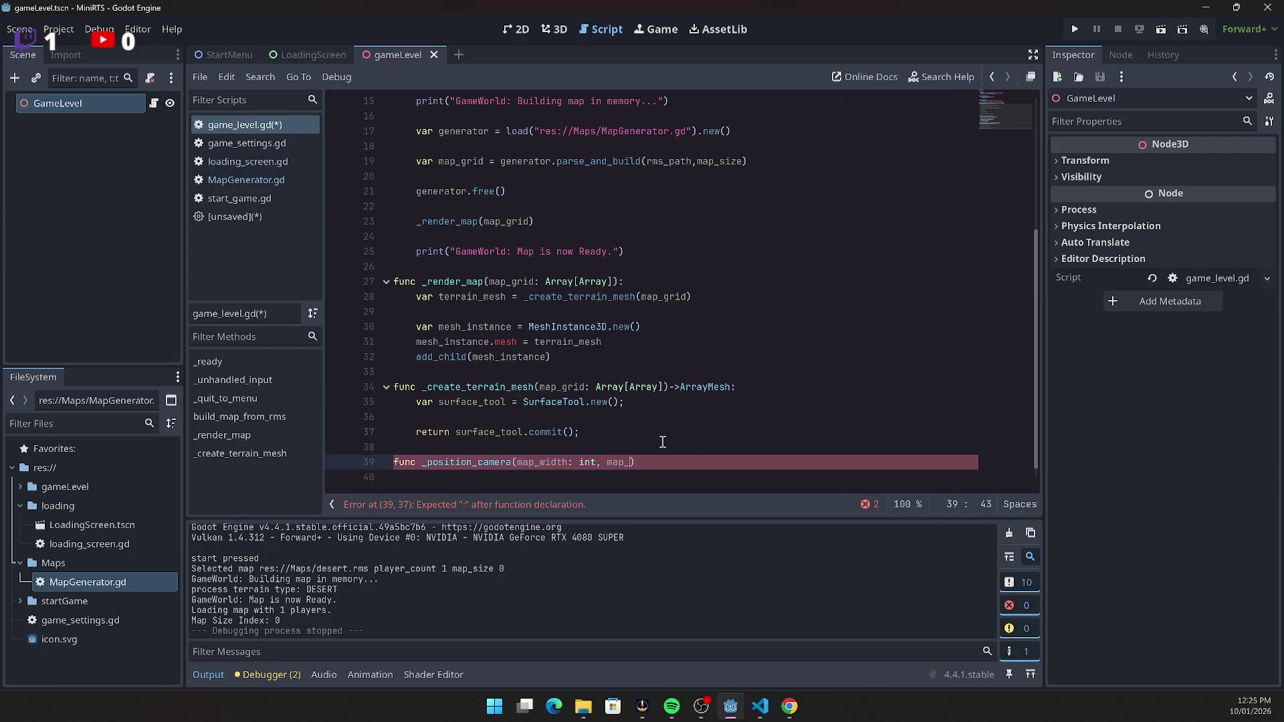
text(ight)
key(BackSpace)
key(BackSpace)
text(:)
text( int)
key(Right)
text(:)
key(Return)
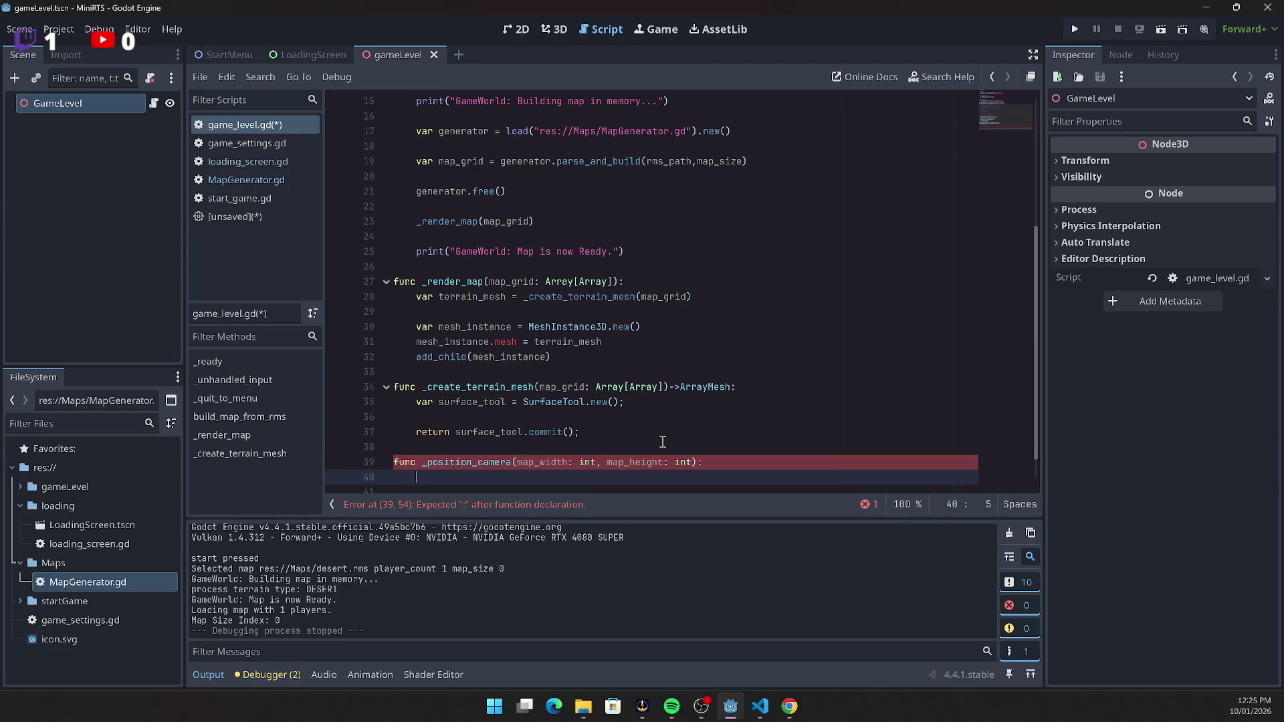
text(var camer)
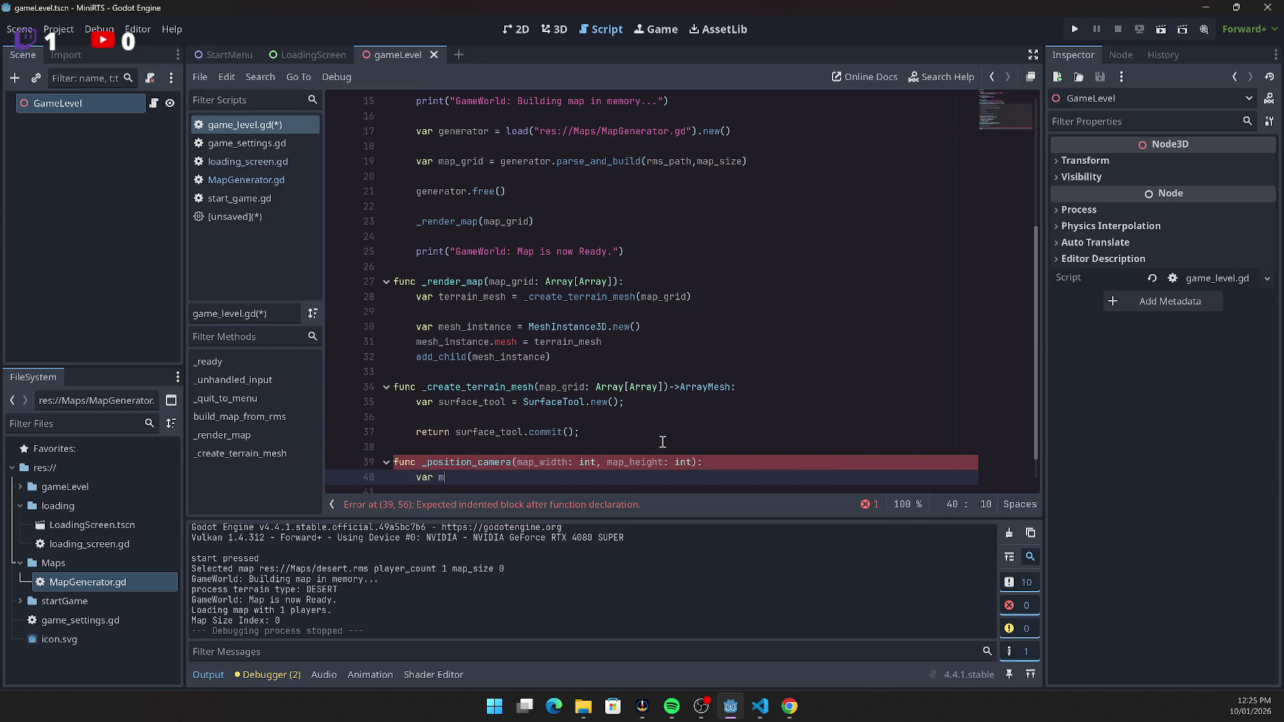
text(a = get_viewport)
key(Return)
text(.get_camera_)
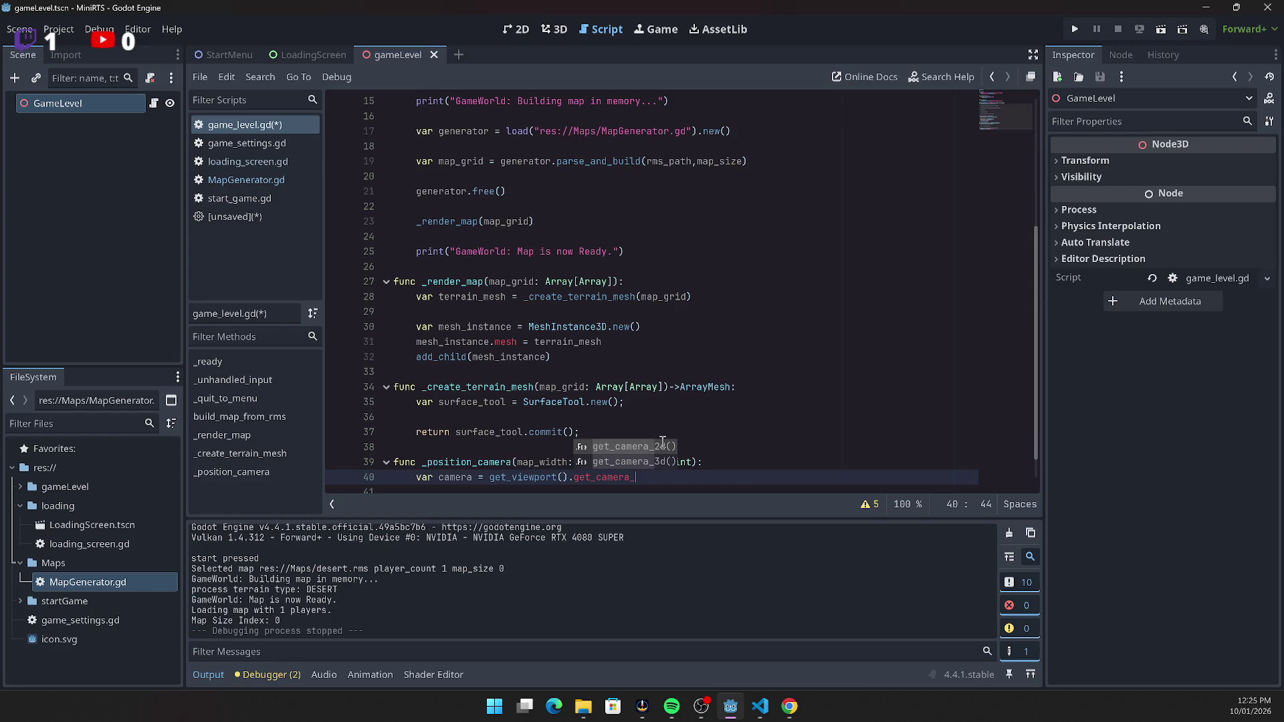
text(3d)
key(Return)
key(Return)
text(if camera:)
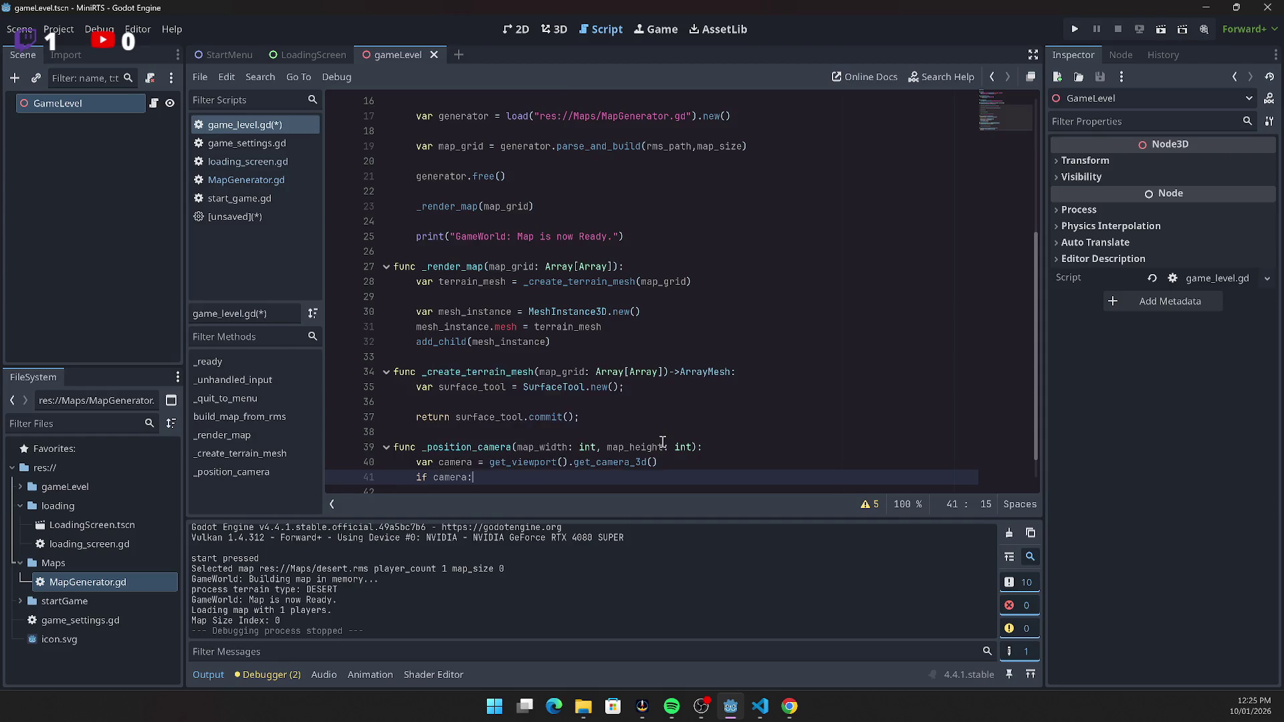
key(Return)
Set the camera position to Vector3(map_width*0.5, 50, map_height*0.5)
text(cm,a)
key(BackSpace)
key(BackSpace)
key(BackSpace)
text(amera.position = V)
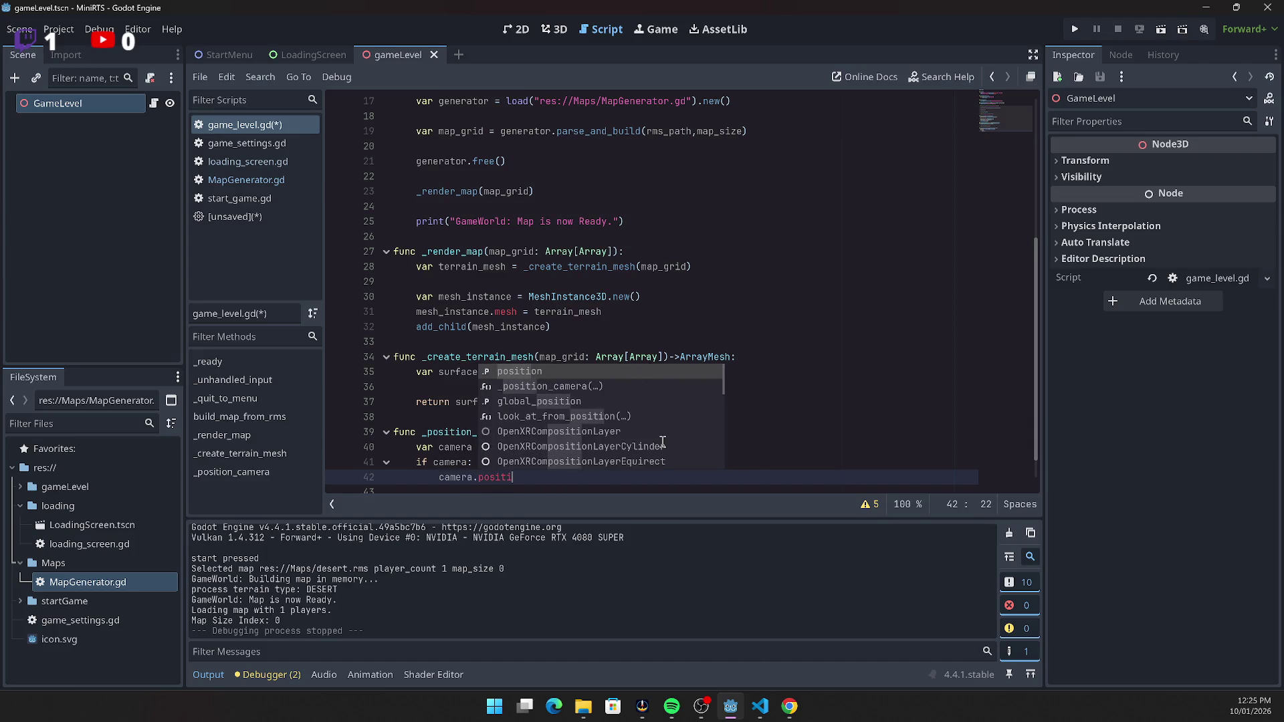
text(ector3)()
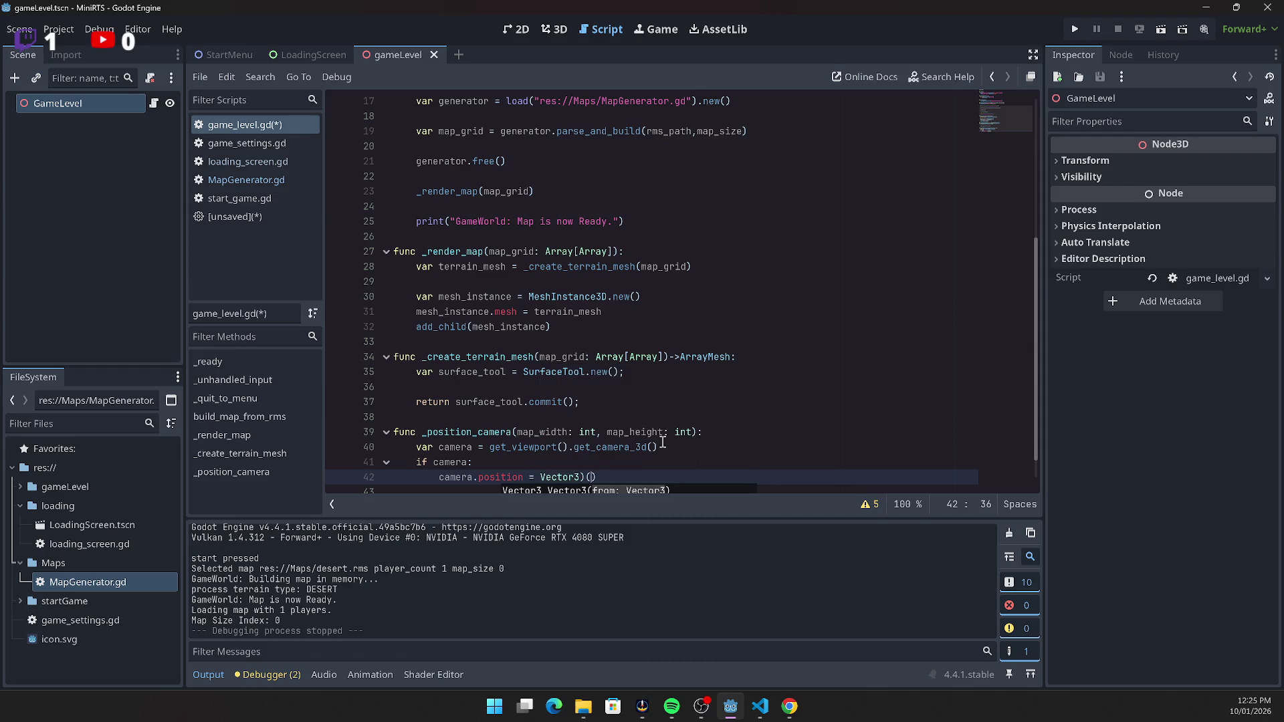
text(map.width*0)
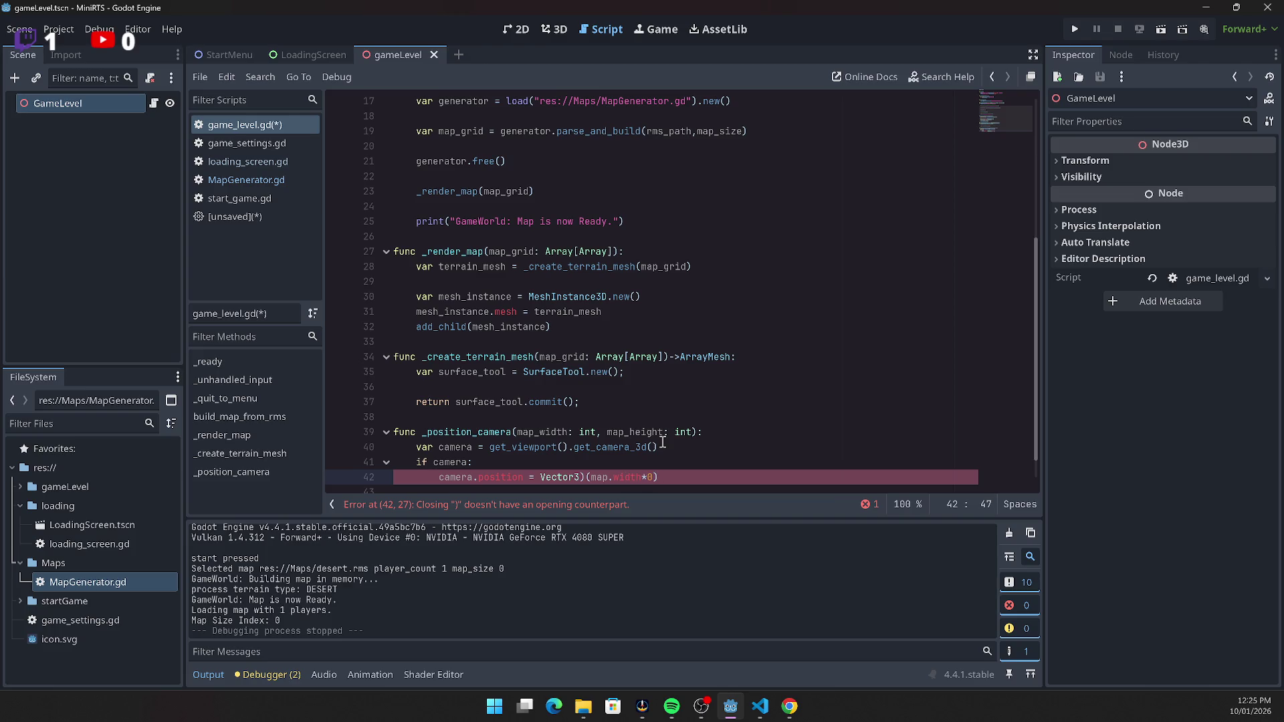
text(.5, 50, )
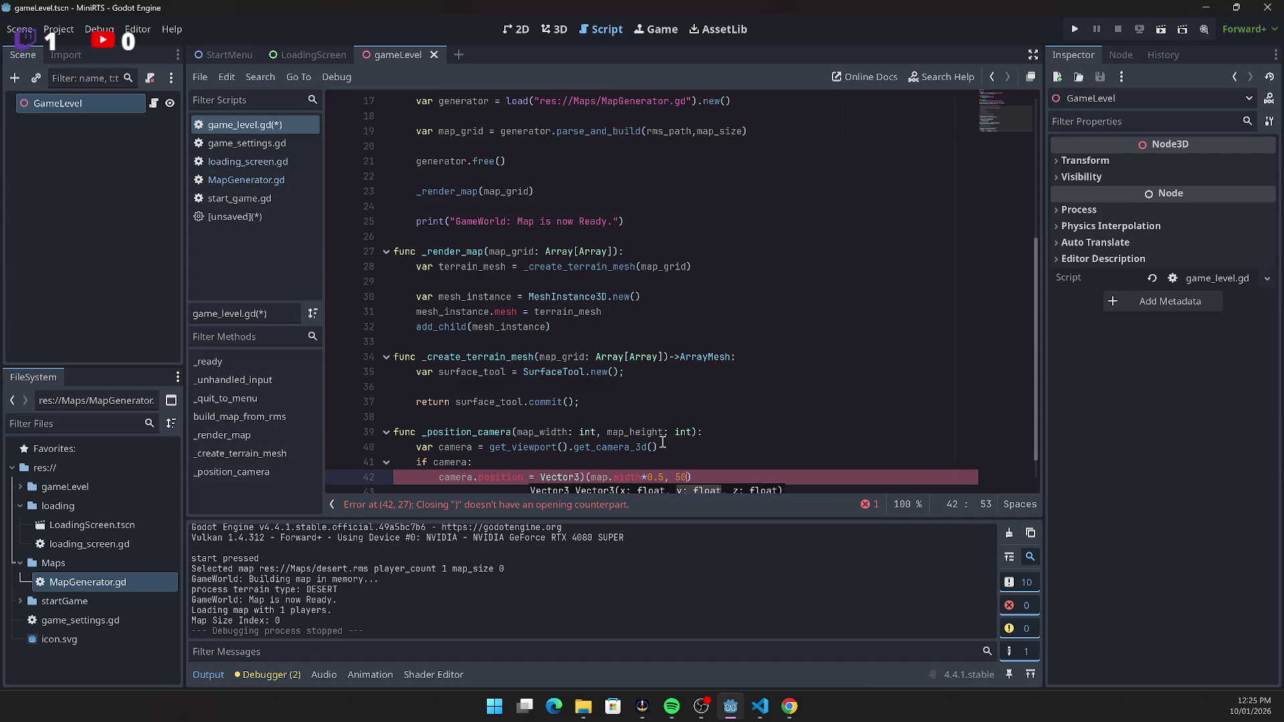
text(map_height)
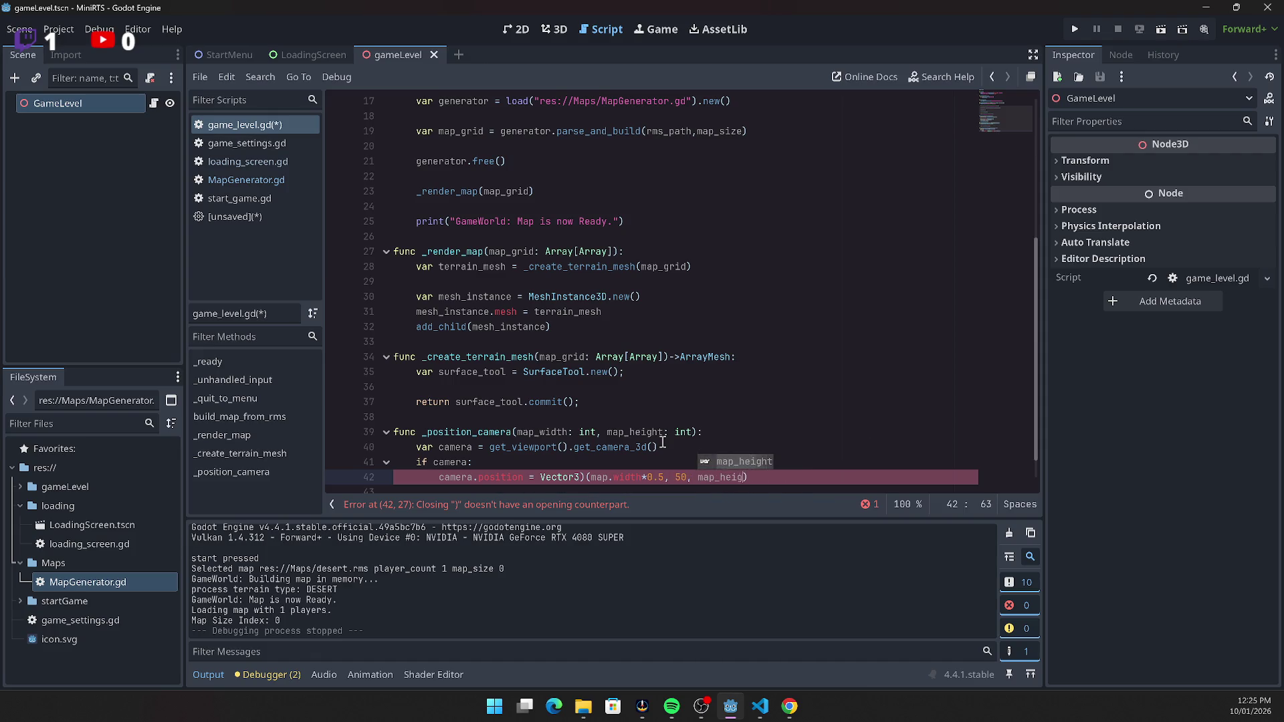
text(*0.5) ;;)
key(Return)
Make the camera look_at Vector3(map_width*0.5, 0, map_height*0.5) and save the script
text(camera.l)
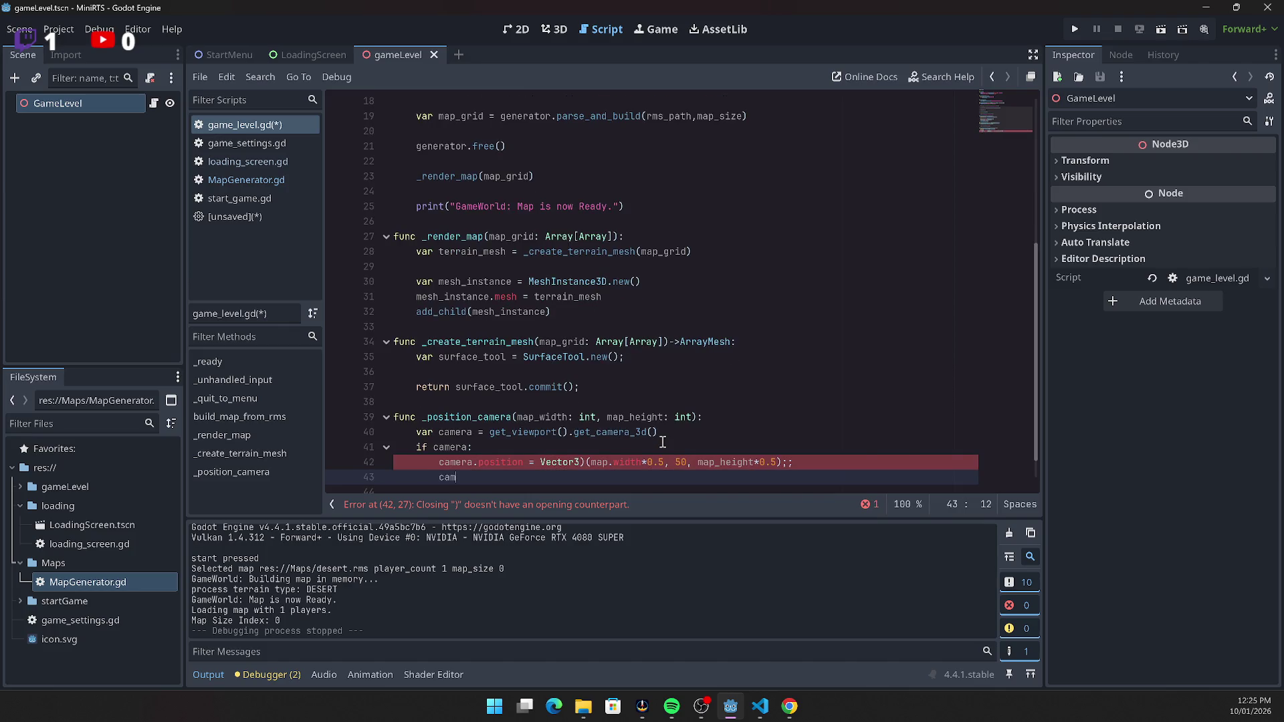
text(ook_)
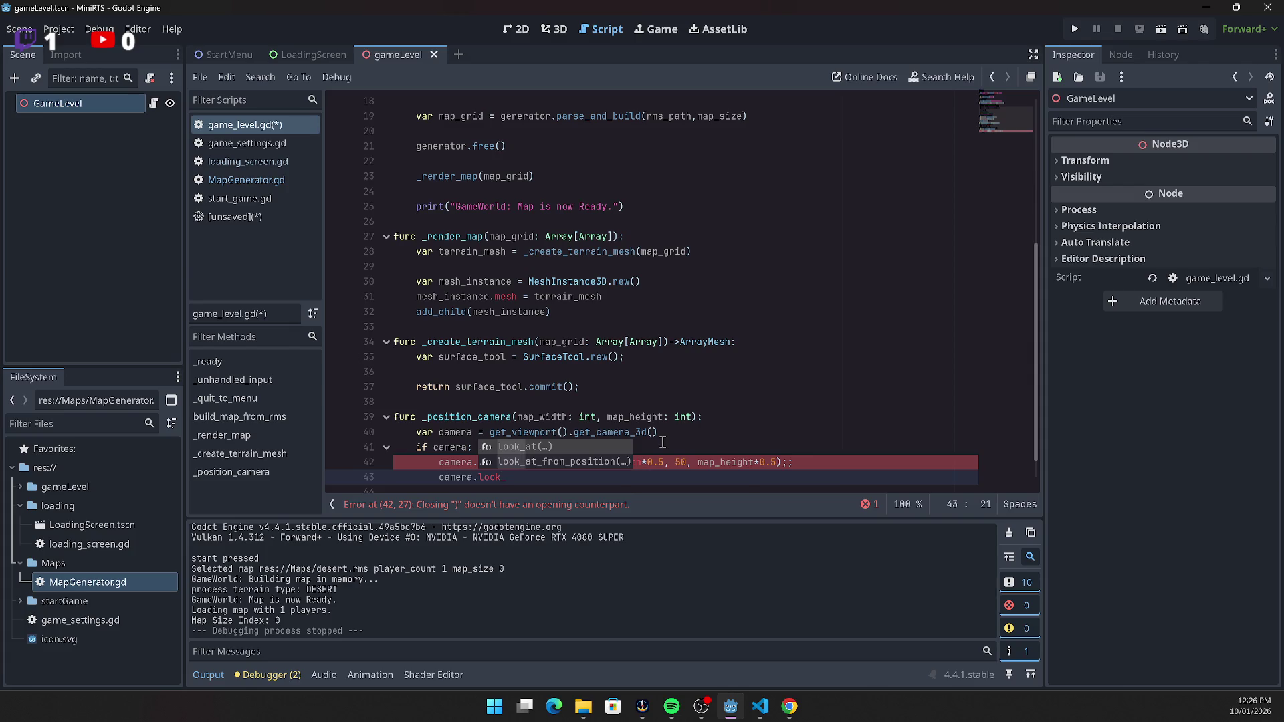
key(Return)
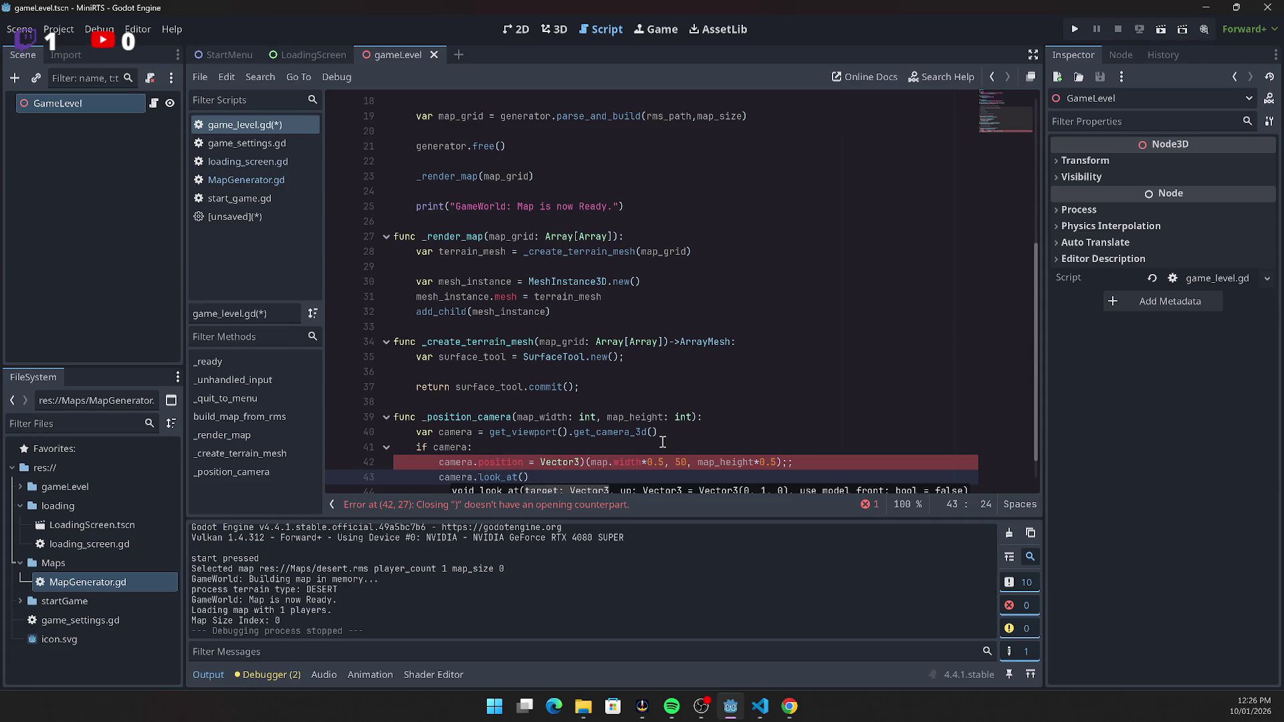
text(Vector)
text(39)
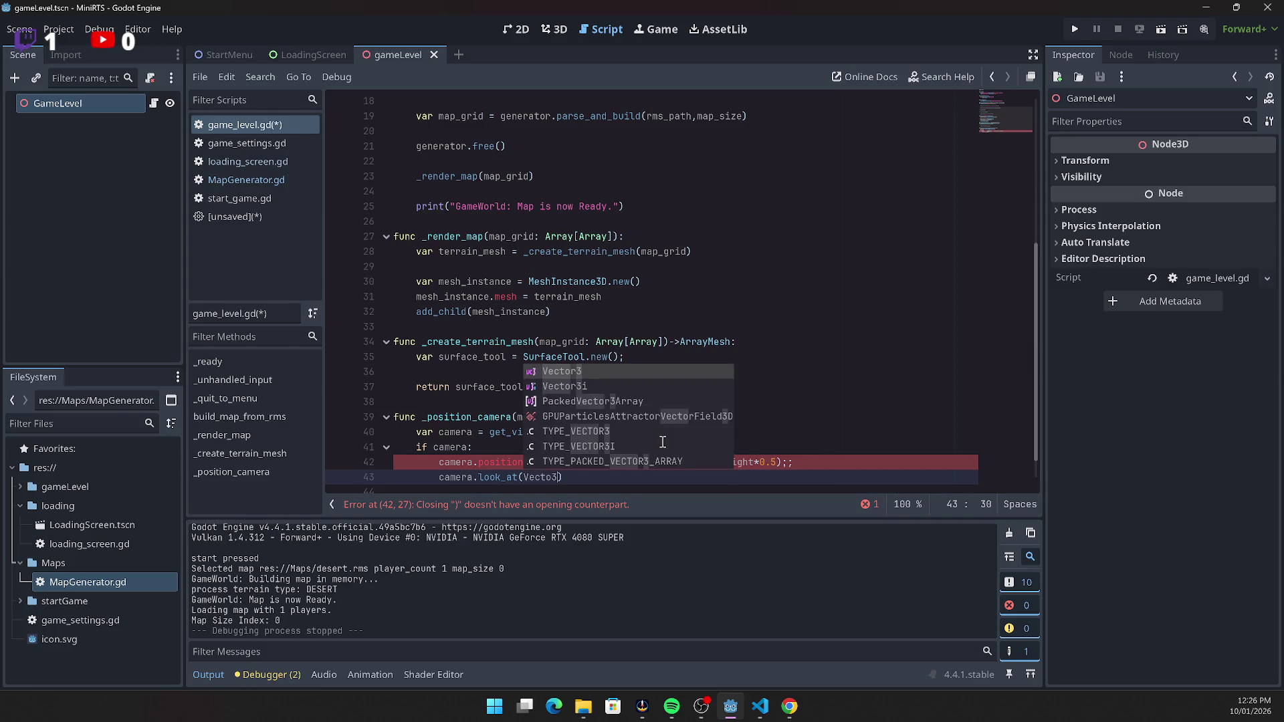
key(BackSpace)
text((map_wi)
key(Return)
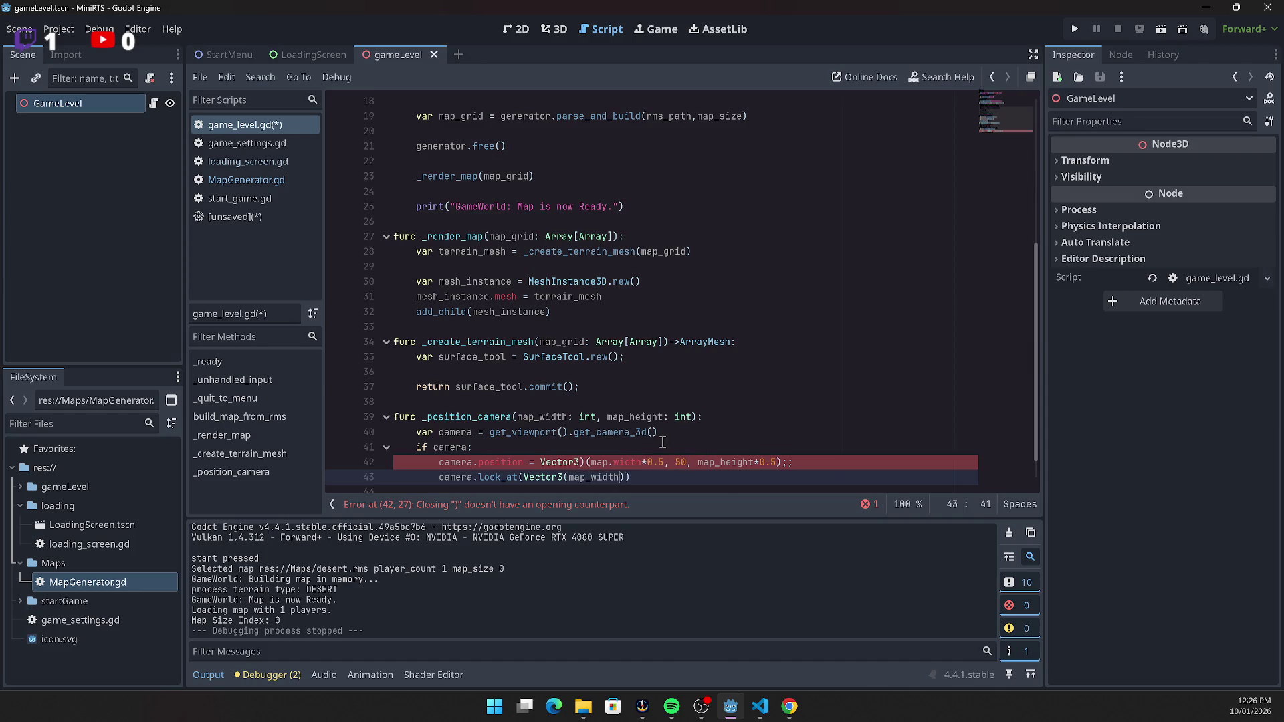
text(*0.5)
text(,0,)
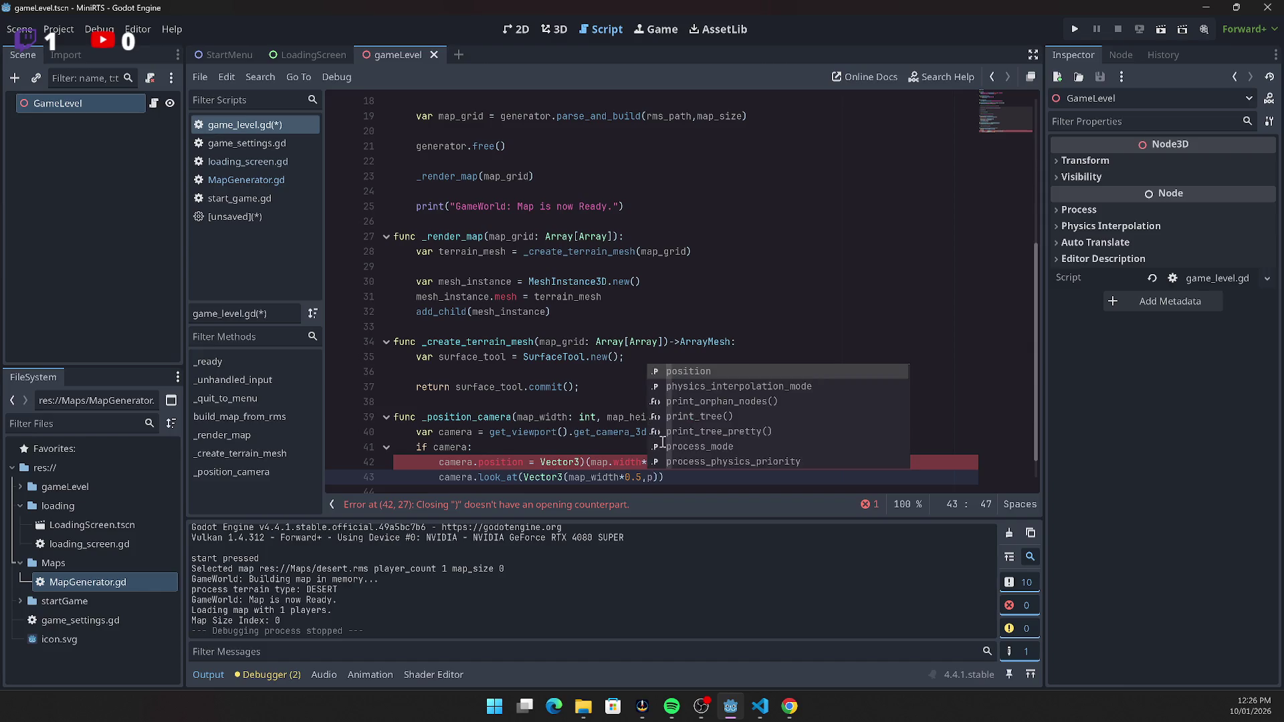
text( ,,a)
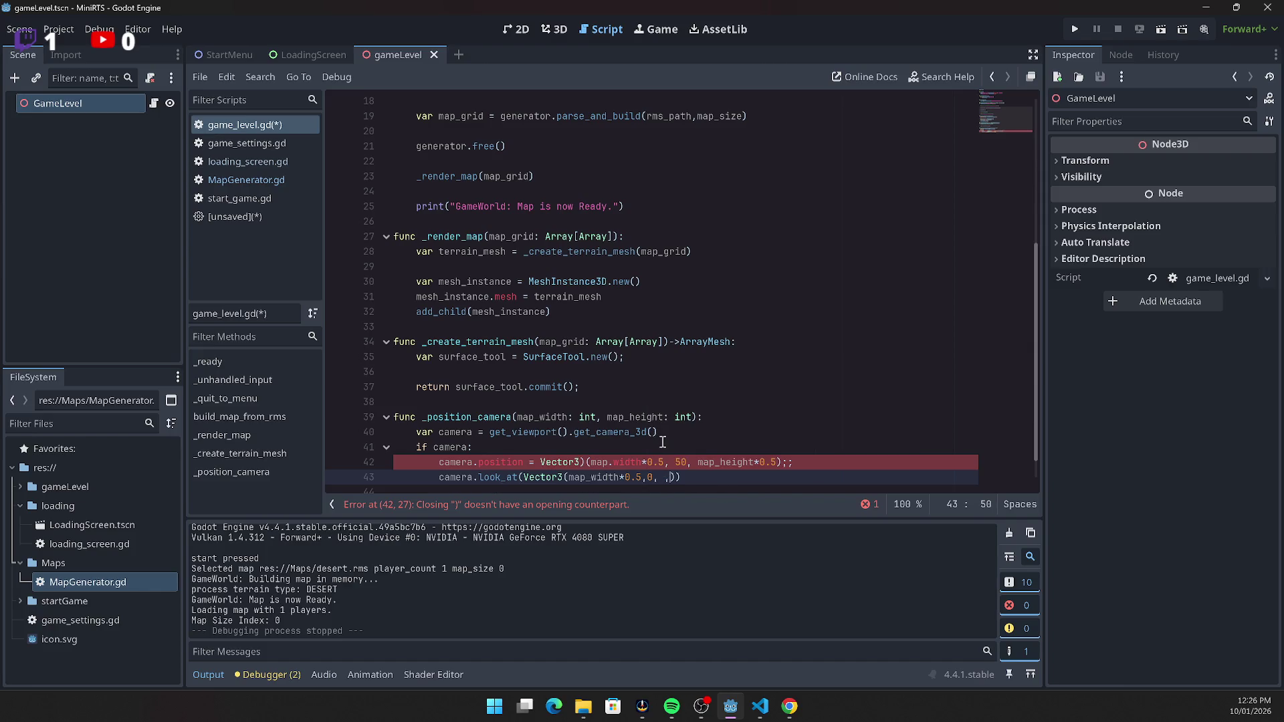
key(BackSpace)
key(BackSpace)
key(BackSpace)
text(map_)
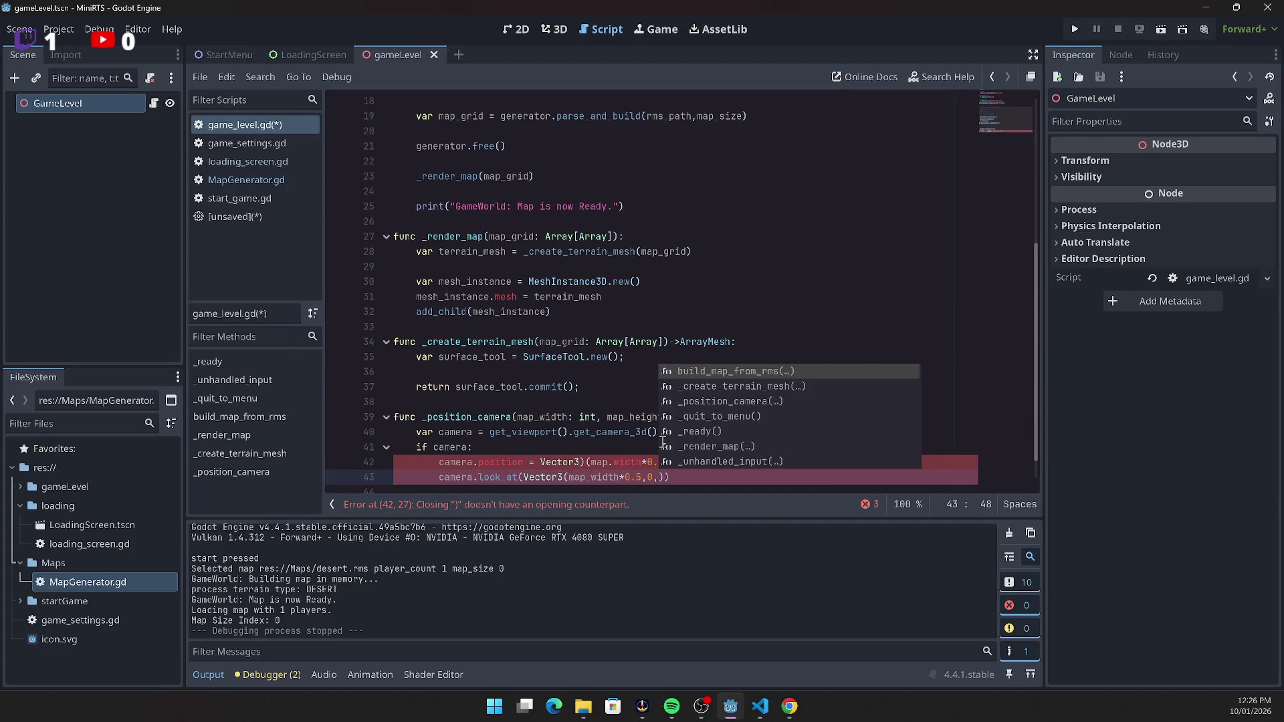
text(h)
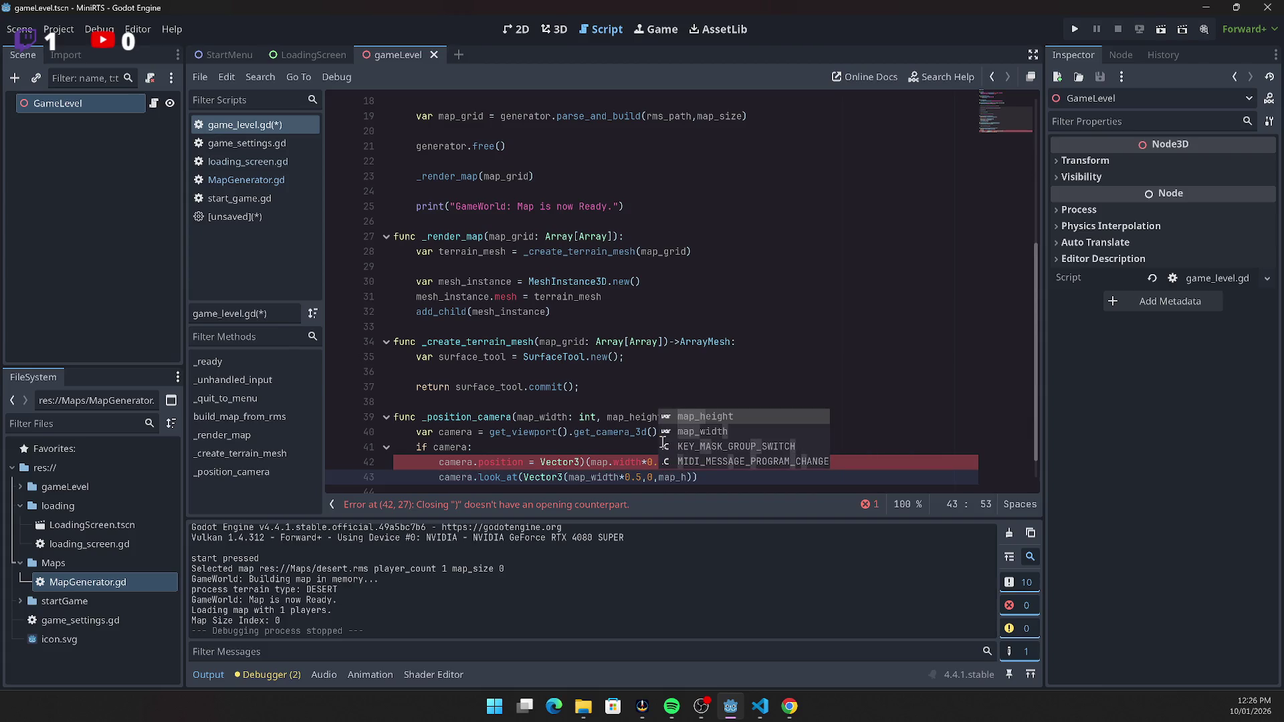
text(eight)
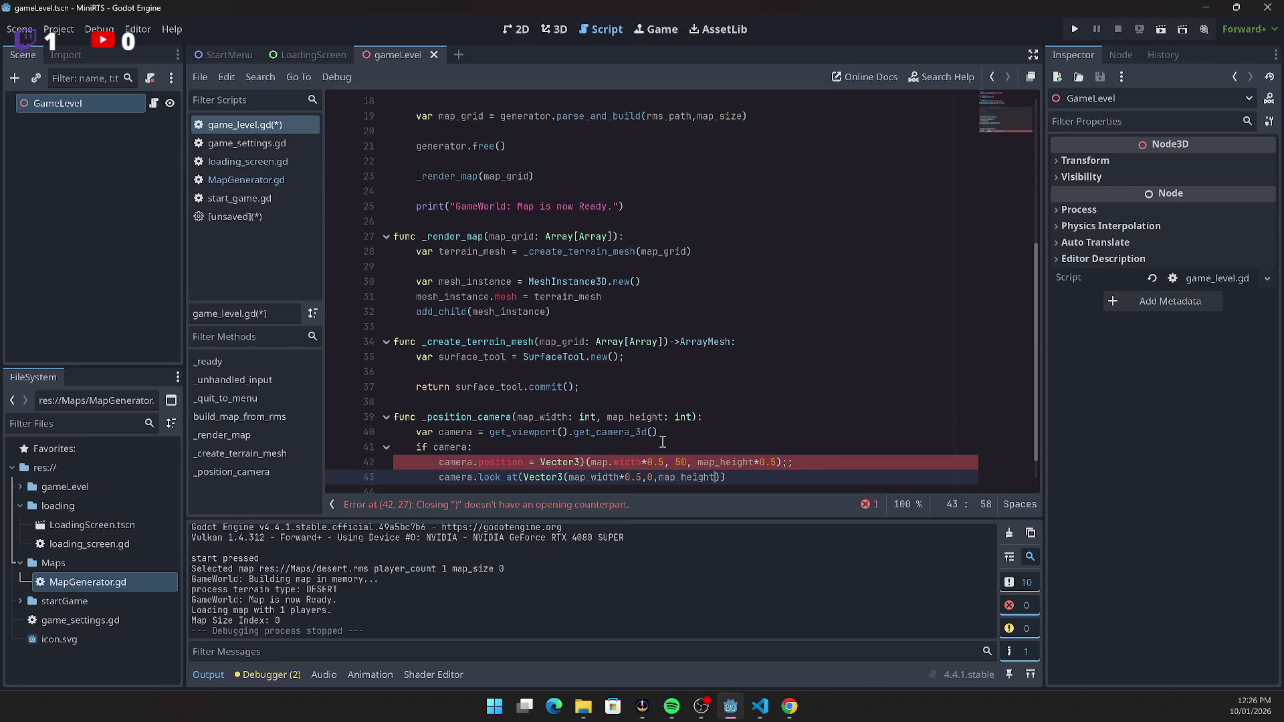
text(*0.4)
key(ctrl+s)
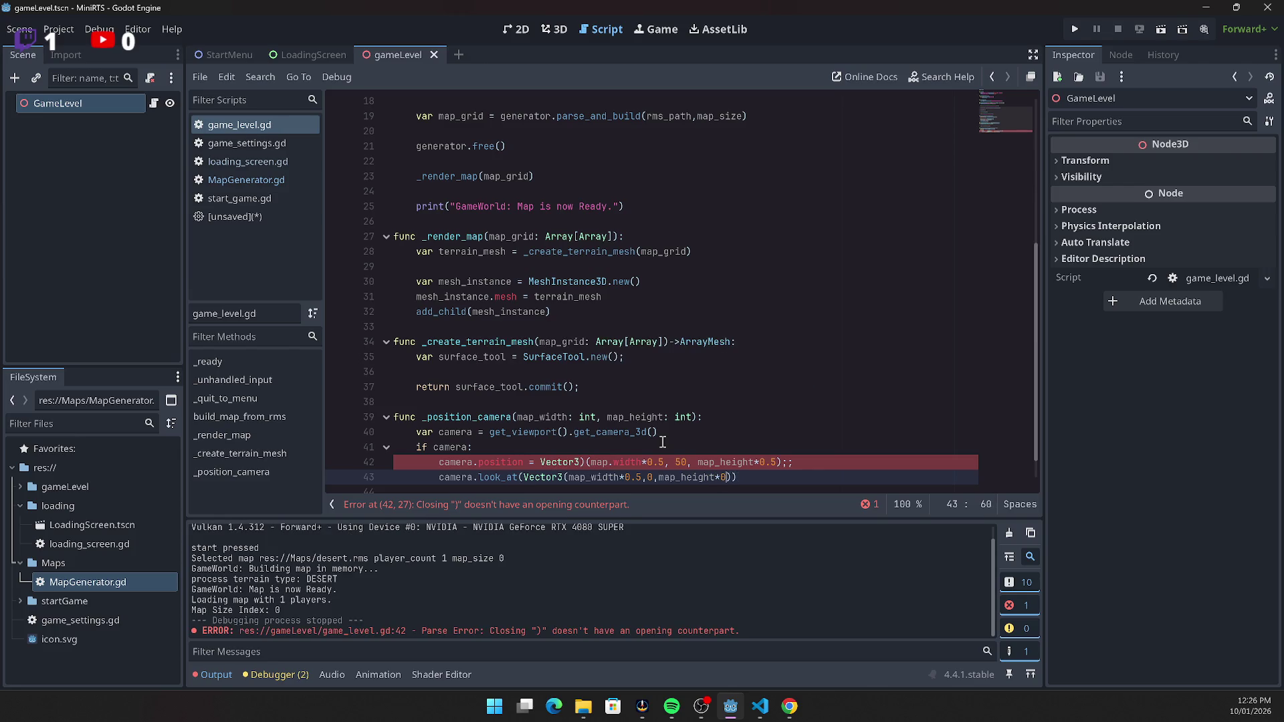
key(BackSpace)
text(5)
Fix line 42's map.width typo, stray ')' after Vector3 and trailing ';;', then run the game
click(746, 356)
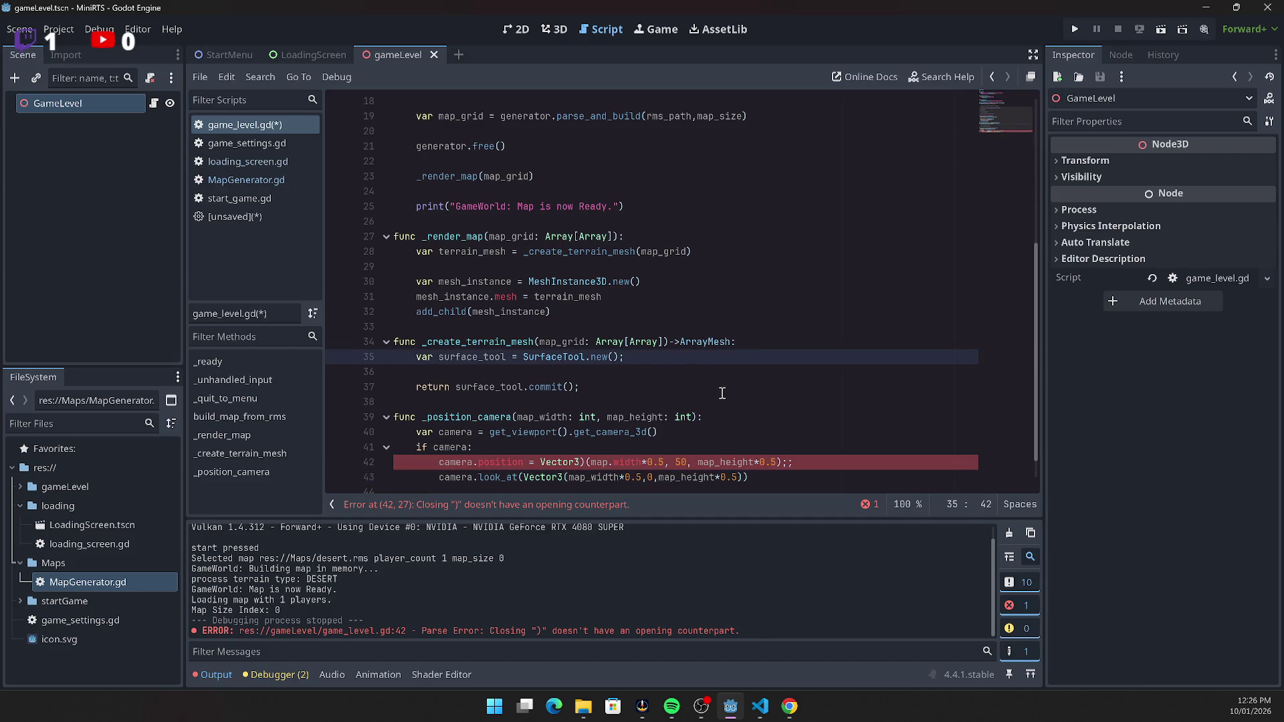
click(616, 462)
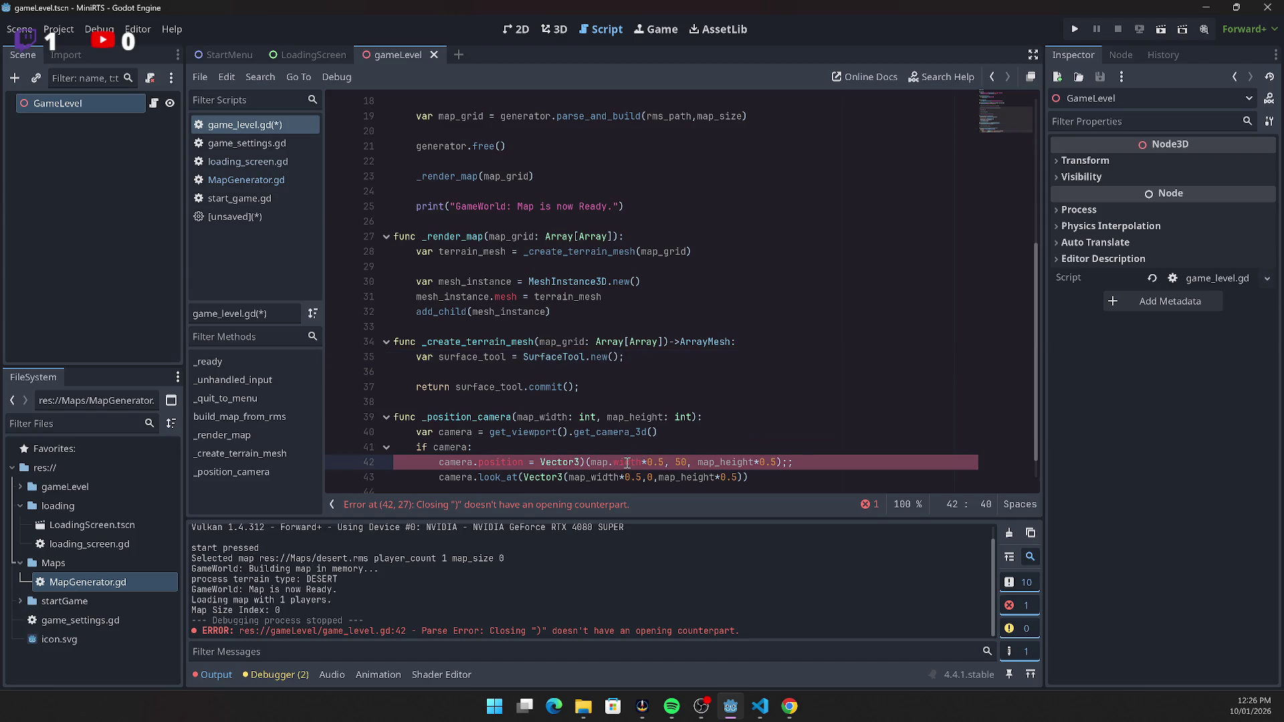
key(BackSpace)
text(_)
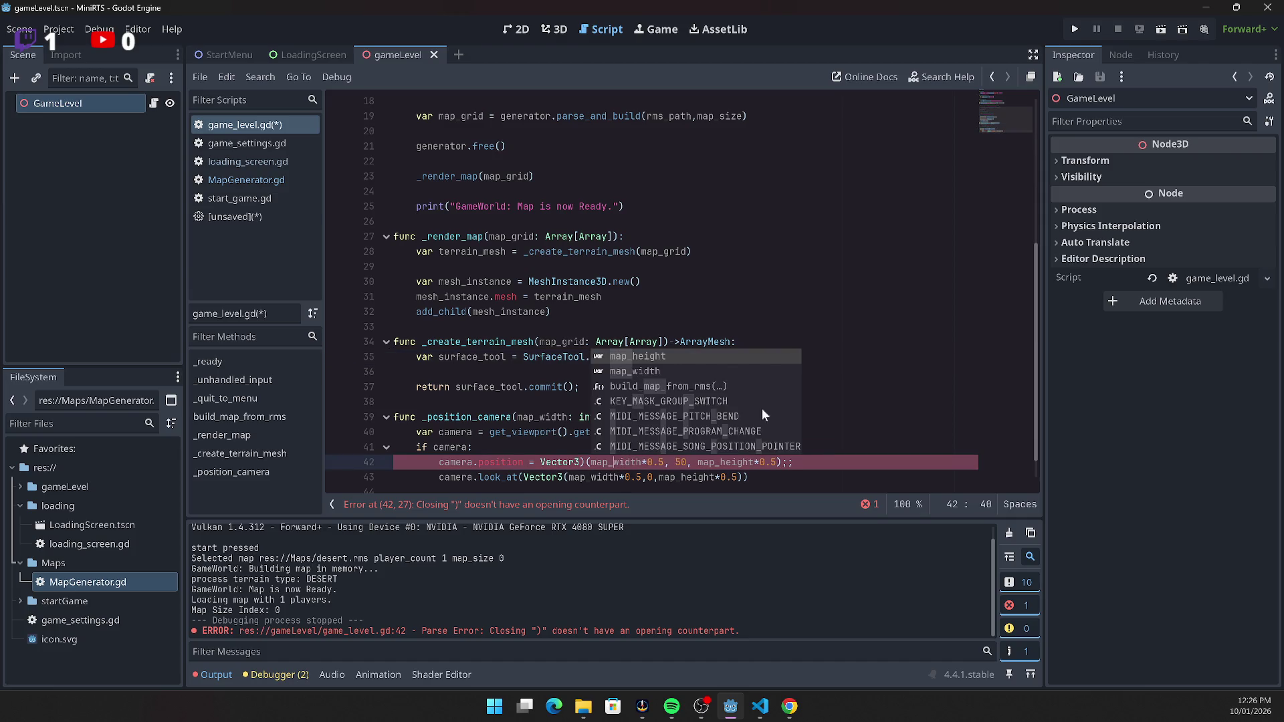
click(922, 301)
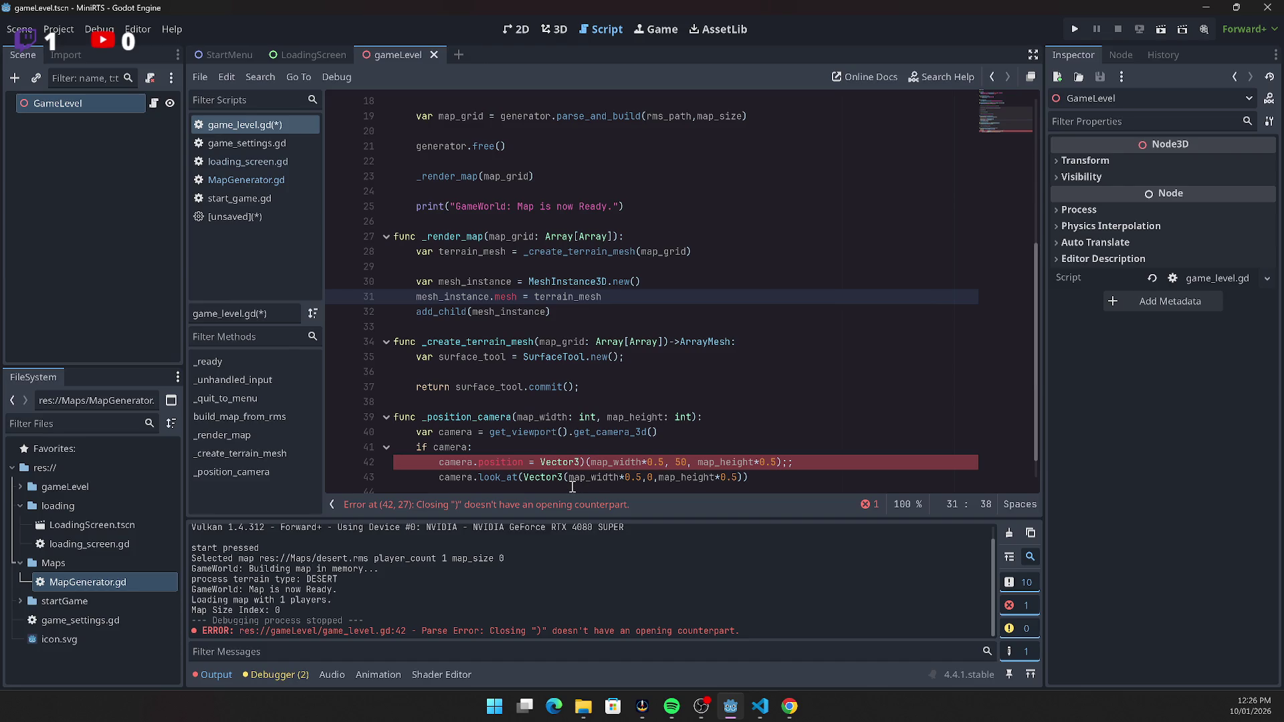
click(498, 464)
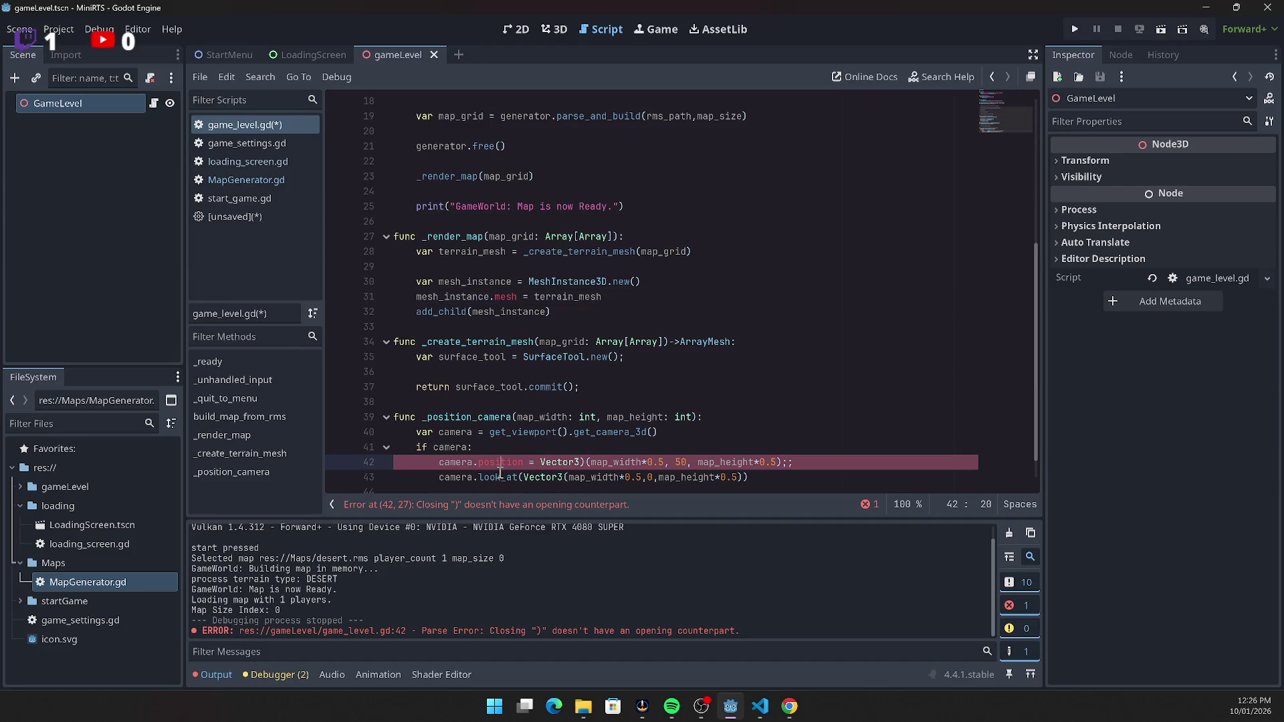
click(583, 462)
key(BackSpace)
key(BackSpace)
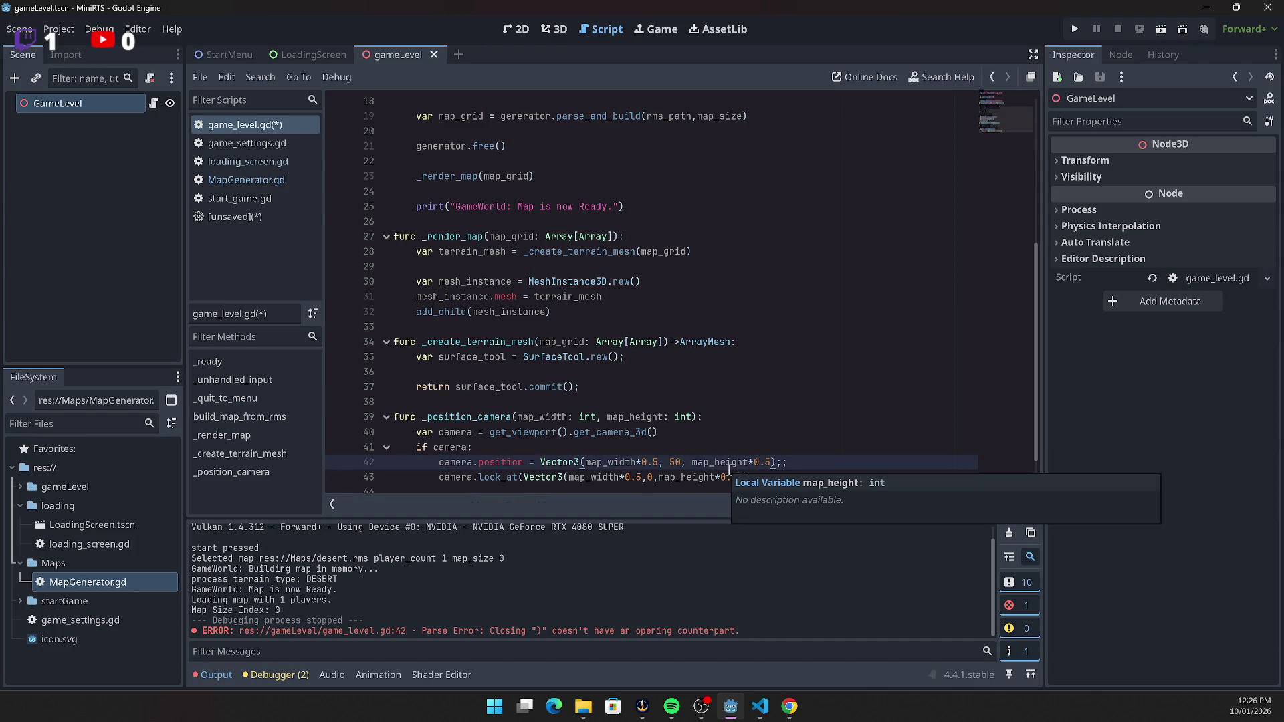
click(801, 464)
key(BackSpace)
key(BackSpace)
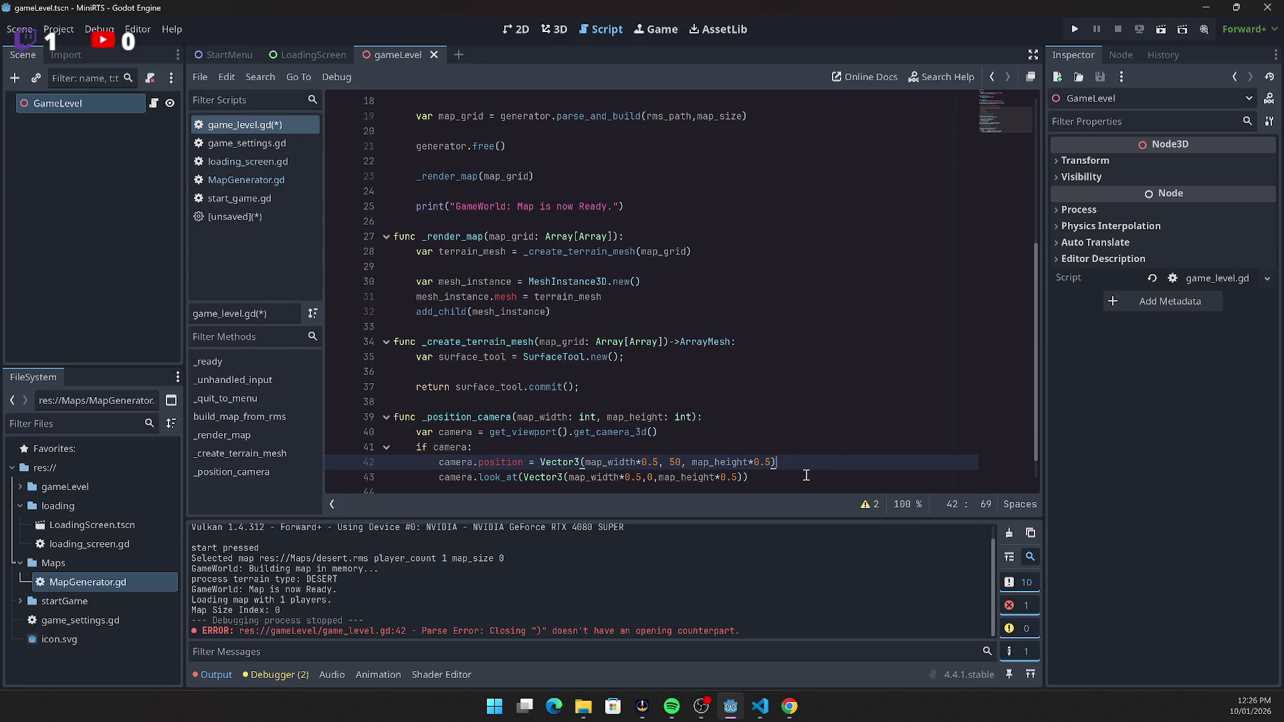
click(1074, 28)
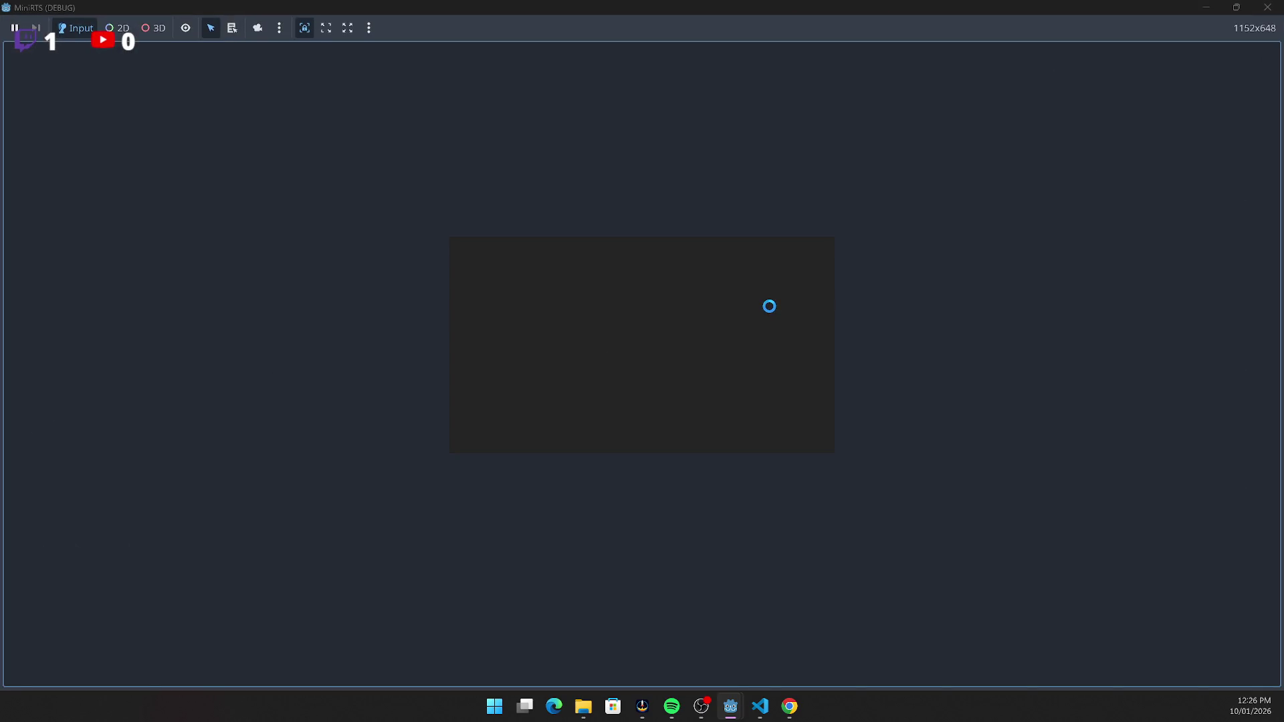
Start a match from the MiniRTS start menu, then close the test game window
click(463, 304)
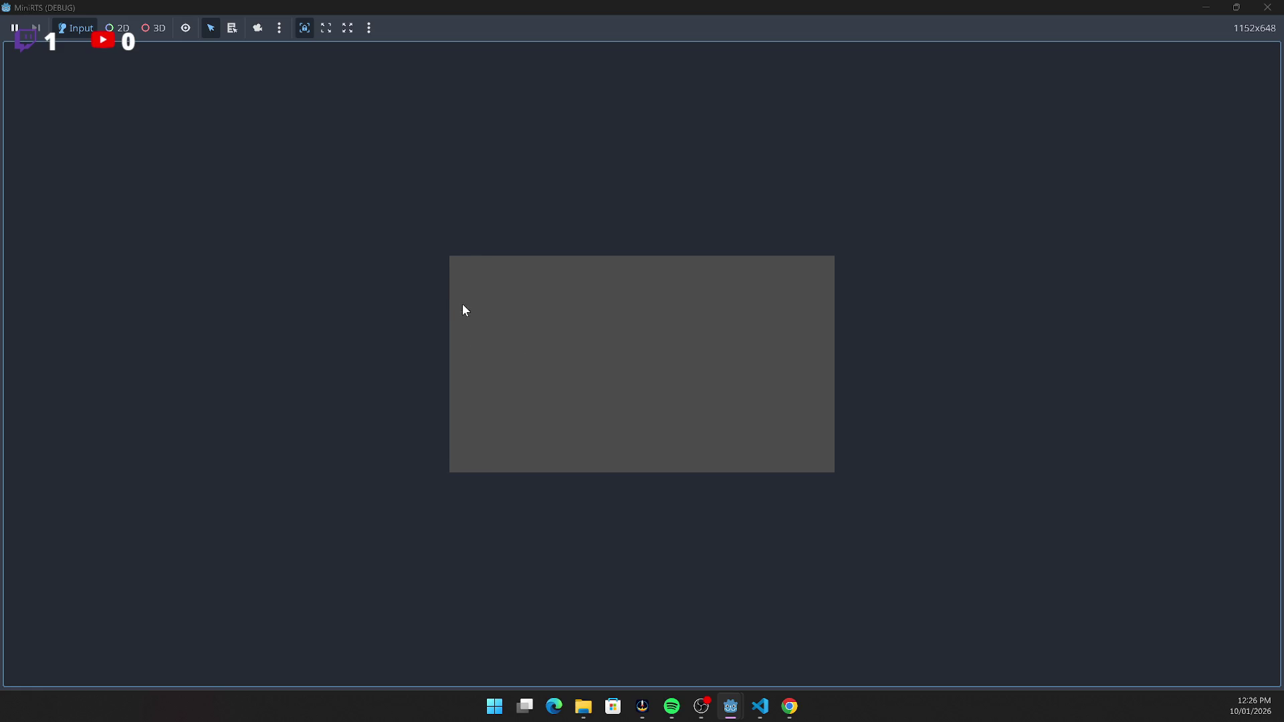
click(1267, 7)
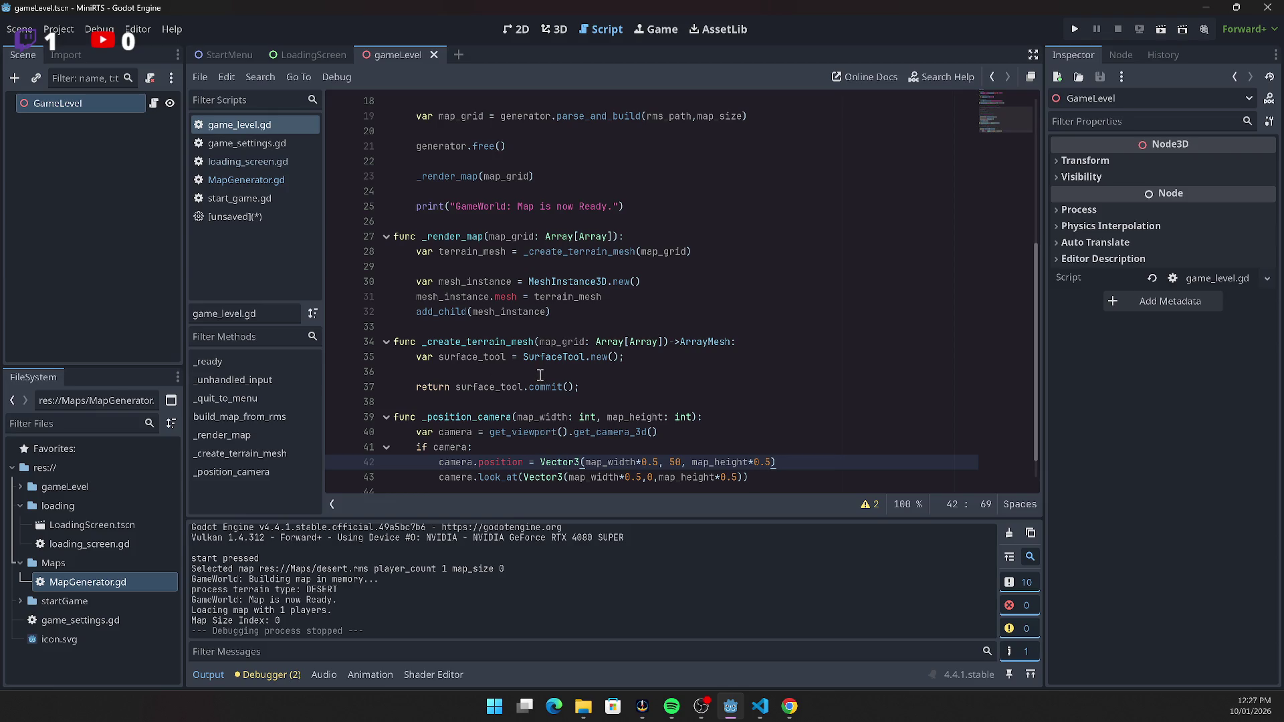
Add surface_tool.begin(Mesh.PRIMITIVE_TRIANGLES) after the SurfaceTool line and declare var cell_size = 1.0
scroll(539, 377, down, 1)
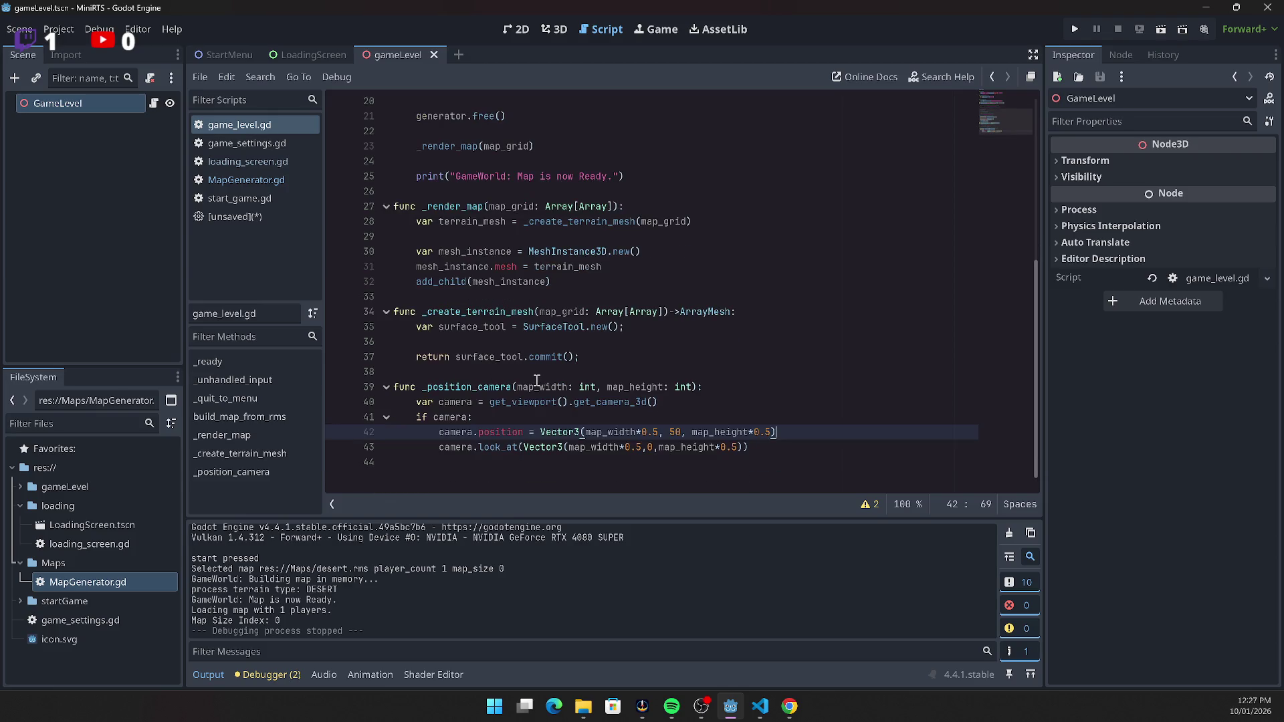
click(644, 325)
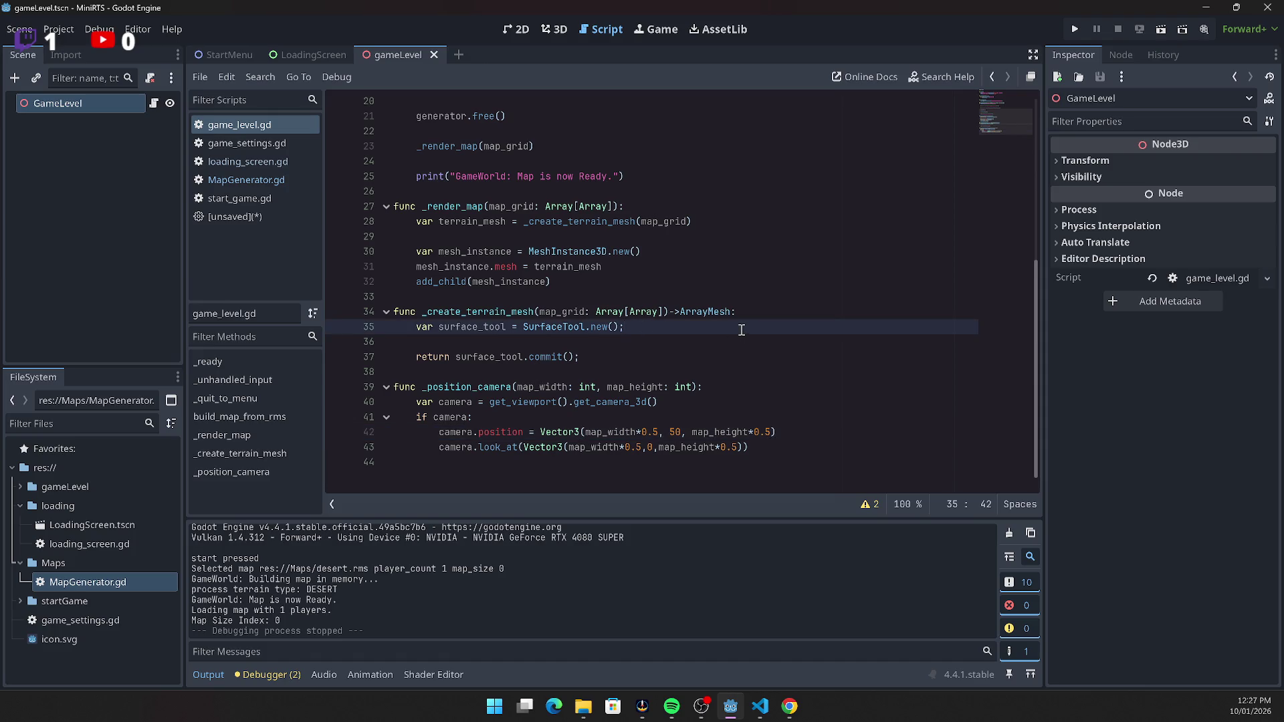
key(Return)
text(surfce)
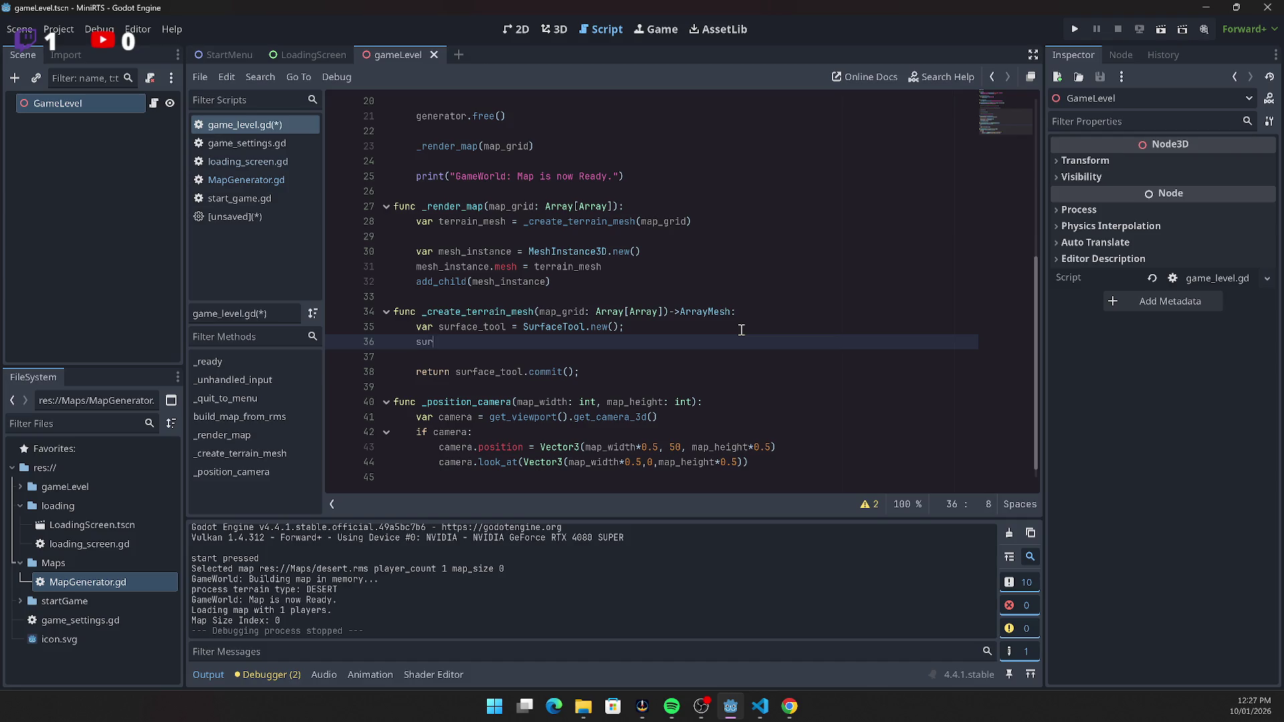
key(Return)
text(.begin)
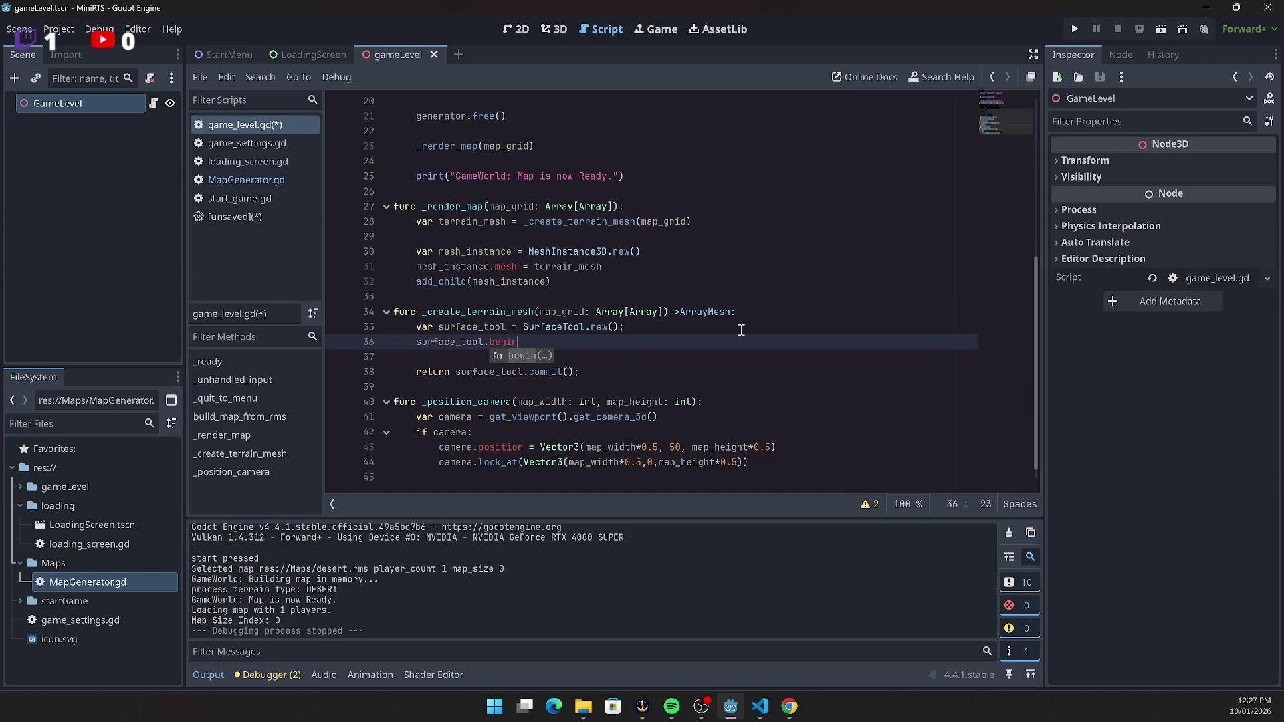
key(Return)
text(Mesh)
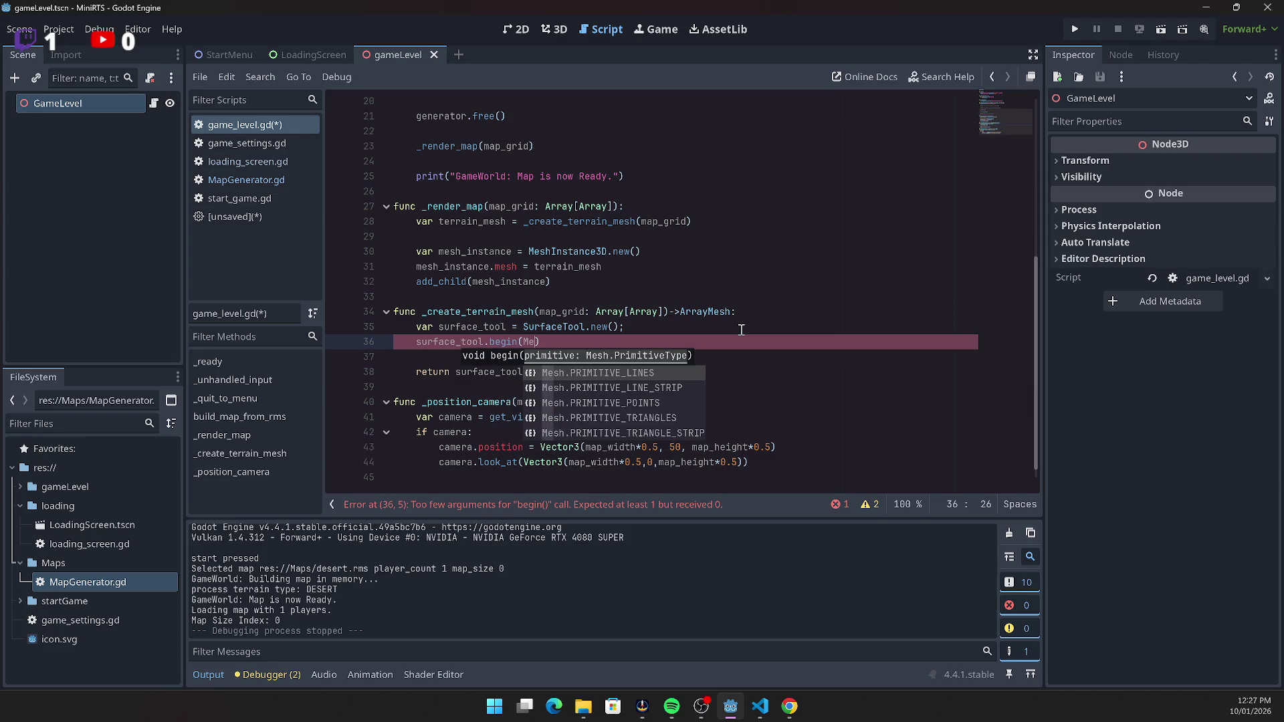
text(.)
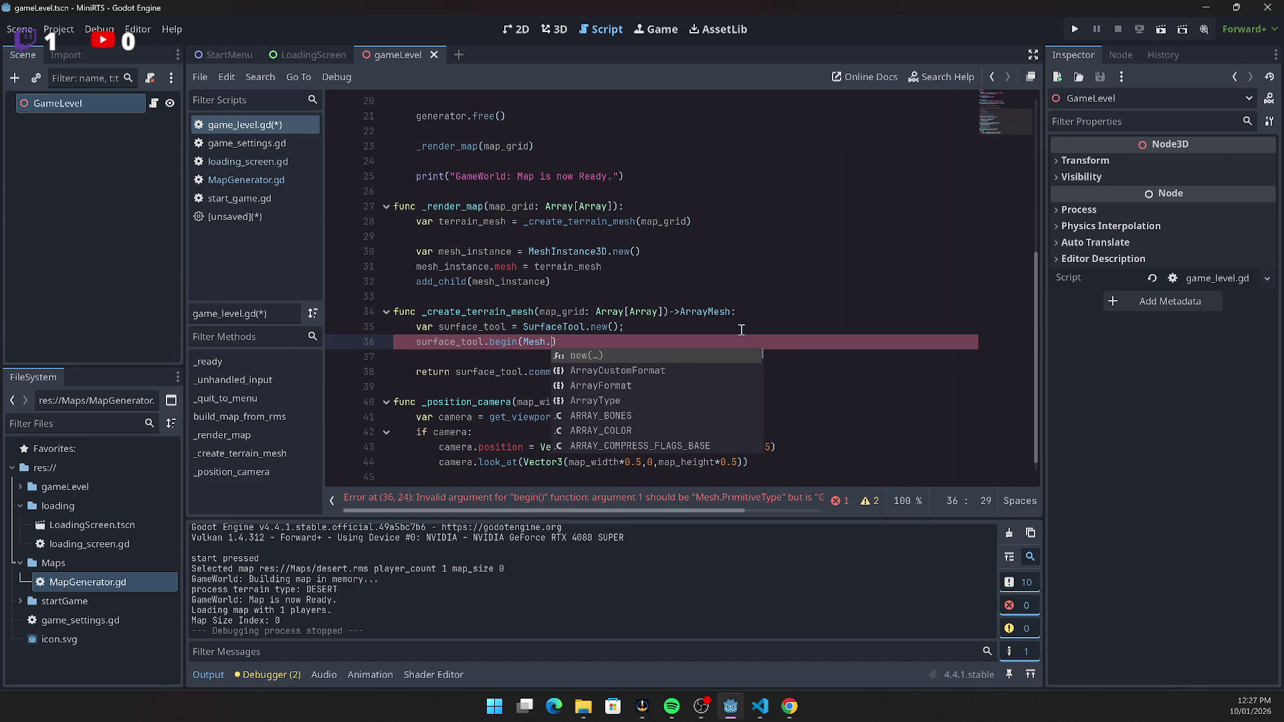
text(prim)
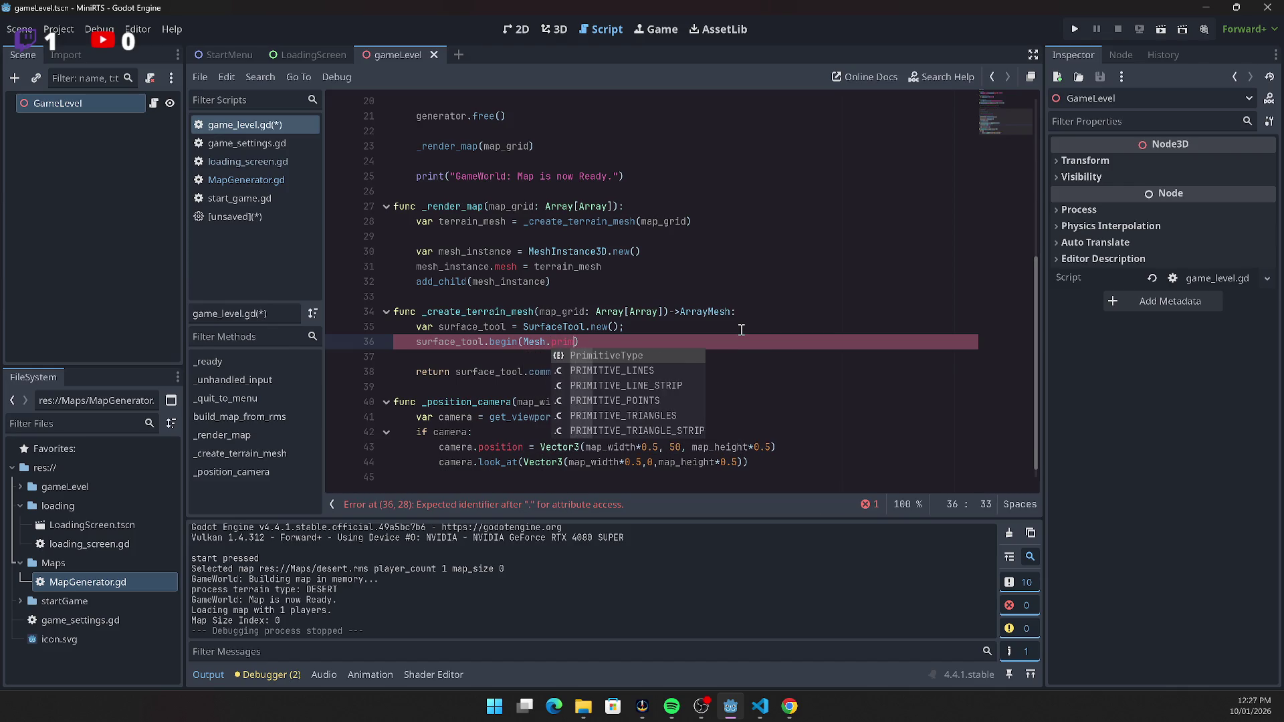
key(Down)
key(Down)
key(Down)
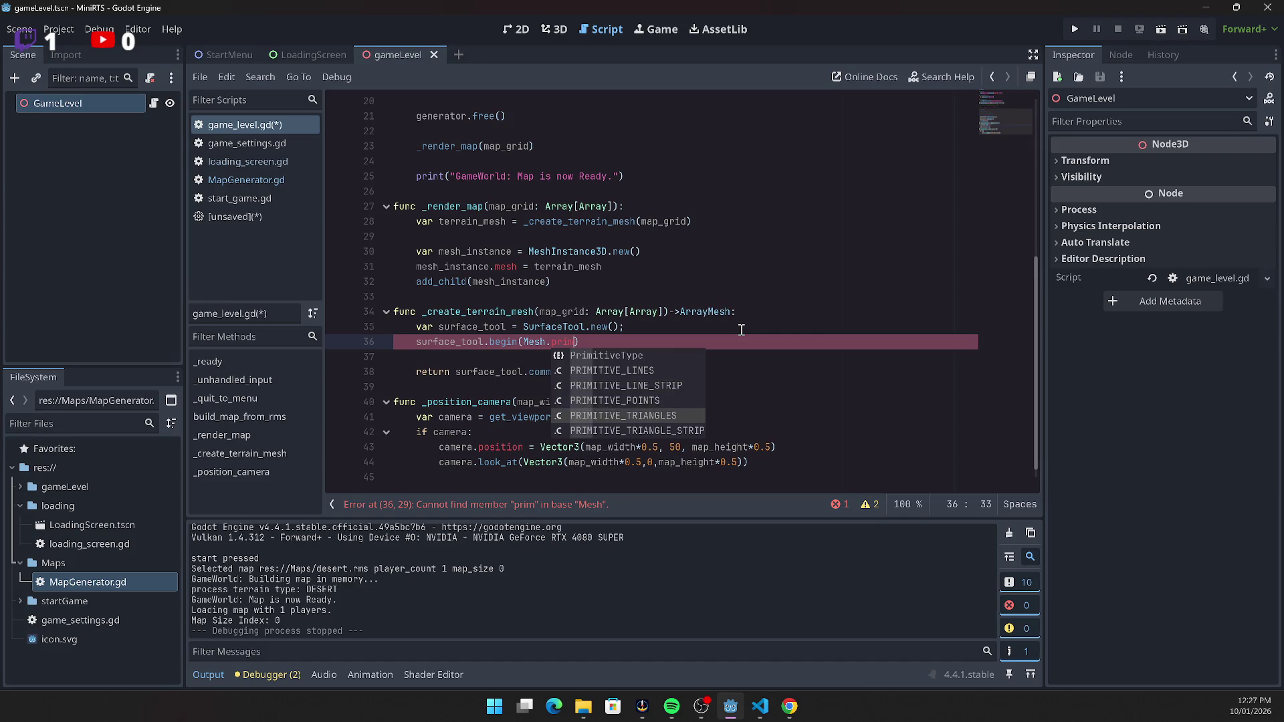
key(Return)
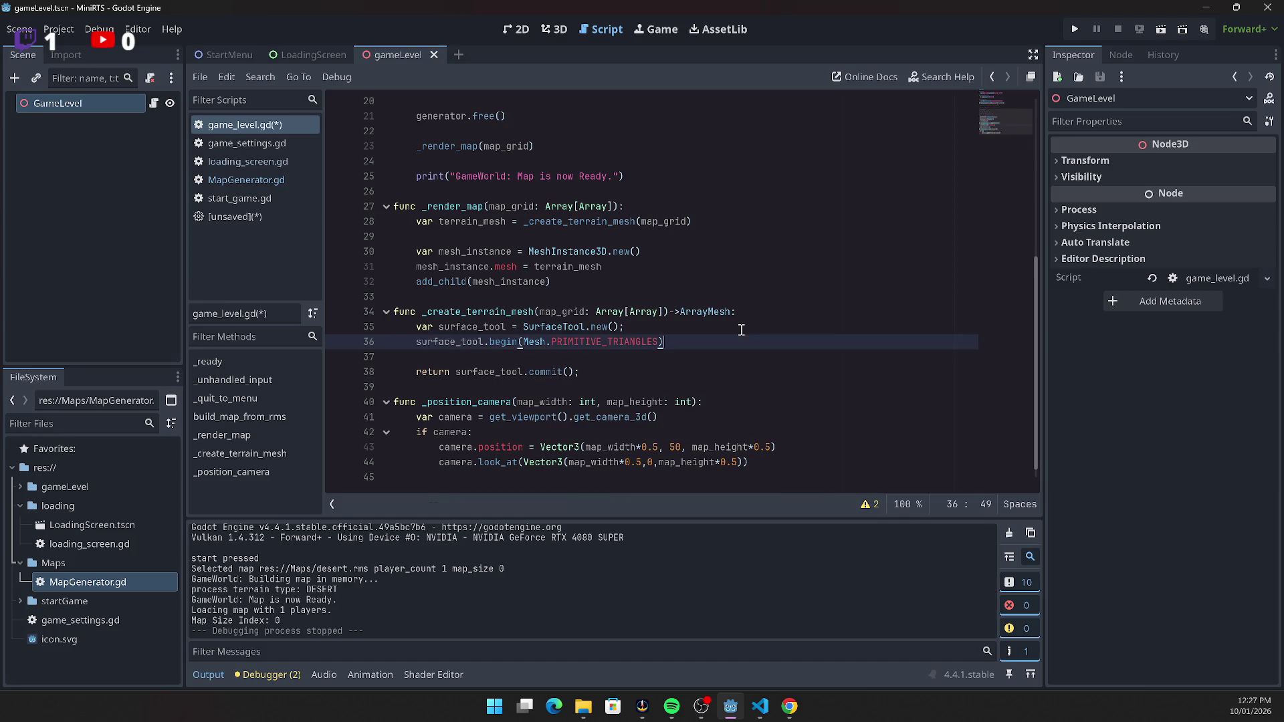
key(Return)
key(Return)
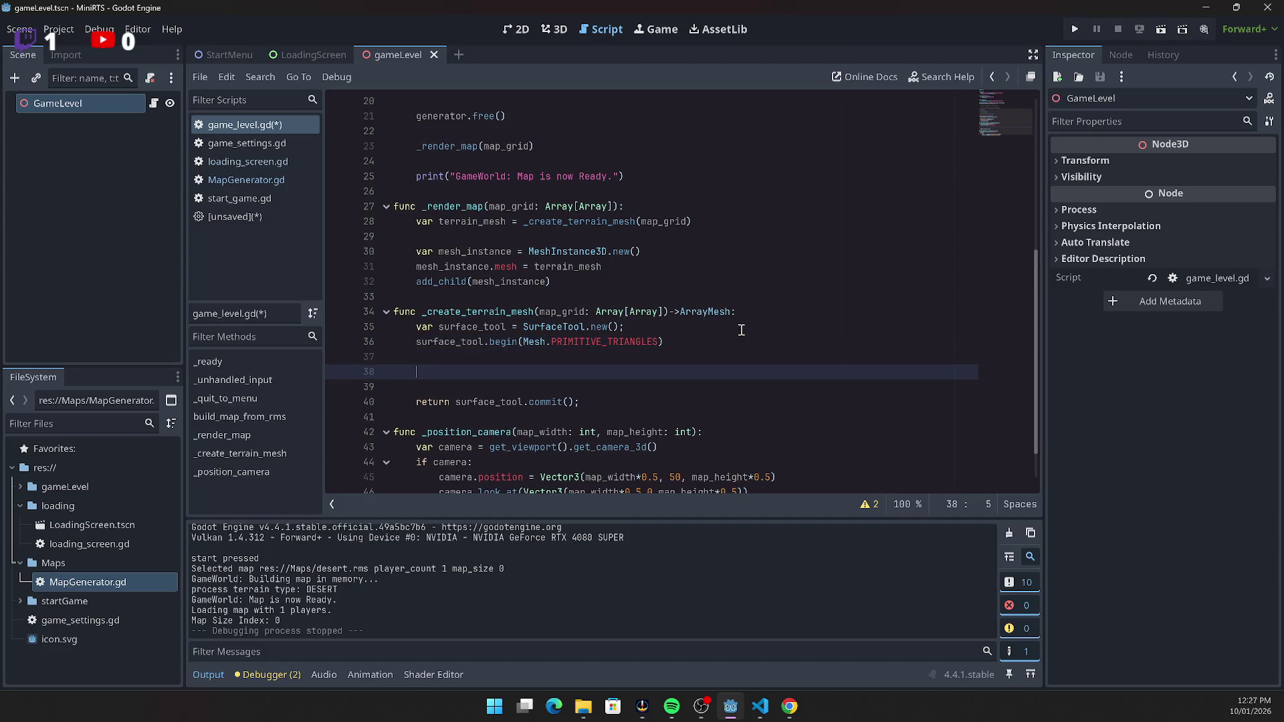
text(var cell_s)
text(ize )
text(= 1.0)
Add a 'for y in range(map_grid.size()):' loop after the cell_size declaration
key(Return)
text(for y in)
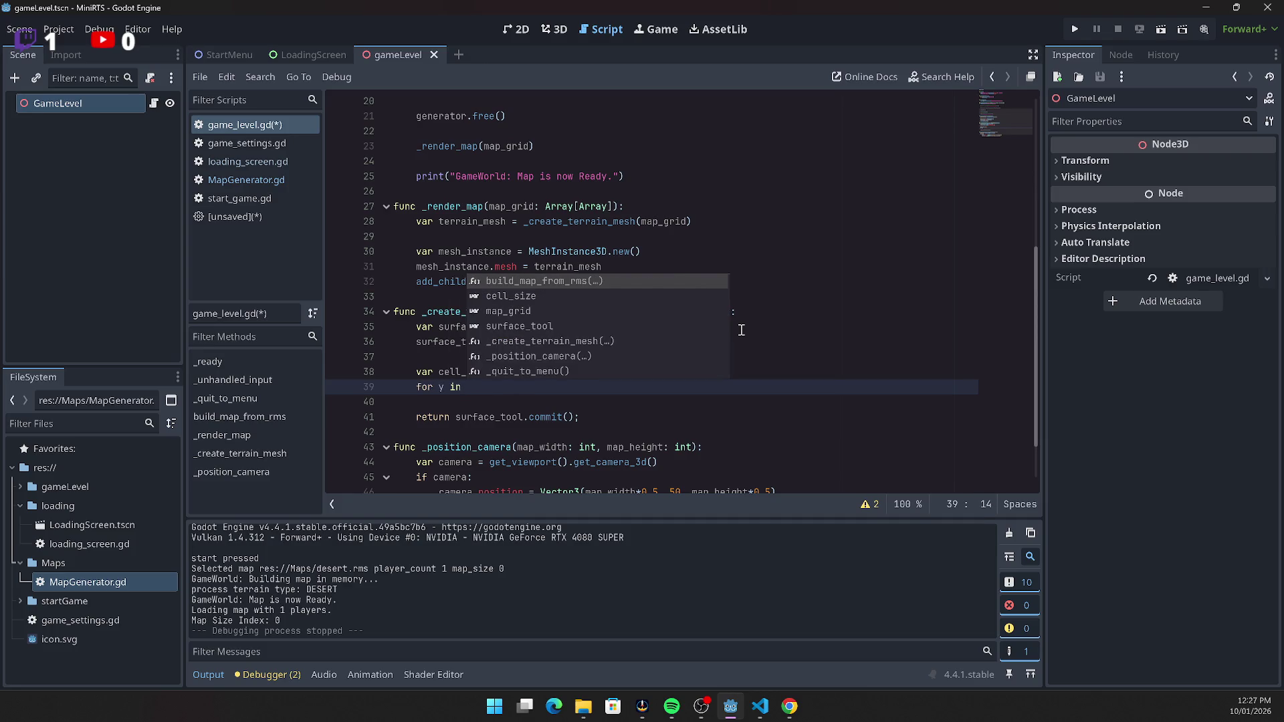
text( range( map_)
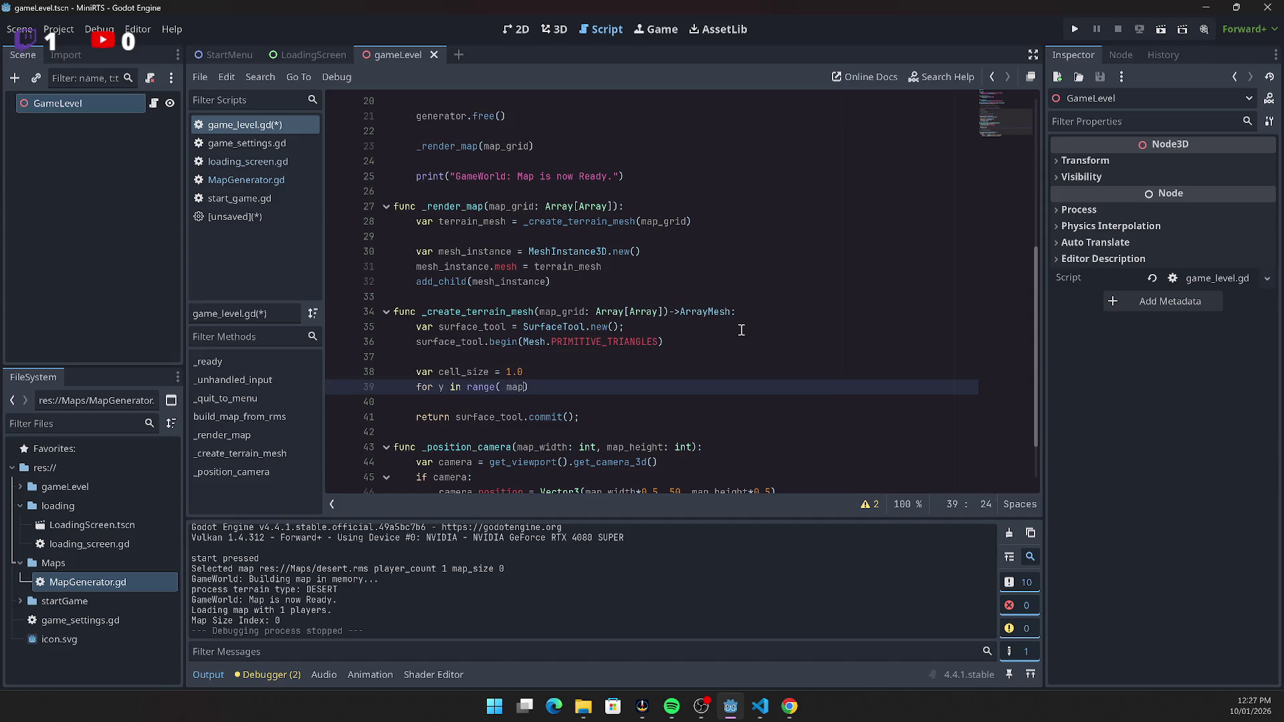
key(Return)
text(.)
text(size()))
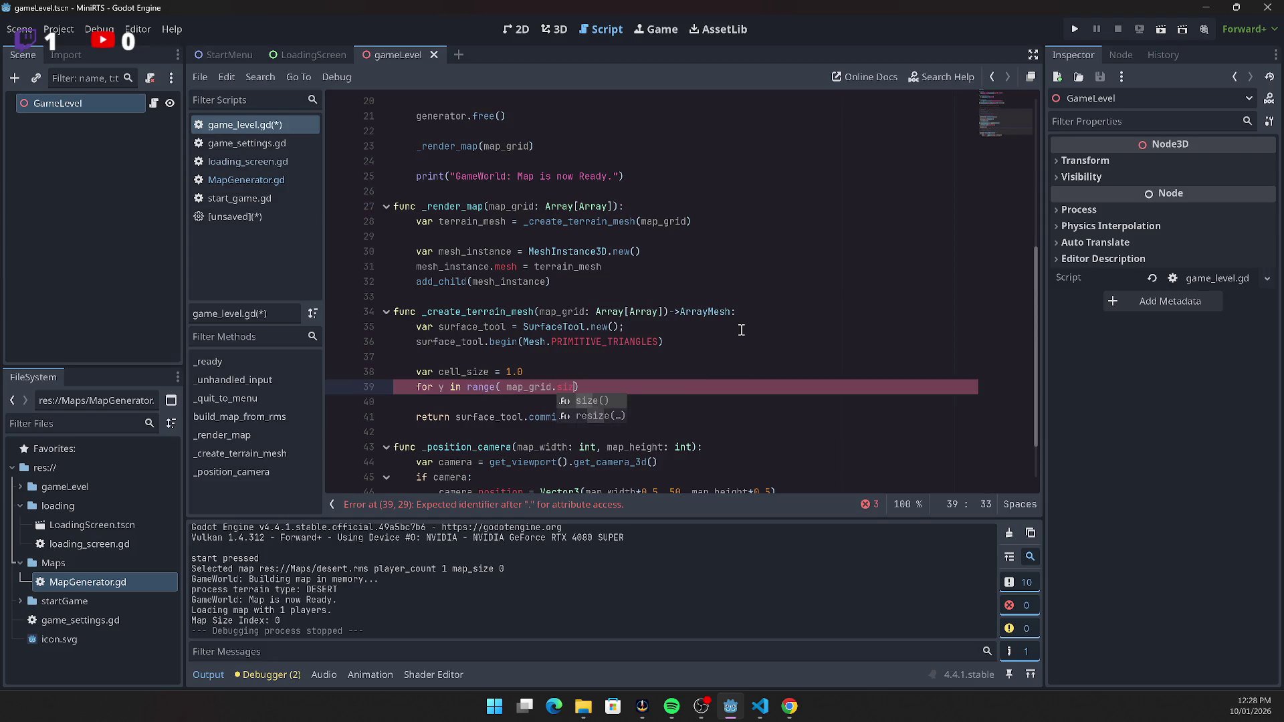
text({)
key(Return)
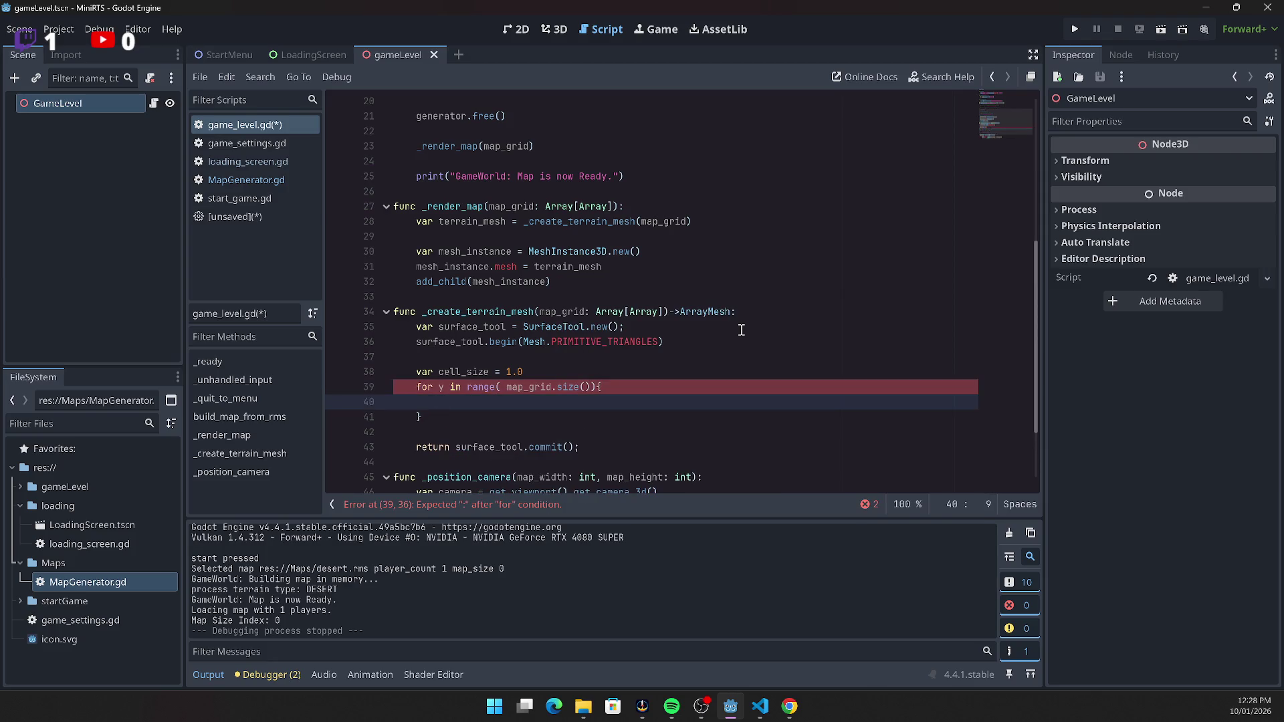
key(BackSpace)
key(BackSpace)
key(BackSpace)
text(:)
key(Return)
key(Down)
key(BackSpace)
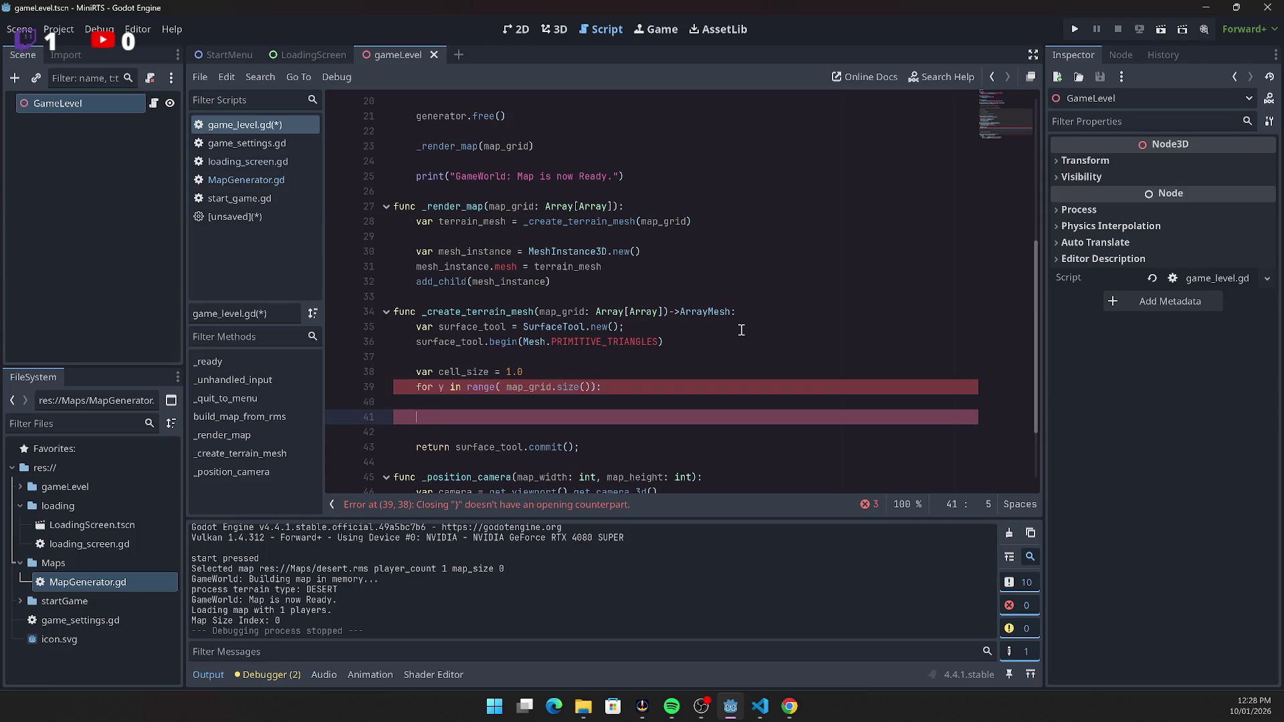
key(Up)
key(Up)
key(End)
key(Return)
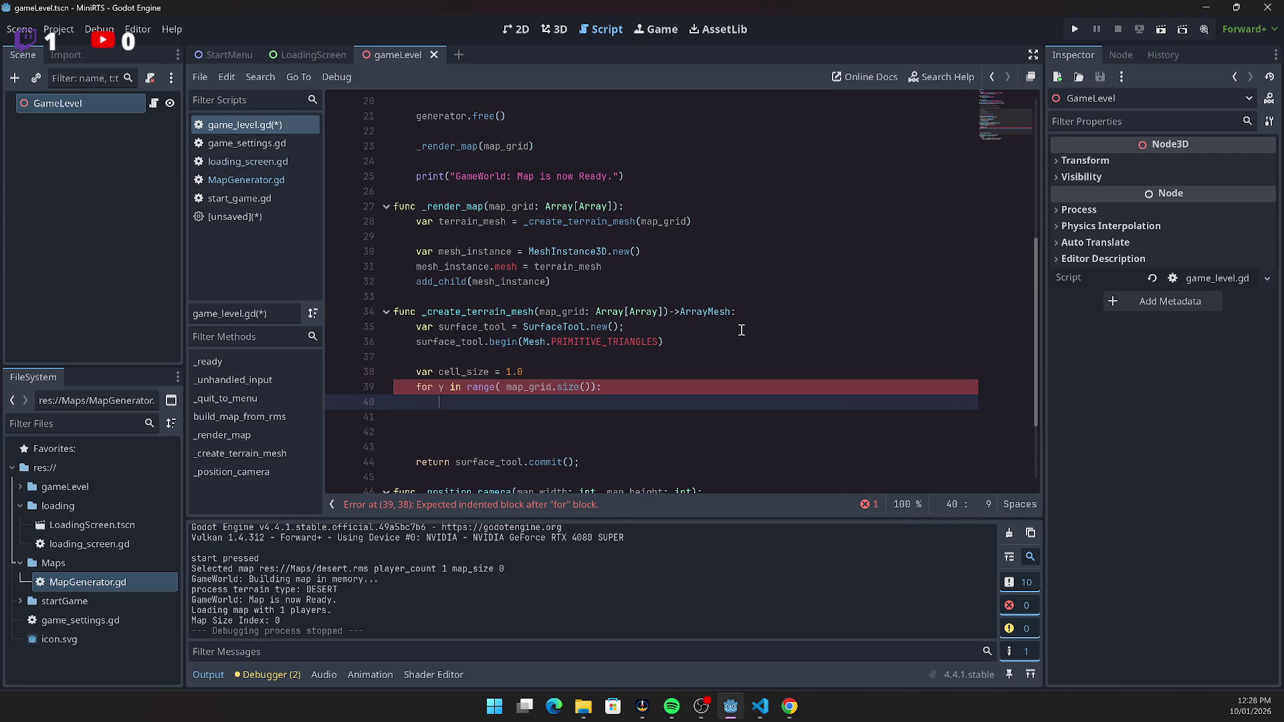
Nest a 'for x in range(map_grid[y].size()):' loop calling _add_cell_quad(surface_tool, x, y, cell_size)
text(for x in)
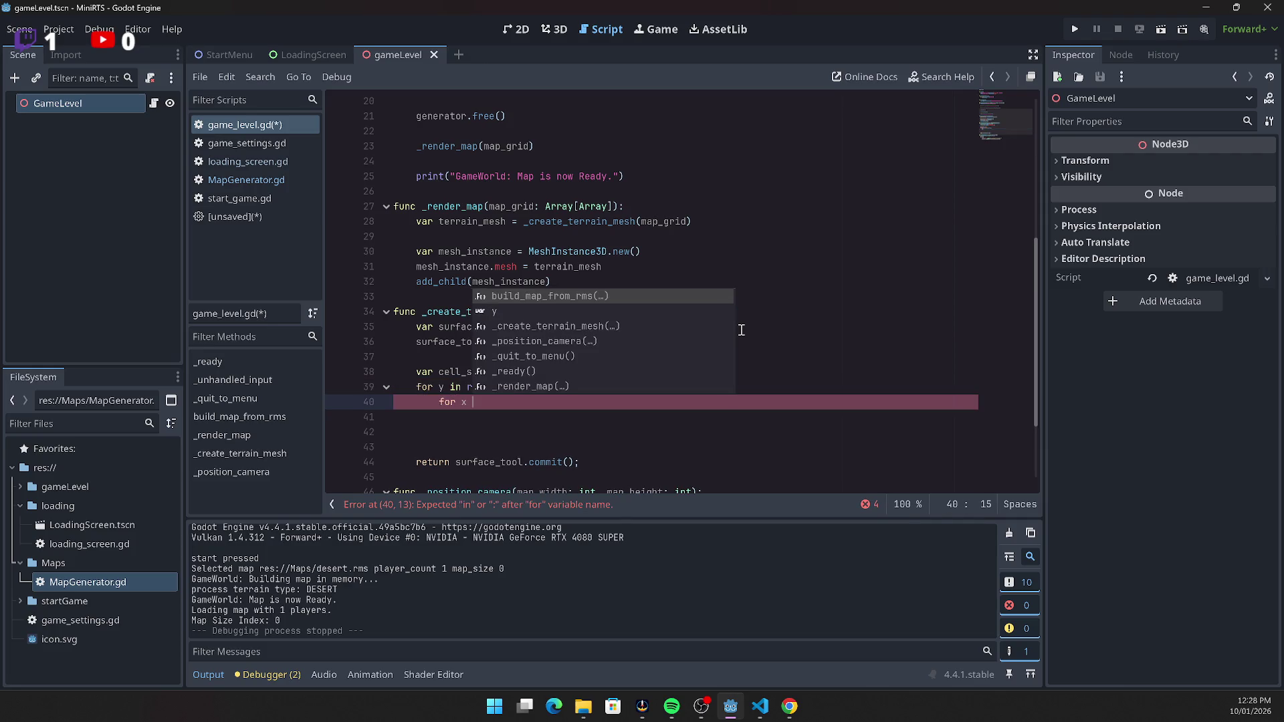
text( range( map_)
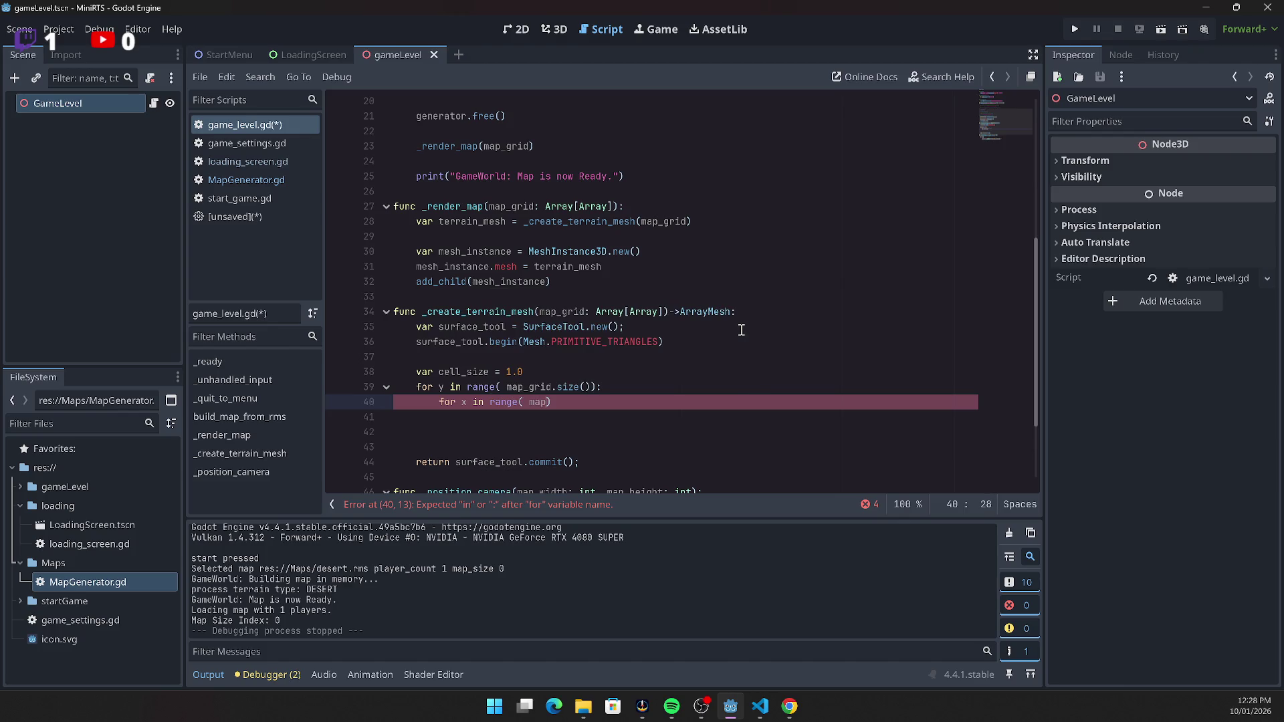
key(Return)
text([)
text(y].s)
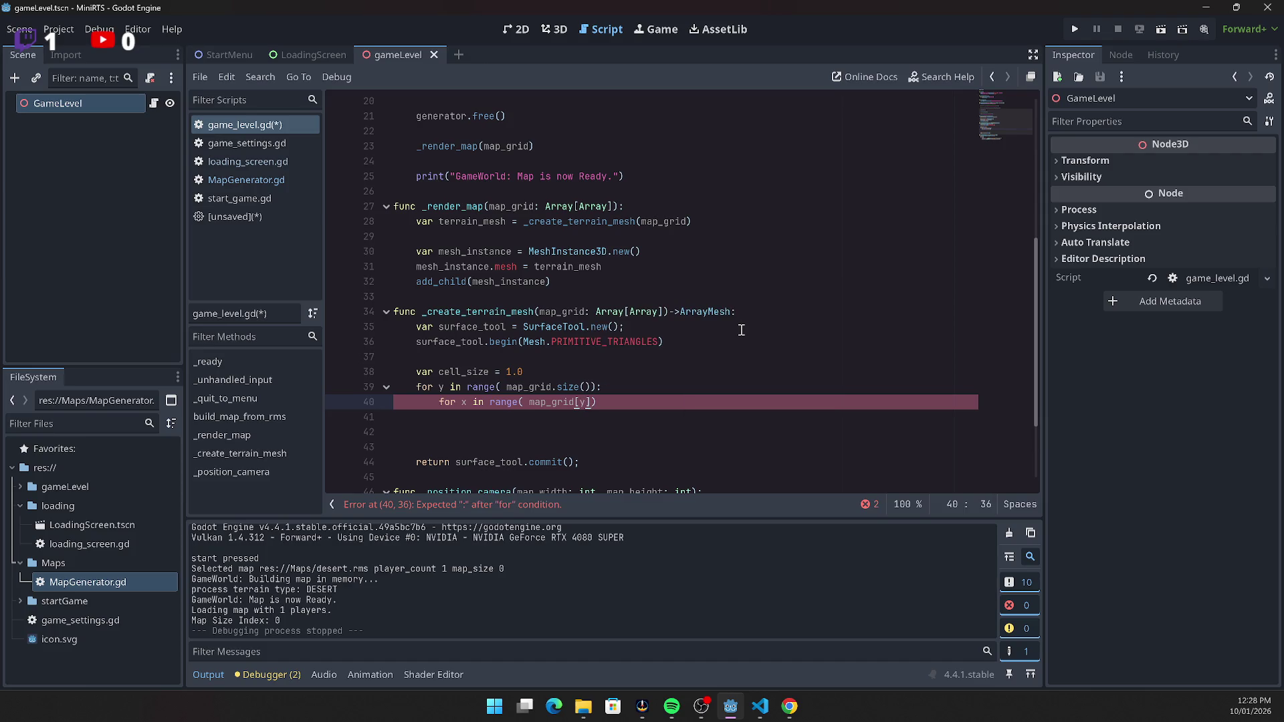
text(ize()
key(Return)
text():)
key(Return)
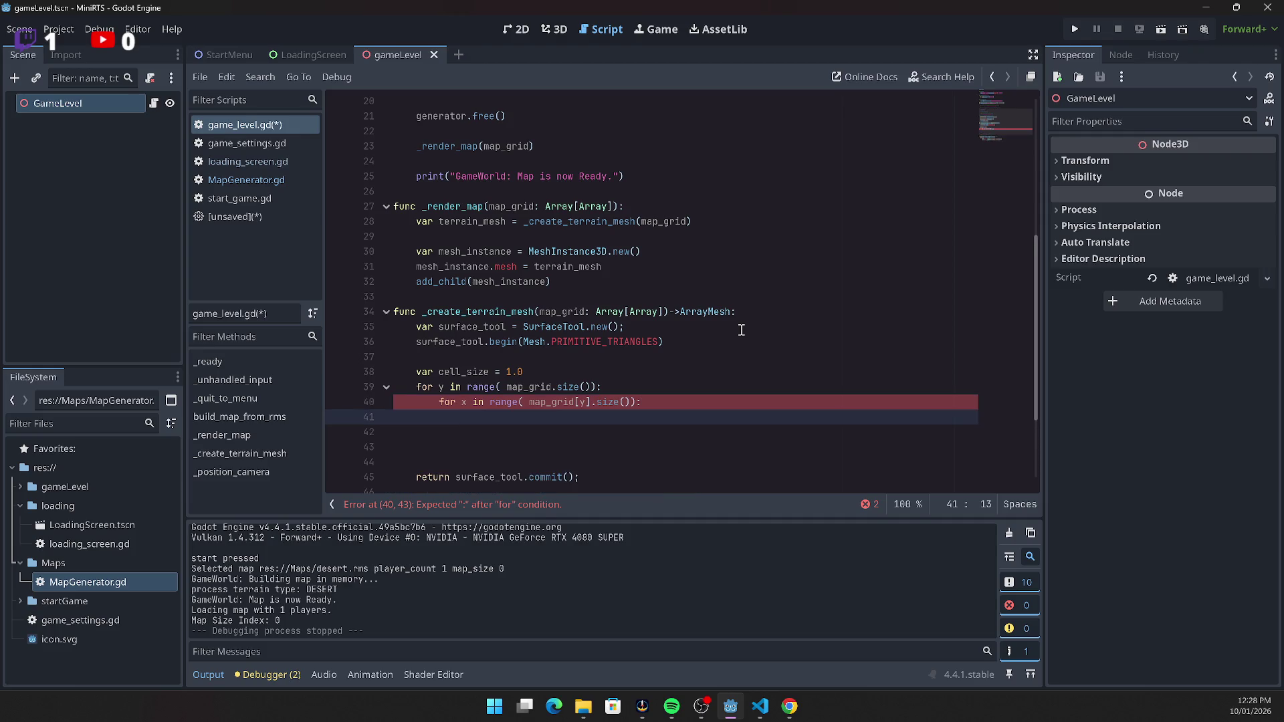
text(_add_)
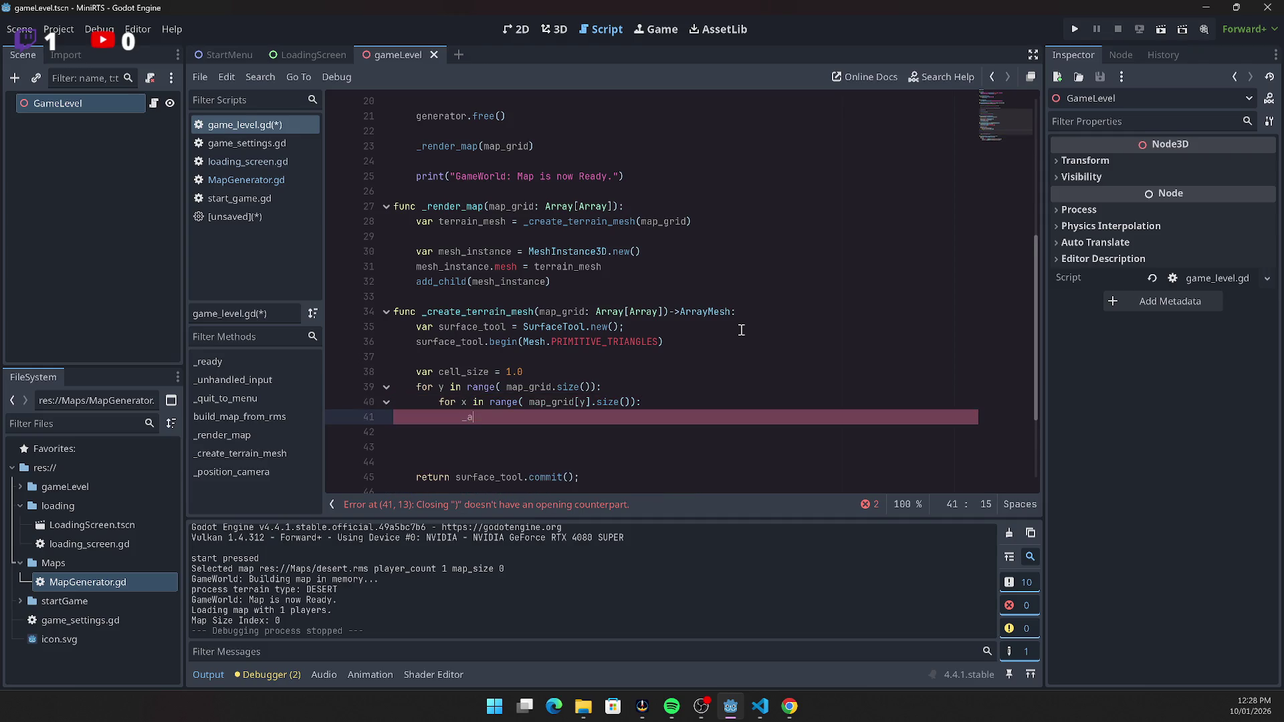
text(cell_quad()
text(surface)
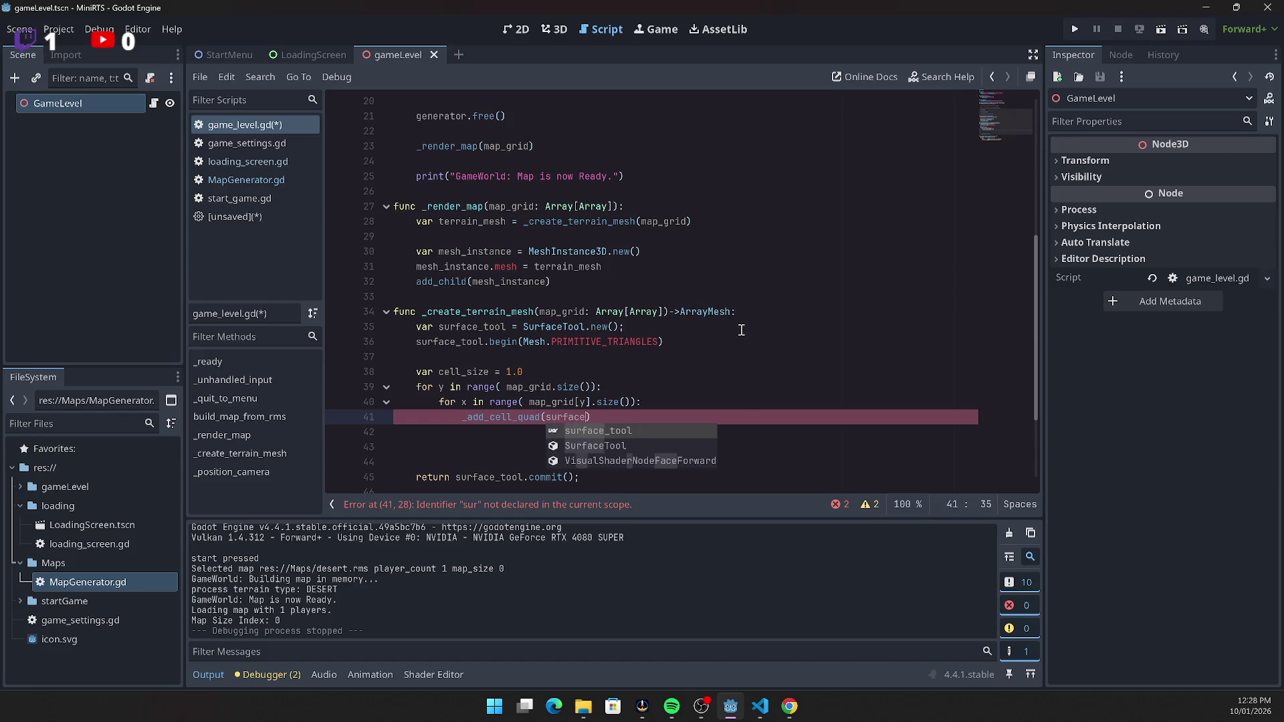
key(Return)
text(,x,,y)
key(BackSpace)
key(BackSpace)
text(y, cell_size)
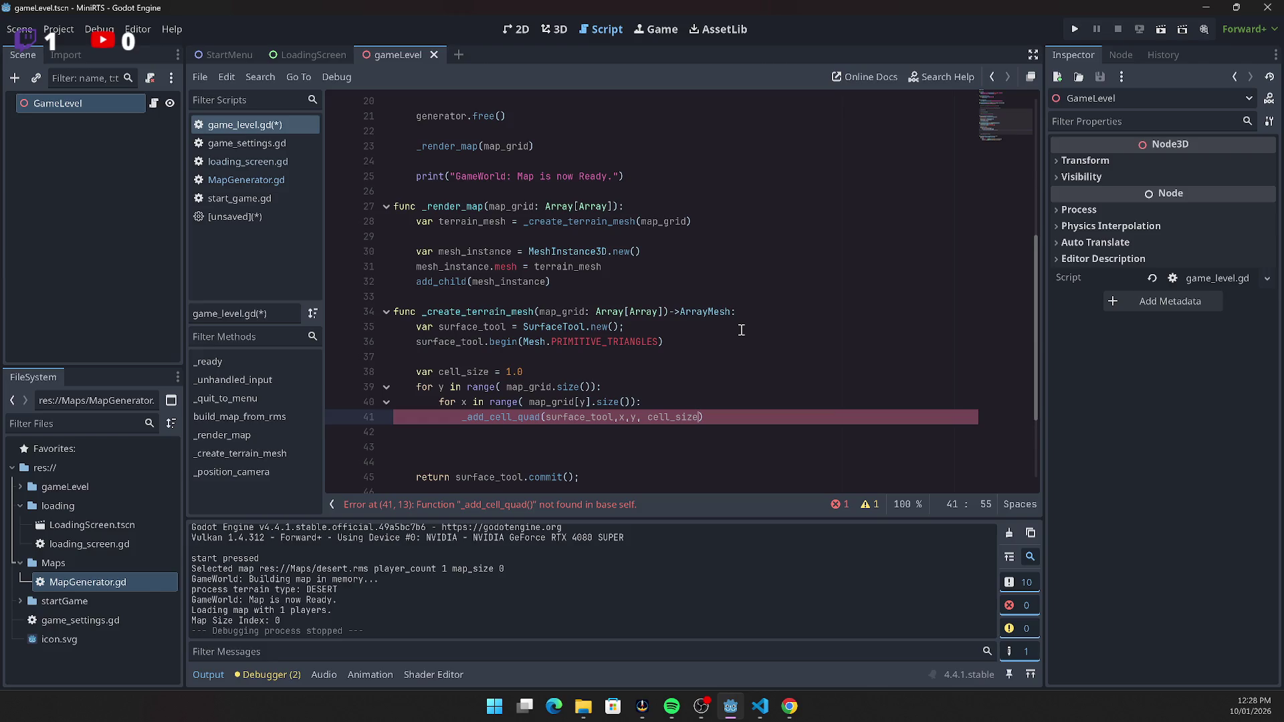
text())
Remove the extra blank lines after the loop and return, then type the _add_cell_quad(surface_ttool: SurfaceTool, x: int, y: int, size: float) header
scroll(741, 330, down, 3)
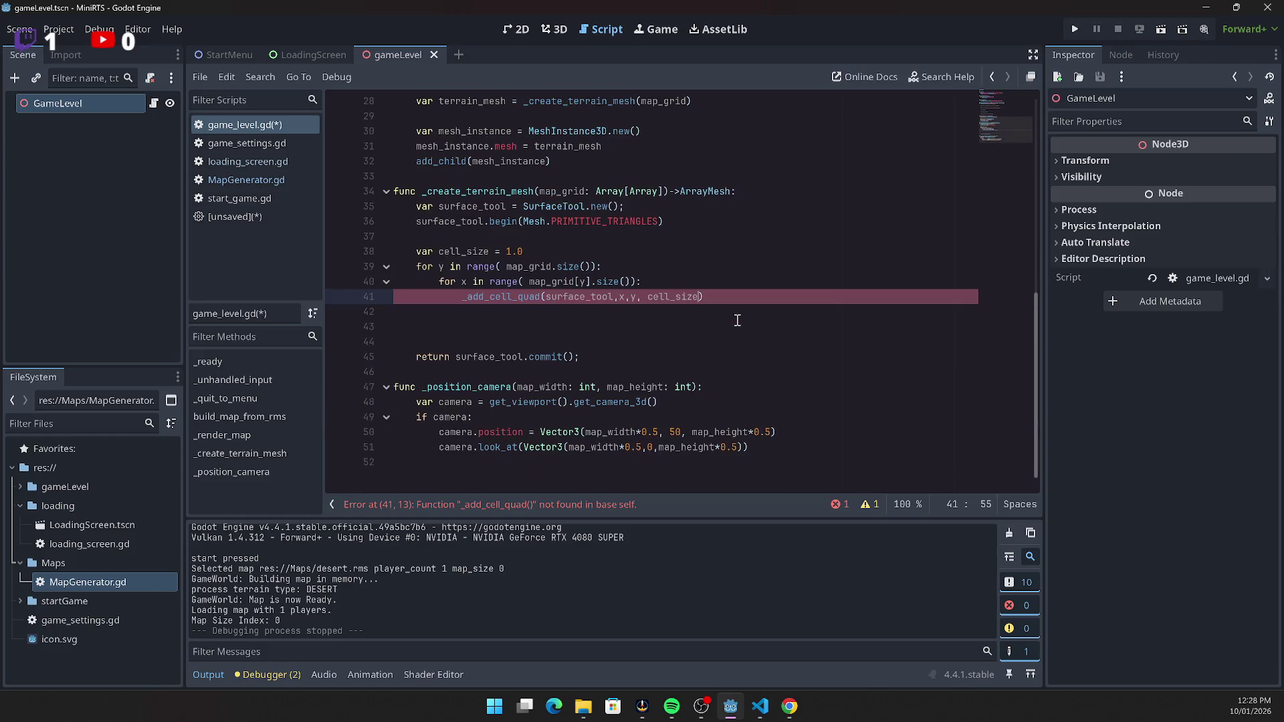
key(Delete)
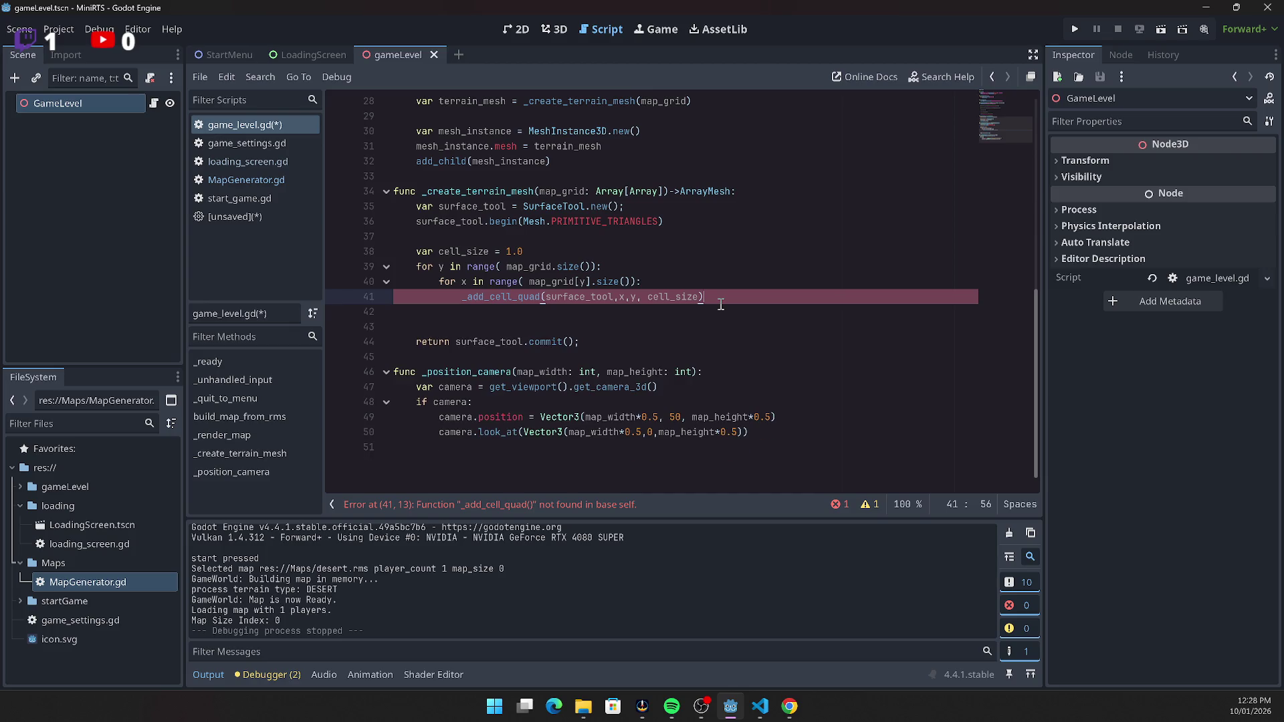
key(Down)
key(Down)
key(Up)
key(Up)
key(Down)
key(Delete)
key(Up)
key(Up)
key(Down)
key(End)
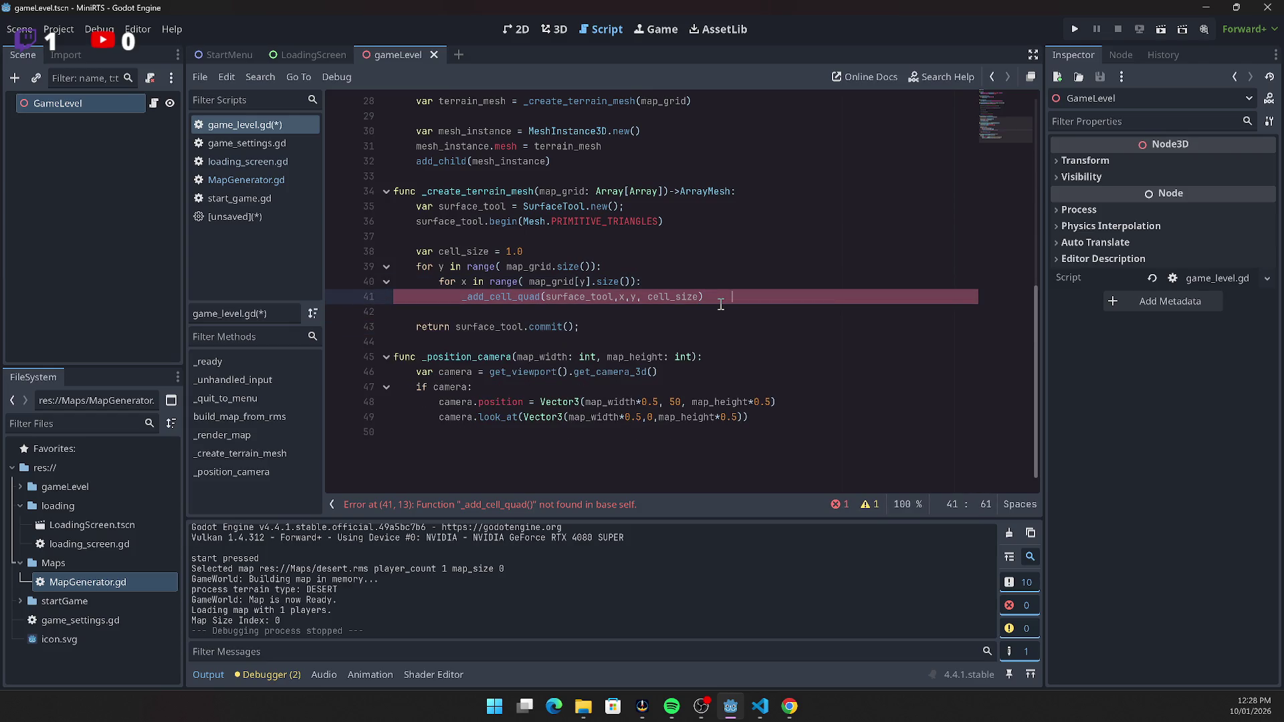
key(shift+Down)
key(Delete)
key(Down)
key(Down)
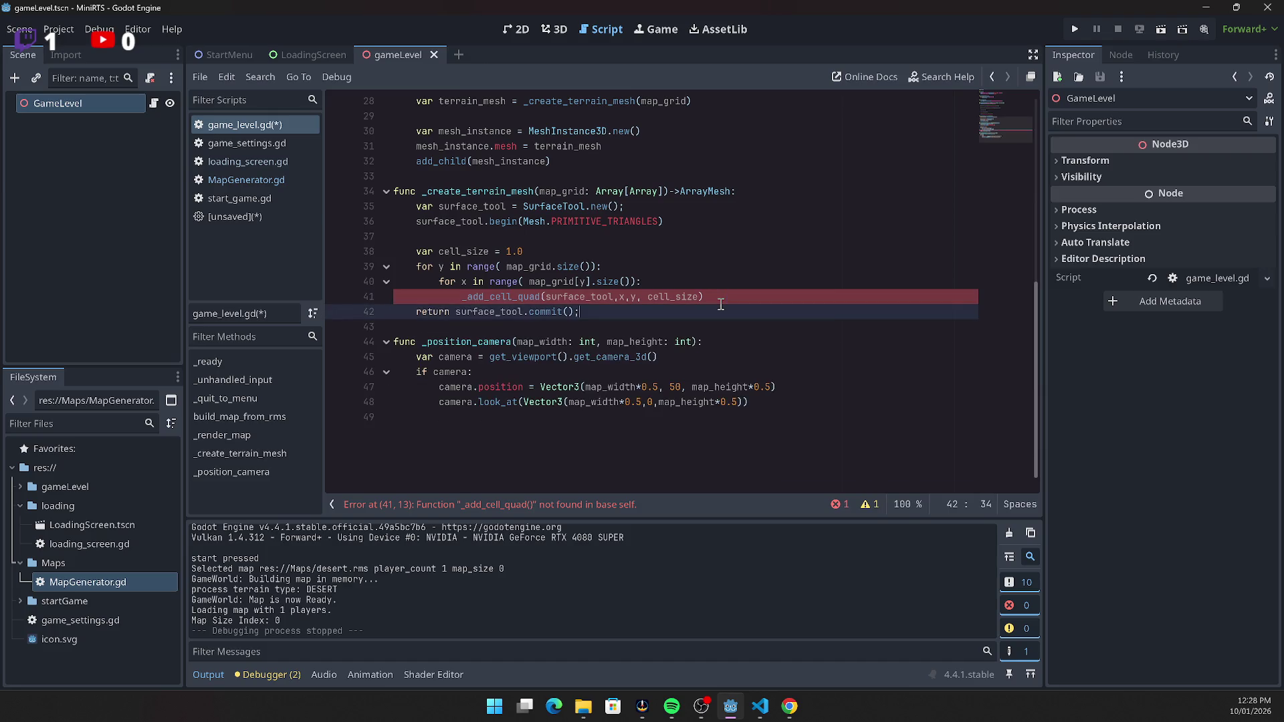
key(Down)
key(Up)
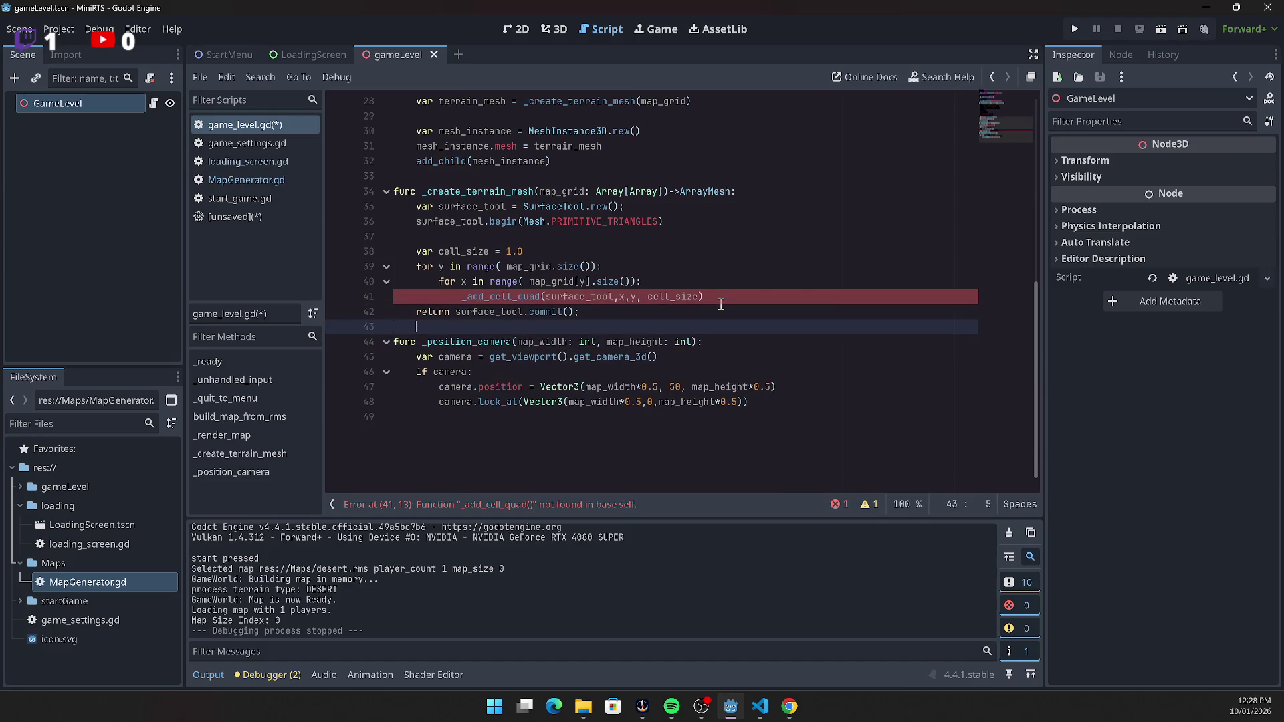
key(Return)
text(func _)
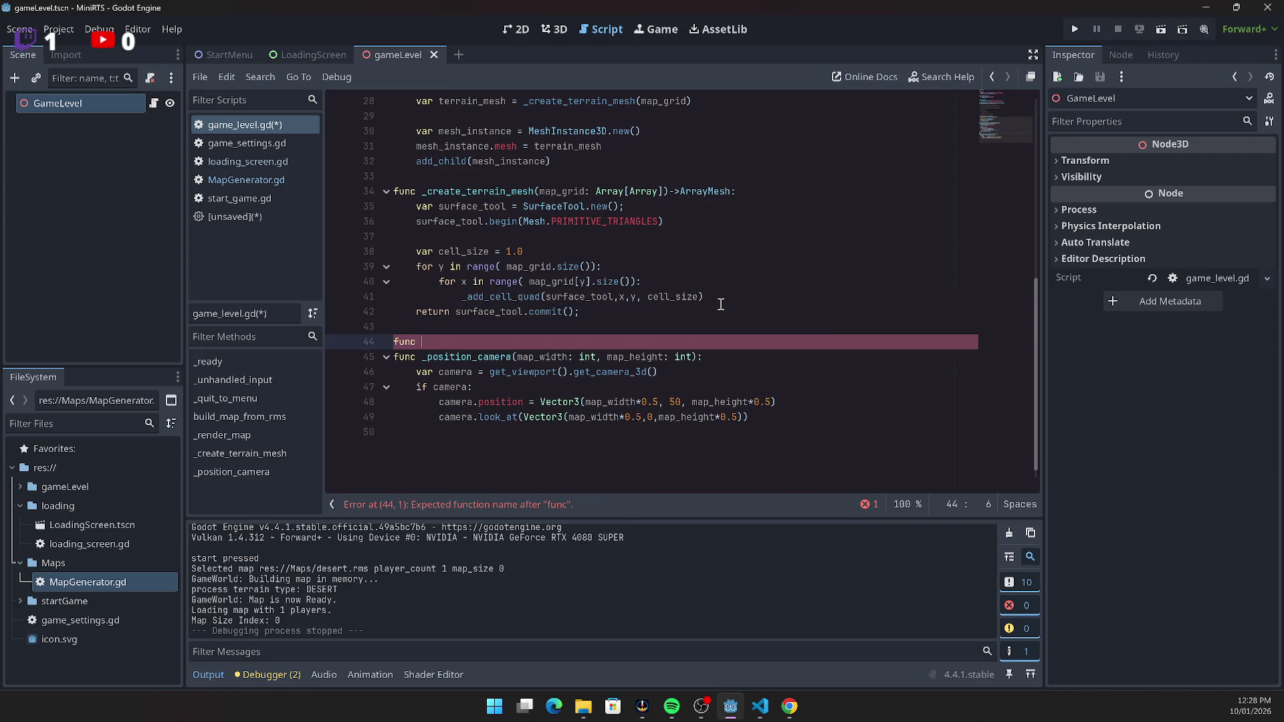
text(add_)
text(cell_q)
text(uad)
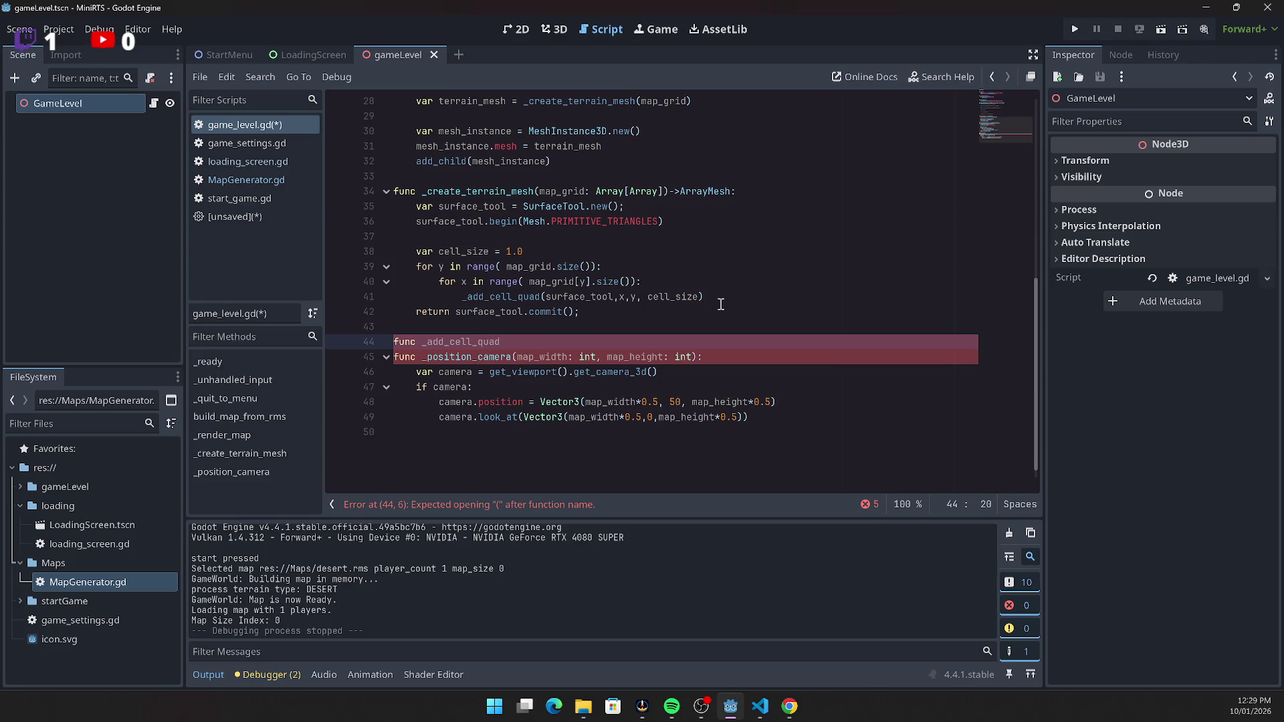
text((surfac)
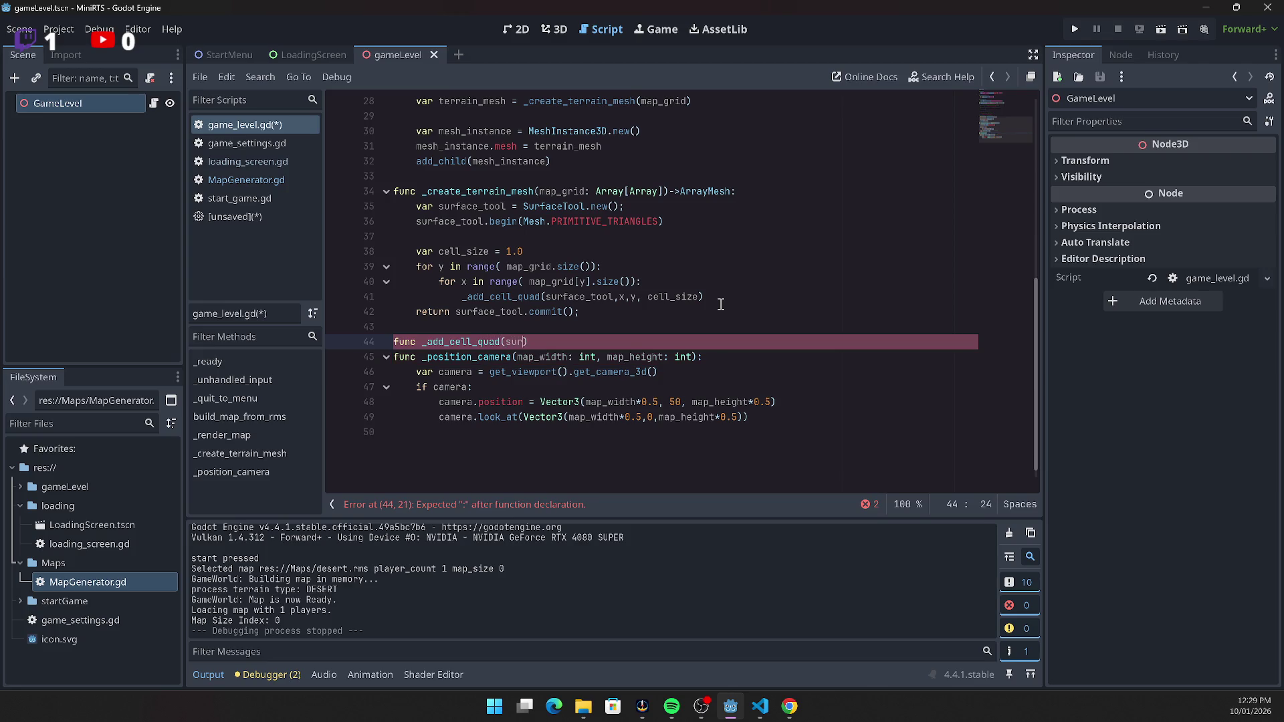
text(e_ttool:)
text( SurfaceT)
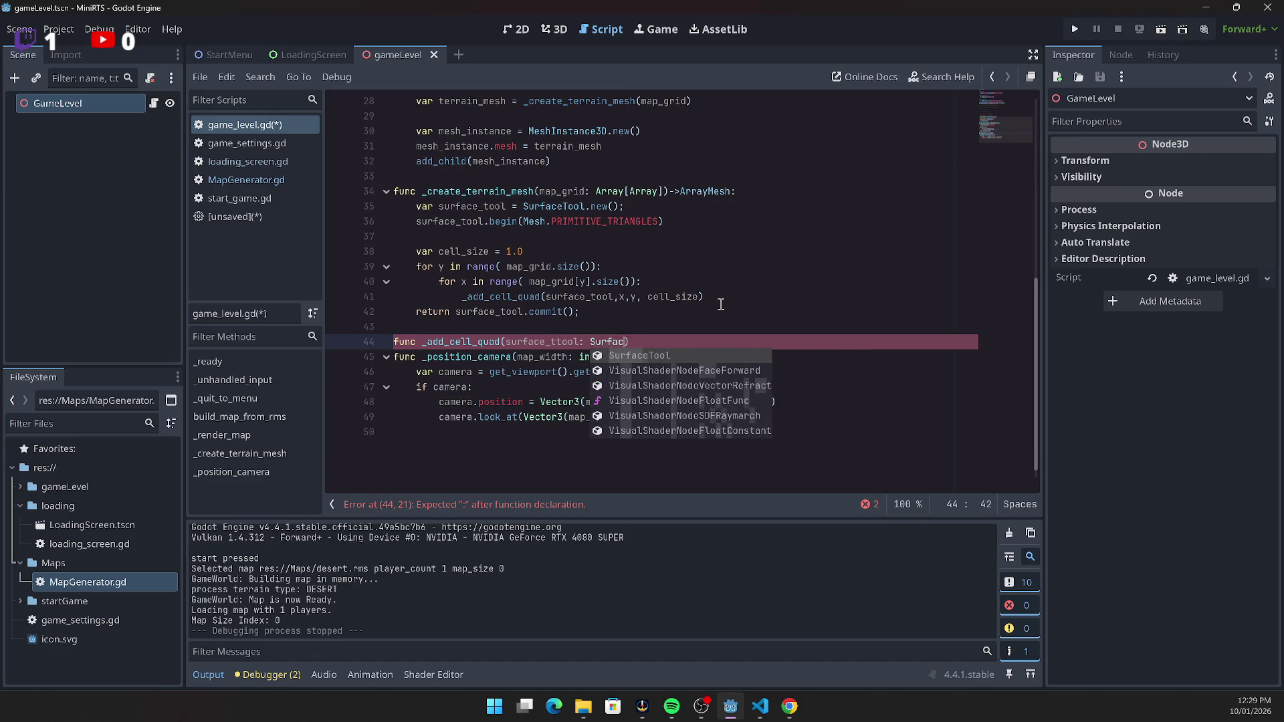
text(ool, x:)
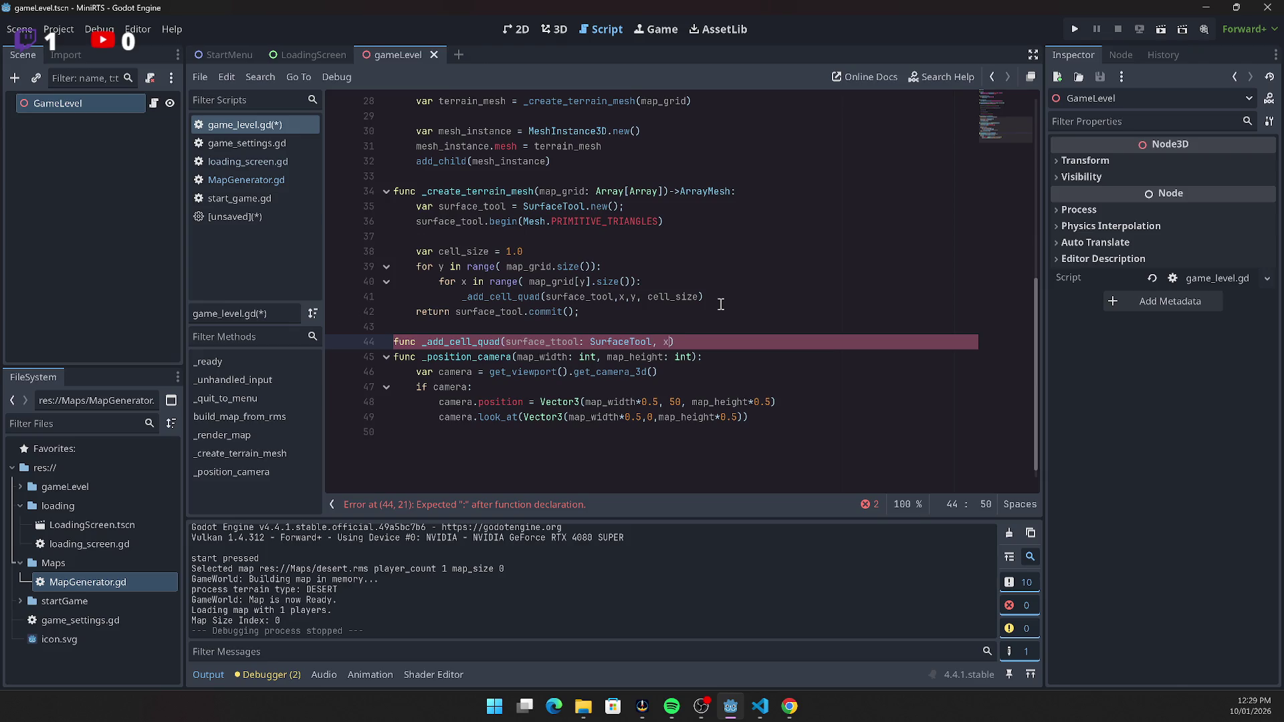
text( int, )
text(y: )
text(int, size)
text(: float))
text(:)
Finish the _add_cell_quad header and begin its body with 'var v1 = Vector3'
key(Return)
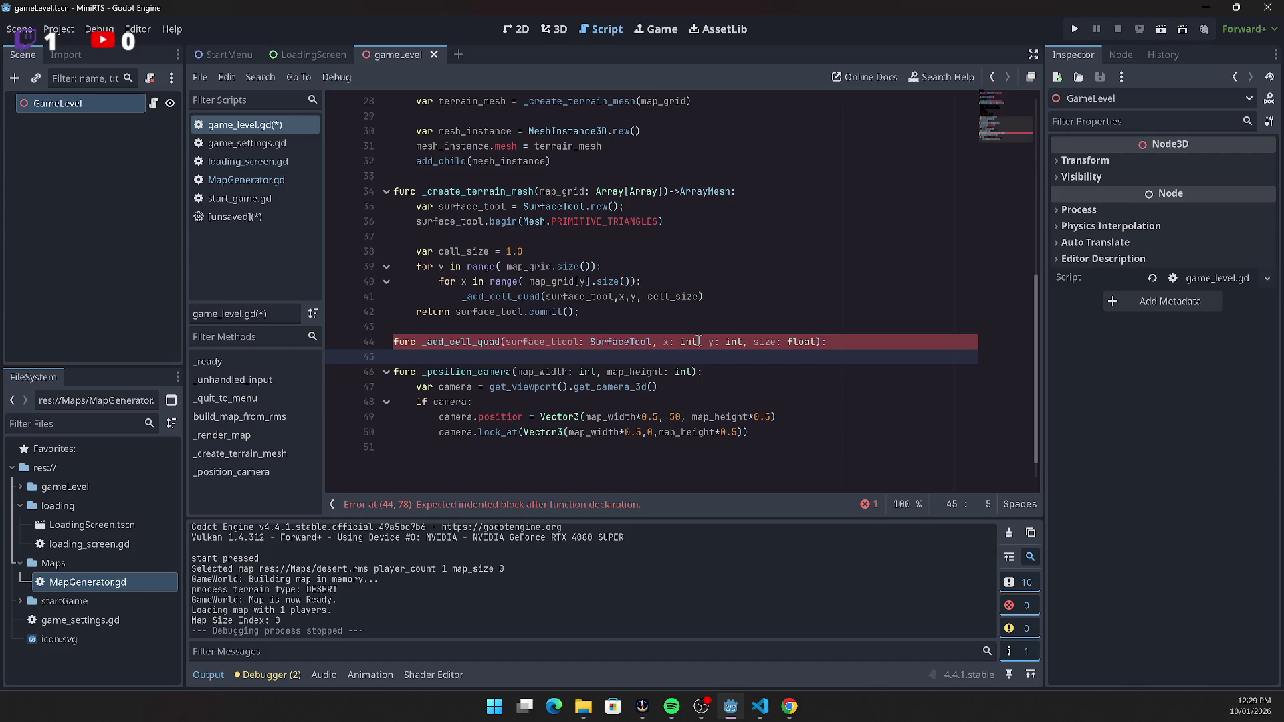
text(var v1 )
text(= Vect)
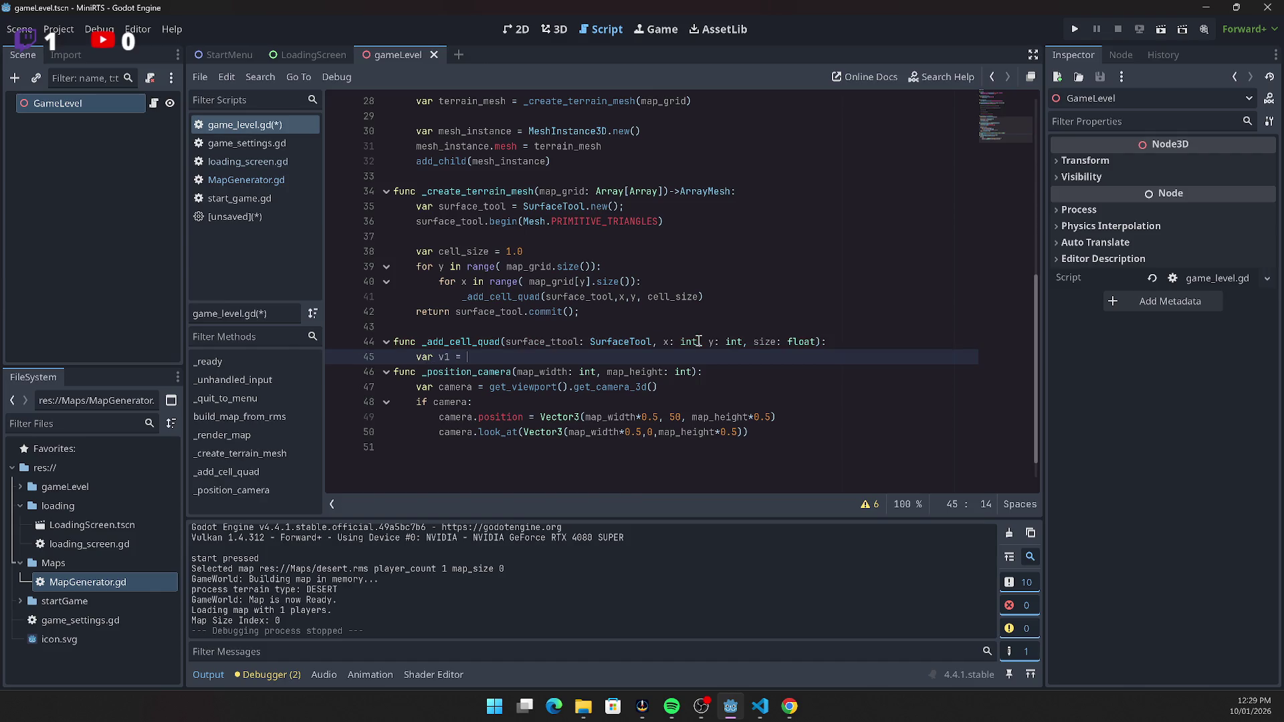
text(or3)
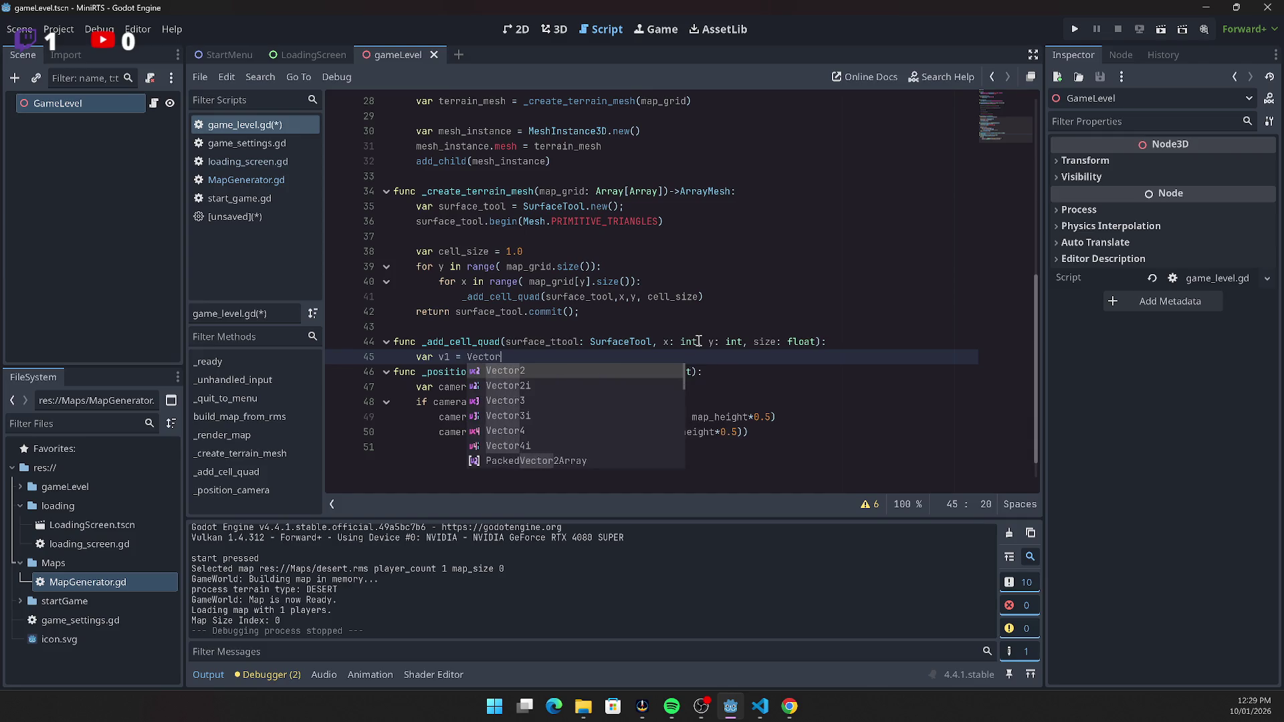
Define v1 = Vector3(x*size, 0, y*size) and duplicate it as v2, v3 and v4
key(Return)
text(x*size)
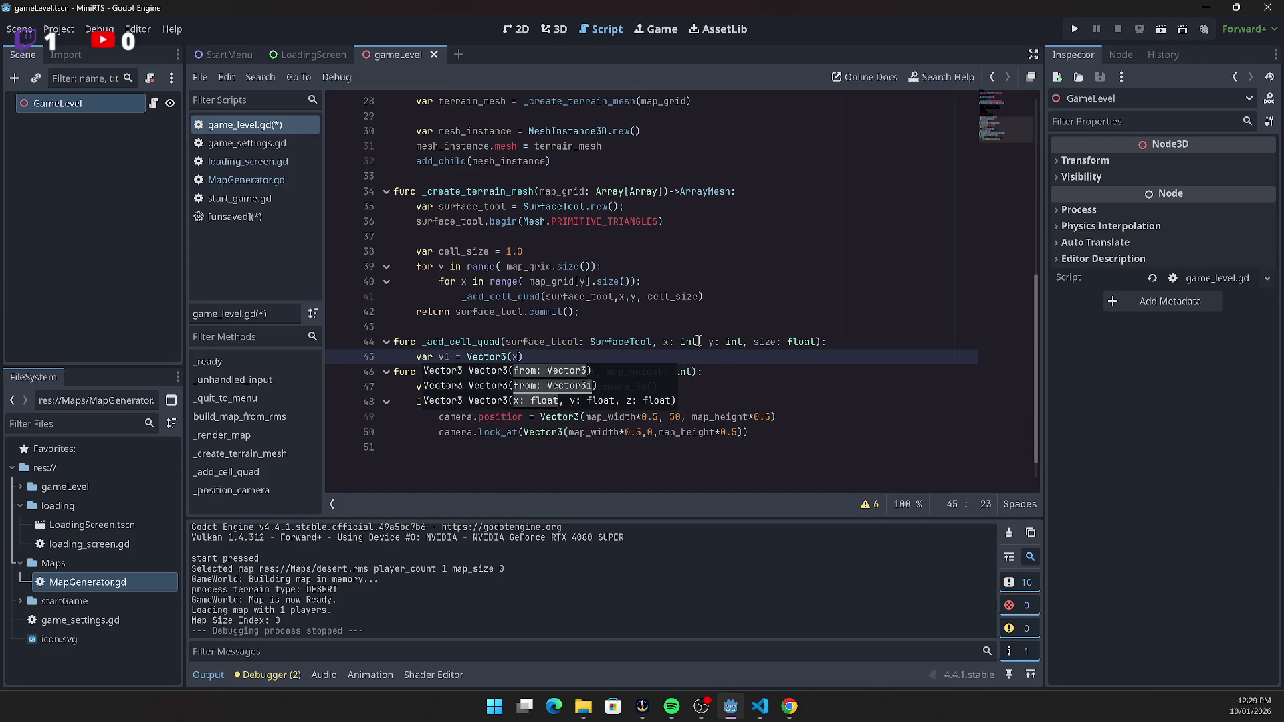
text(, 0, y)
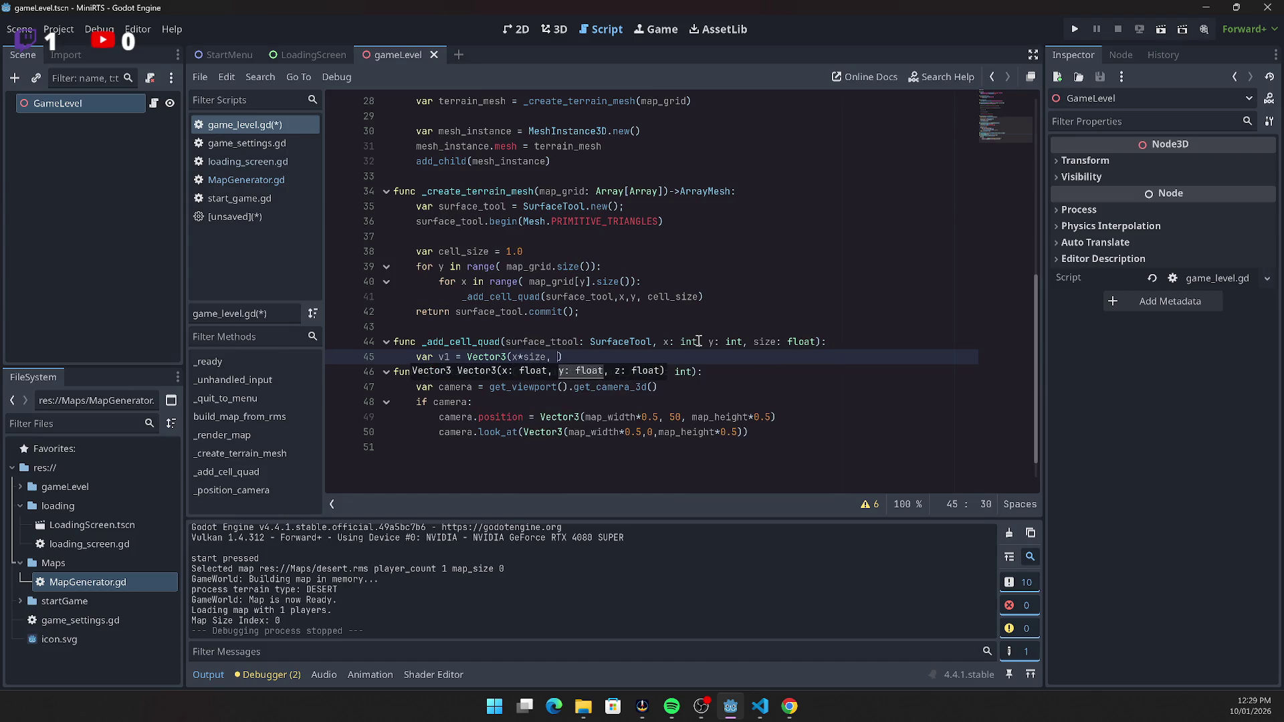
text(*size))
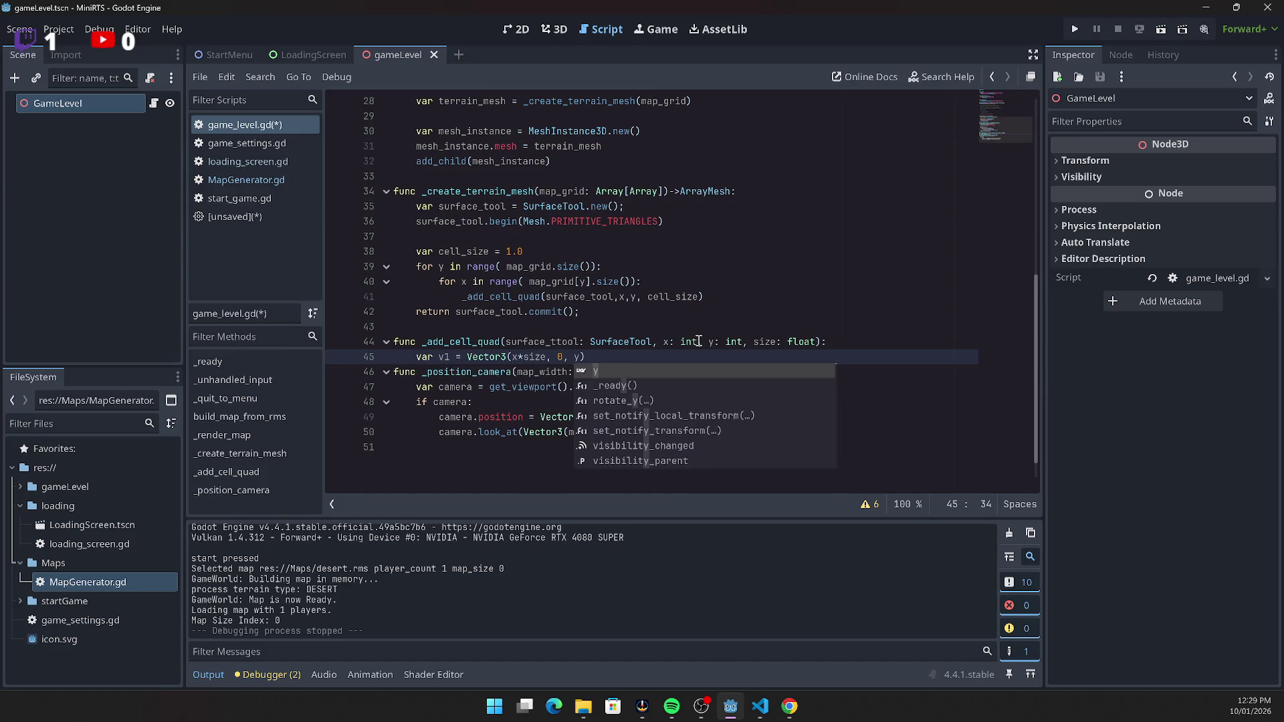
text(;)
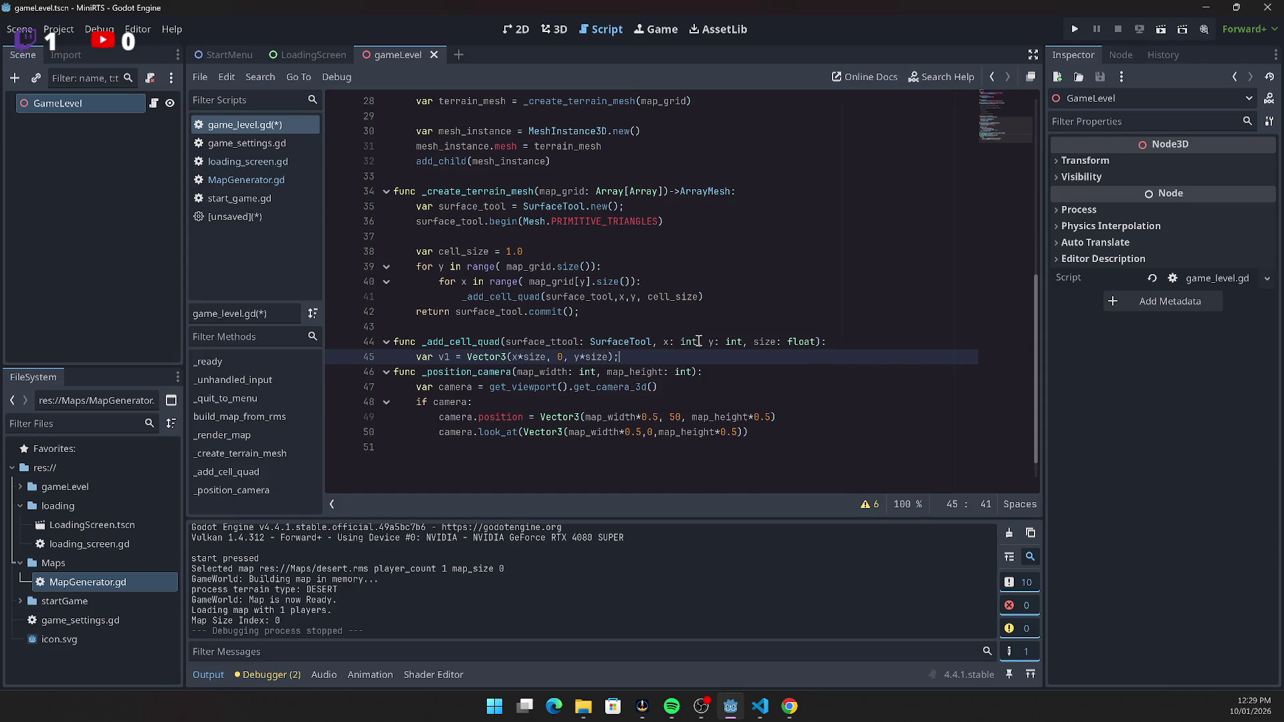
key(shift+Home)
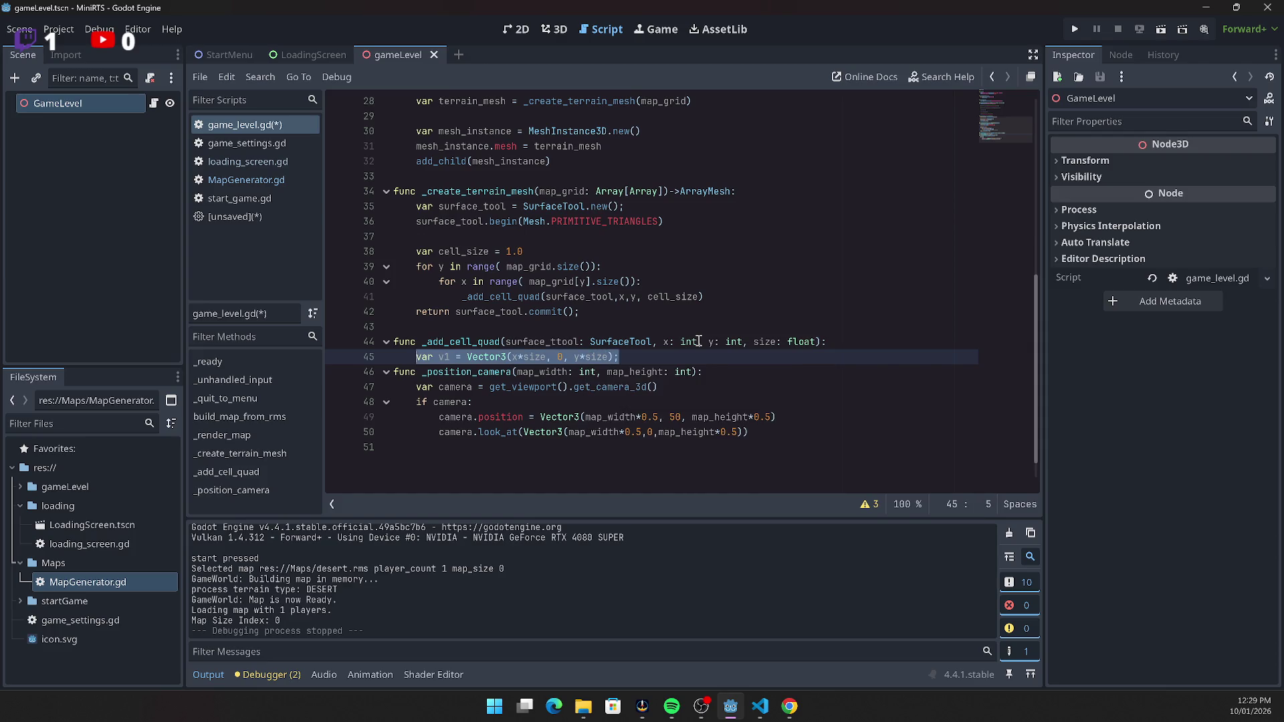
key(End)
key(ctrl+alt+Down)
key(ctrl+alt+Down)
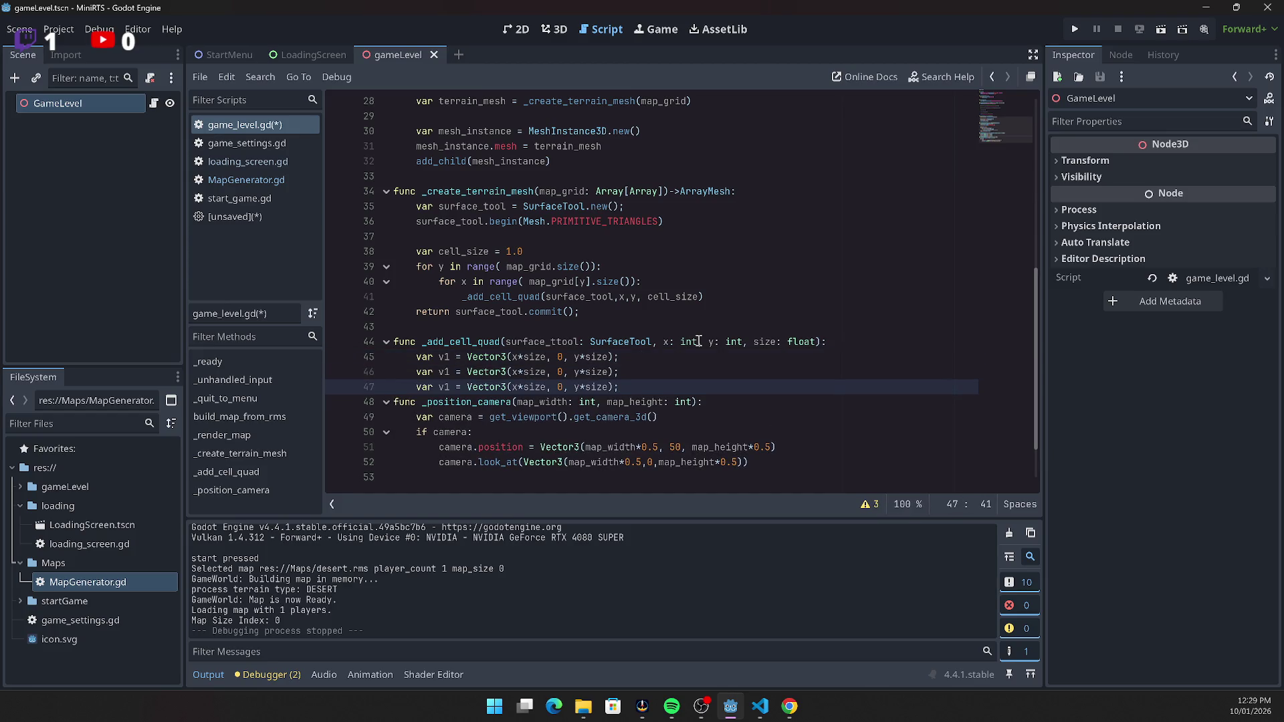
key(ctrl+alt+Down)
key(Return)
key(Return)
key(Up)
key(Up)
key(Up)
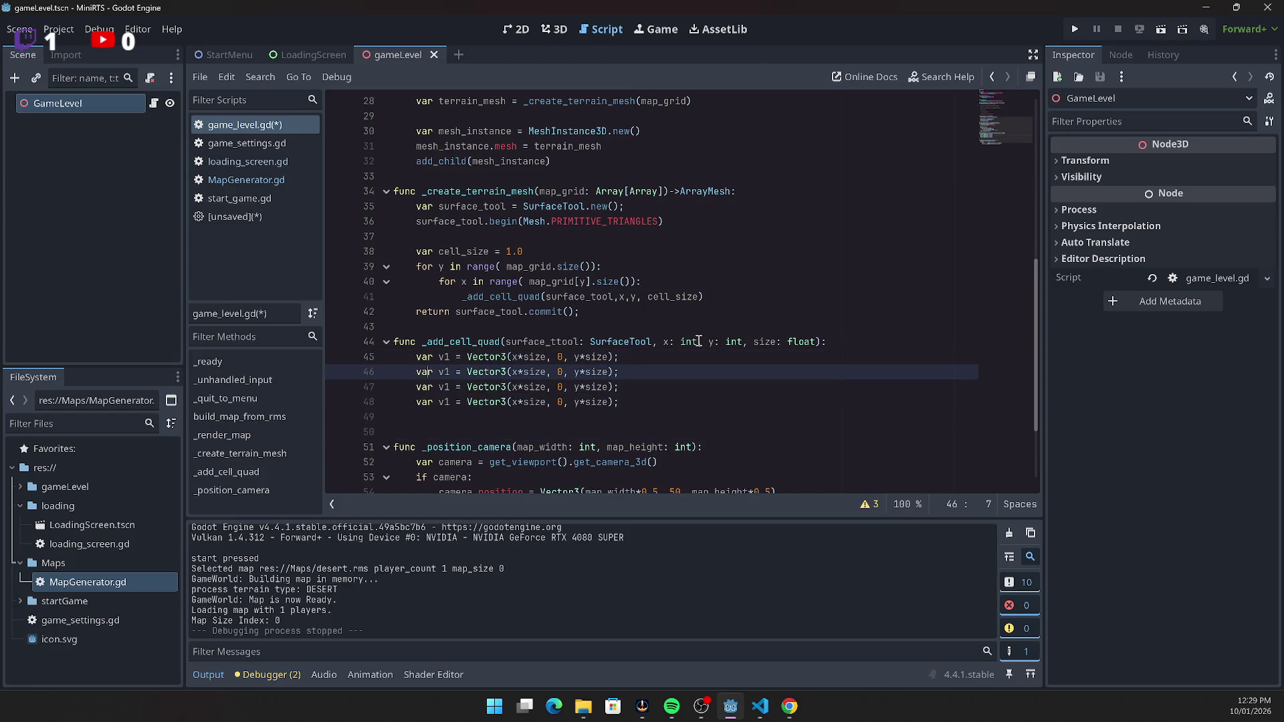
key(Right)
key(Right)
key(Right)
key(Delete)
text(2)
key(Down)
key(BackSpace)
text(3)
key(Down)
key(BackSpace)
text(4)
key(Up)
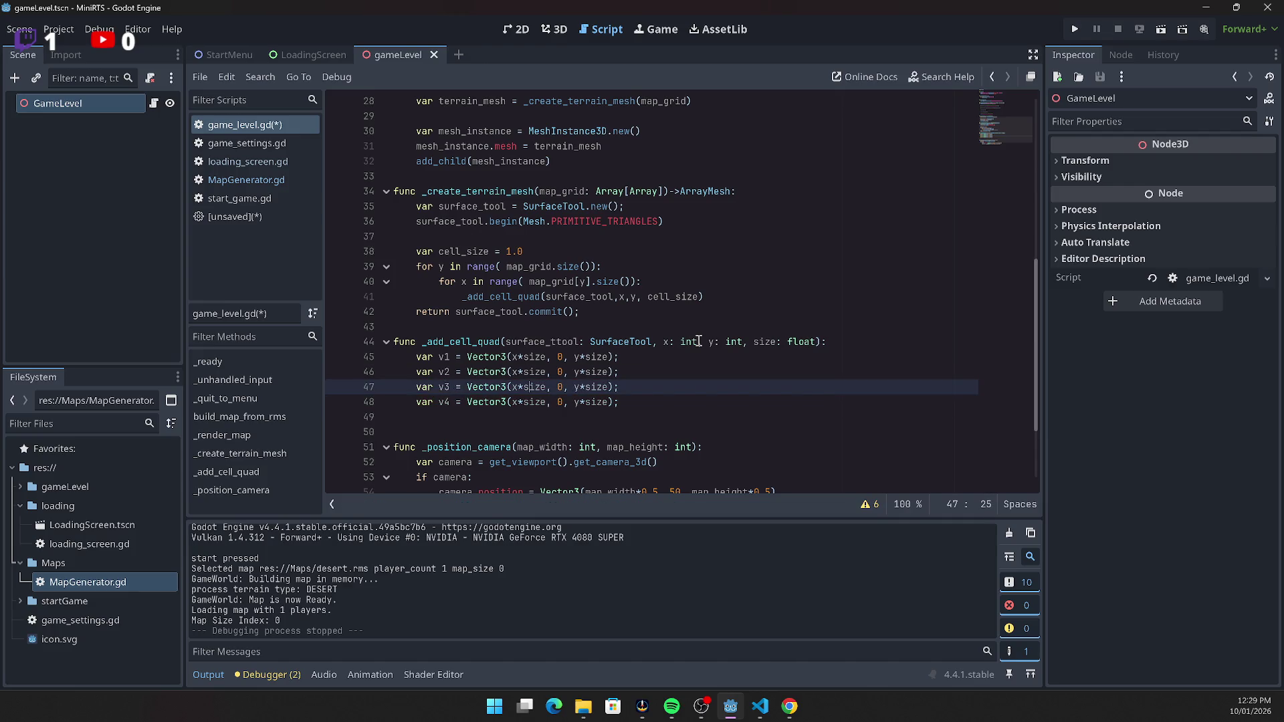
Offset the corners: v2 uses (x+1), v3 uses (x+1) and (y+1), v4 uses (y+1)
key(Up)
key(Right)
key(Right)
key(Right)
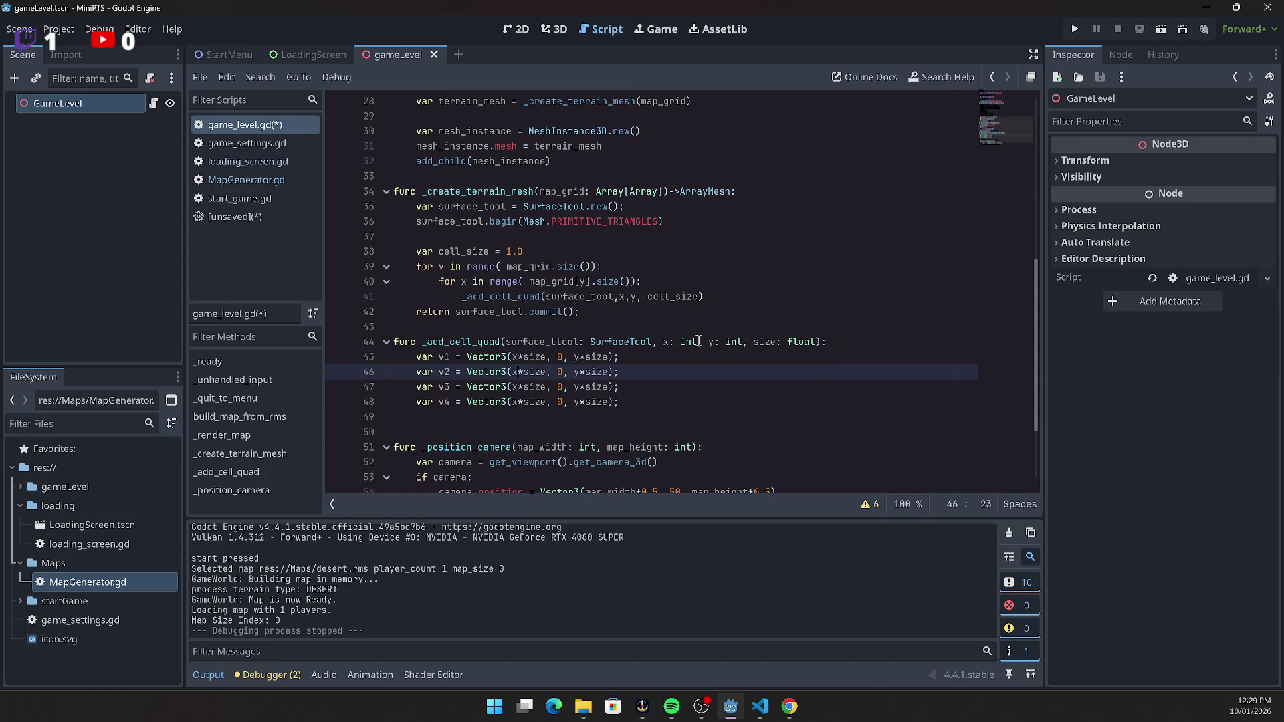
text(()
key(Right)
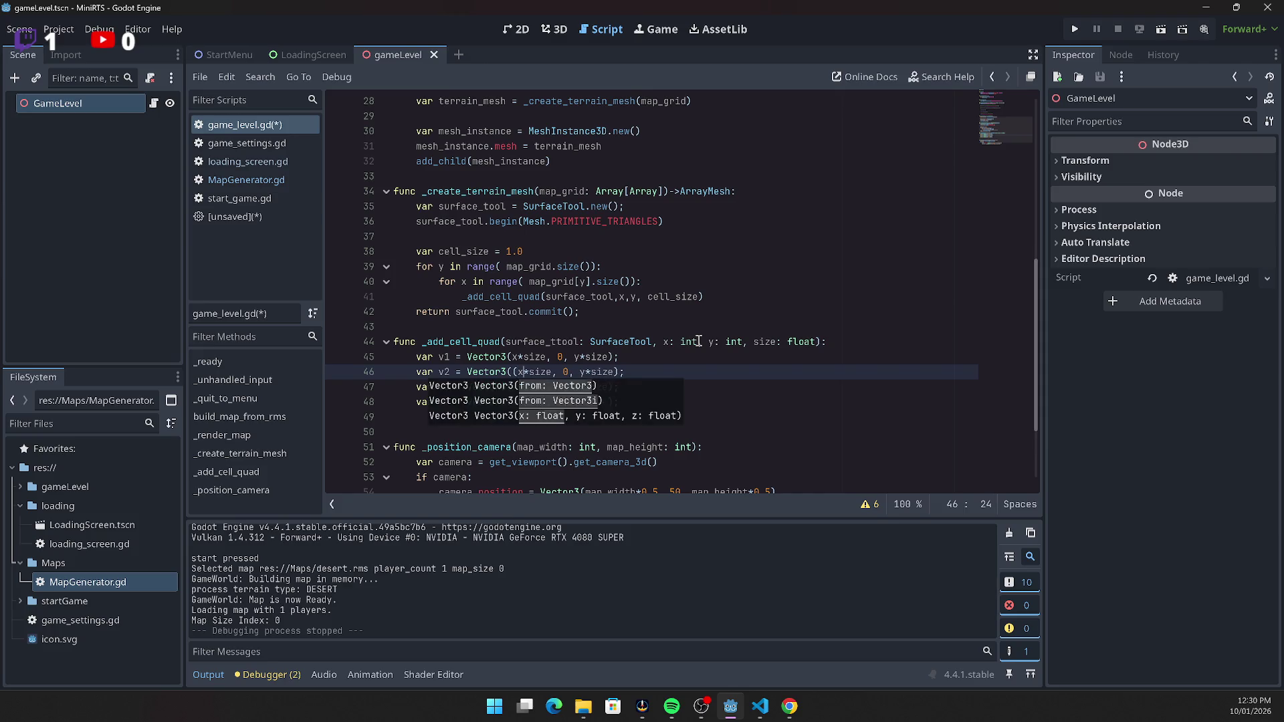
text(+)
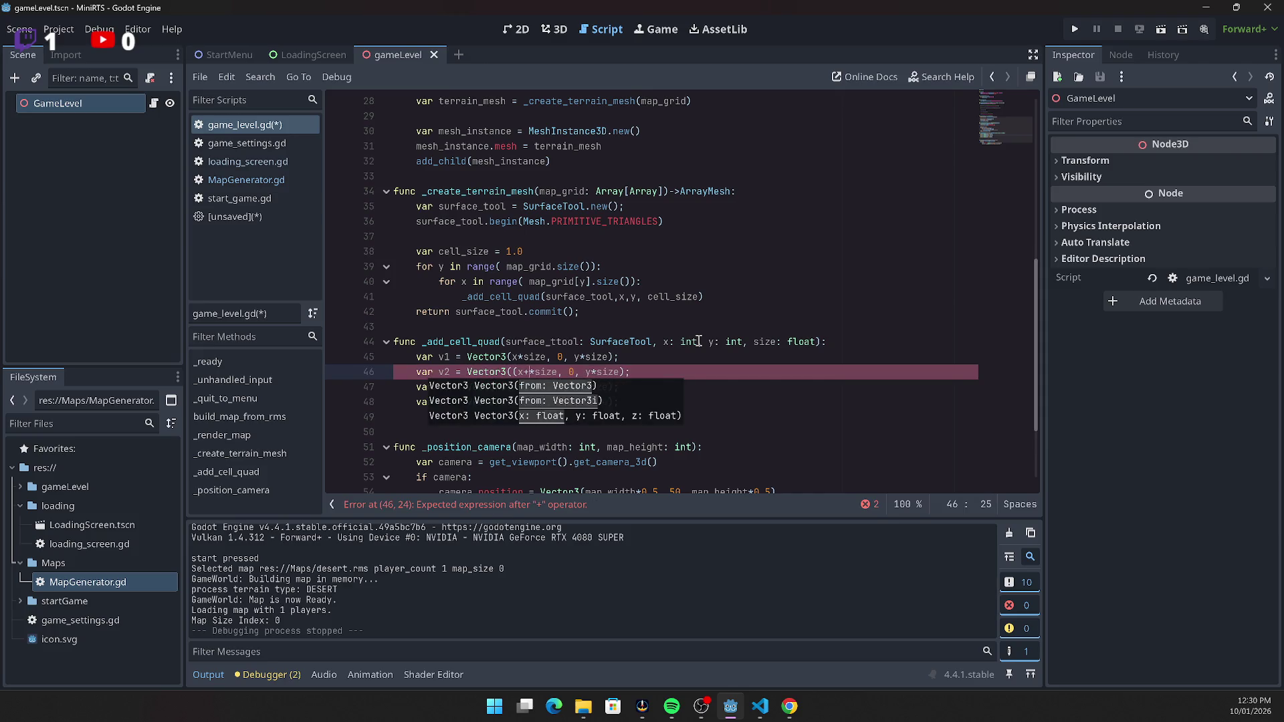
text(1))
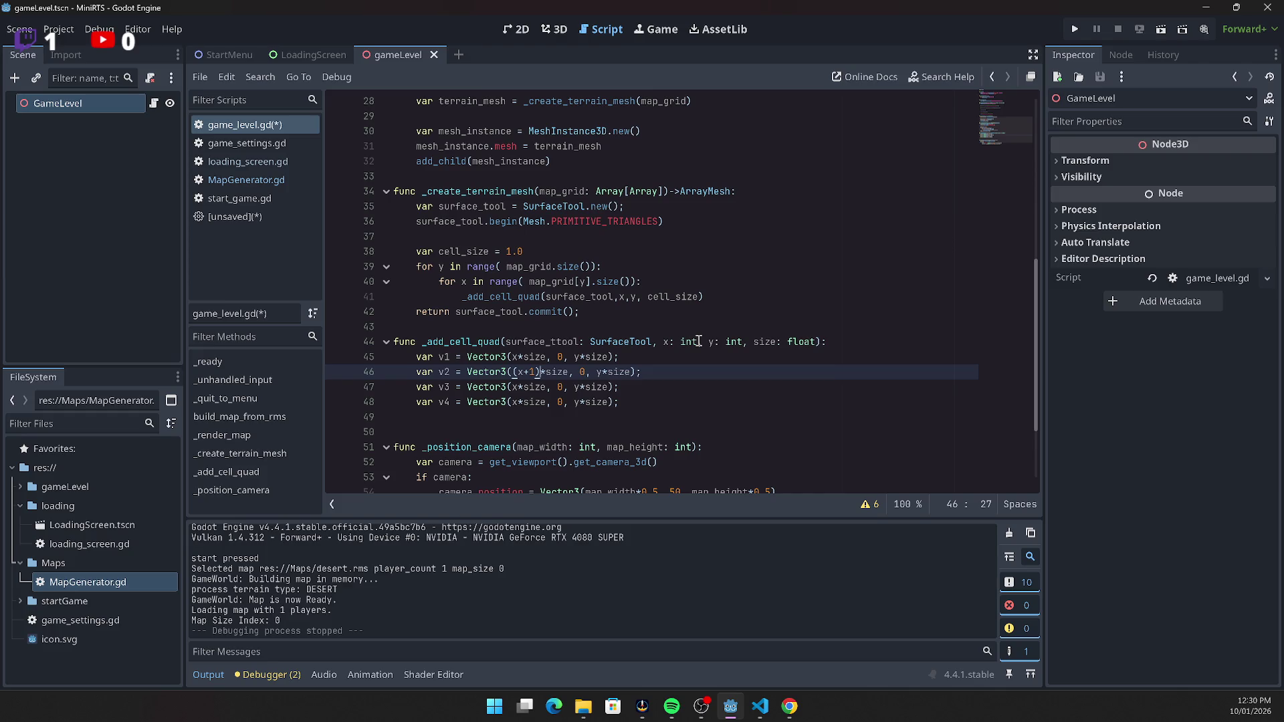
key(Down)
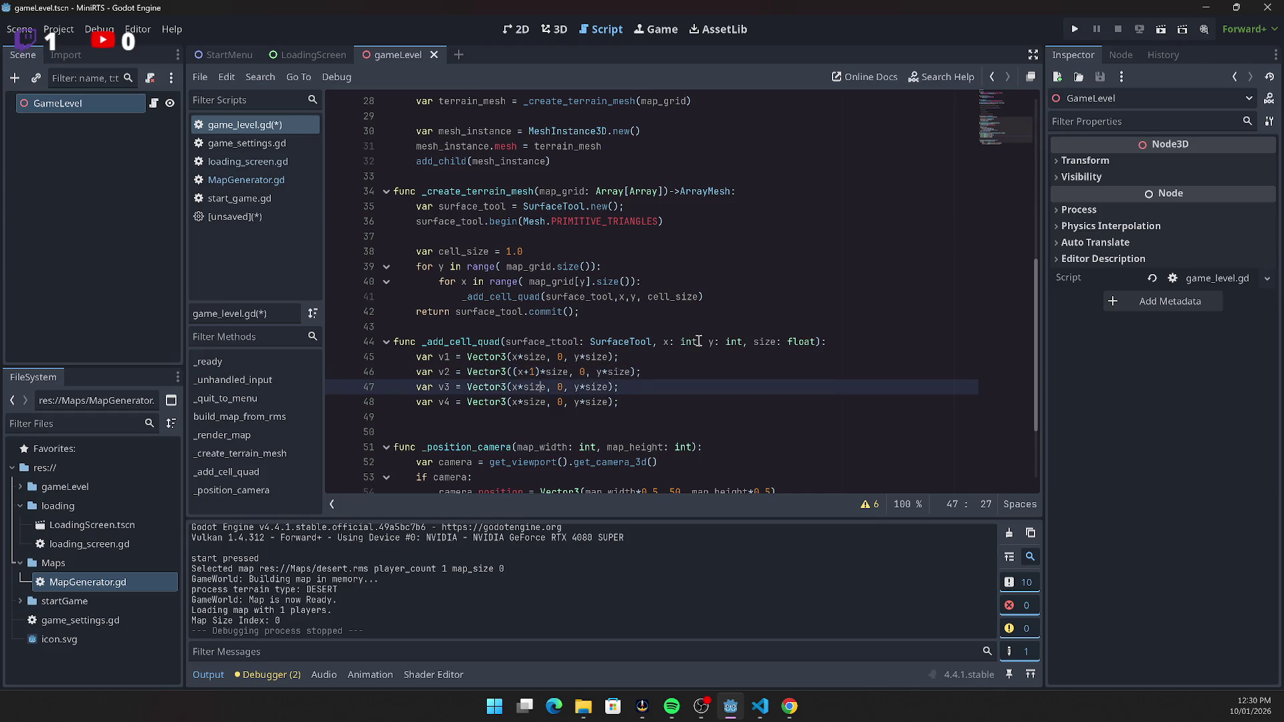
text(()
key(Right)
text(+)
text(1))
key(Right)
key(Right)
key(Right)
key(Up)
key(Down)
key(Down)
key(Down)
key(Up)
key(Up)
key(Down)
key(Down)
key(Up)
key(Up)
key(Up)
key(Down)
key(Down)
key(Down)
key(Left)
key(Left)
key(Left)
text(()
key(Right)
text(+1))
key(Down)
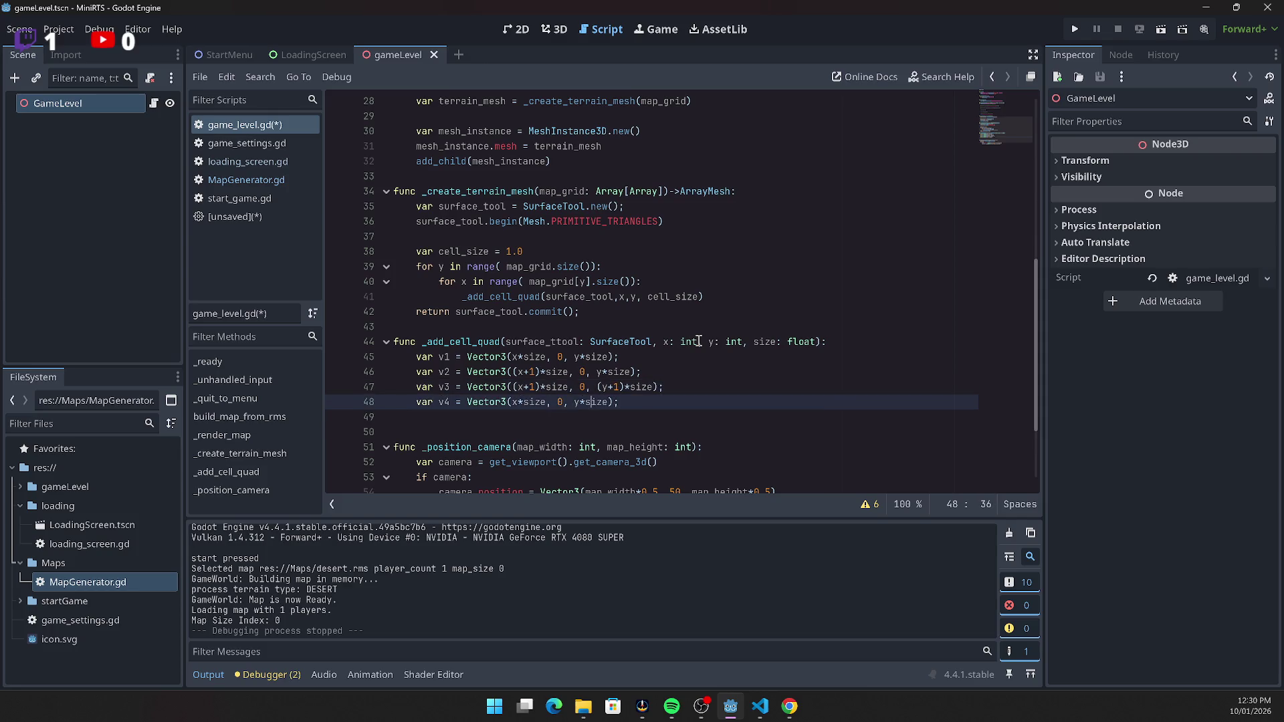
key(Delete)
text((y)
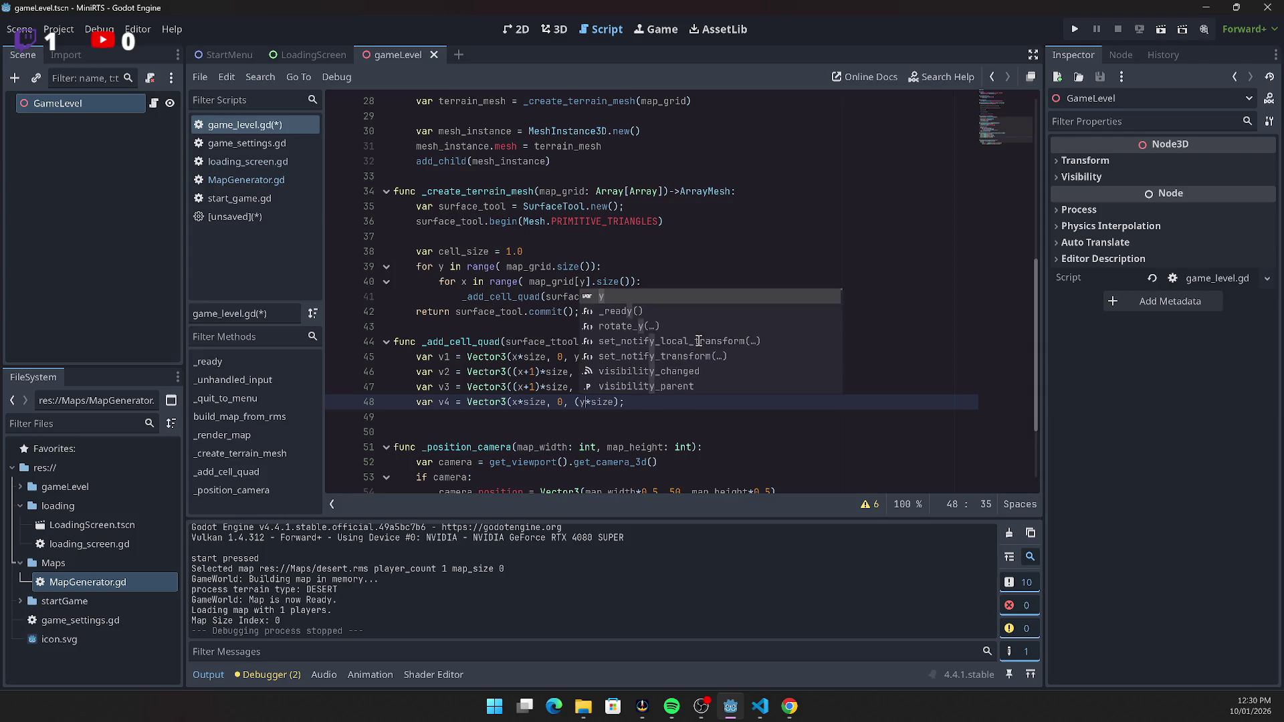
text(+1)
key(Up)
key(Up)
key(Up)
Add a '# the four corners of the cell' comment and declare a normal variable as Vector3.UP
key(Home)
key(Return)
key(Up)
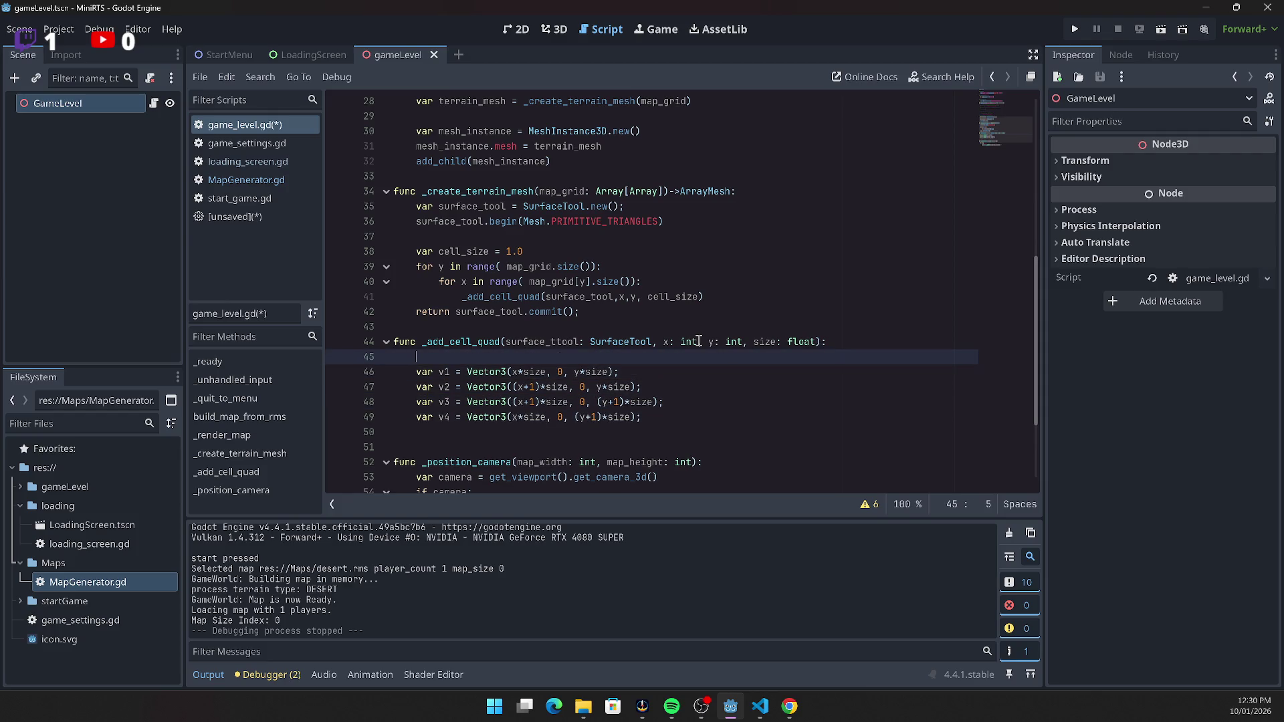
text(the fou)
text(orners fo)
text(of the cell)
click(684, 416)
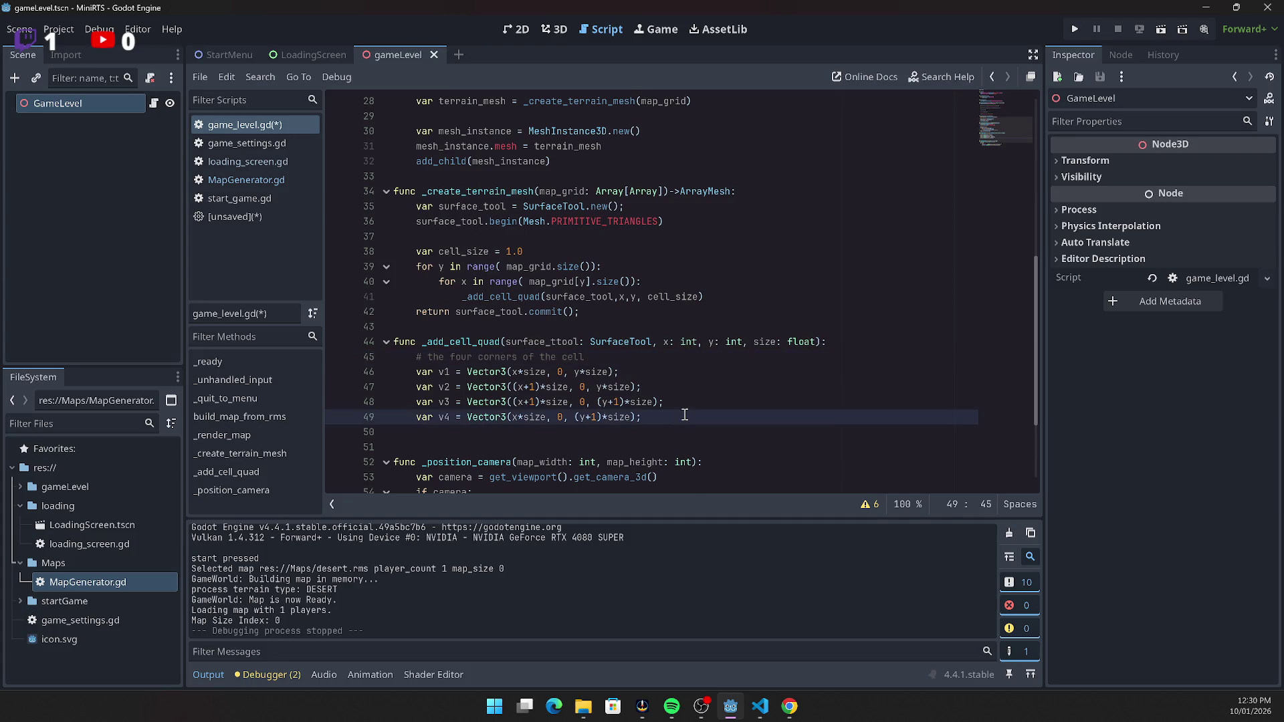
key(Return)
key(Return)
text(var normal == )
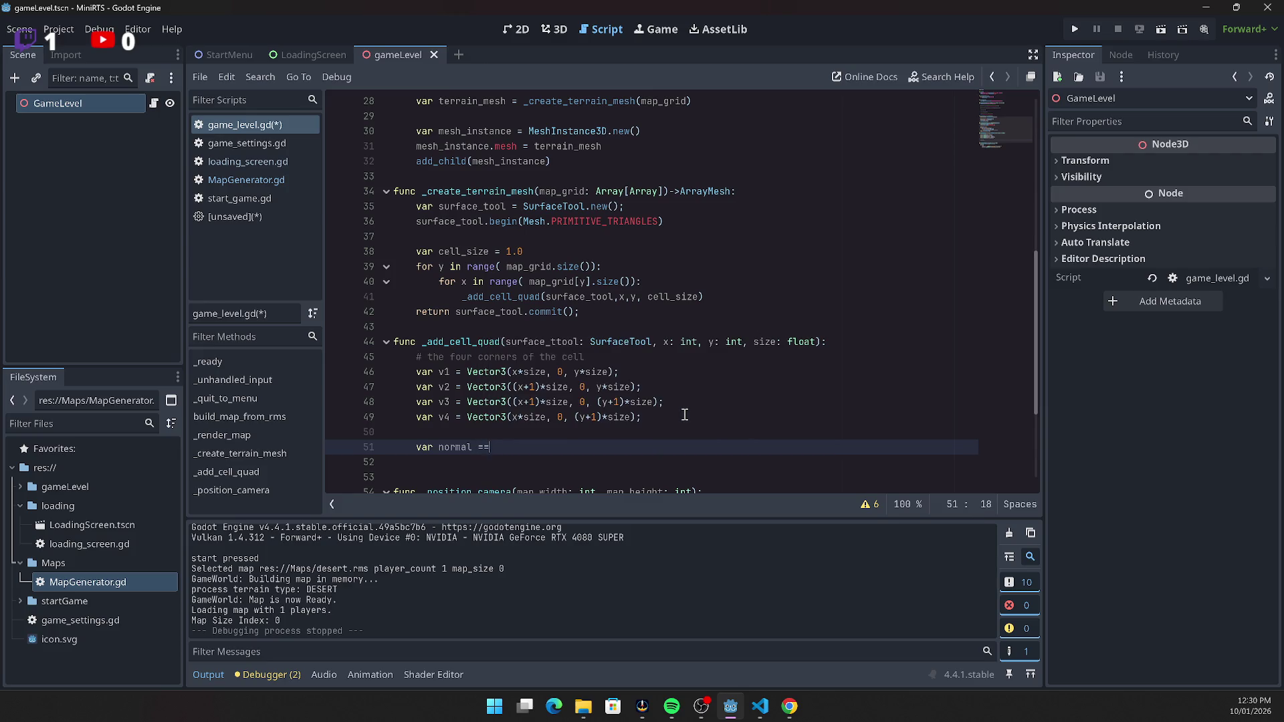
text(Vector)
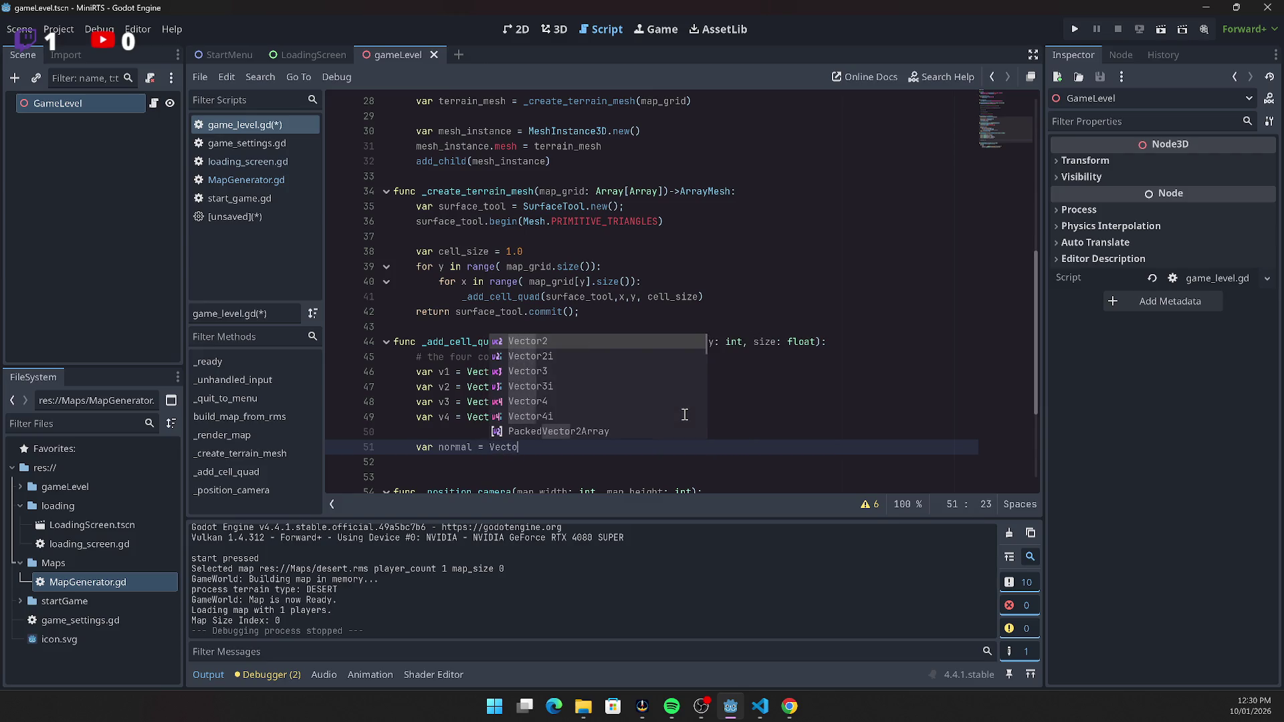
text(3.UP)
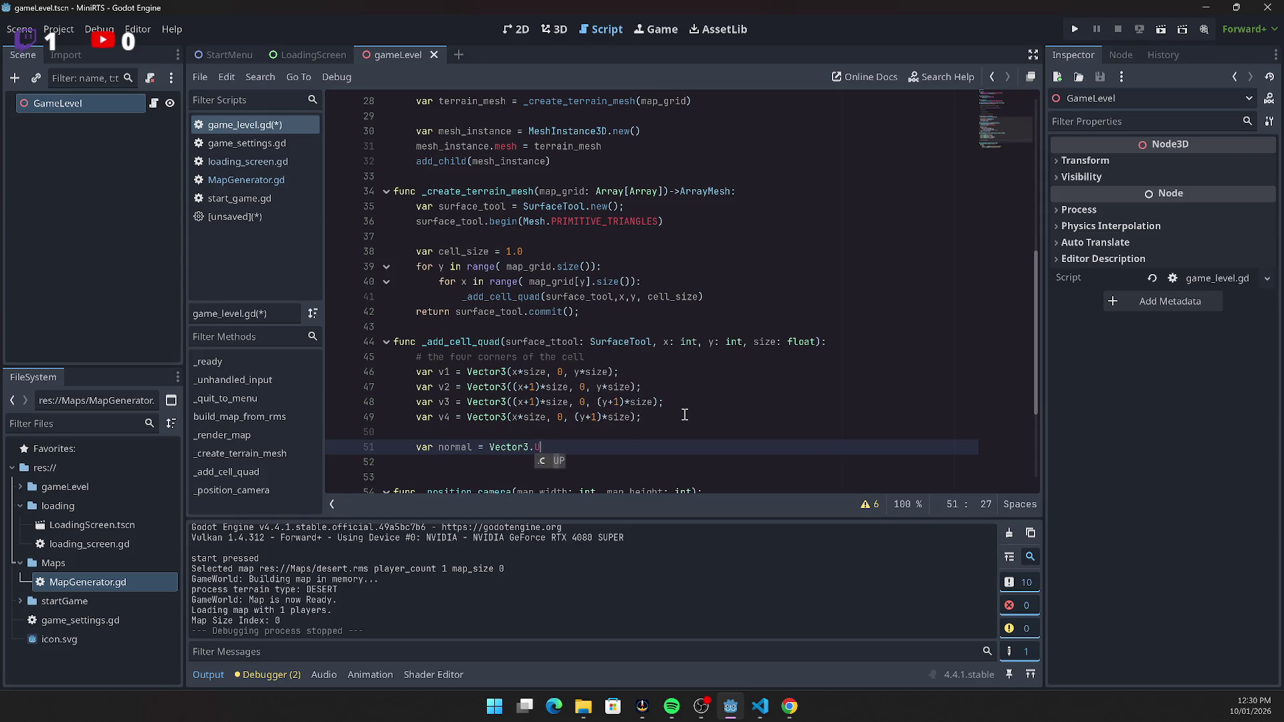
Start a surface_tool statement and fix the surface_ttool typos in the parameter and line 53
key(Return)
key(Return)
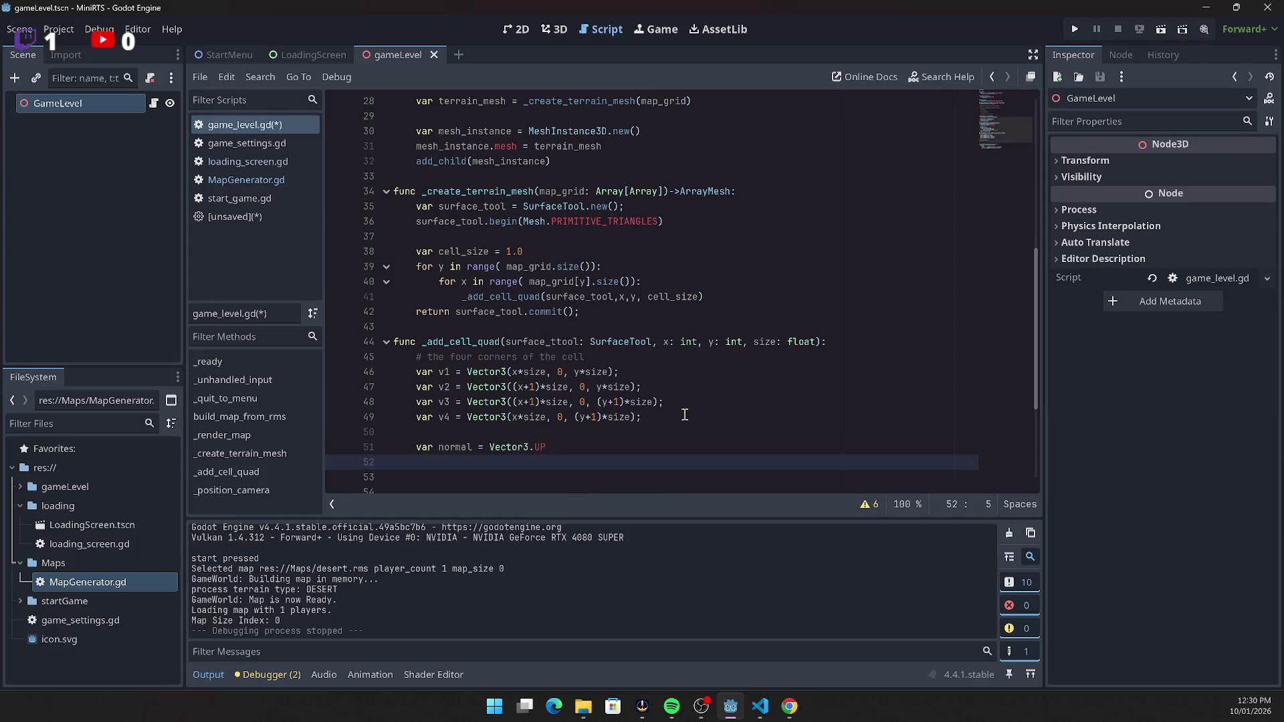
text(surface)
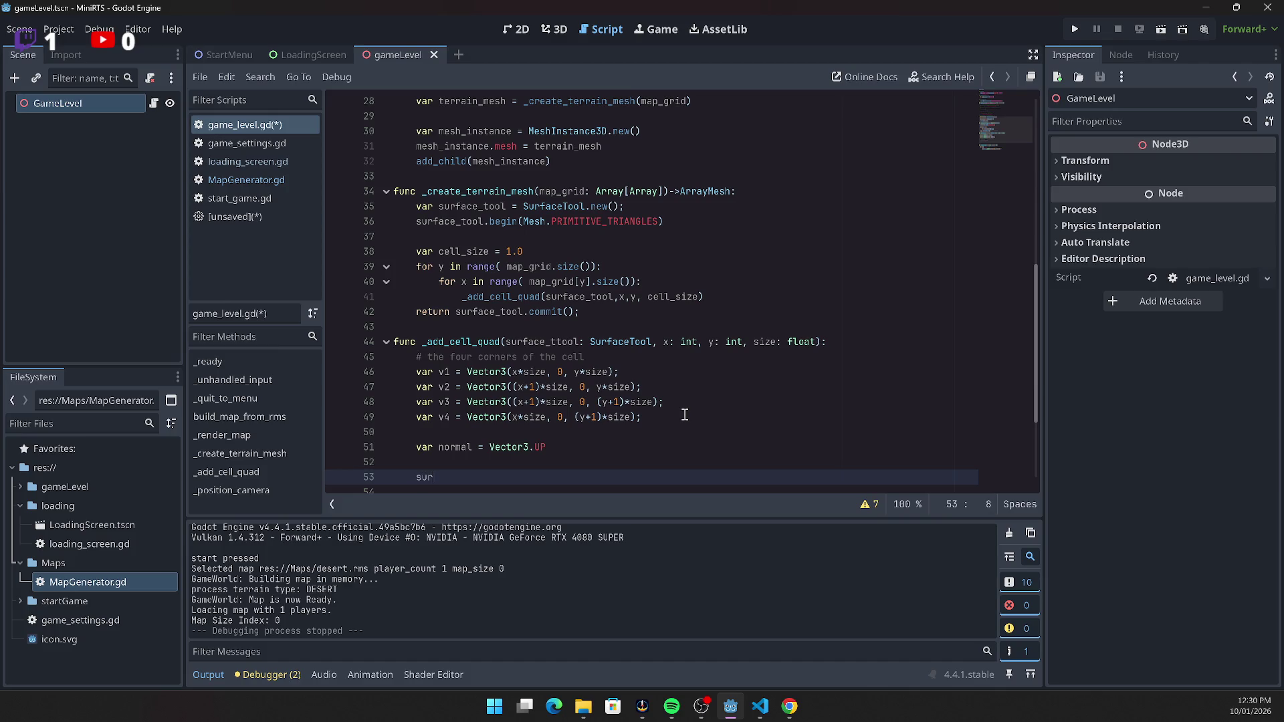
key(Return)
scroll(684, 415, down, 2)
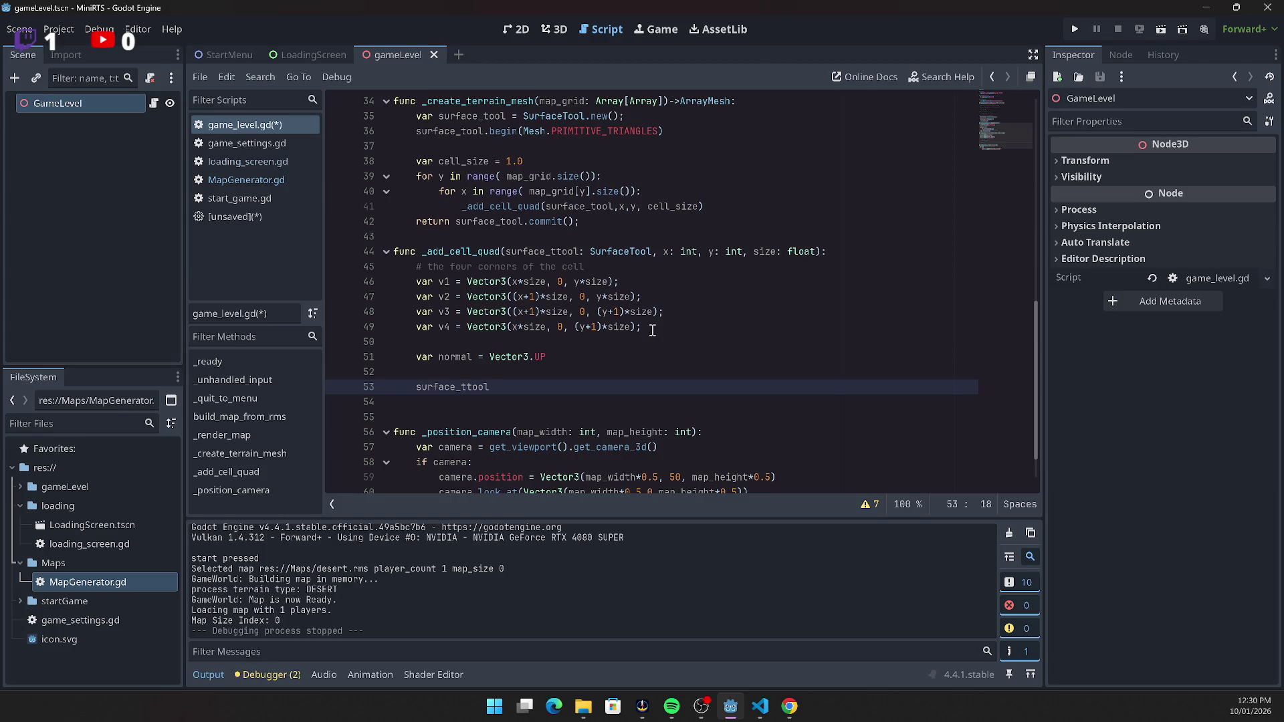
click(558, 253)
key(BackSpace)
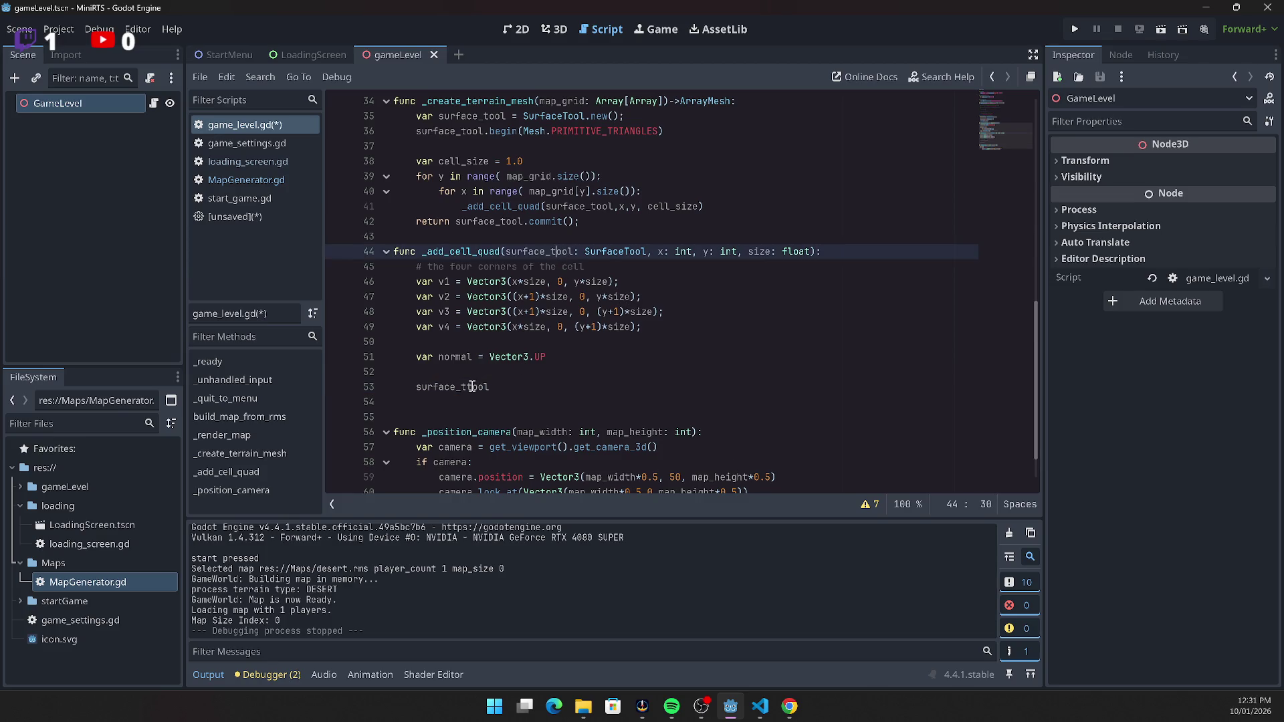
click(476, 386)
key(BackSpace)
Add surface_tool.set_normal(normal) and a set_uv call with UV (0,0)
click(729, 389)
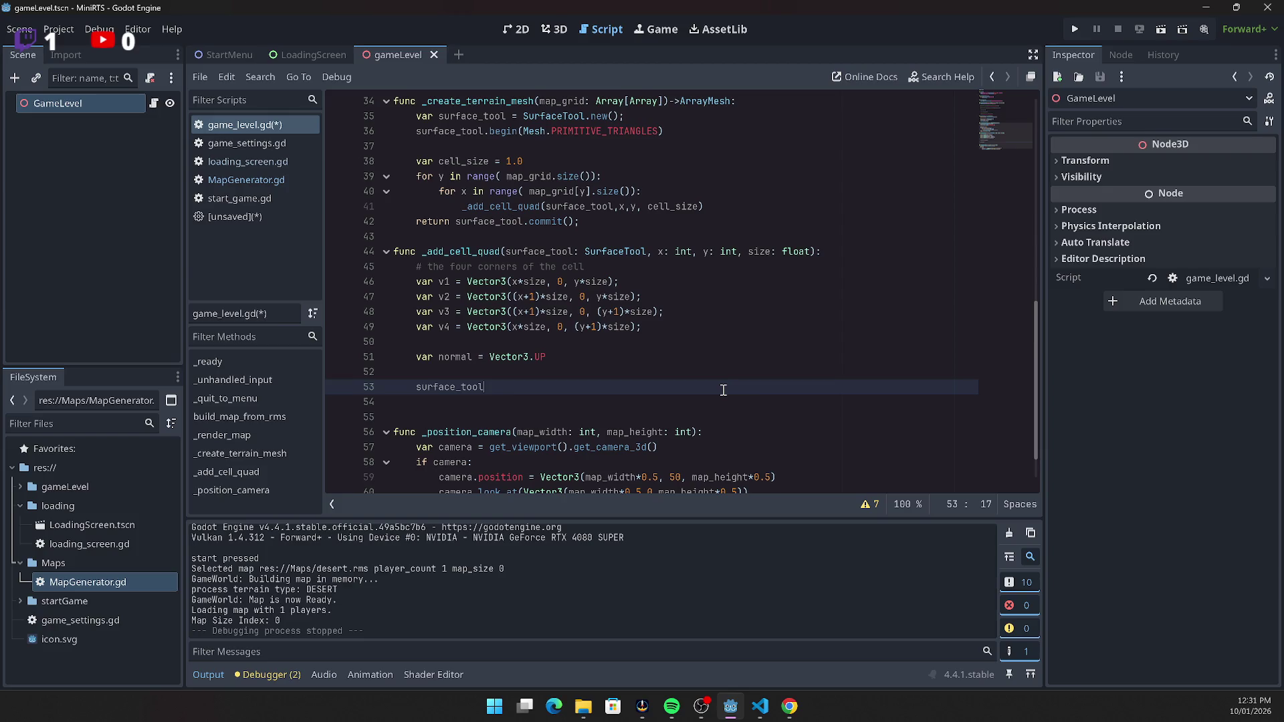
text(et)
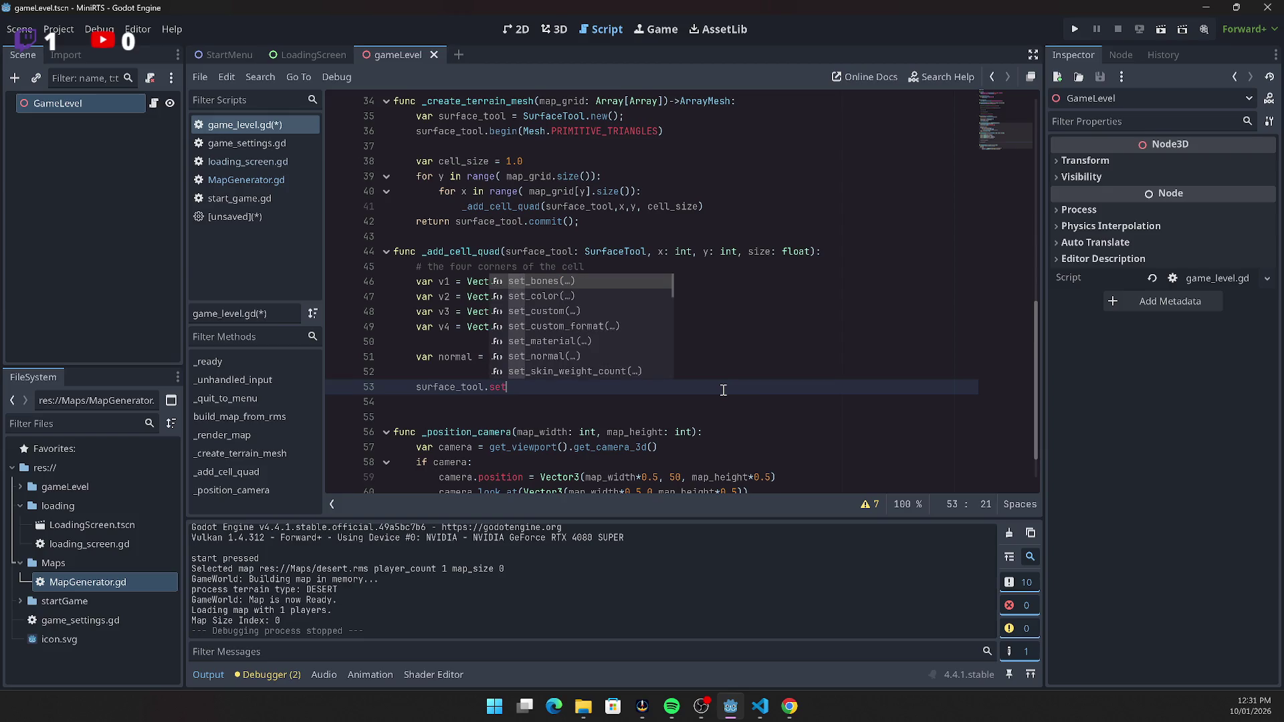
text(_n)
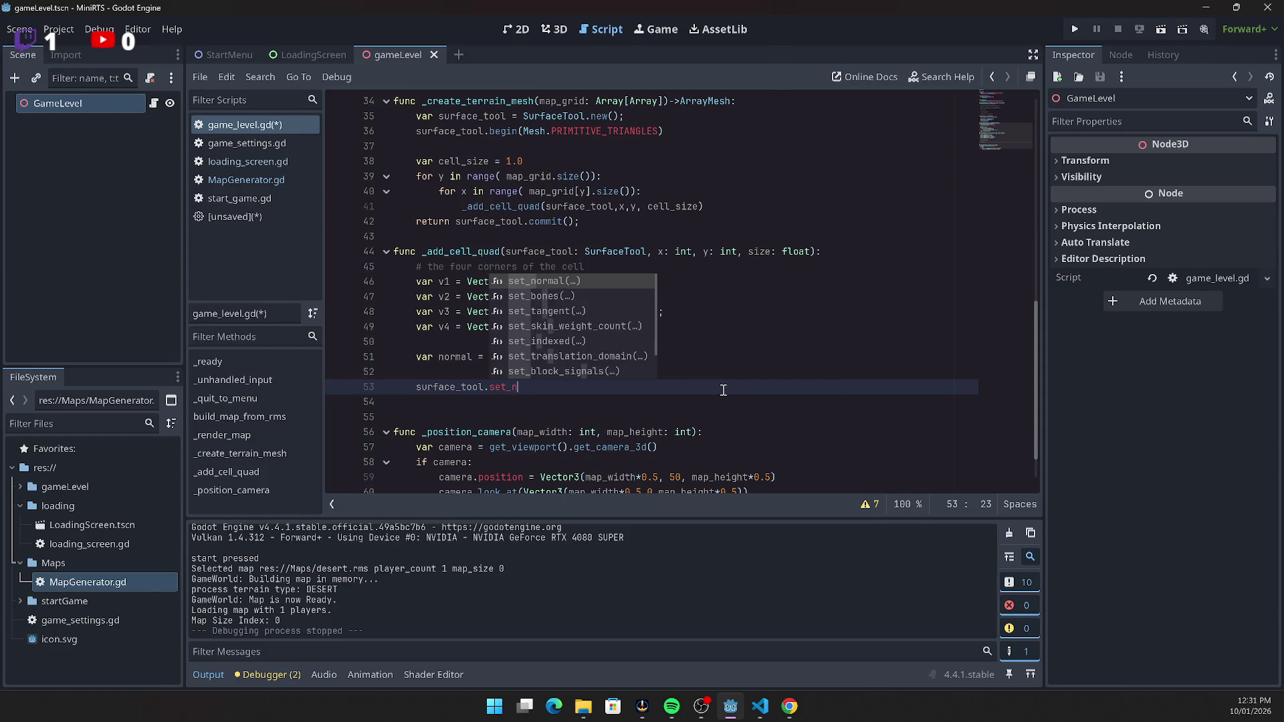
key(Return)
text(normal))
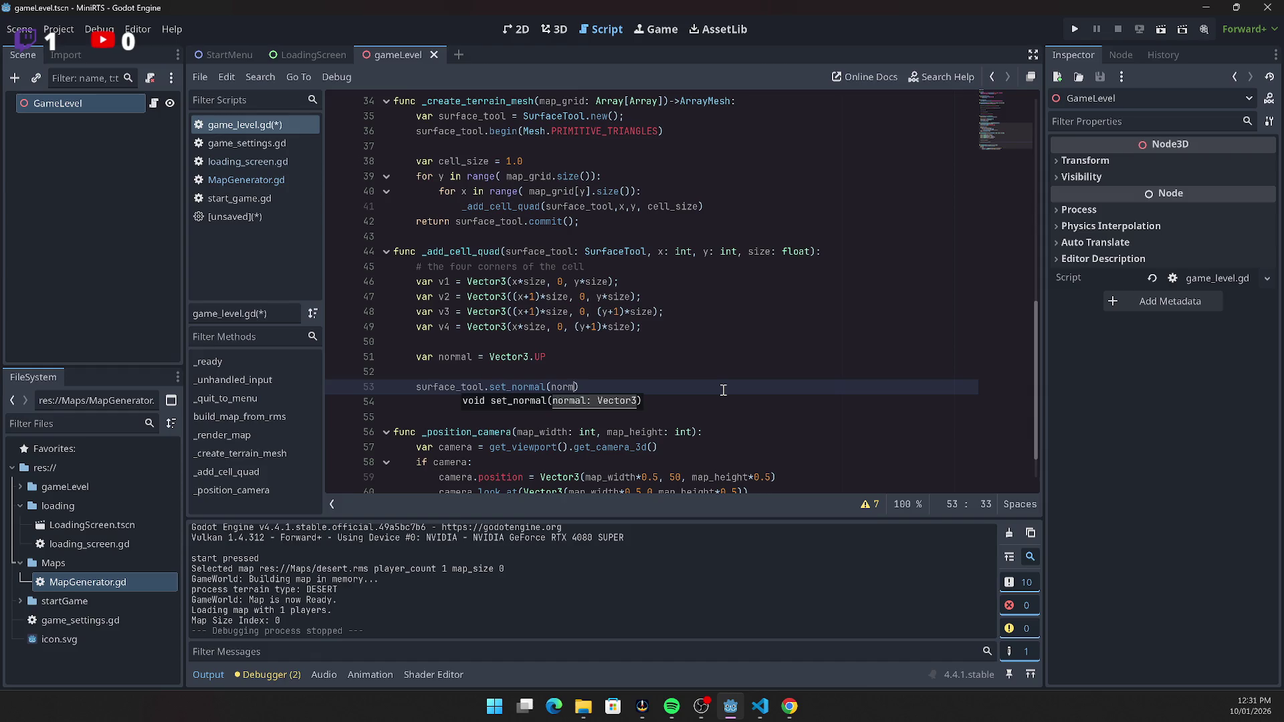
key(Return)
text(su)
key(Return)
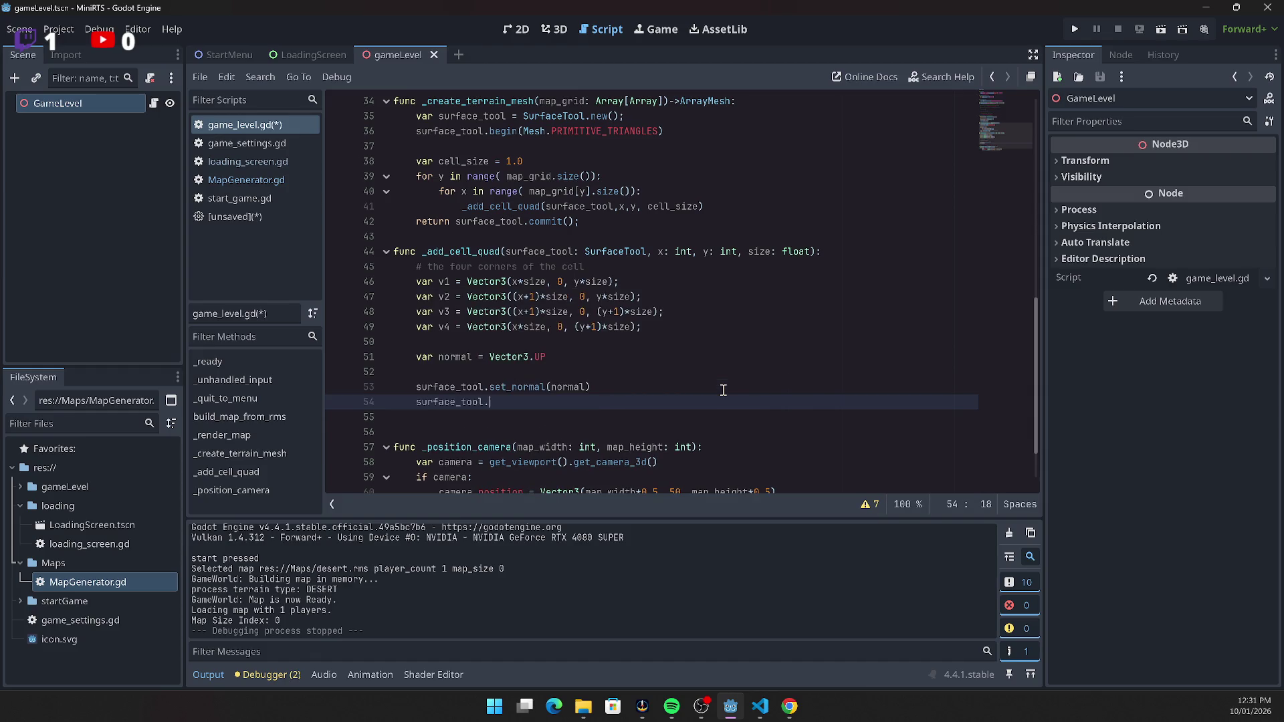
text(.set)
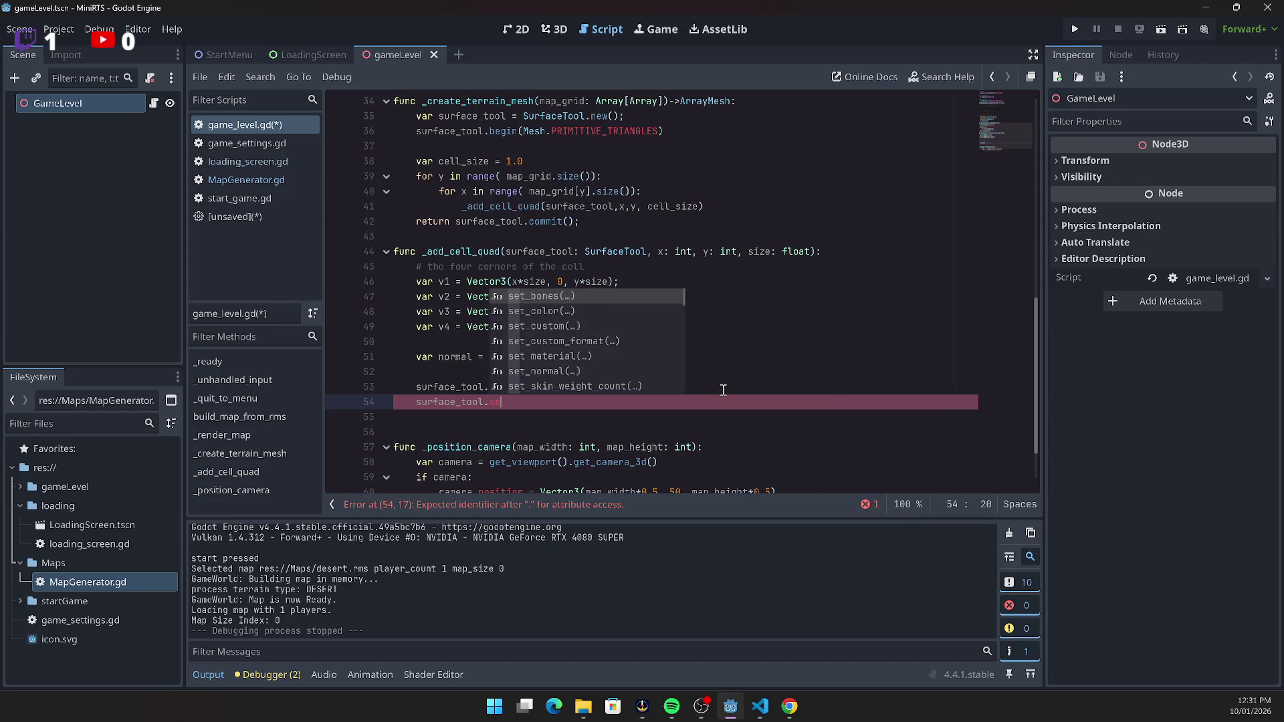
text(_)
text(uv)
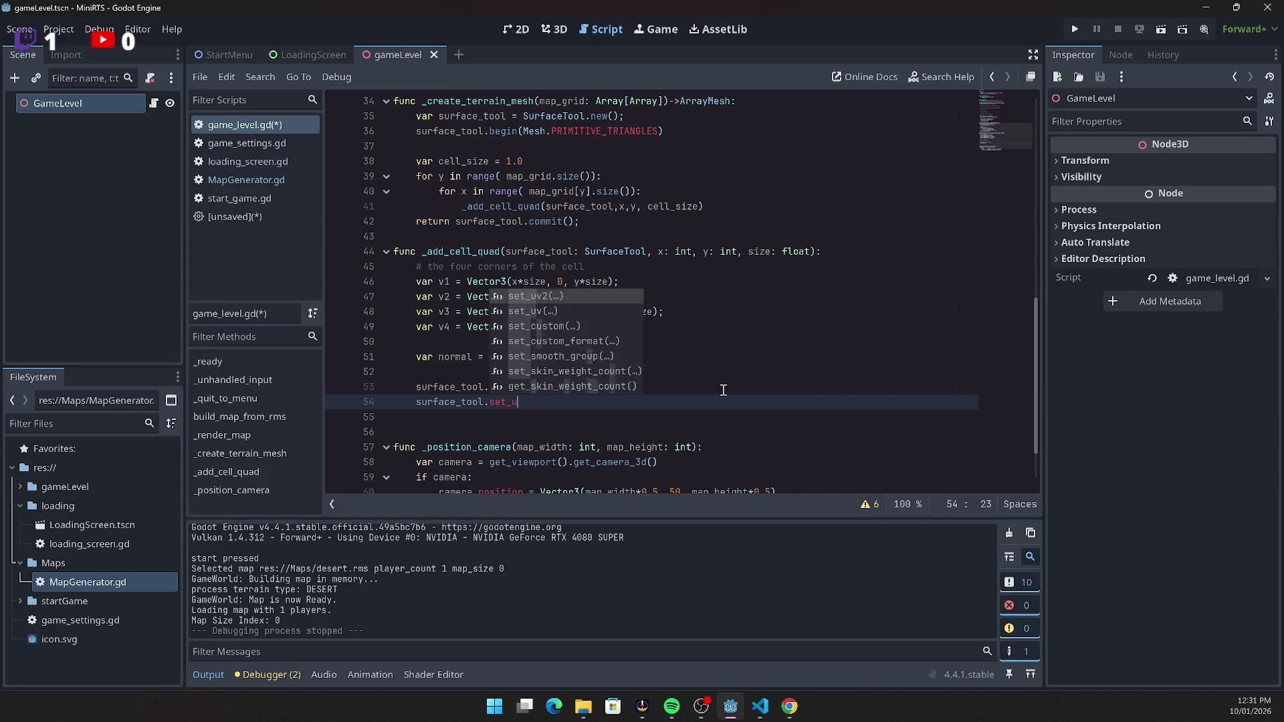
text(()
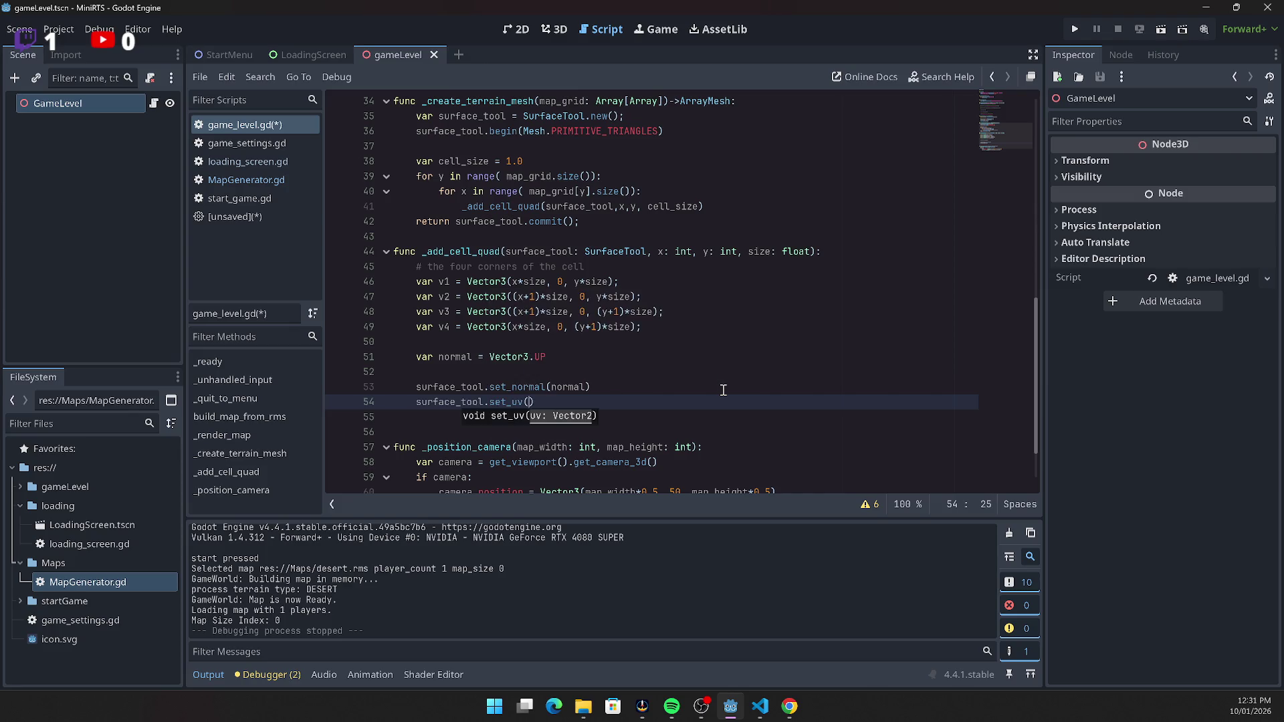
text(Vector)
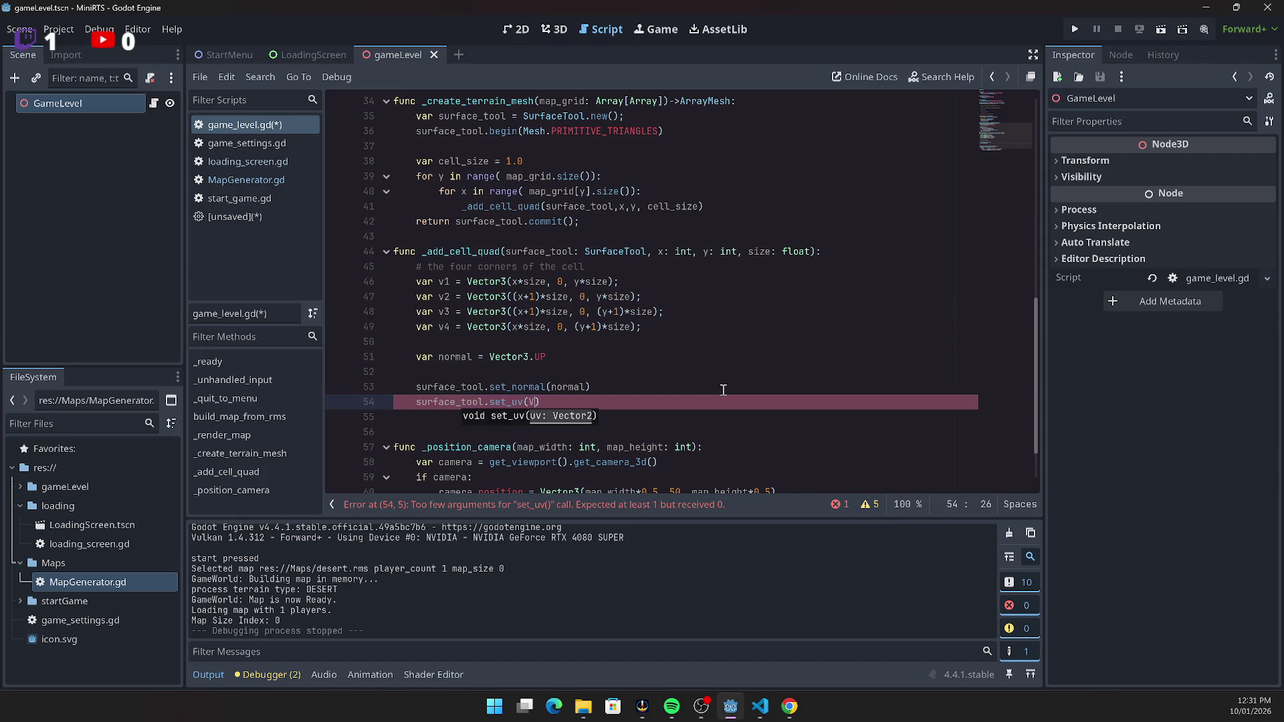
text((0,0)
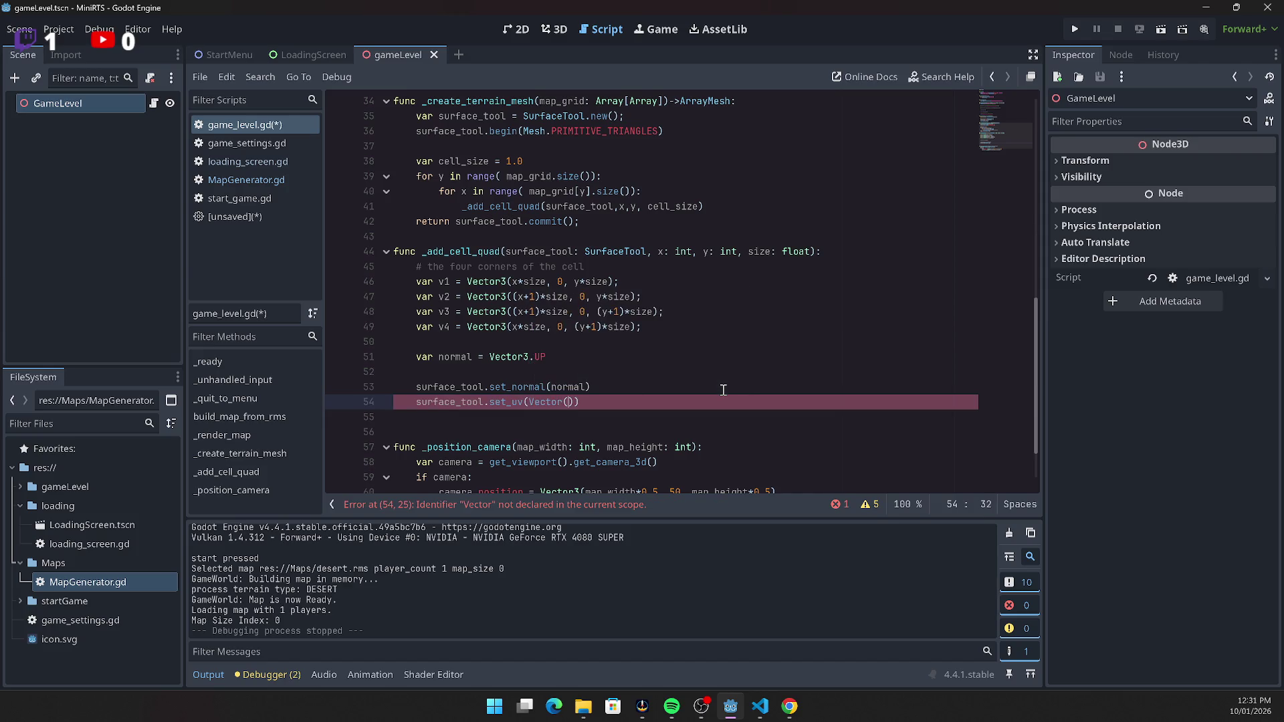
text())
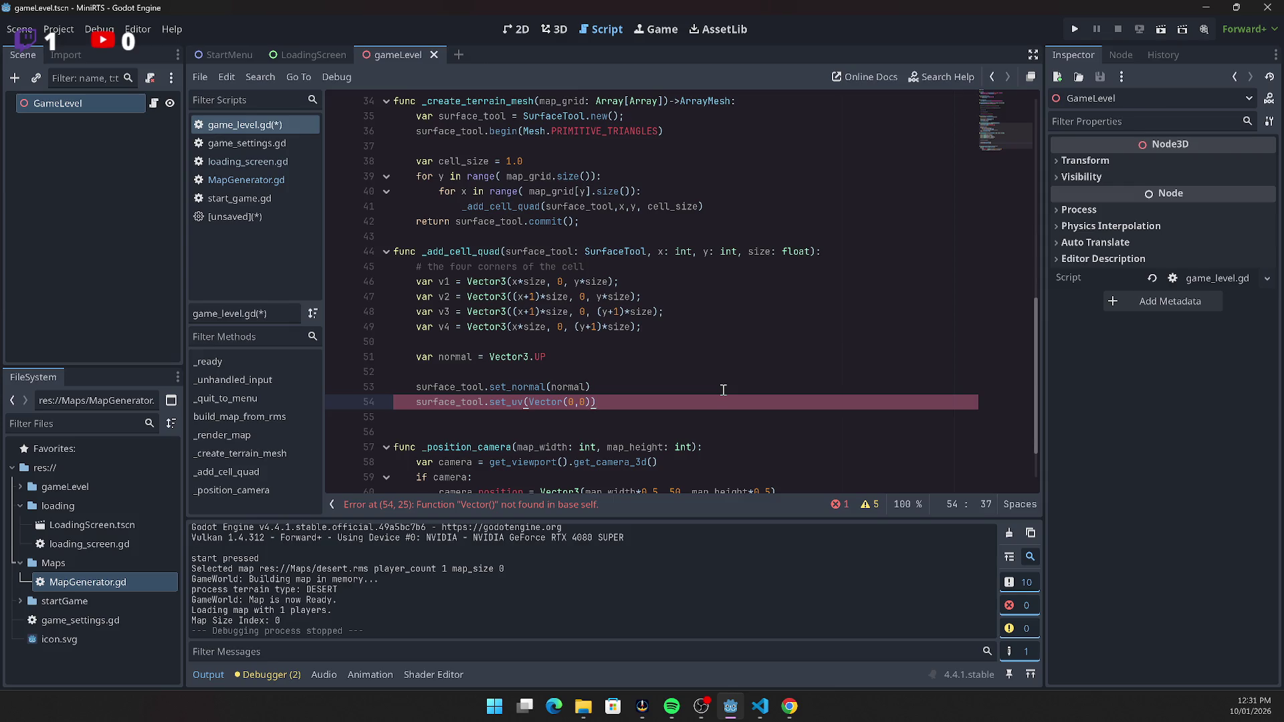
Add surface_tool.add_vertex(v1) on the next line
key(Return)
text(surf)
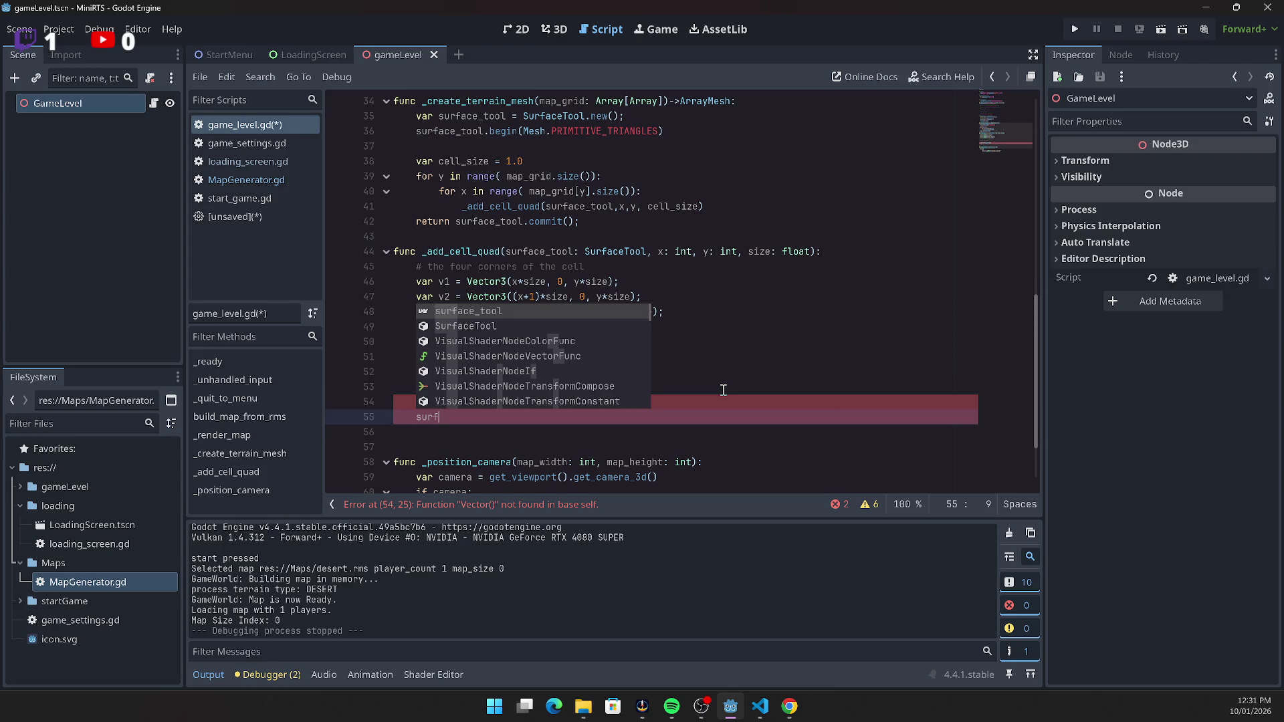
key(Return)
text(.se)
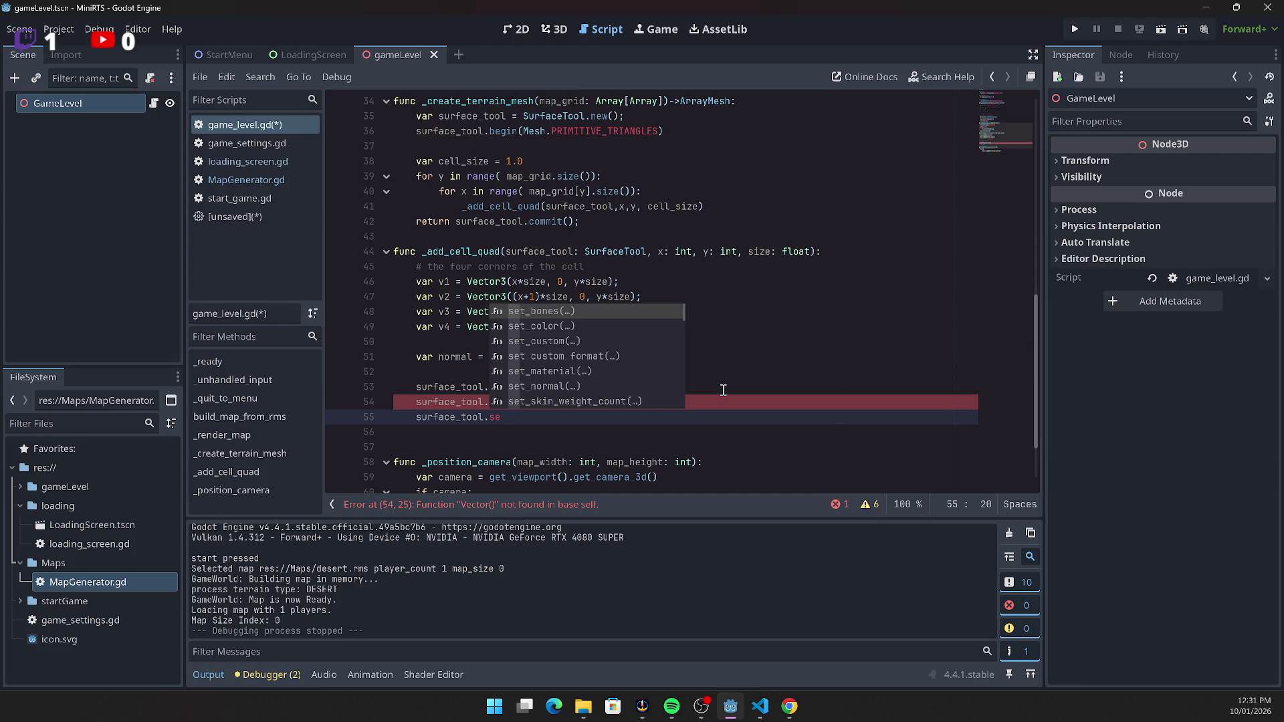
key(BackSpace)
key(BackSpace)
text(ad)
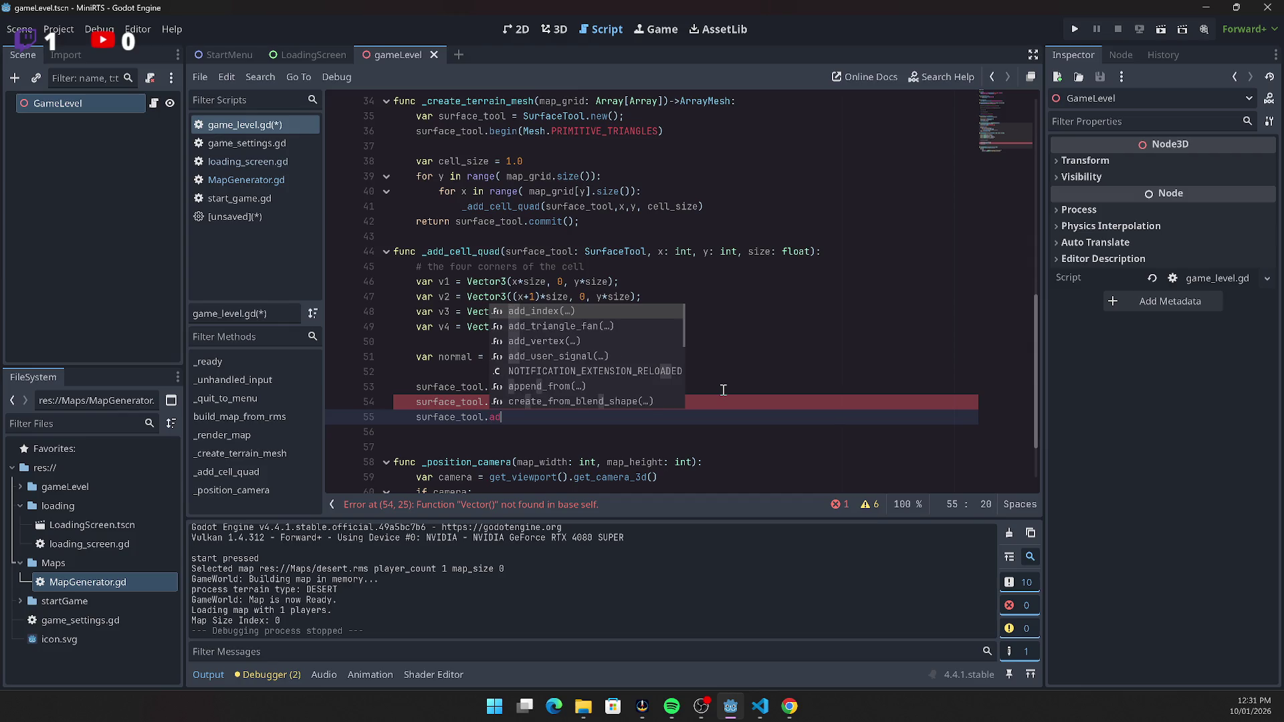
text(d)
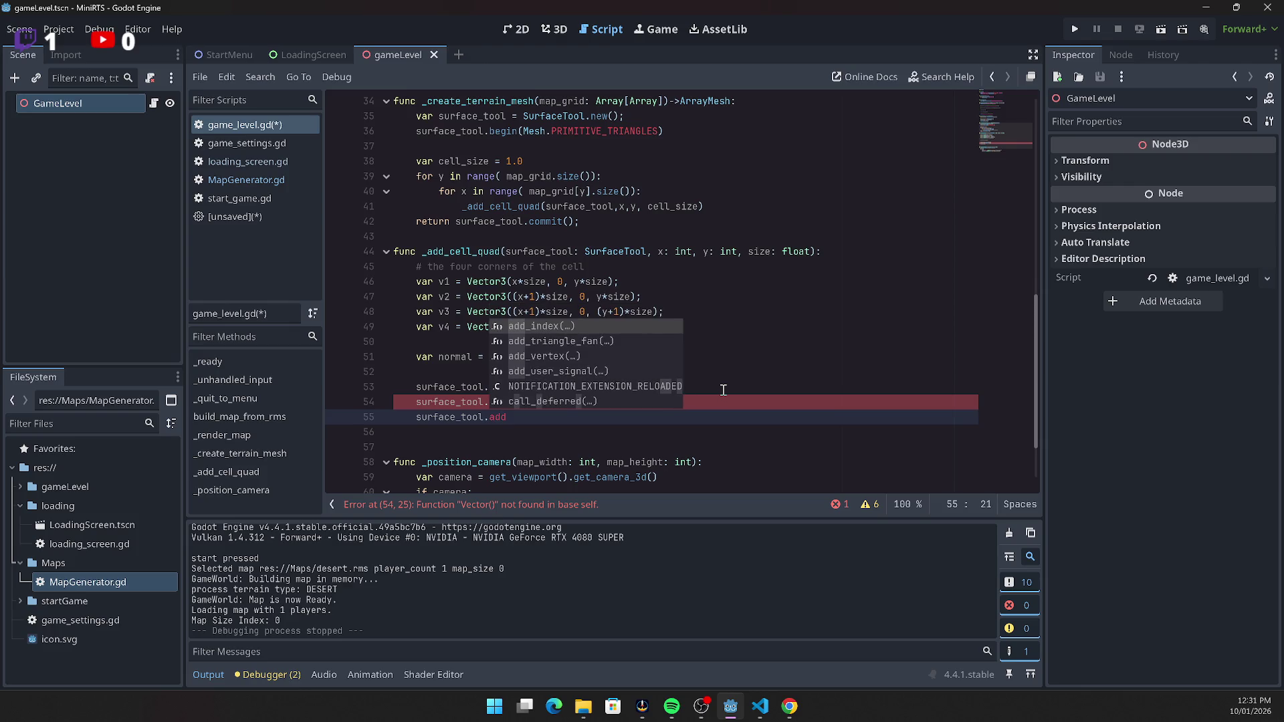
key(Down)
key(Down)
key(Return)
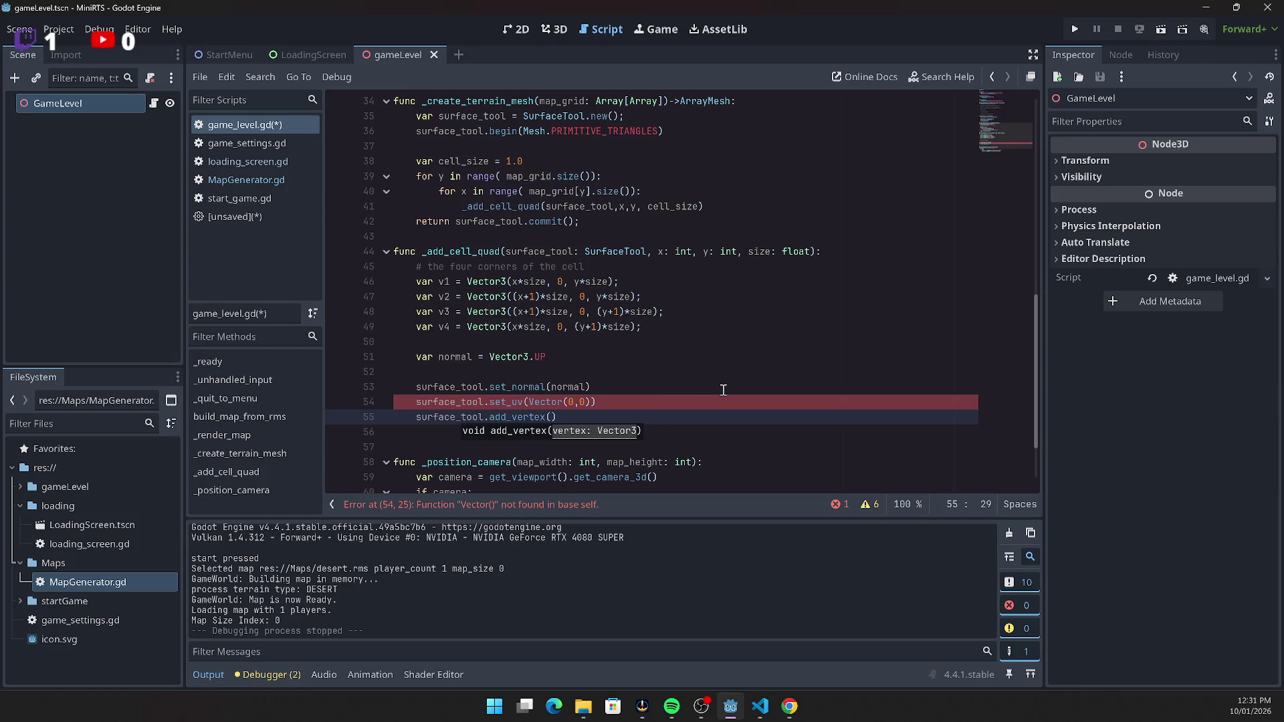
text(v1)
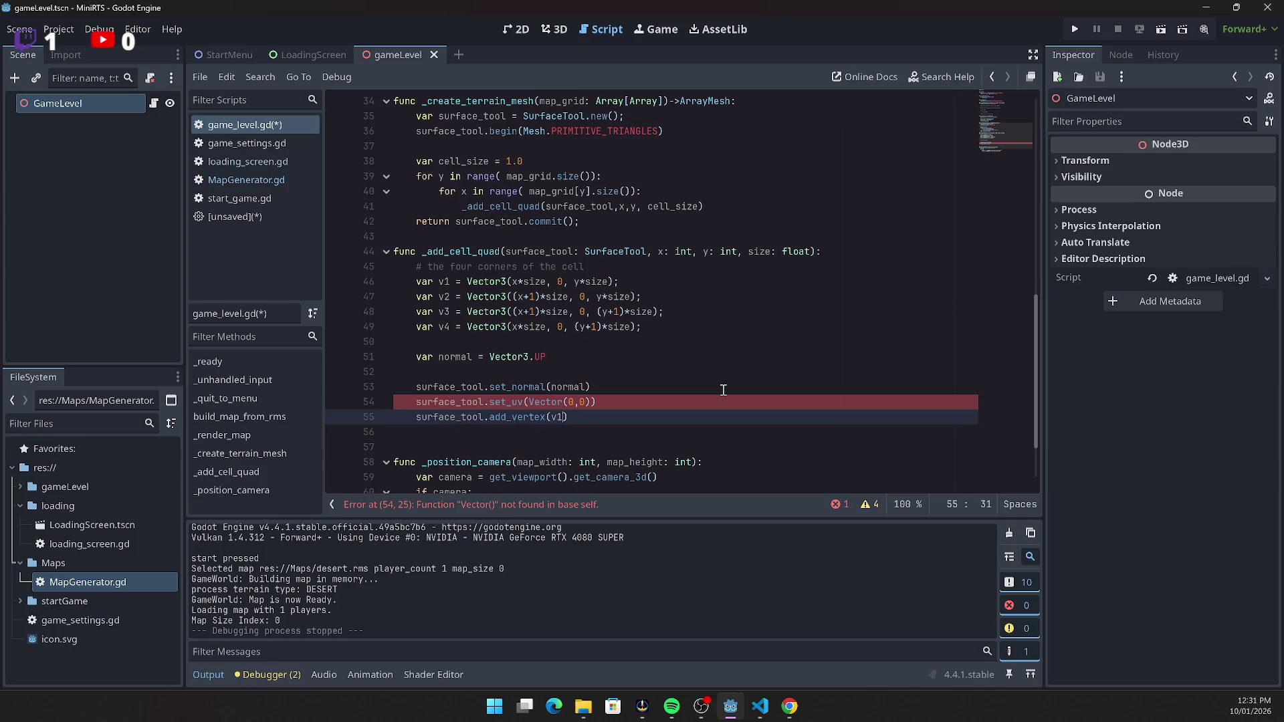
Correct the UV argument to Vector2(0,0) and open a blank line above the vertex calls
scroll(723, 390, down, 2)
click(685, 374)
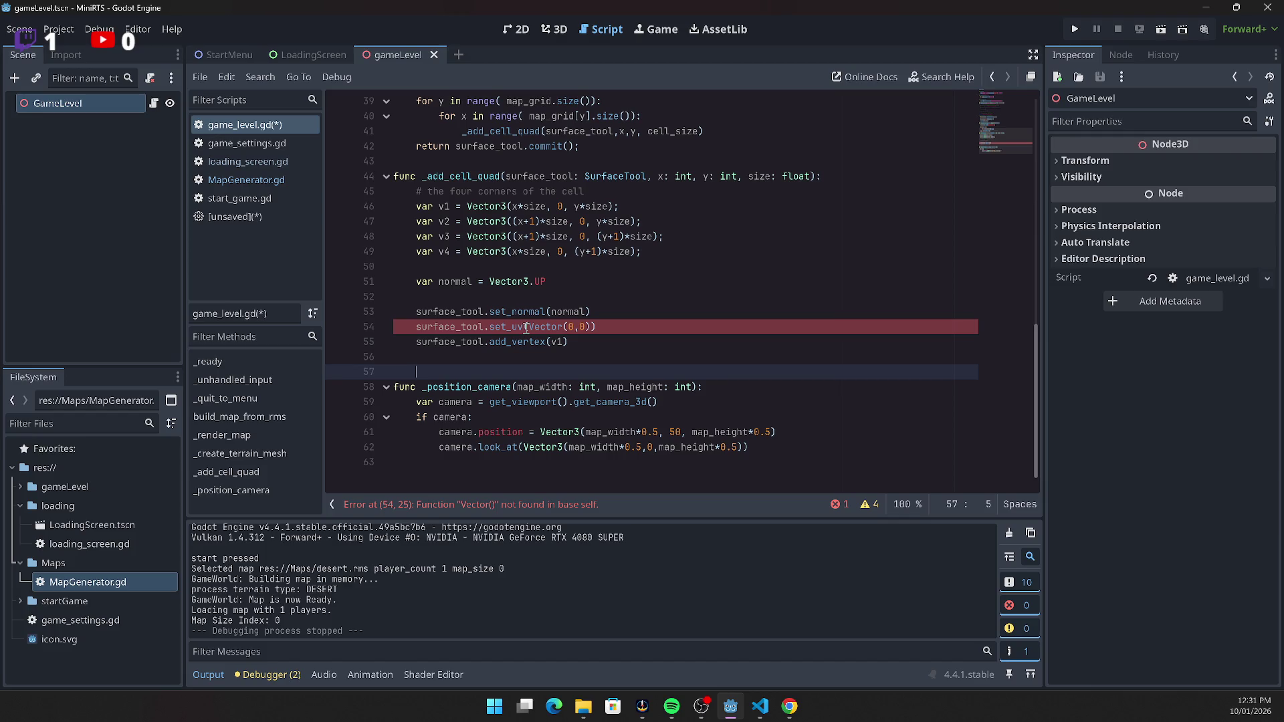
click(563, 326)
text(2)
click(639, 286)
click(524, 343)
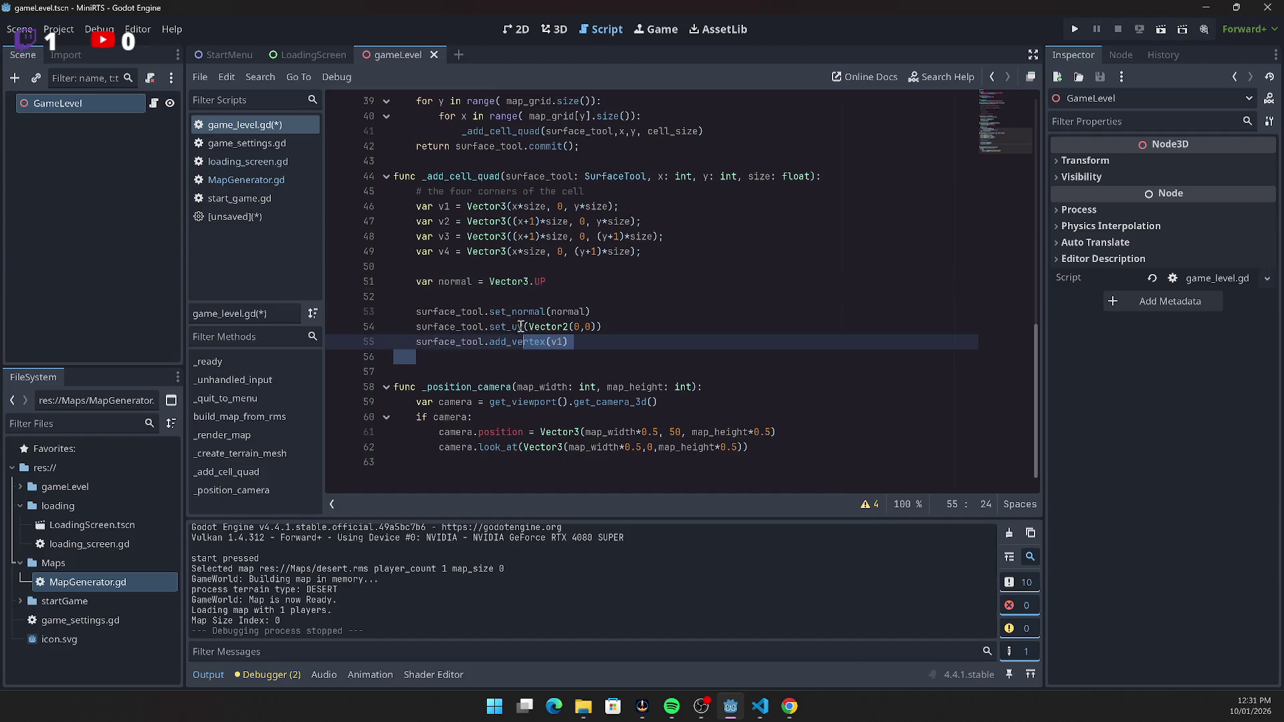
click(515, 300)
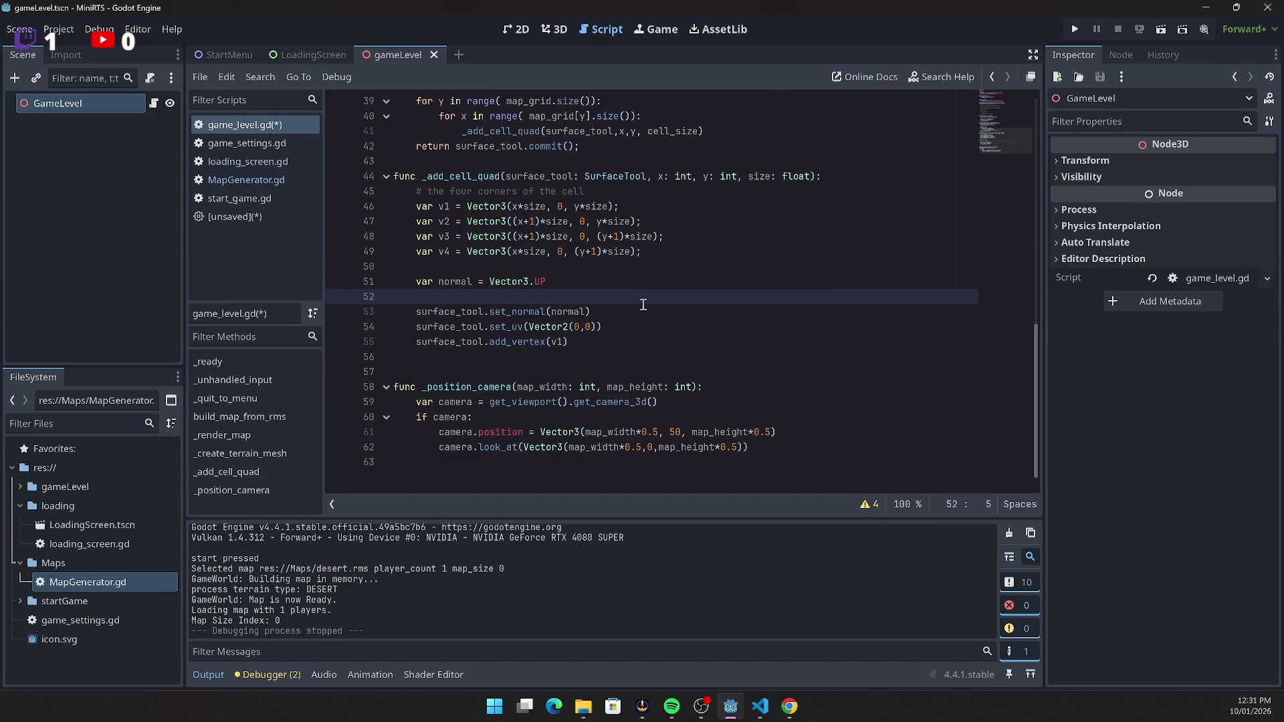
key(Return)
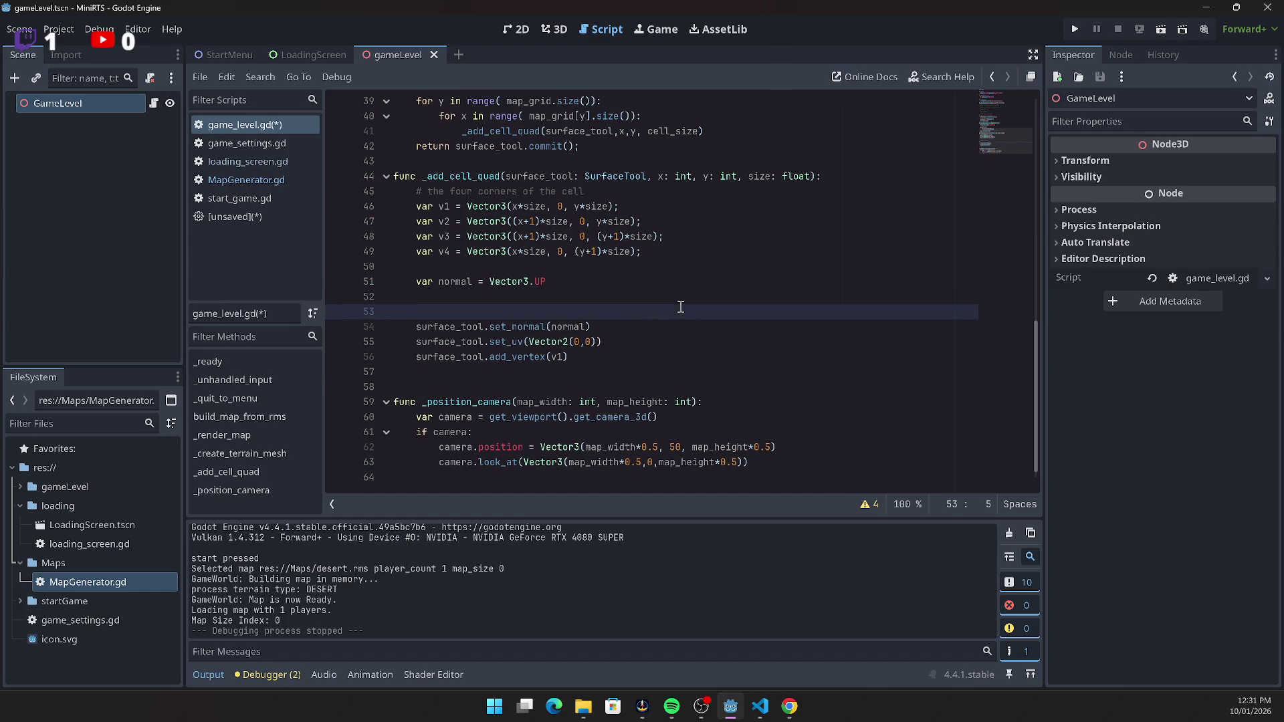
Label the block '# triangle 1' and paste a copy of its three lines below
text(triangle 1)
key(Down)
key(Down)
key(Down)
key(Up)
key(Up)
key(Up)
key(Home)
key(shift+Down)
key(shift+Down)
key(shift+End)
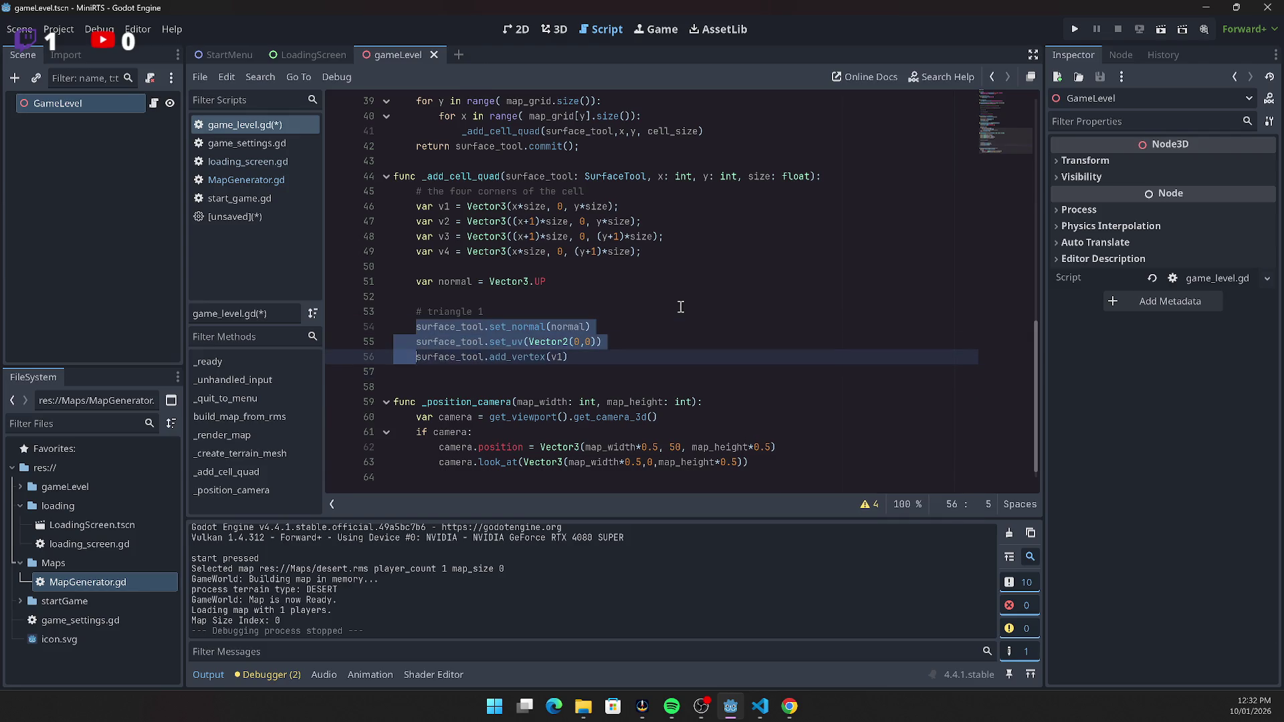
key(ctrl+c)
key(Right)
key(Down)
key(Return)
key(ctrl+v)
In the copy, change the UV to Vector2(1,0) and the vertex to v2
key(Up)
key(Up)
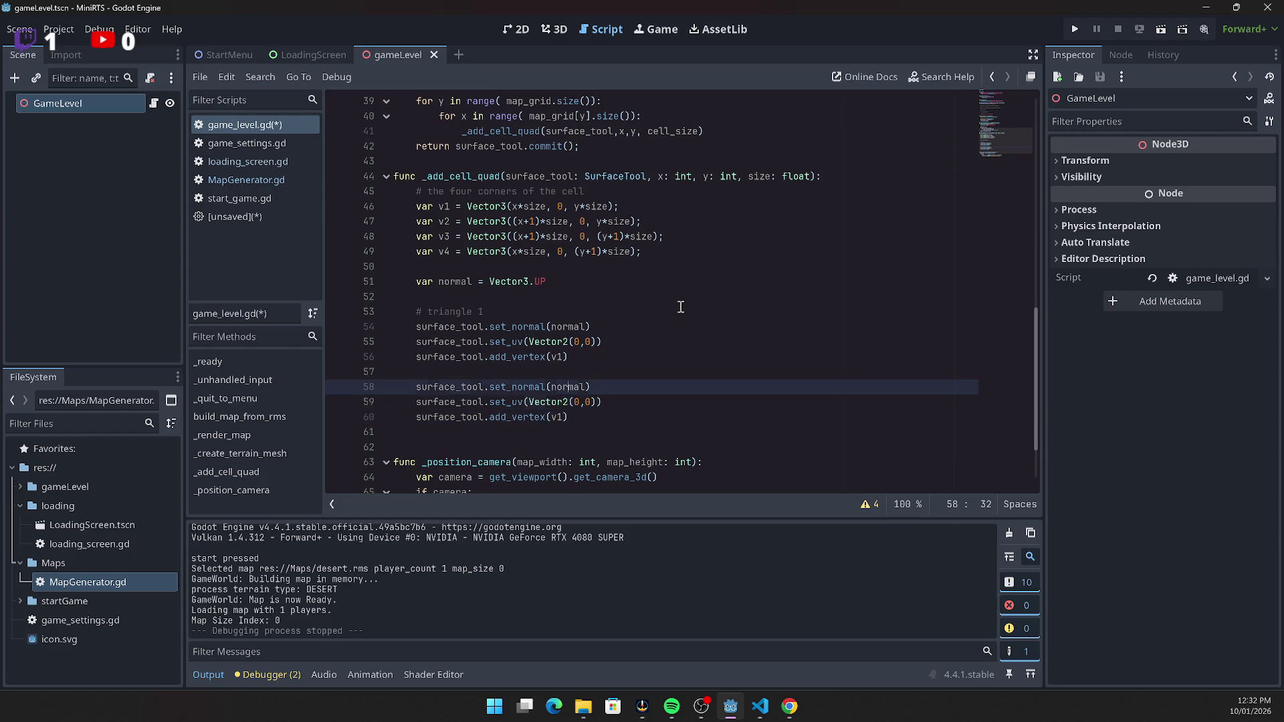
key(Down)
key(Right)
key(Right)
key(BackSpace)
text(1)
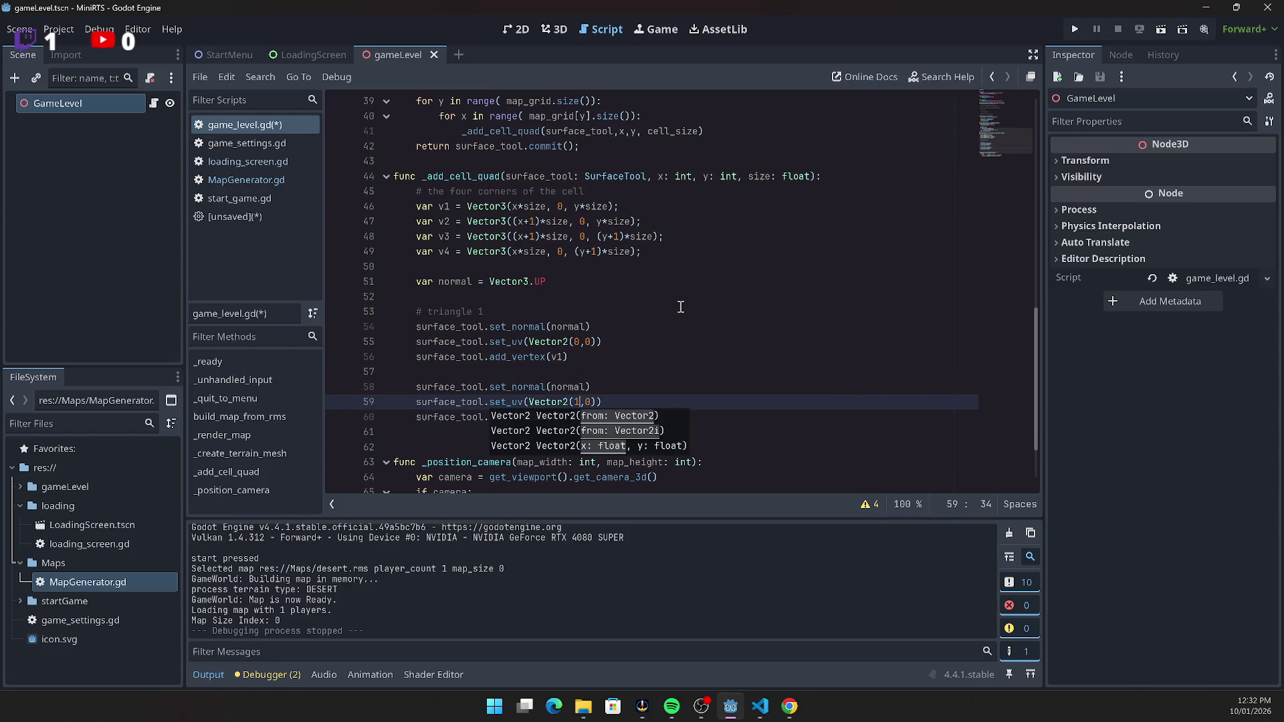
key(Escape)
key(Down)
key(BackSpace)
key(BackSpace)
text(2))
Add a '# triangle 2' comment and paste the three vertex lines again below it
key(Return)
key(Return)
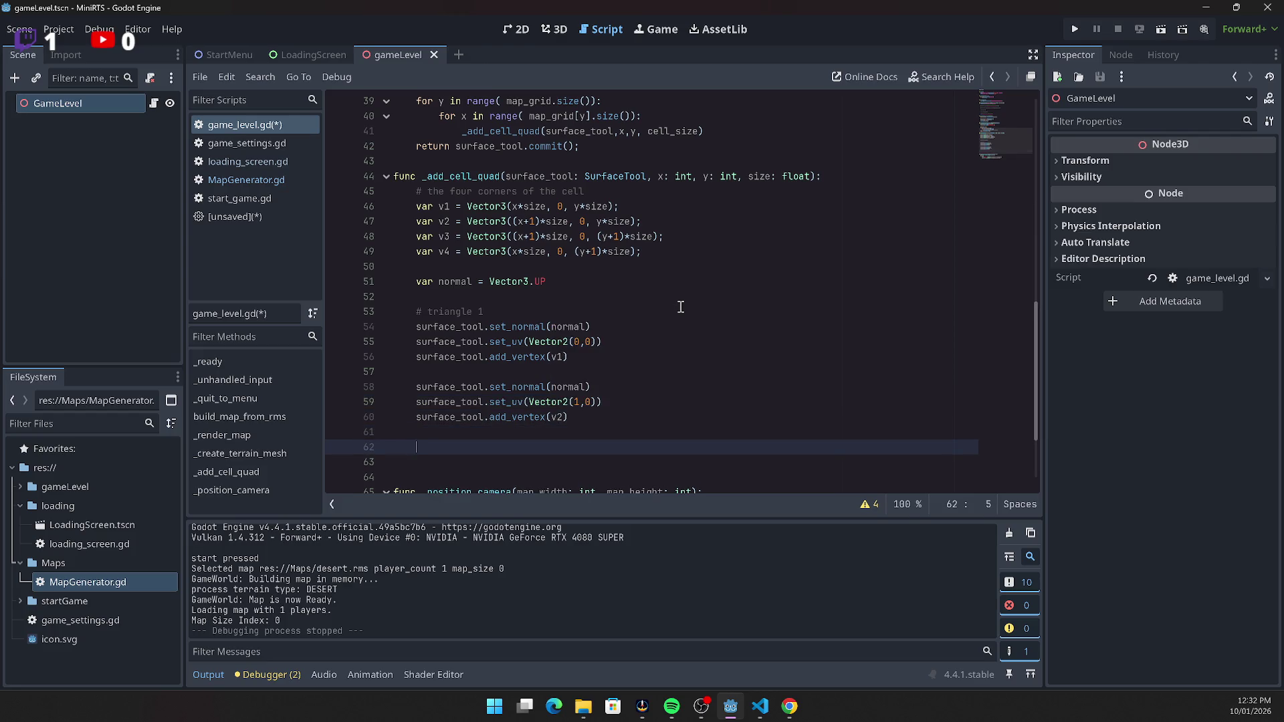
text(triangle 2)
key(Return)
key(Return)
key(ctrl+v)
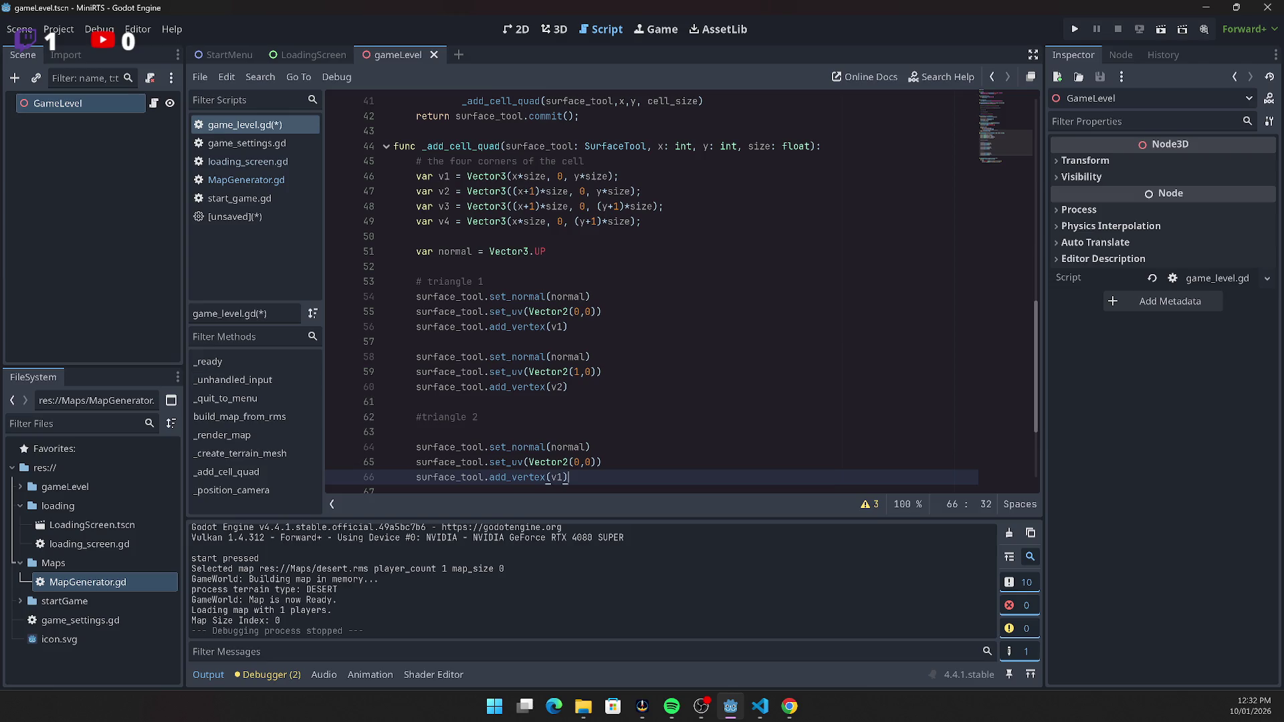
scroll(834, 361, down, 3)
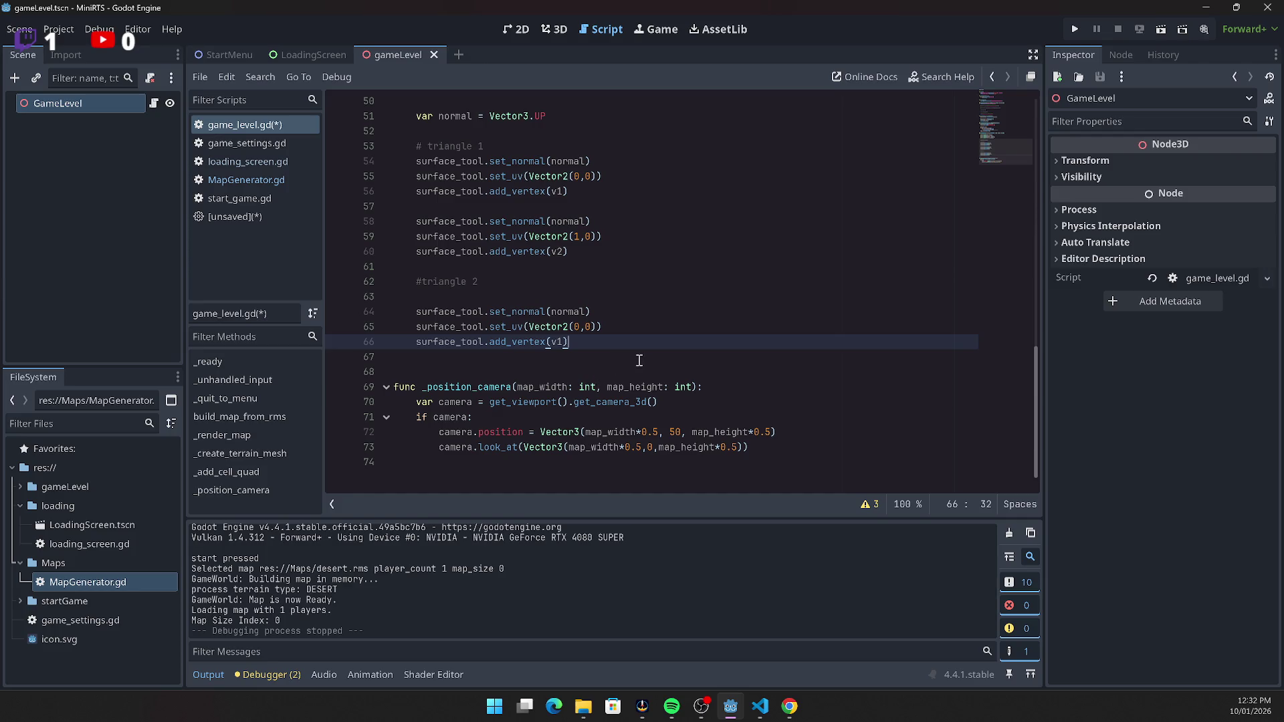
Paste another vertex block after v2 and set it to v3 with UV (1,1)
click(598, 251)
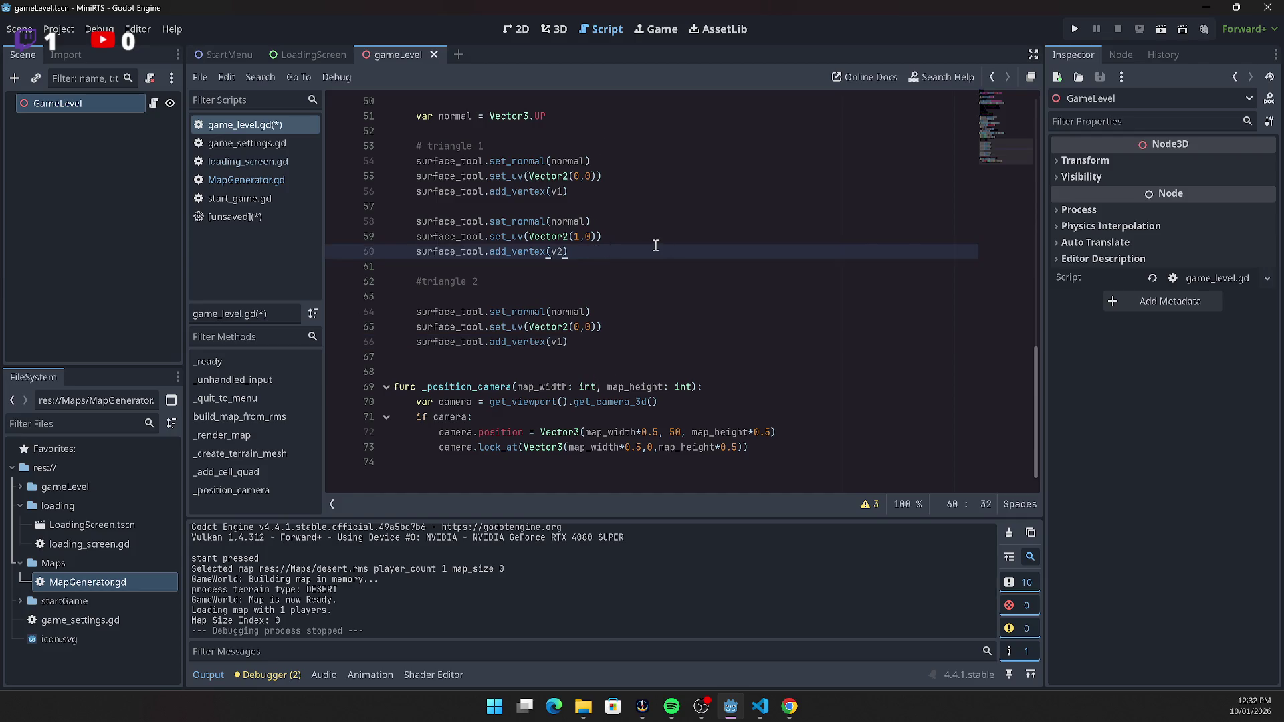
key(Return)
key(Return)
key(ctrl+v)
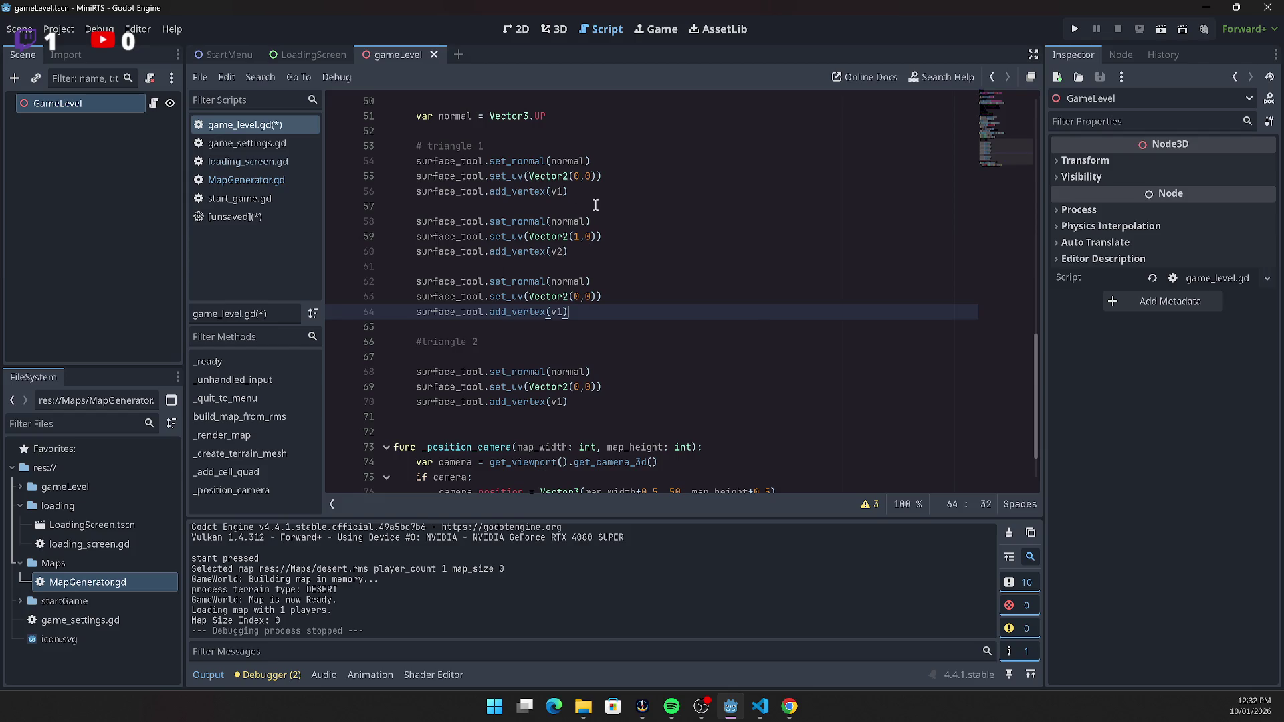
double_click(562, 312)
text(v3)
click(597, 296)
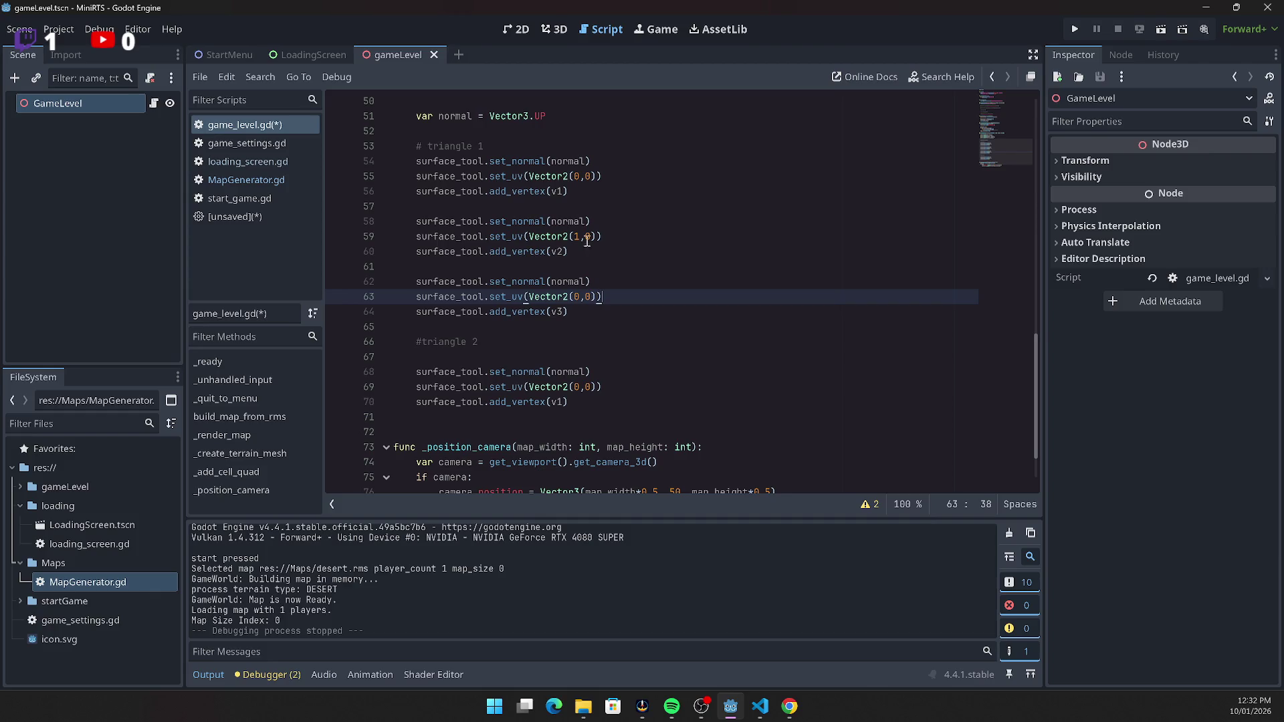
double_click(576, 296)
text(1)
double_click(589, 296)
text(1)
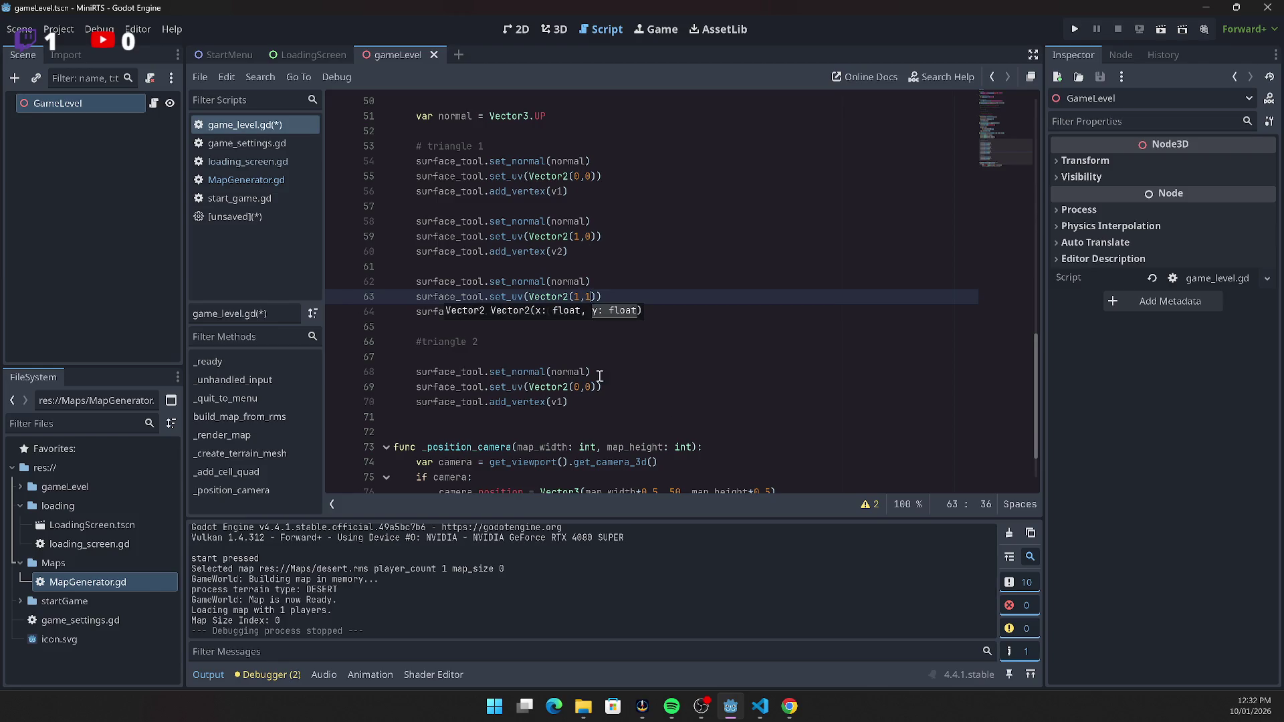
Paste a vertex block under triangle 2 and change its vertex to v3
scroll(601, 371, down, 2)
drag(604, 329, 595, 344)
click(578, 260)
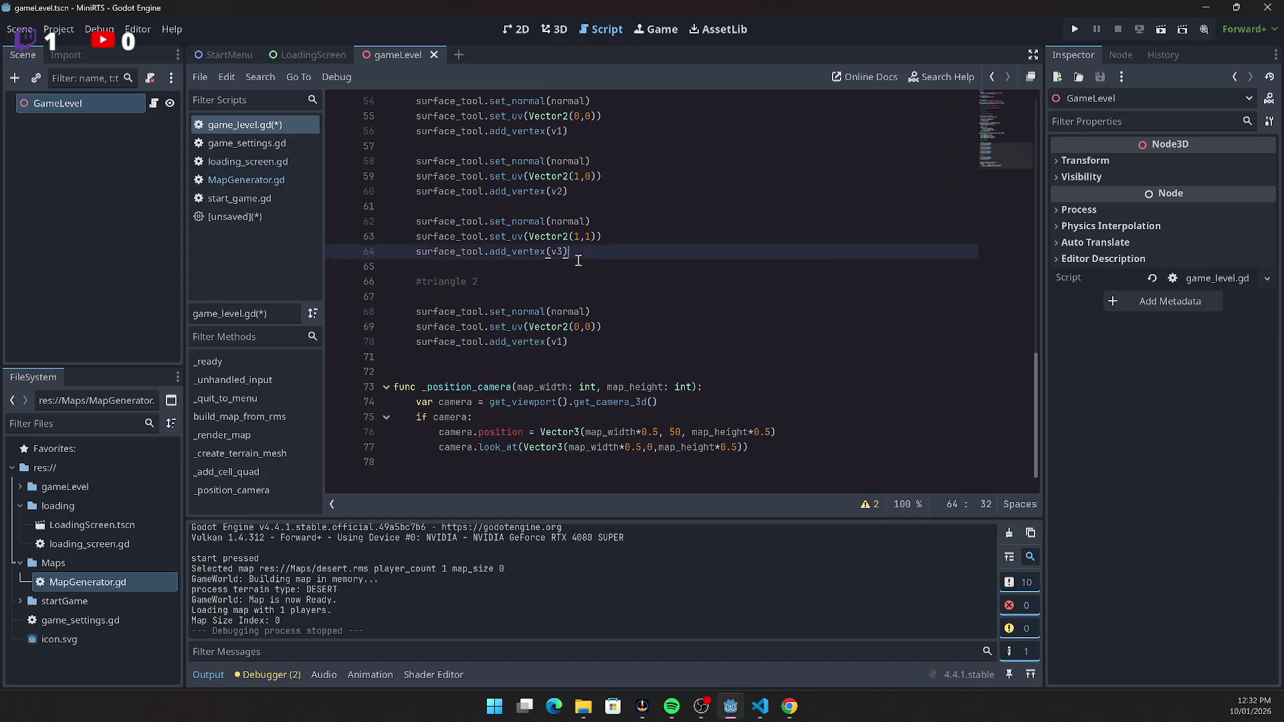
click(575, 346)
key(Return)
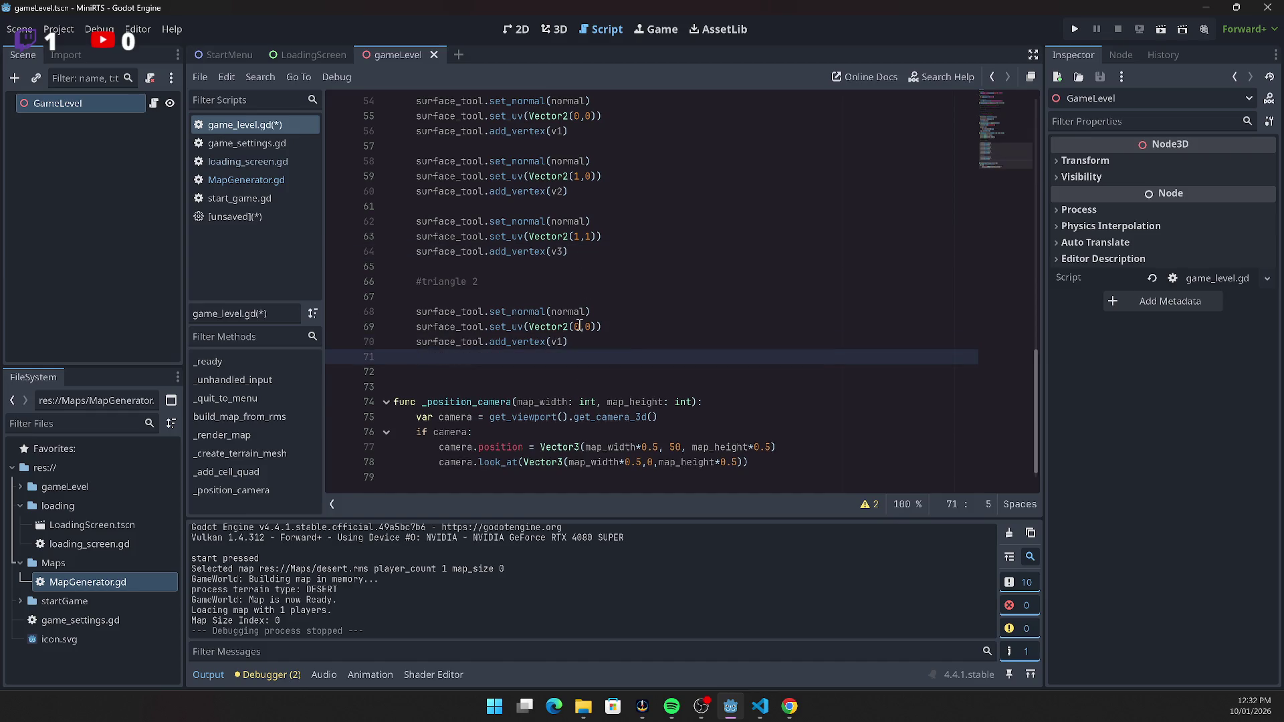
key(ctrl+v)
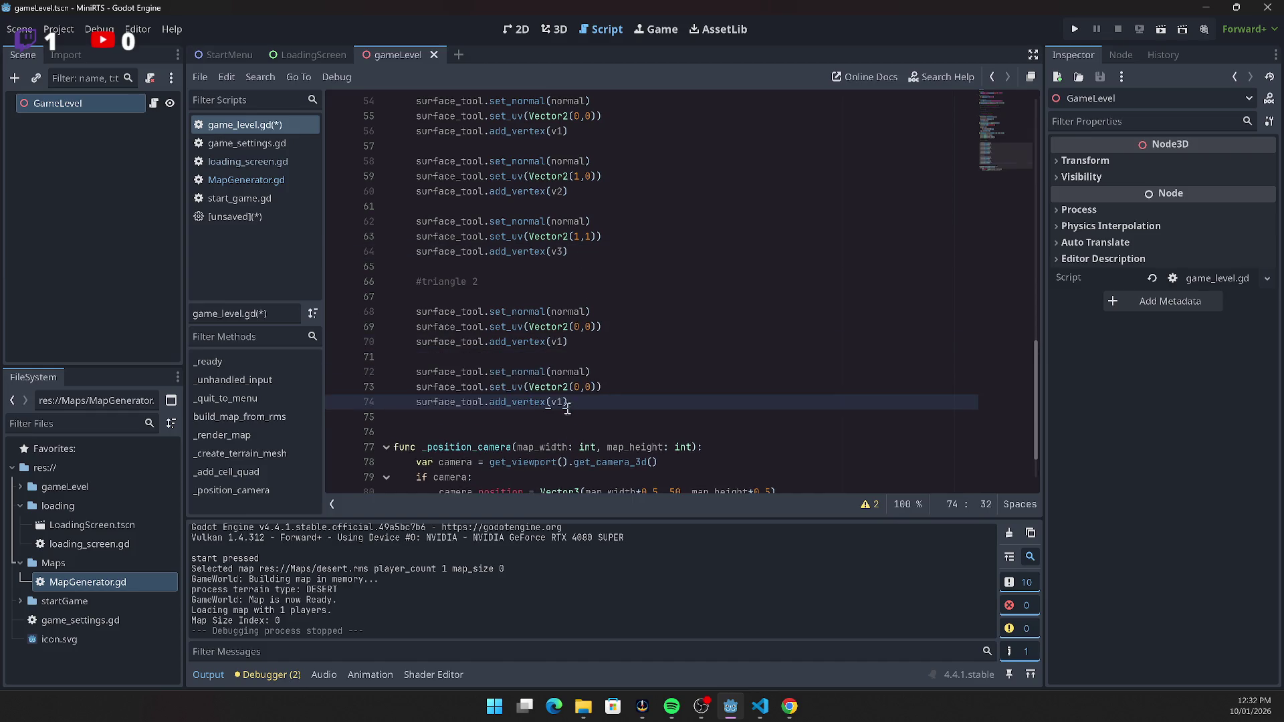
double_click(557, 402)
text(v3)
key(End)
Add a v4 block, set UVs (1,1) for v3 and (0,1) for v4, then save game_level.gd
text(surface_tool.set_normal(normal)     surface_tool.set_uv(Vector2(0,0))     surface_tool.add_vertex(v1))
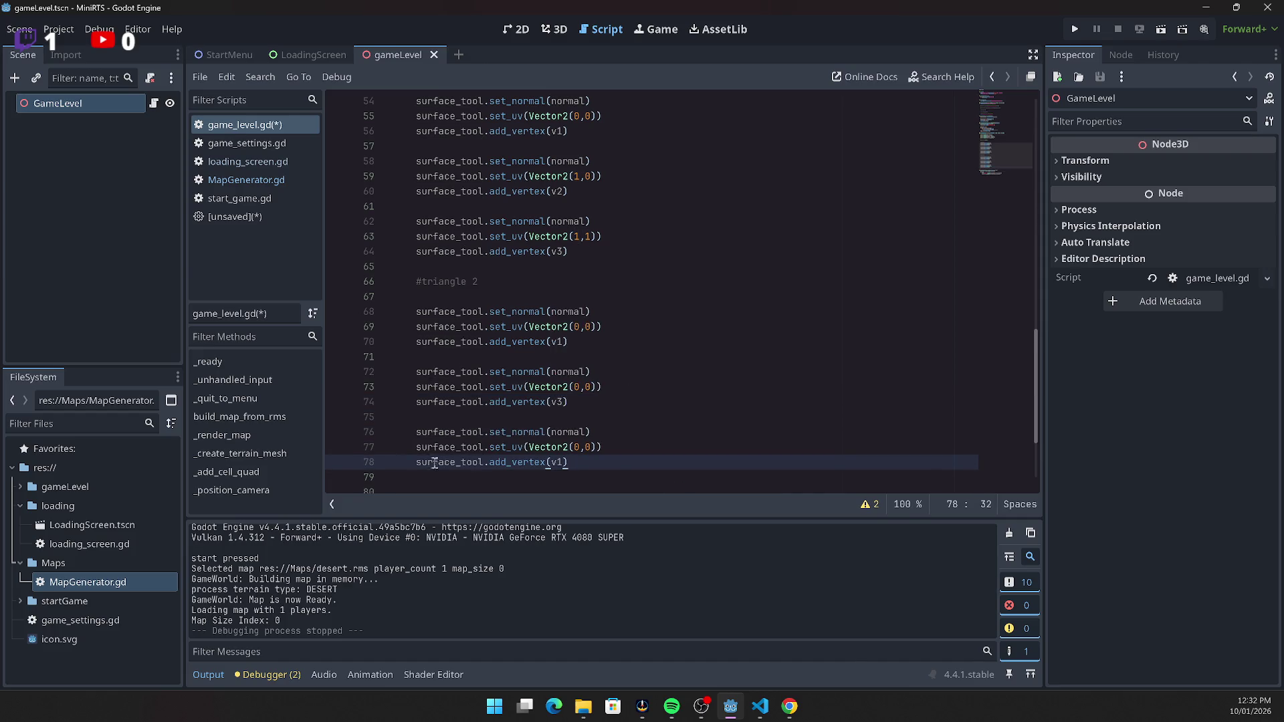
click(559, 462)
text(4)
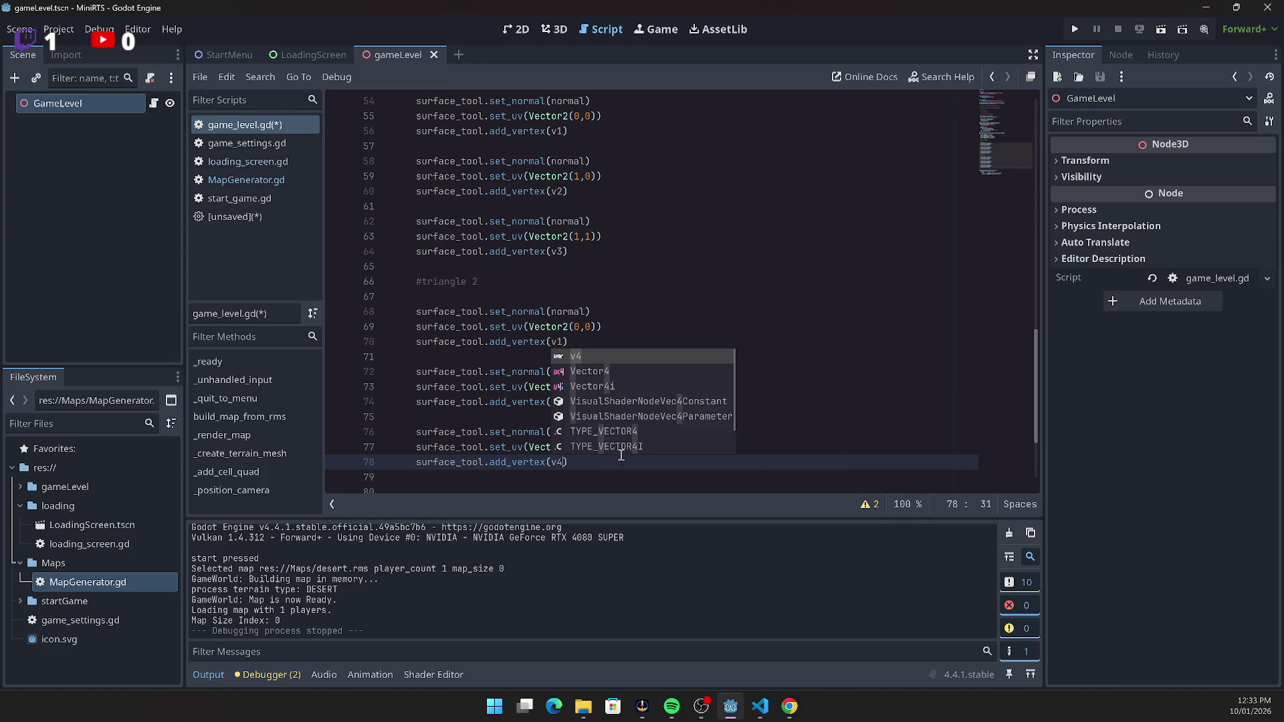
drag(478, 446, 479, 432)
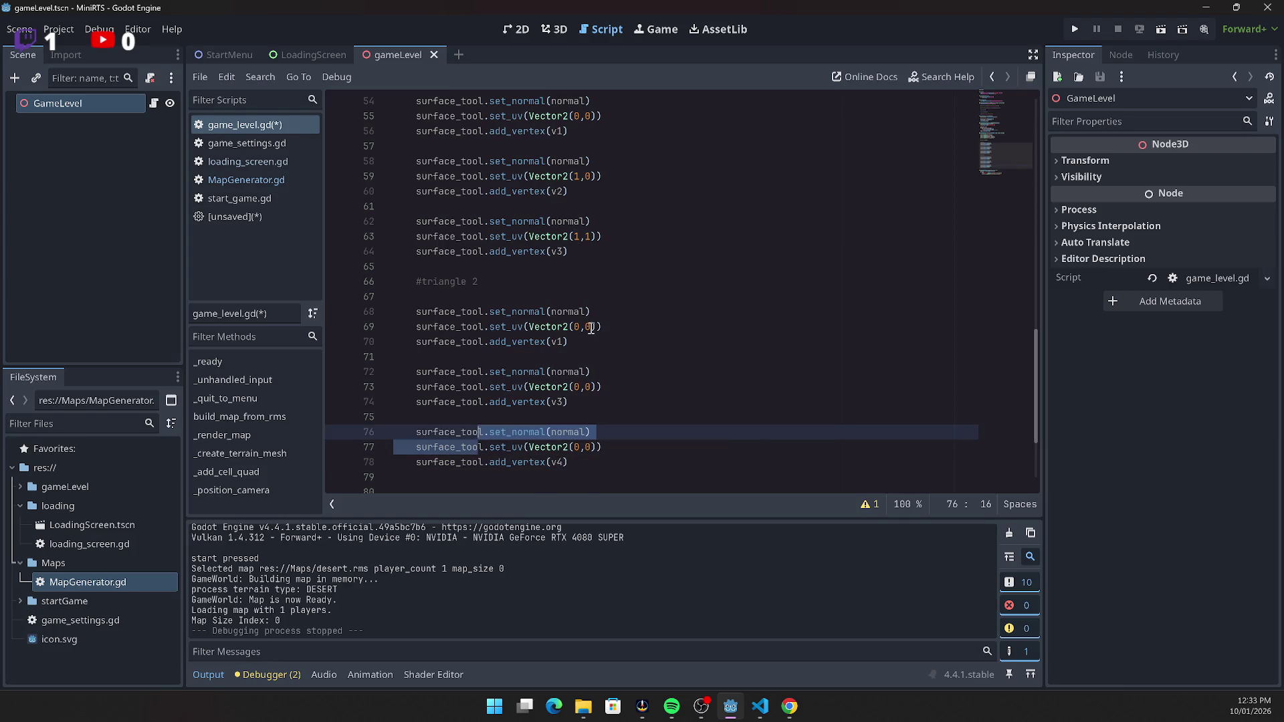
click(573, 386)
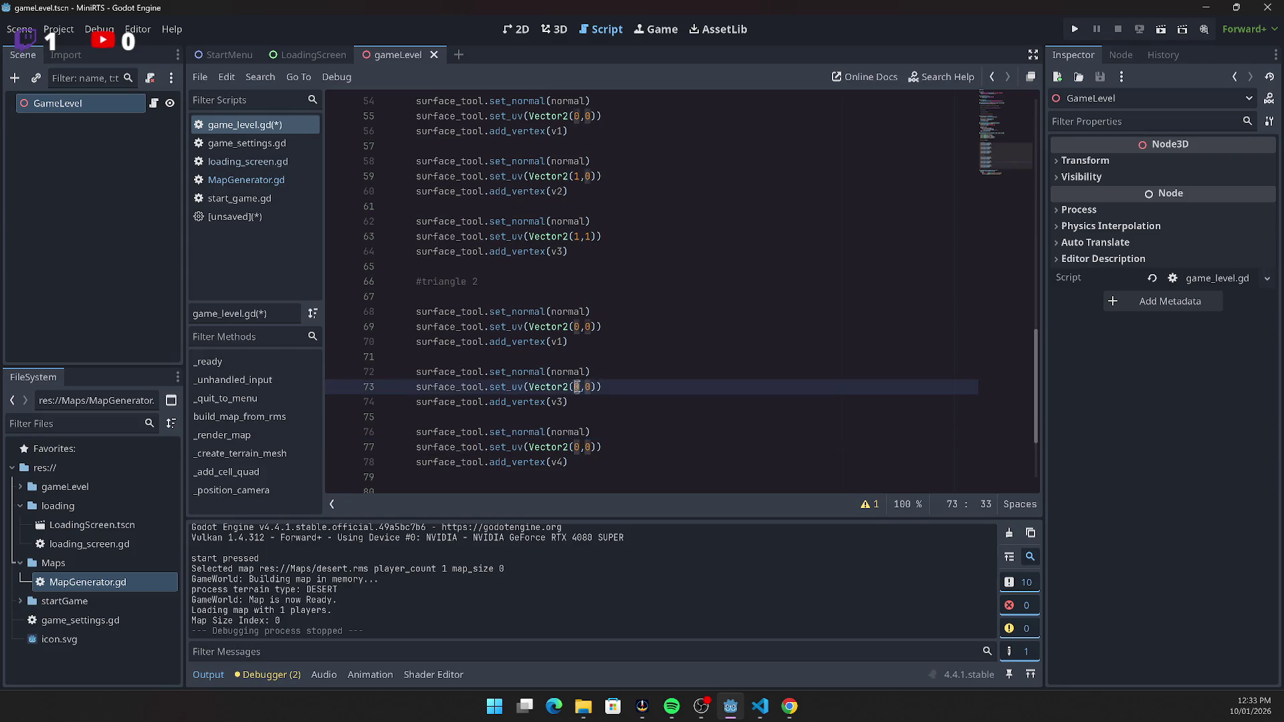
key(Delete)
text(1)
click(588, 386)
text(1)
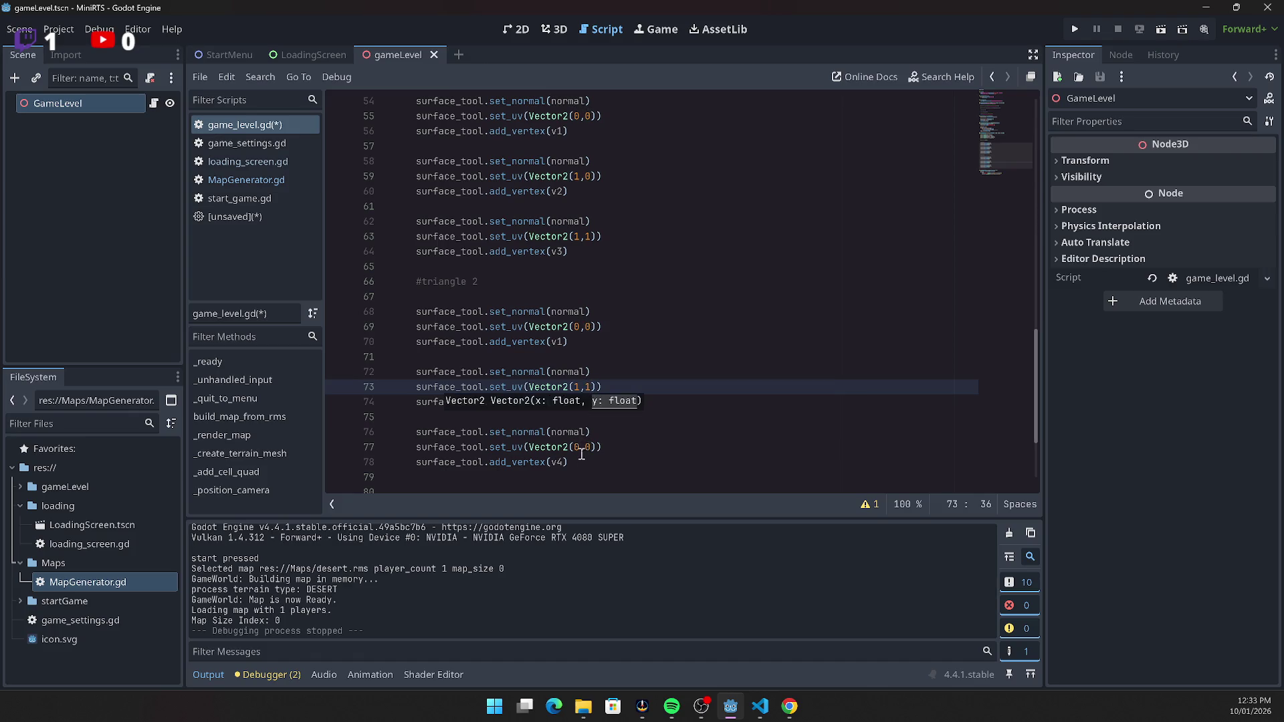
key(Down)
key(Down)
key(Down)
key(BackSpace)
text(1)
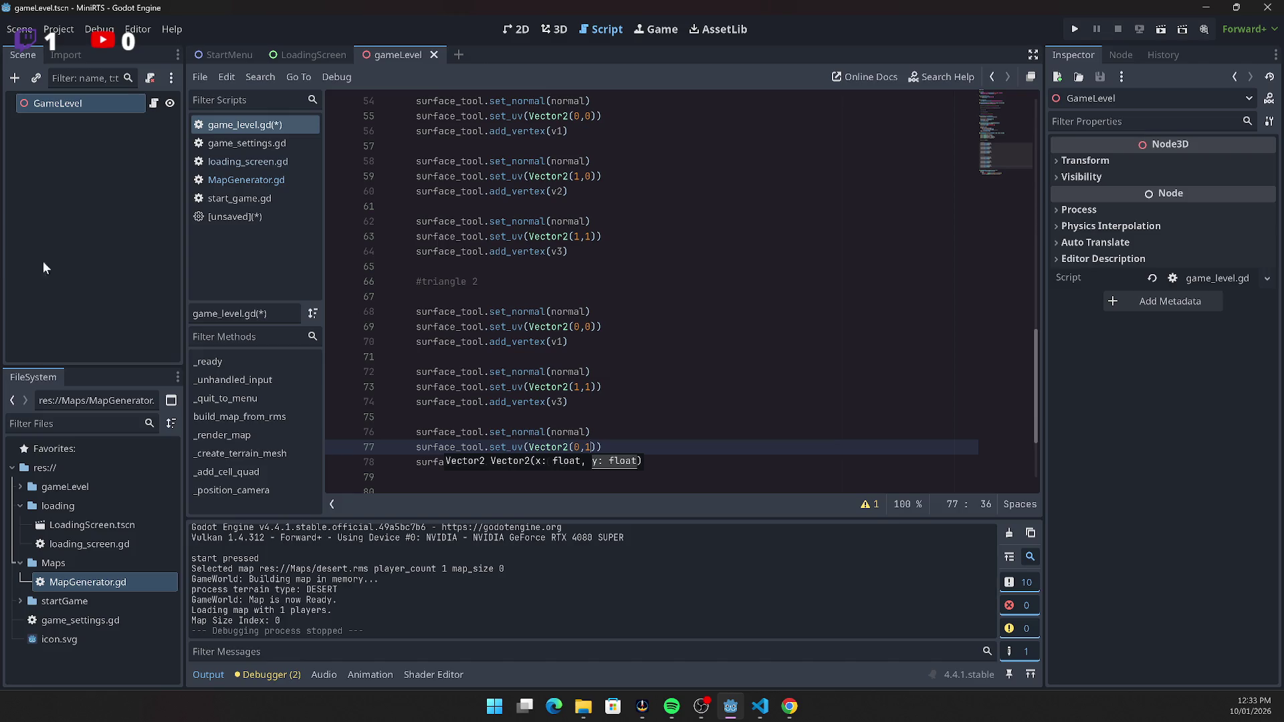
click(738, 326)
key(ctrl+s)
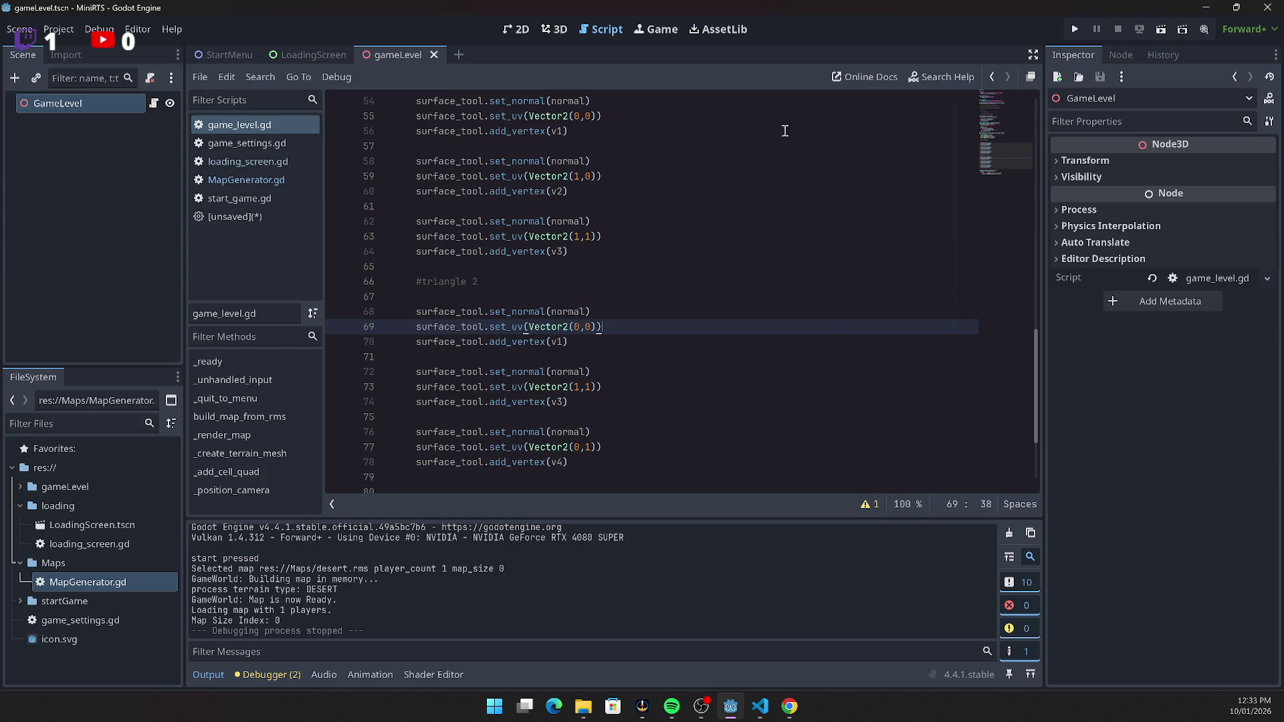
click(1076, 28)
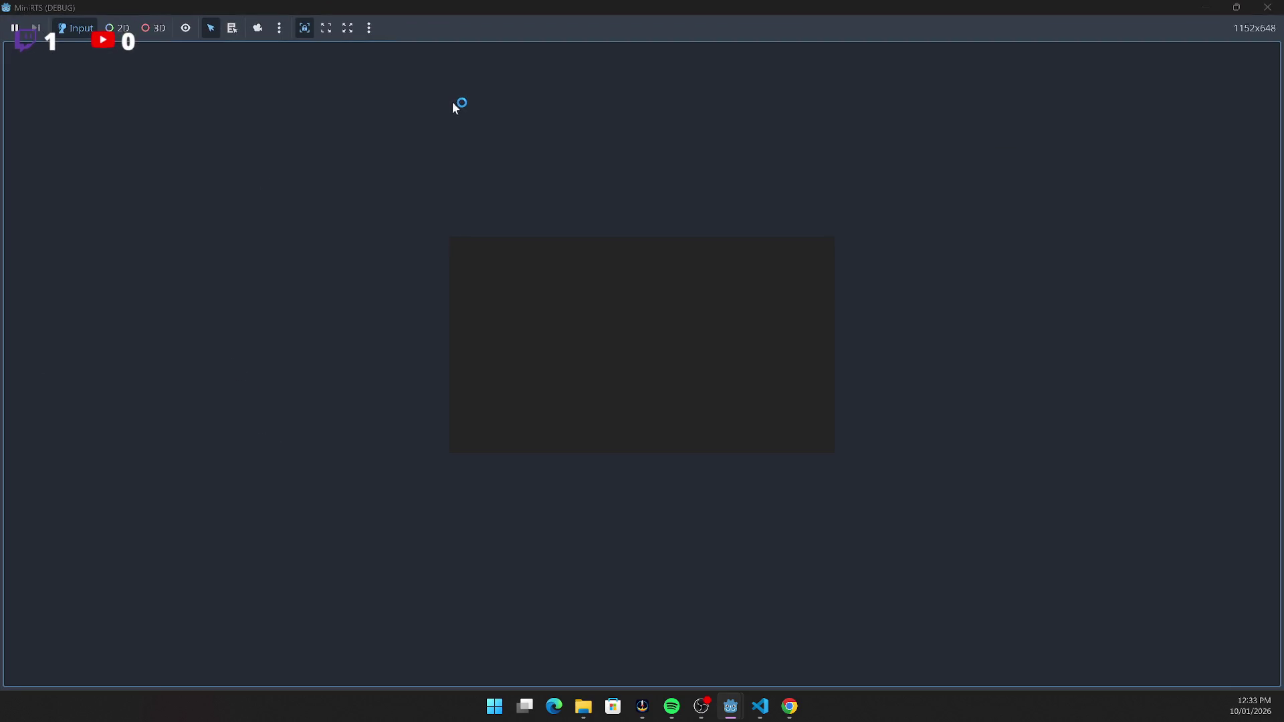
click(495, 305)
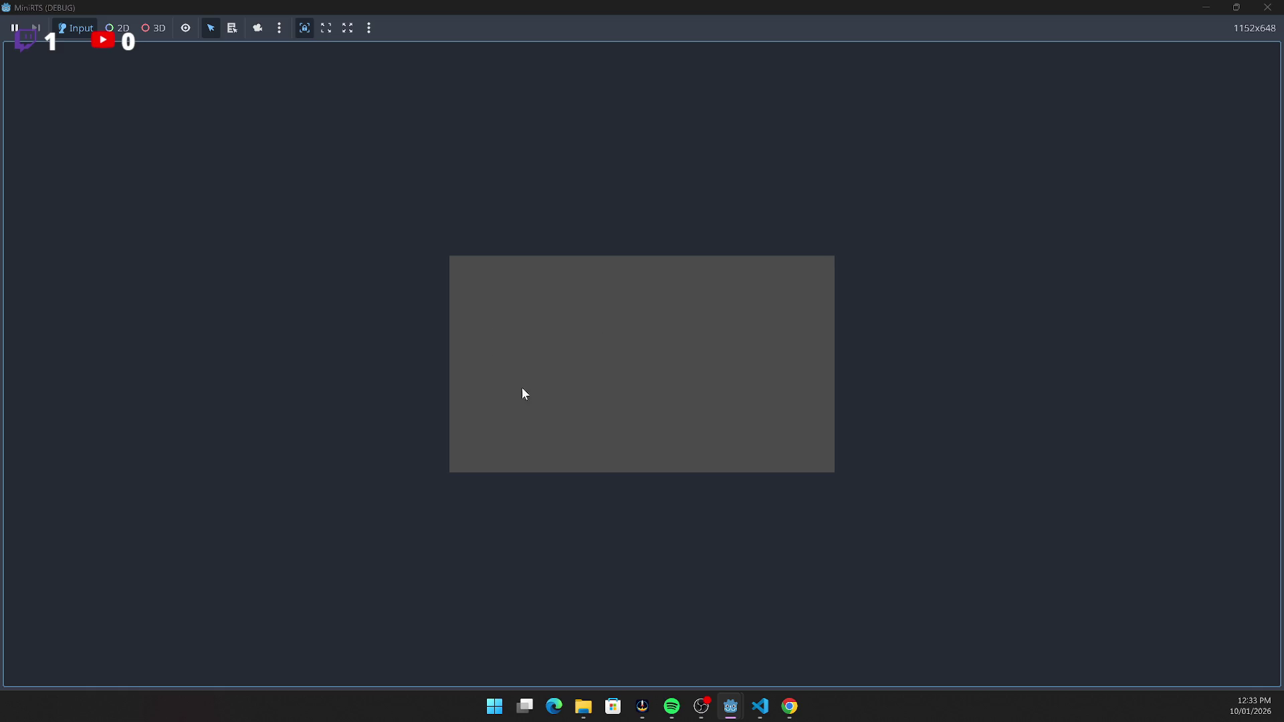
click(1267, 7)
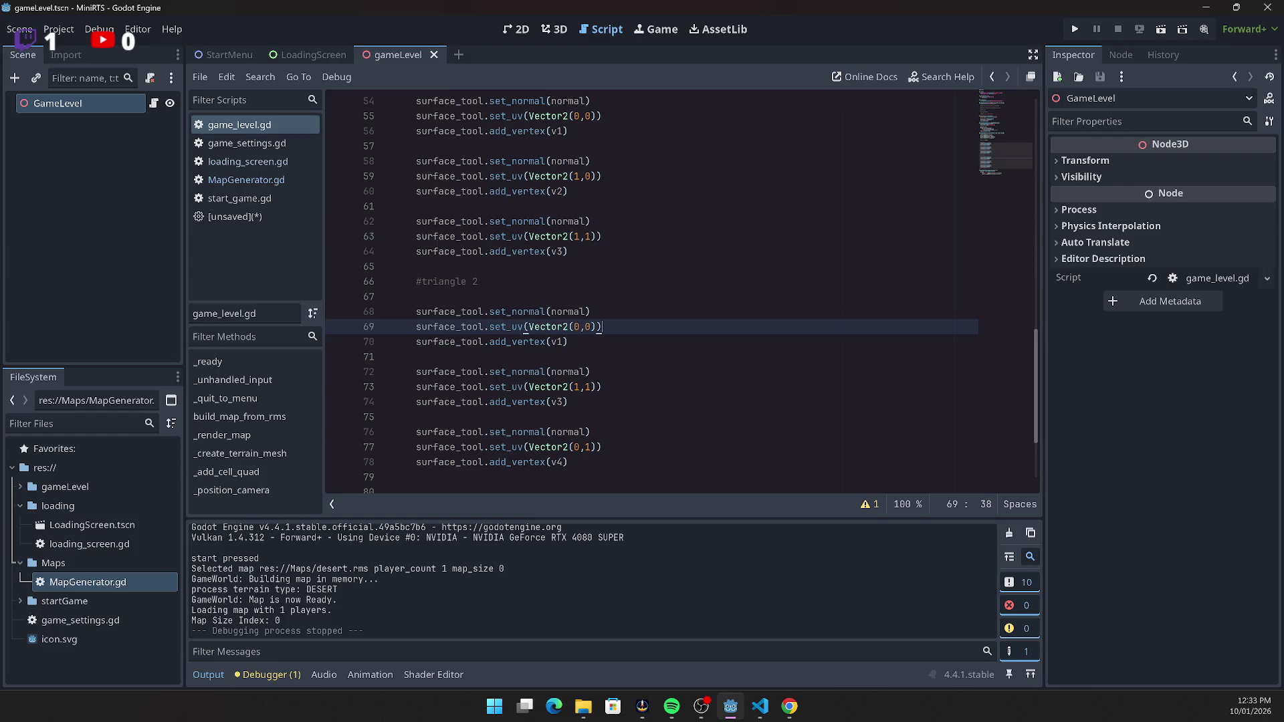
key(alt+Tab)
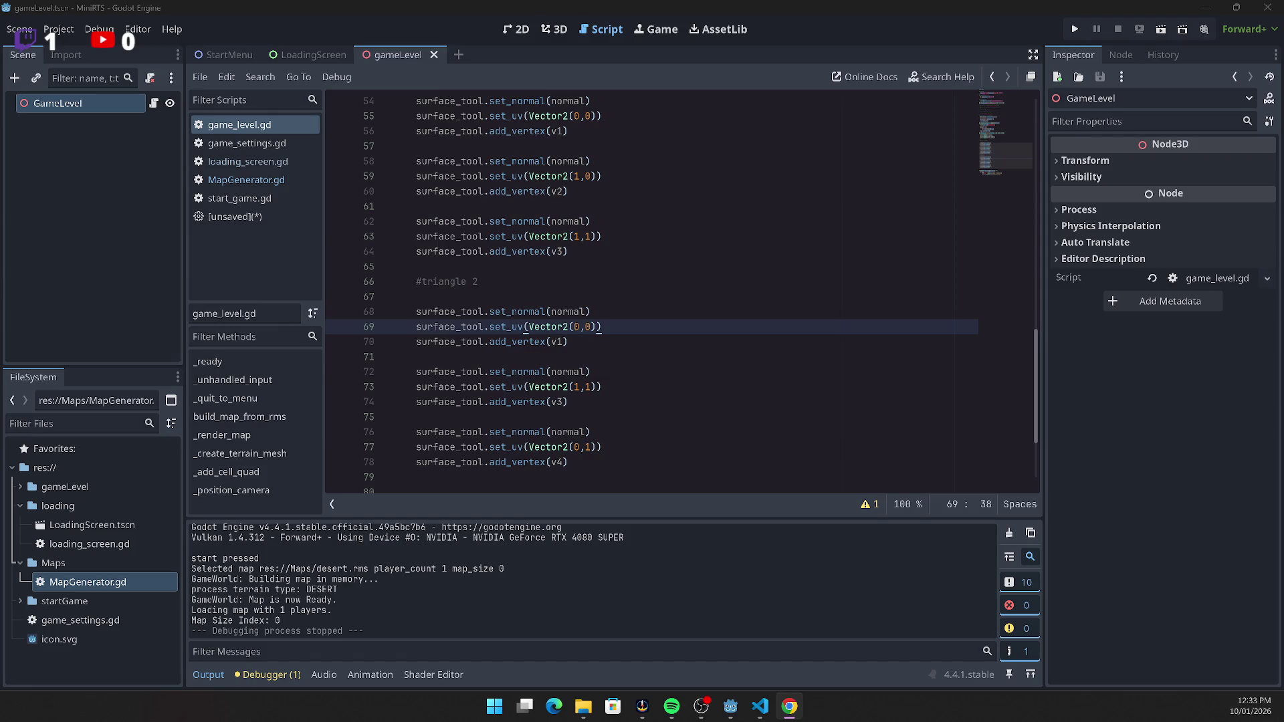
Send ChatGPT the pasted terrain_materials code, asking for a suitable terrain texture resembling AOE2
mouse_move(334, 100)
mouse_down()
mouse_move(360, 97)
mouse_move(349, 121)
mouse_move(337, 113)
mouse_up()
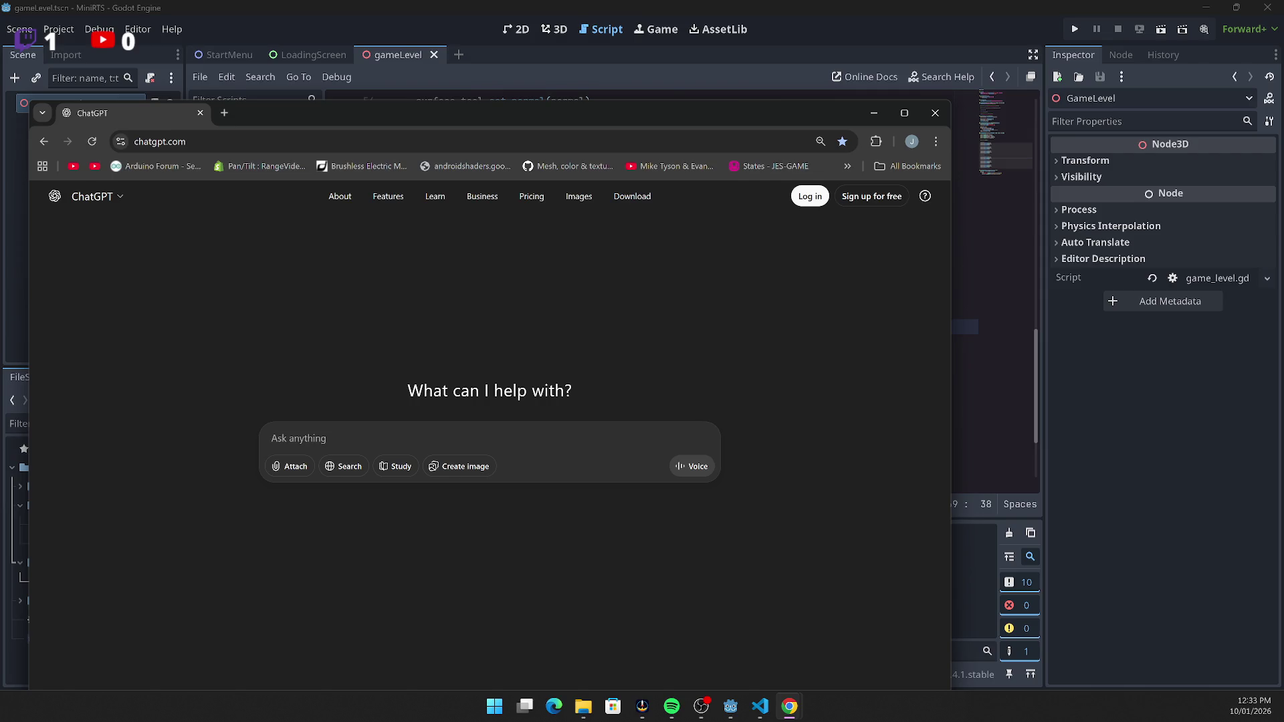
key(alt+Tab)
text(I want to make this)
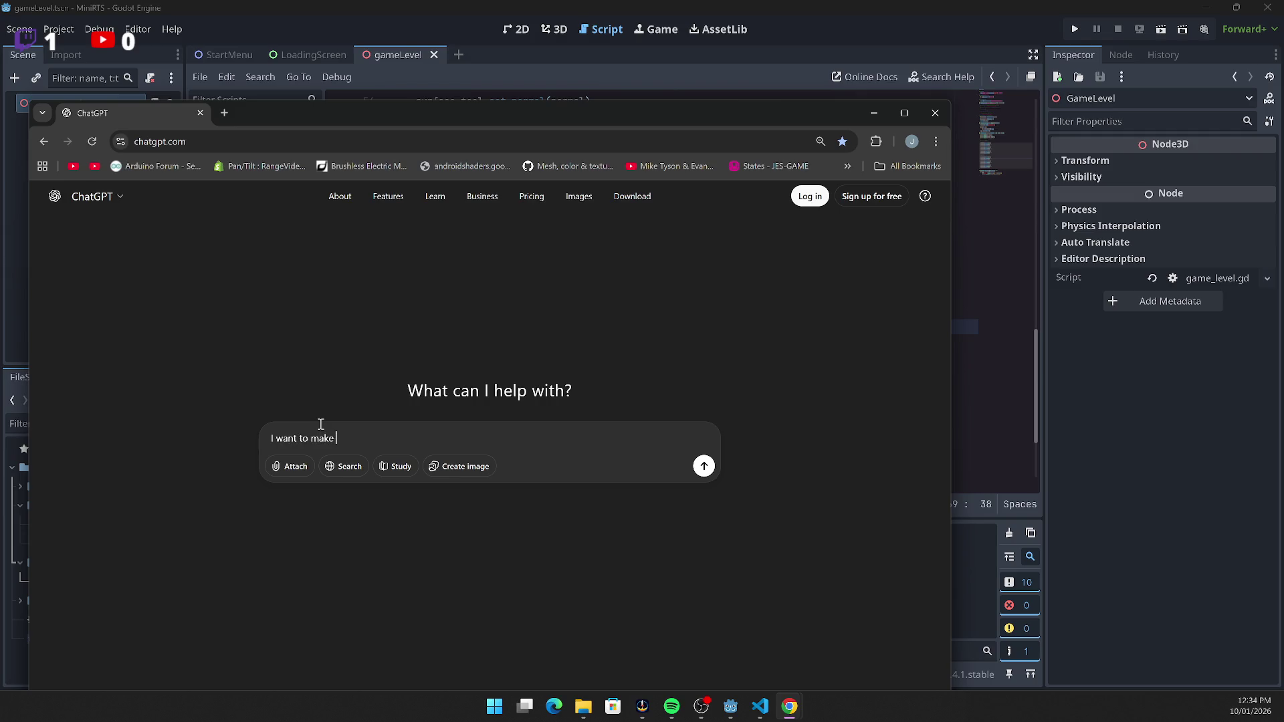
key(shift+Return)
text(var terrain_materials = {     "SNOW": preload("res://Materials/snow_terrain.tres"),     "DESERT": preload("res://Materials/desert_terrain.tres"),     "GRASSLANDS": preload("res://Materials/grass_terrain.tres") })
key(shift+Return)
key(shift+Return)
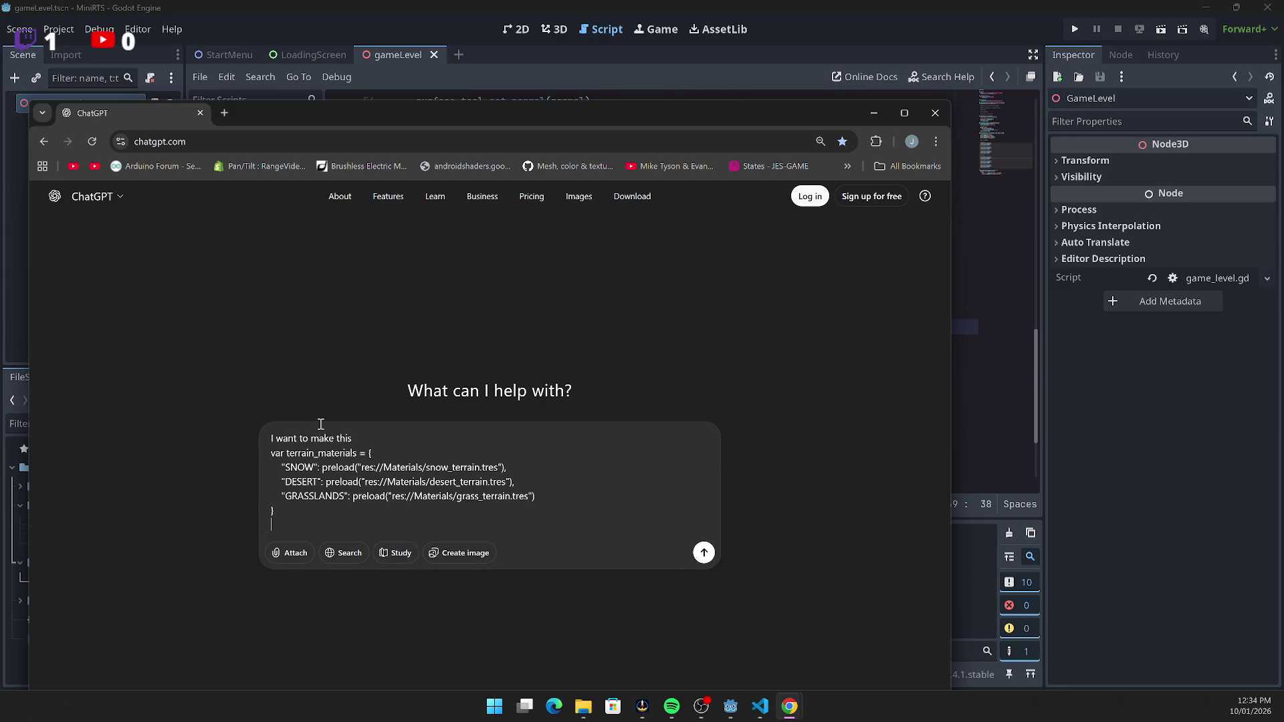
text(can )
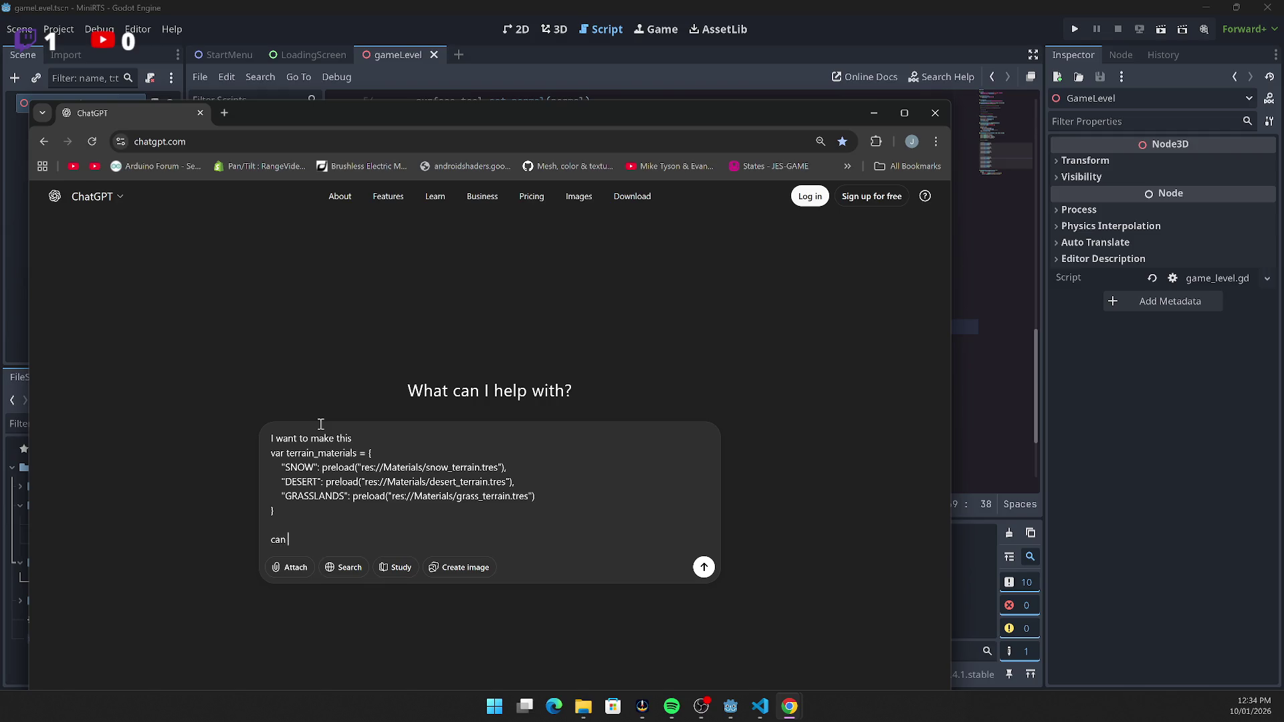
text(you ge)
text(nerate a su)
text(itable ter)
text(rain textur)
text(e)
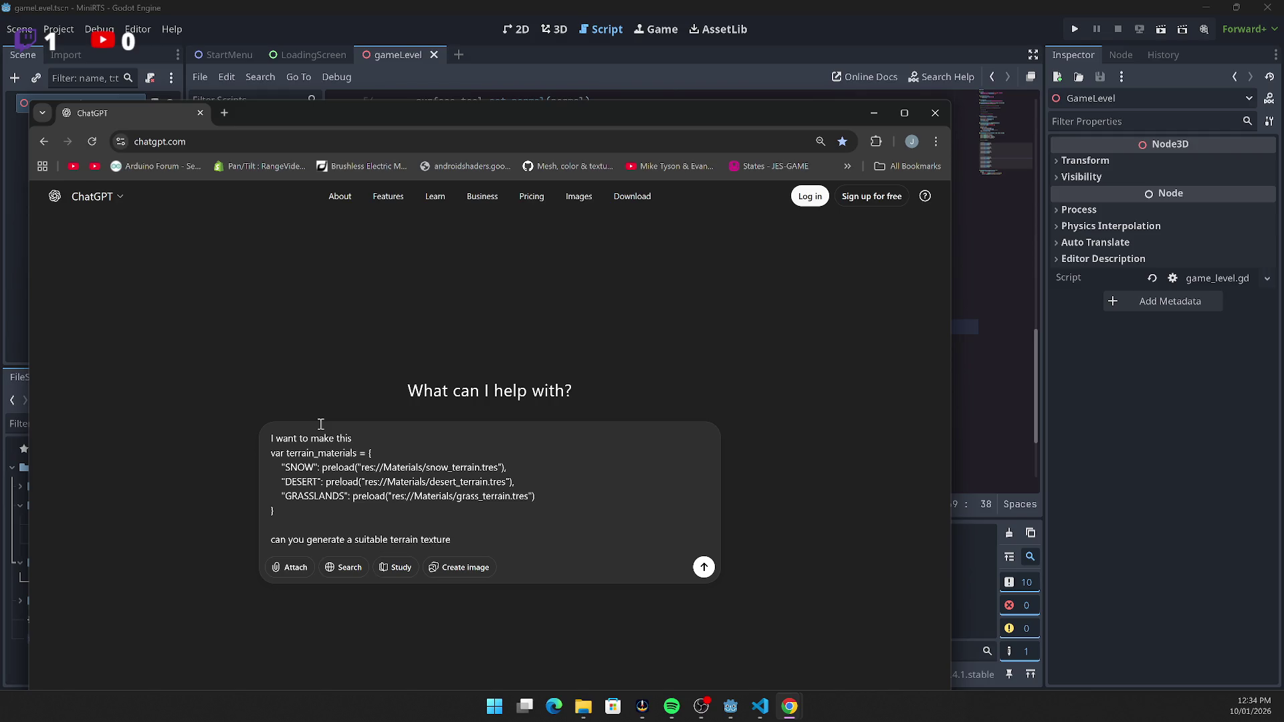
text( that loos )
text(similar to )
text(AOE2)
key(shift+Return)
key(shift+Return)
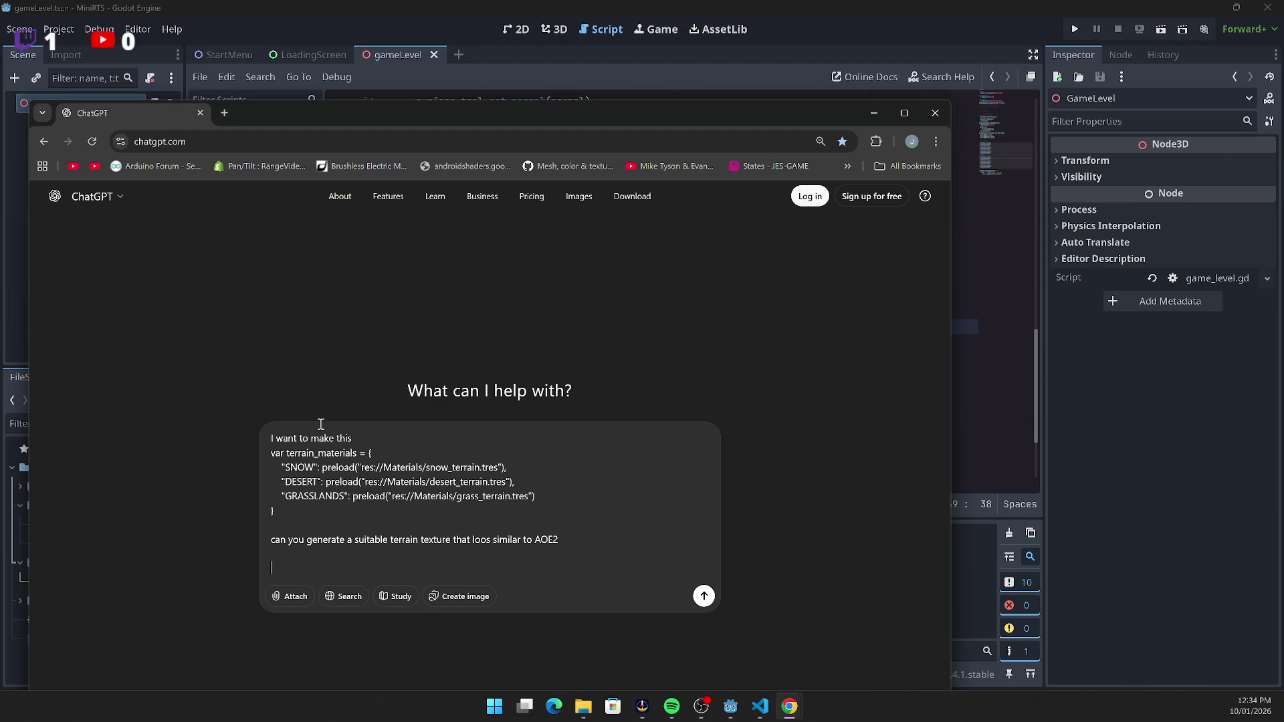
key(Return)
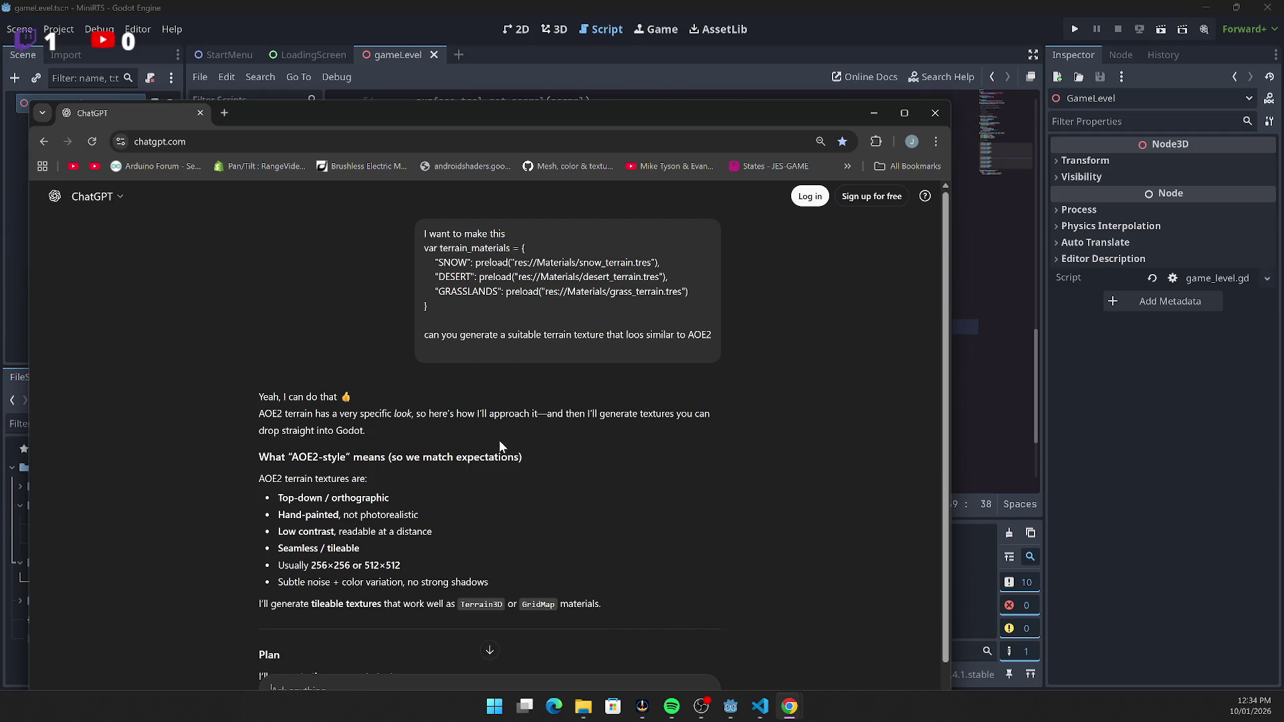
Read ChatGPT's plan for snow, desert and grasslands textures, defaulting to 512×512 seamless PNG
scroll(499, 447, down, 2)
scroll(294, 468, down, 2)
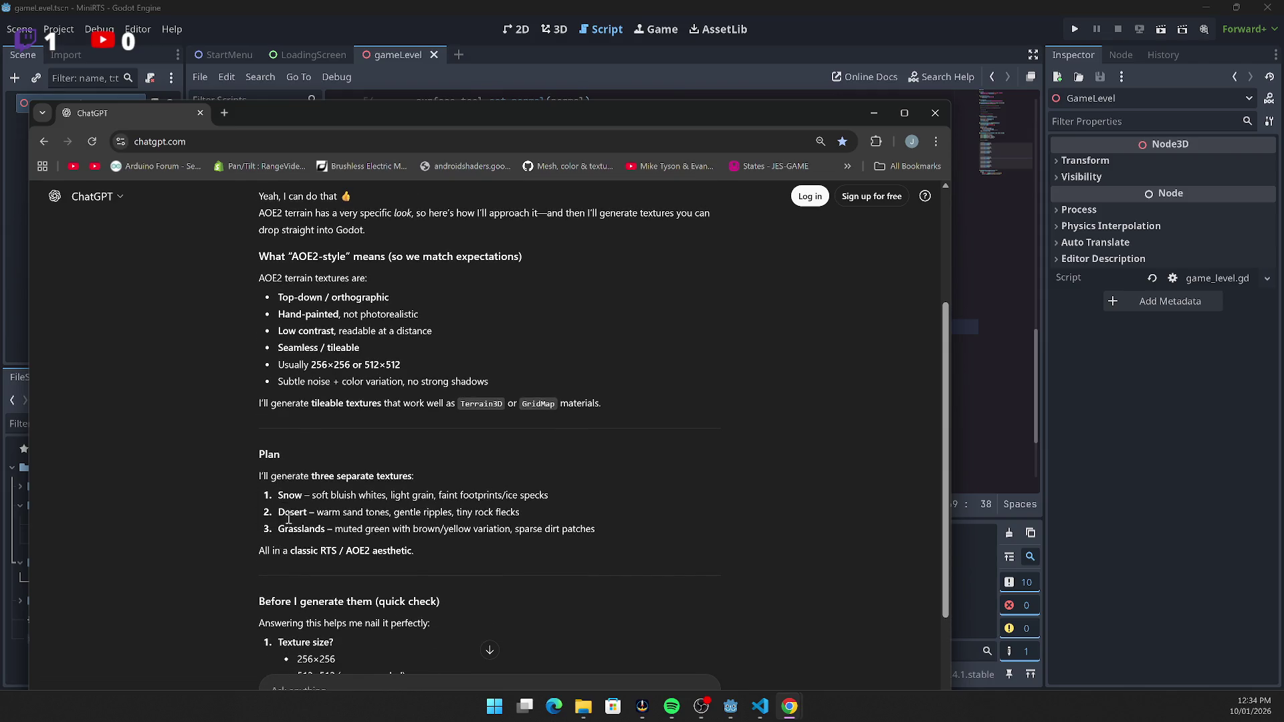
scroll(463, 546, down, 3)
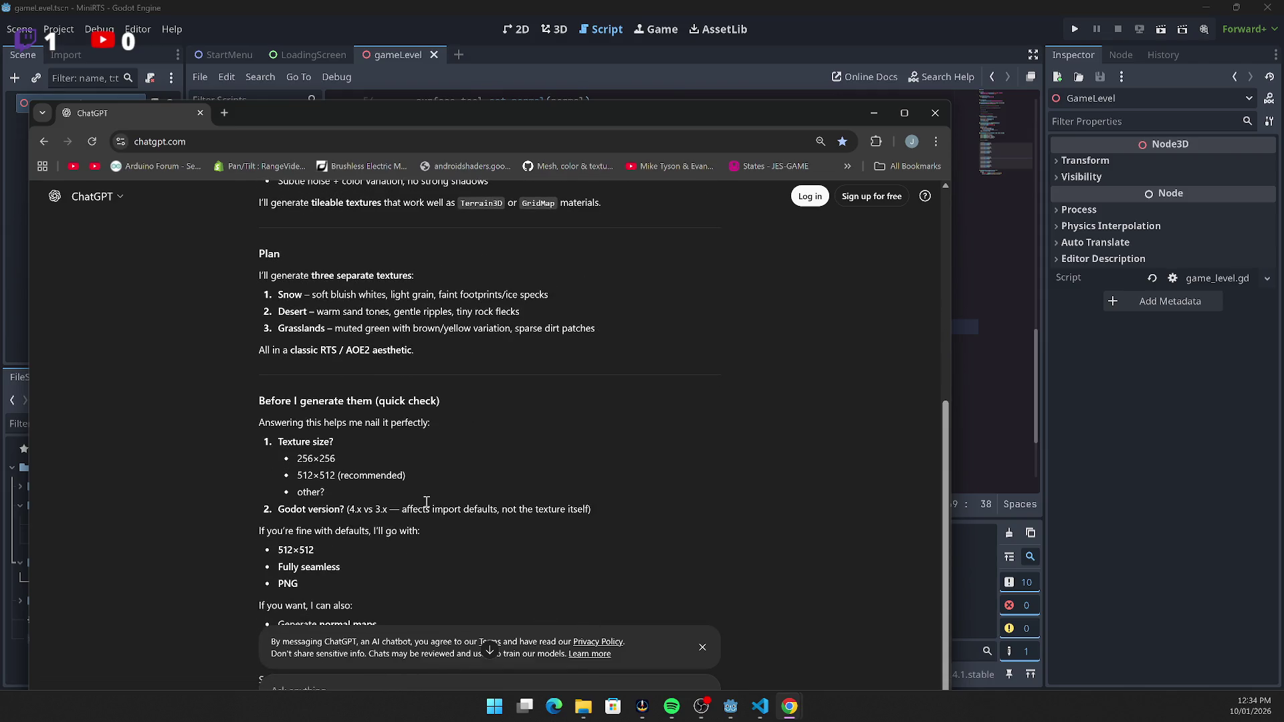
scroll(427, 492, down, 2)
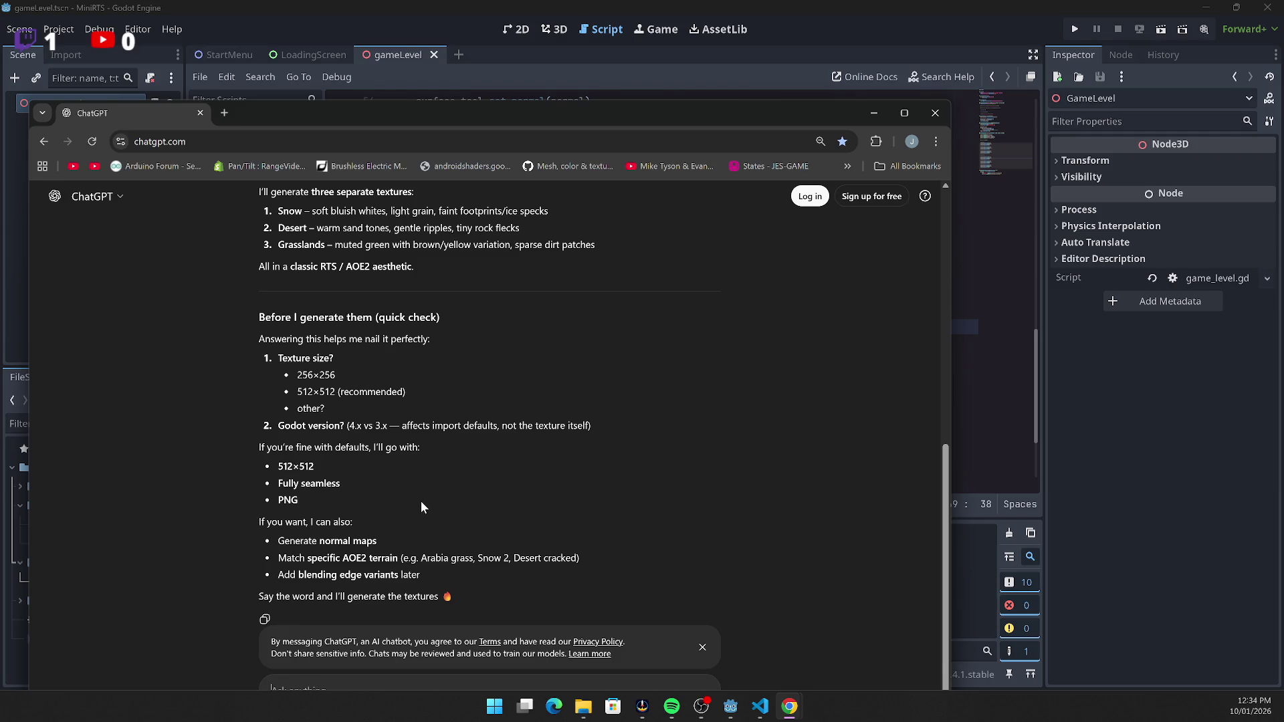
drag(546, 115, 531, 25)
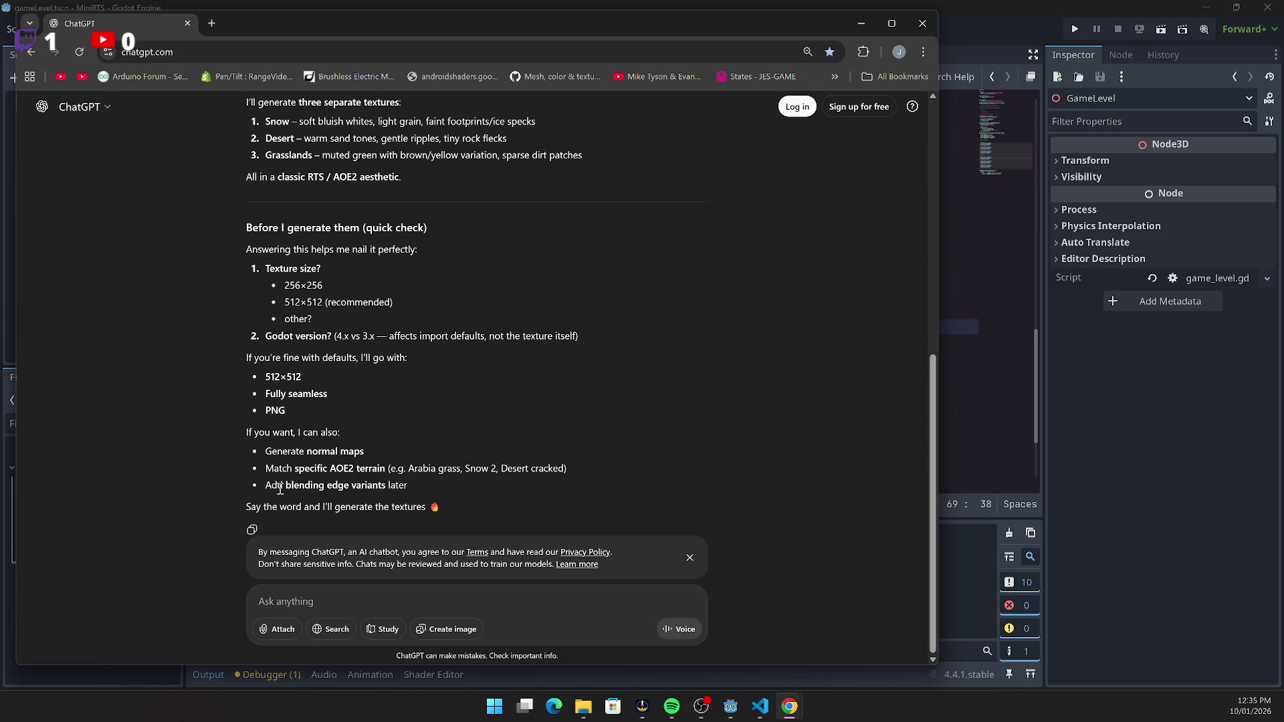
mouse_move(409, 489)
mouse_down()
mouse_move(316, 479)
mouse_move(265, 452)
mouse_up()
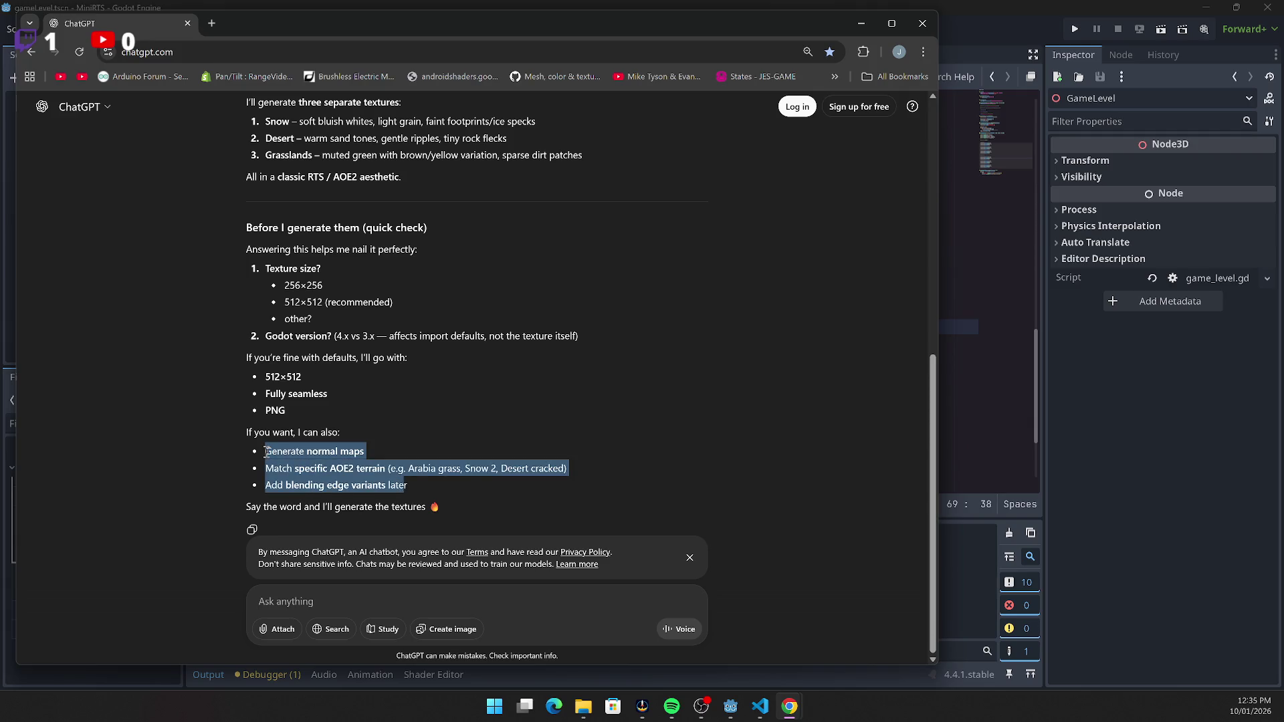
click(292, 591)
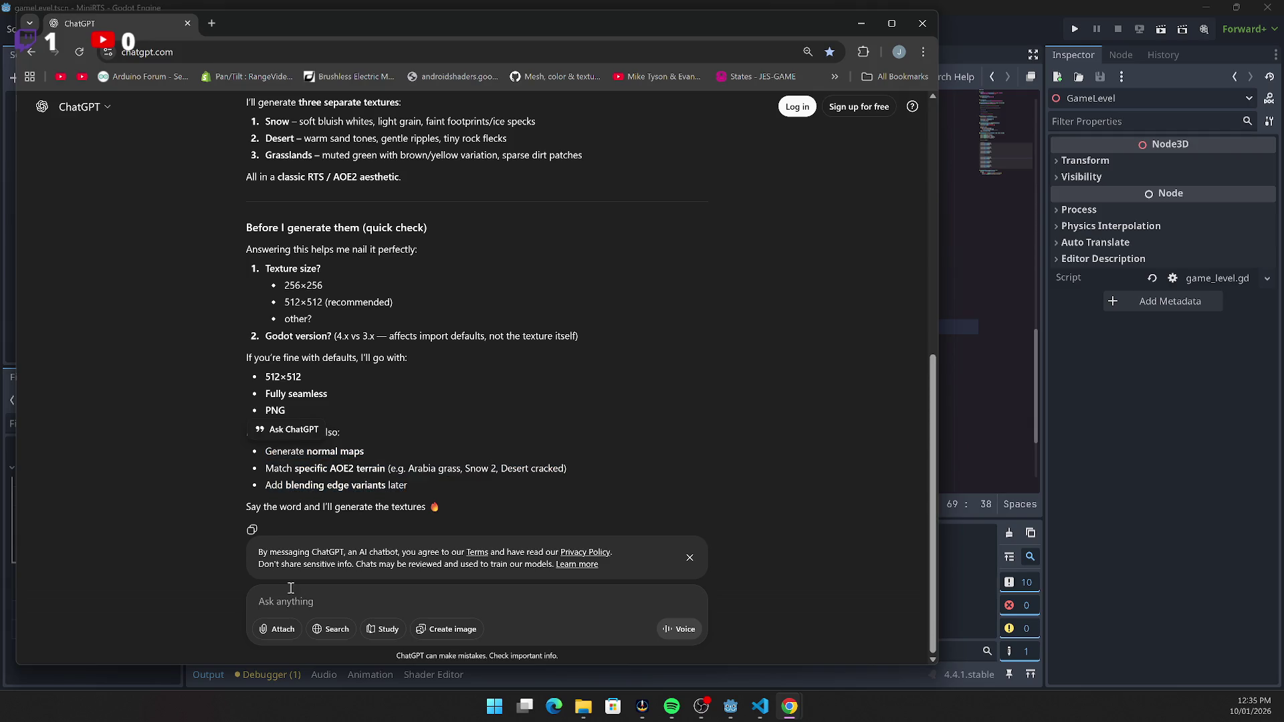
text(let)
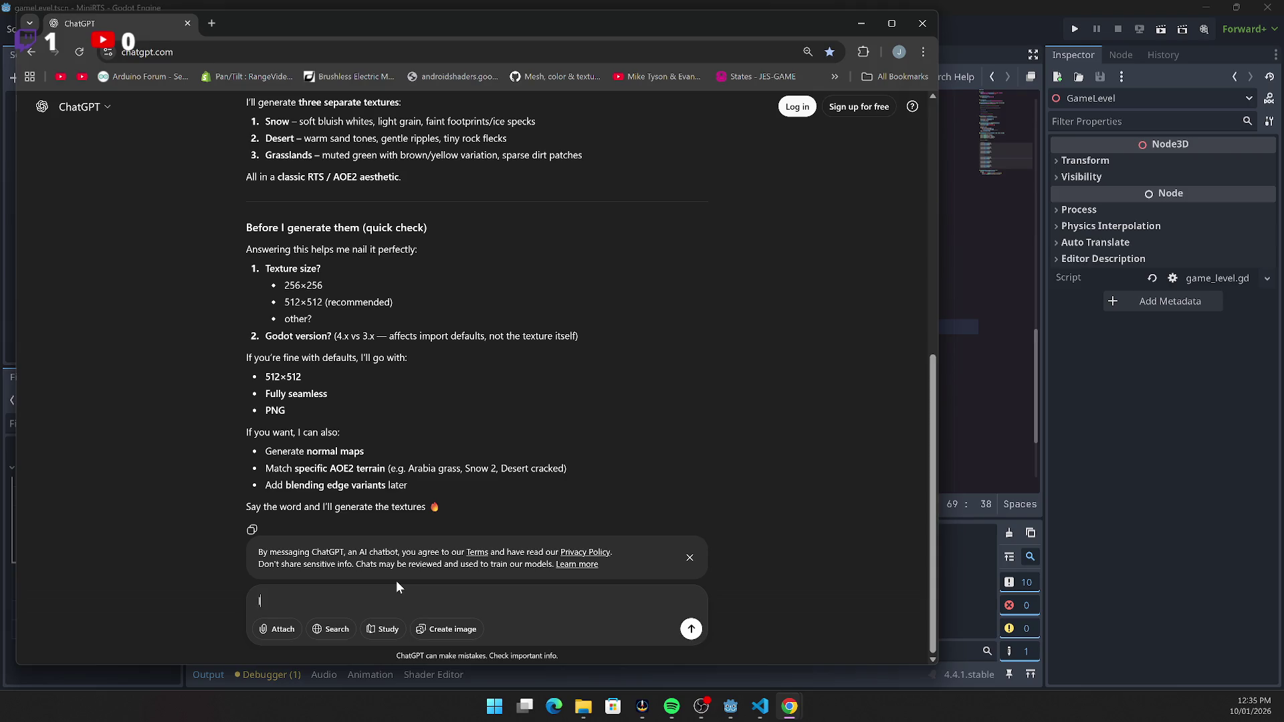
text(s just do the )
text(base textures first, 512x 51)
text(2 seems fine, what e)
key(BackSpace)
key(BackSpace)
text(ever works)
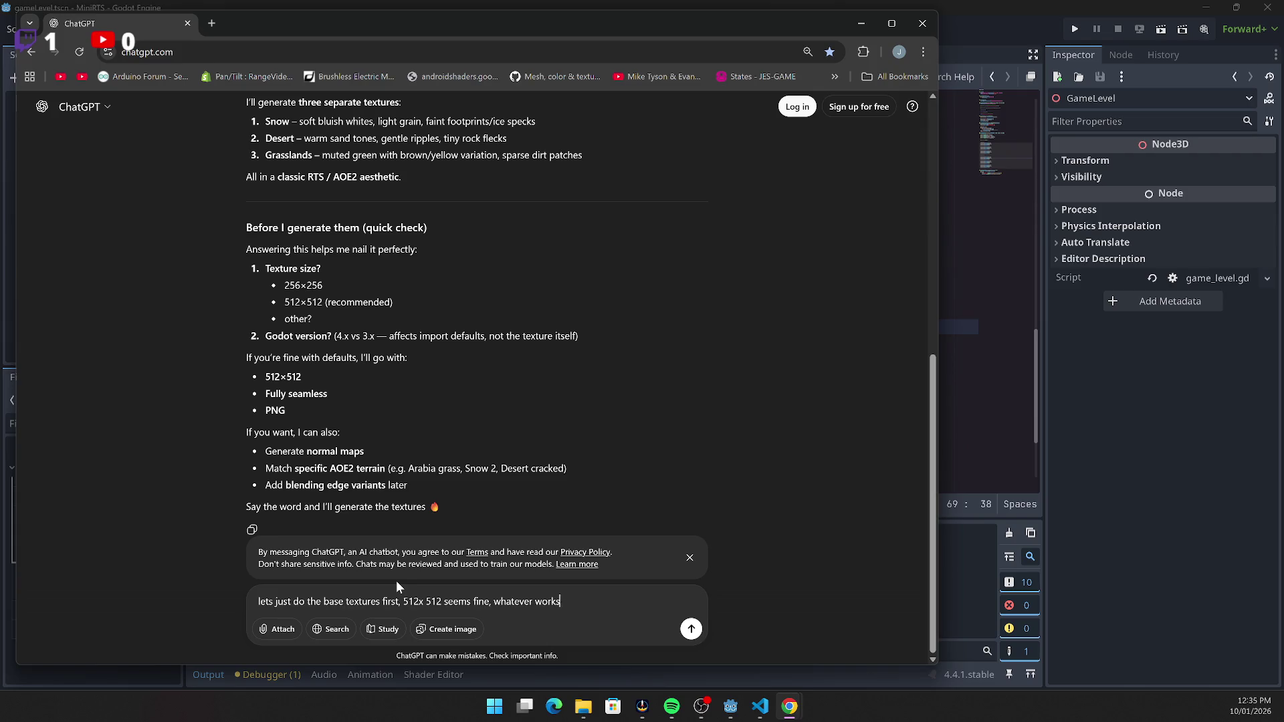
key(Return)
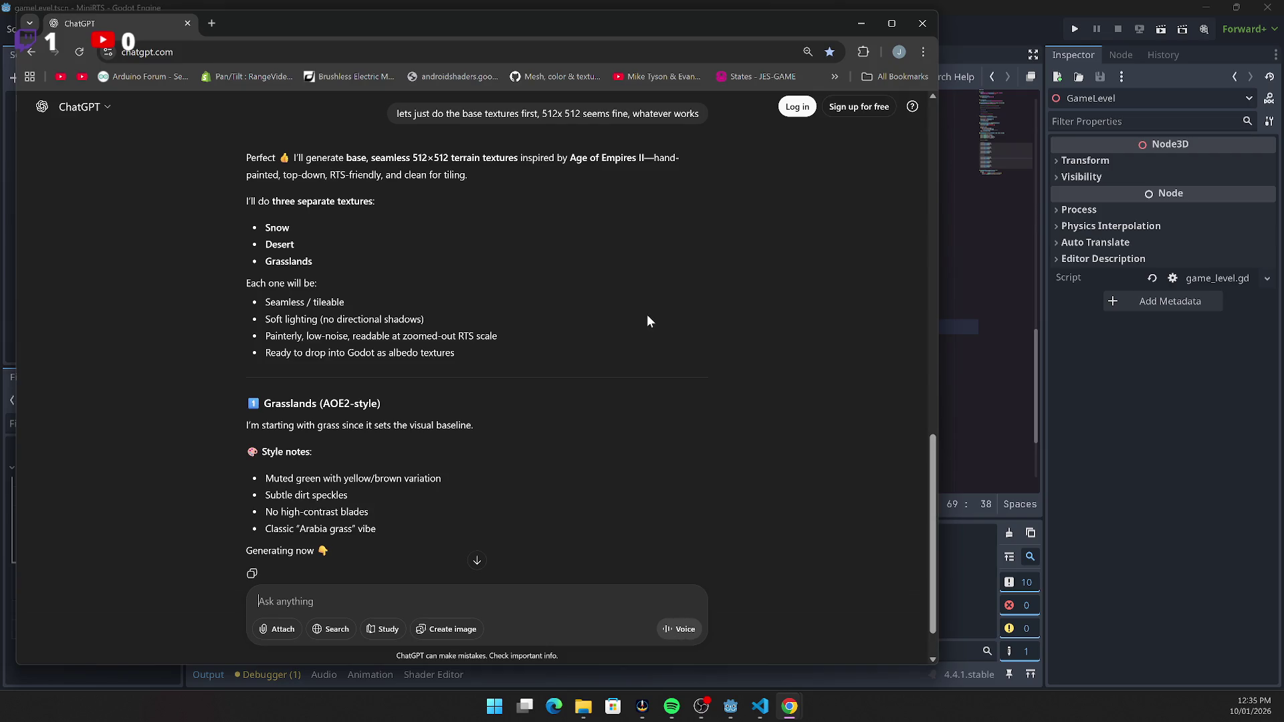
scroll(647, 321, down, 1)
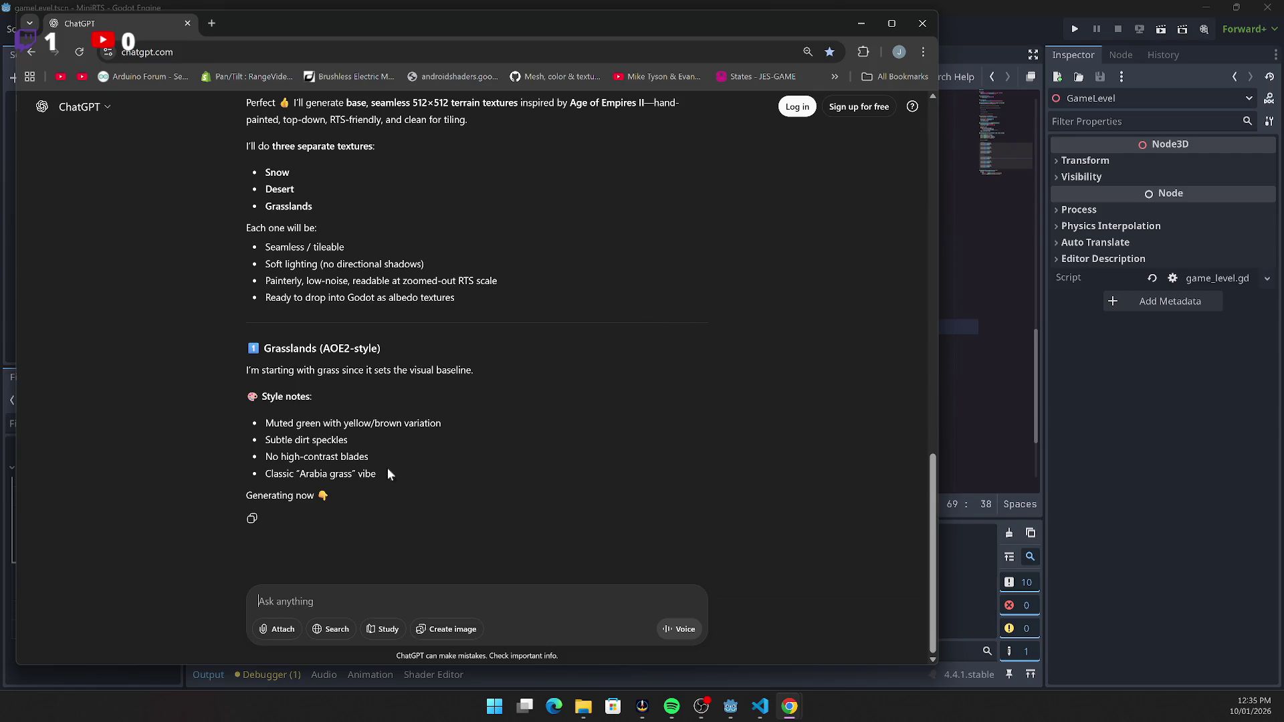
scroll(388, 478, up, 1)
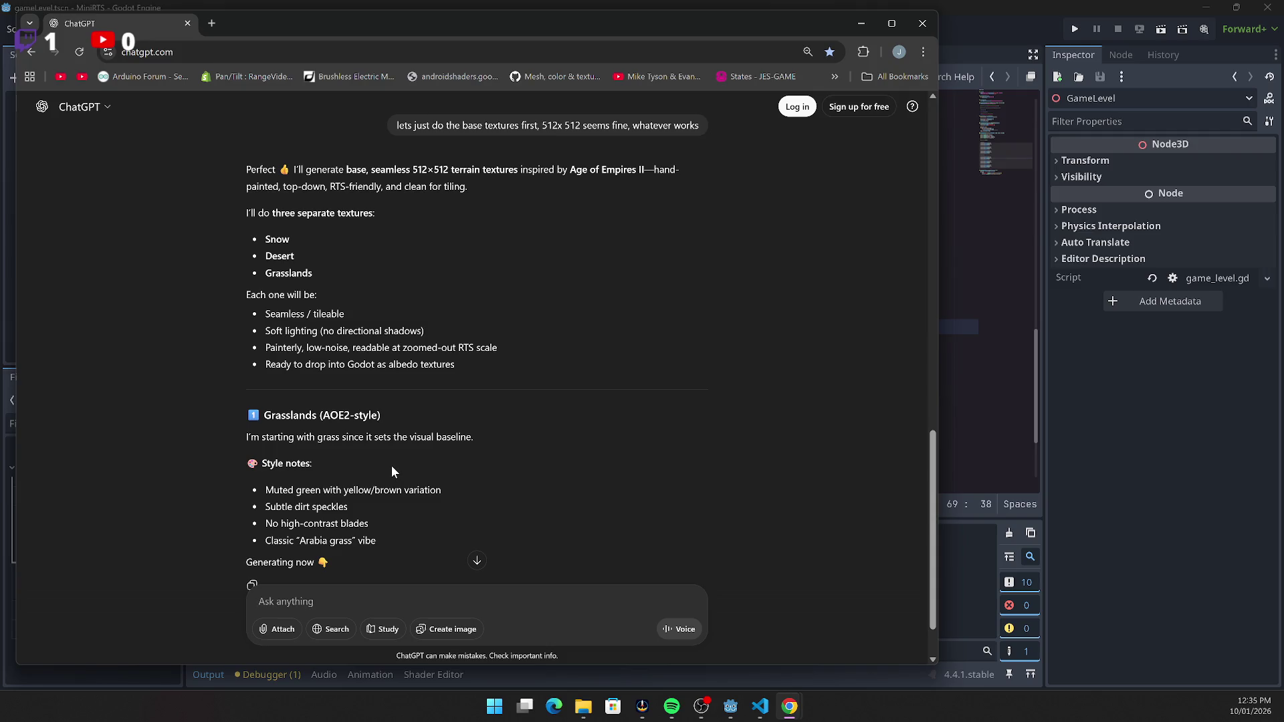
scroll(392, 466, down, 1)
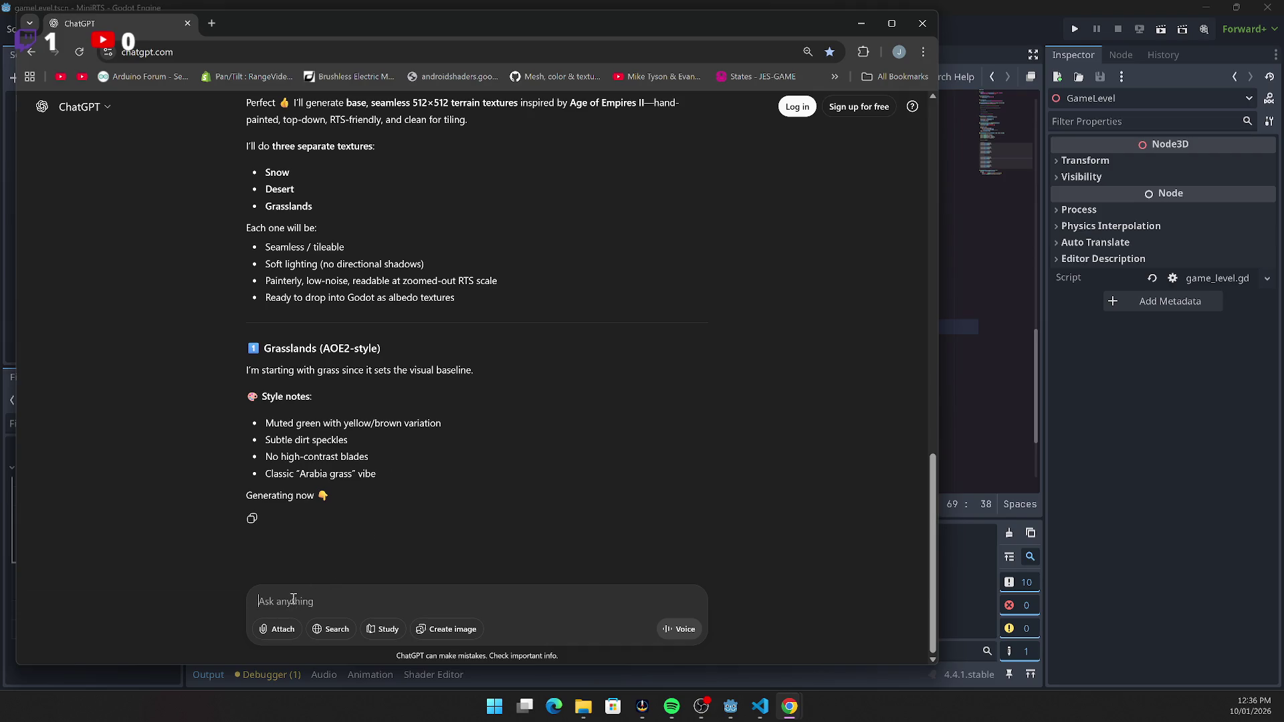
Tell ChatGPT 'cool generate the grass', then go back to the Godot editor
text(cool generate the g)
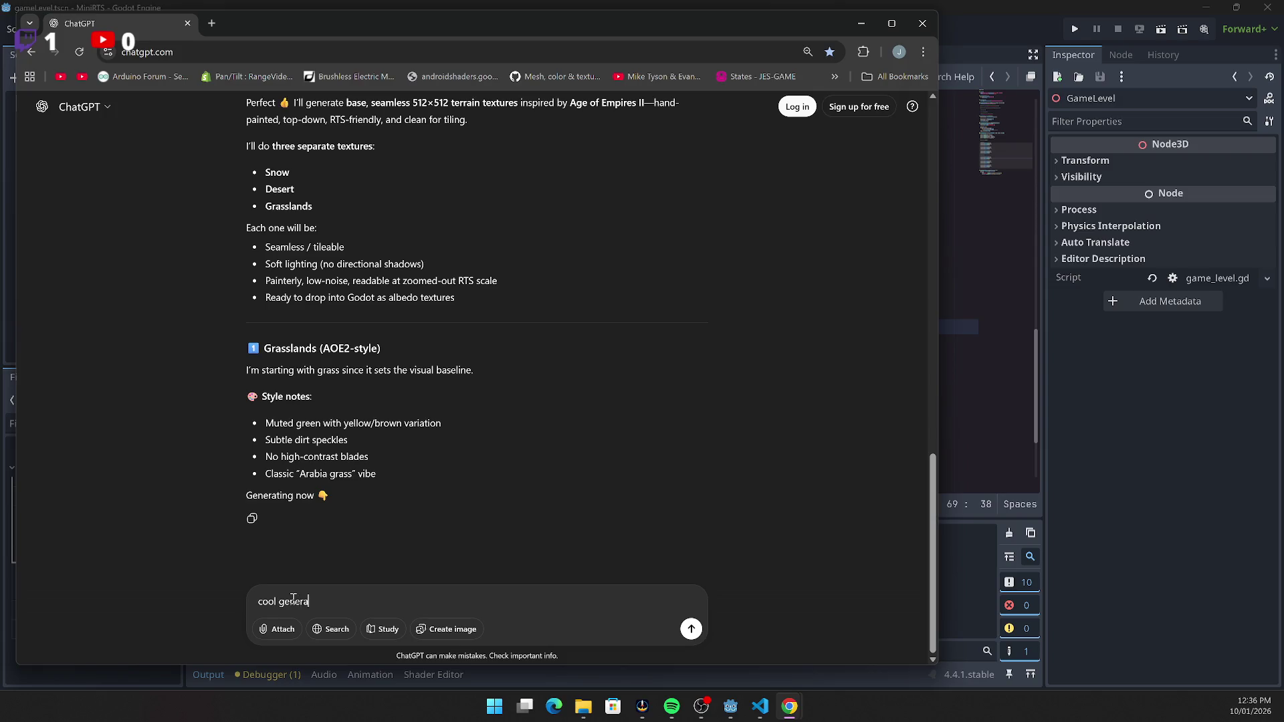
text(rass)
key(Return)
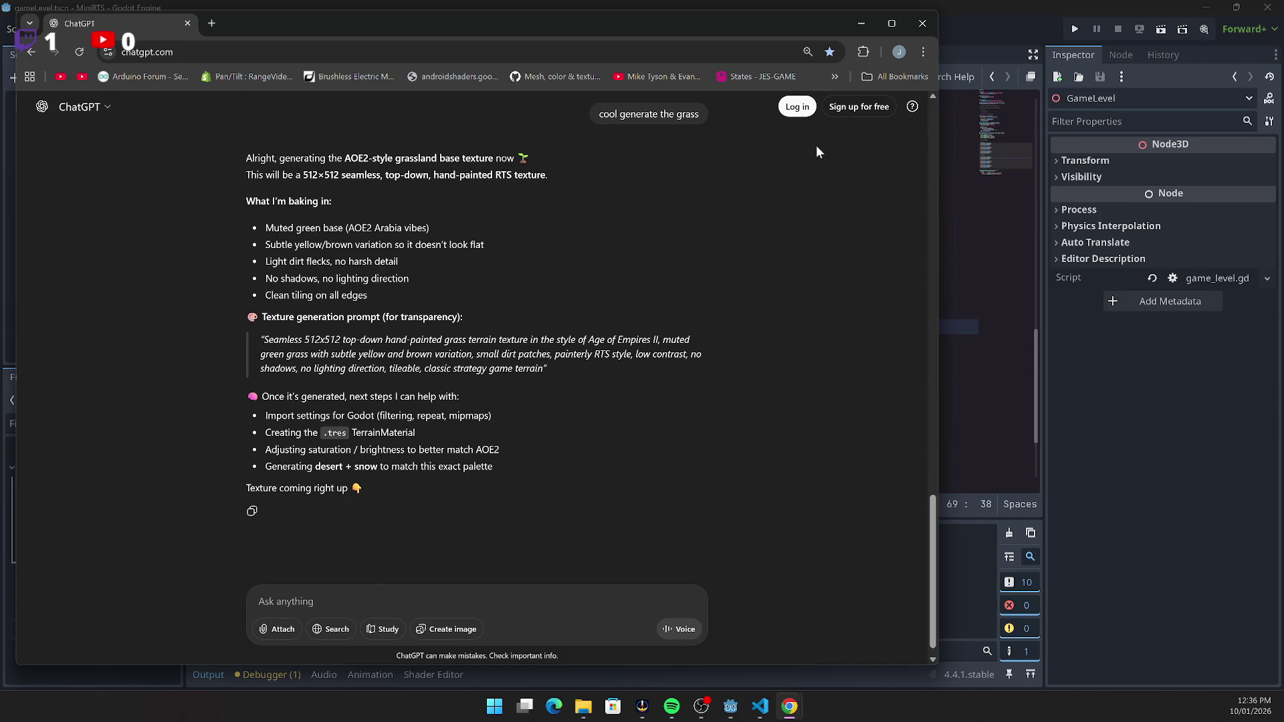
click(793, 107)
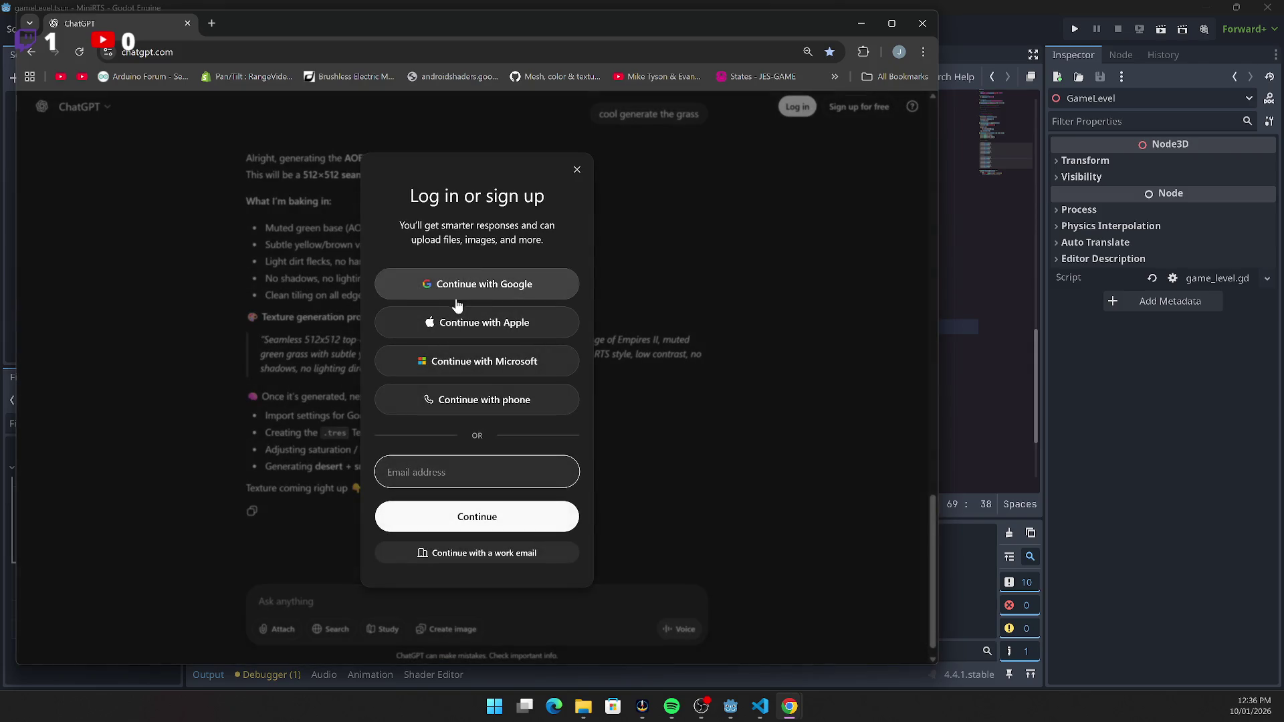
click(581, 5)
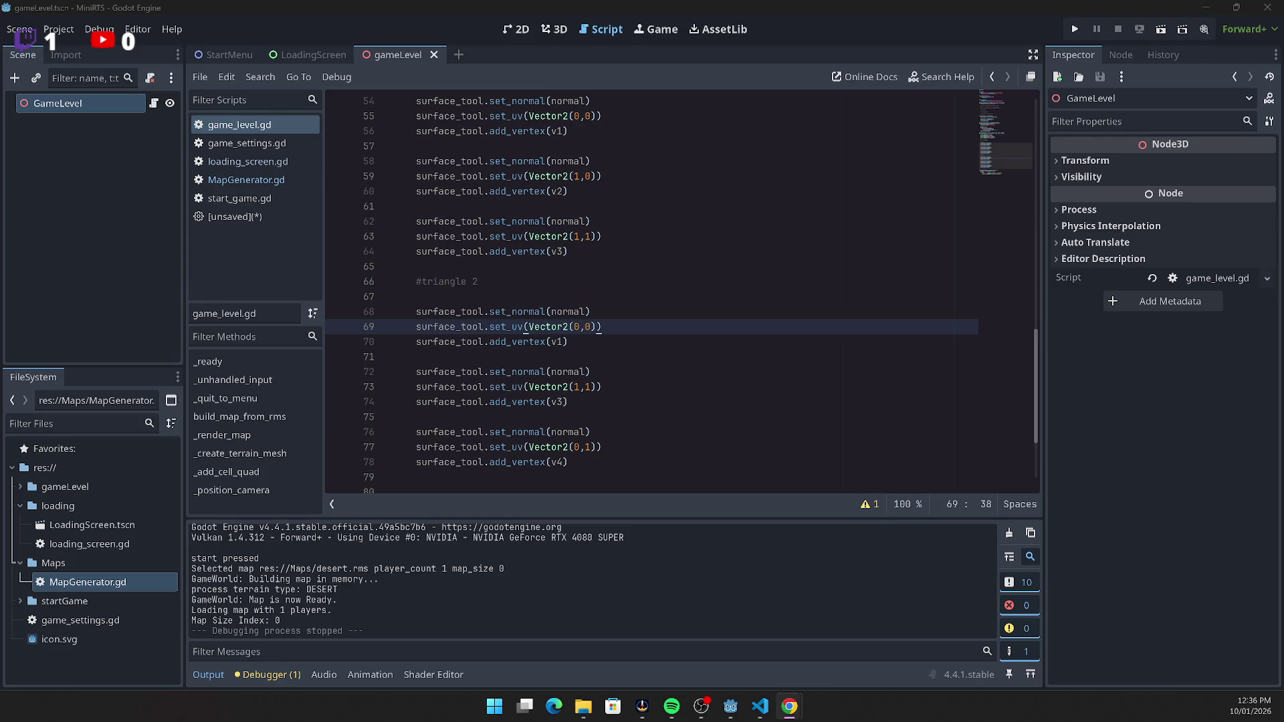
In a new chat, paste terrain_materials and request these textures for Godot in AOE2 look and feel
click(789, 706)
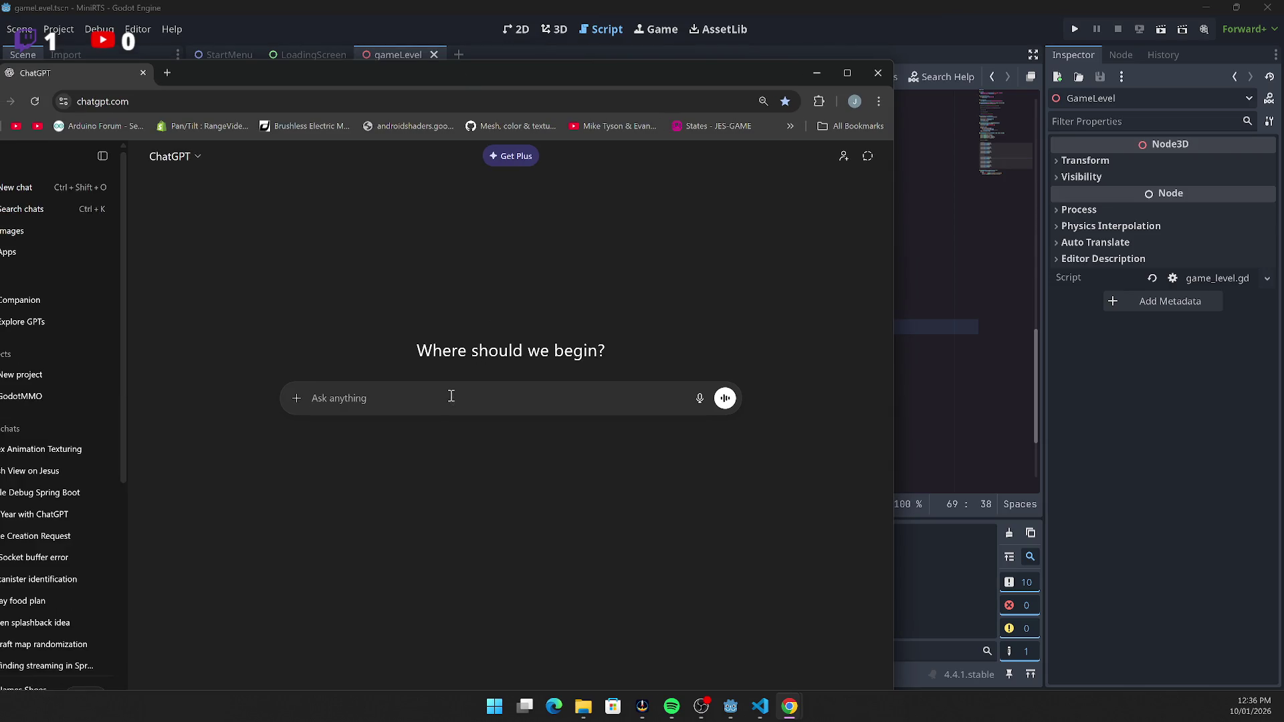
text(var terrain_materials = {     "SNOW": preload("res://Materials/snow_terrain.tres"),     "DESERT": preload("res://Materials/desert_terrain.tres"),     "GRASSLANDS": preload("res://Materials/grass_terrain.tres") })
key(shift+Return)
key(shift+Return)
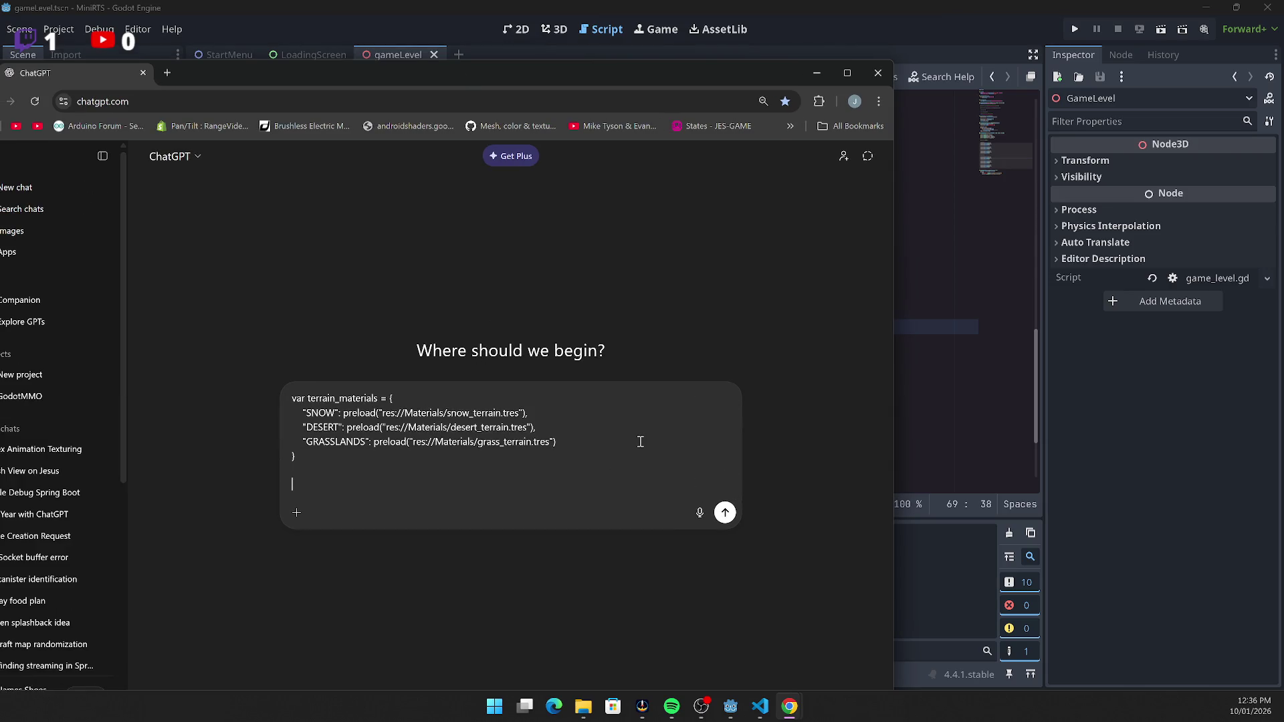
text(generate)
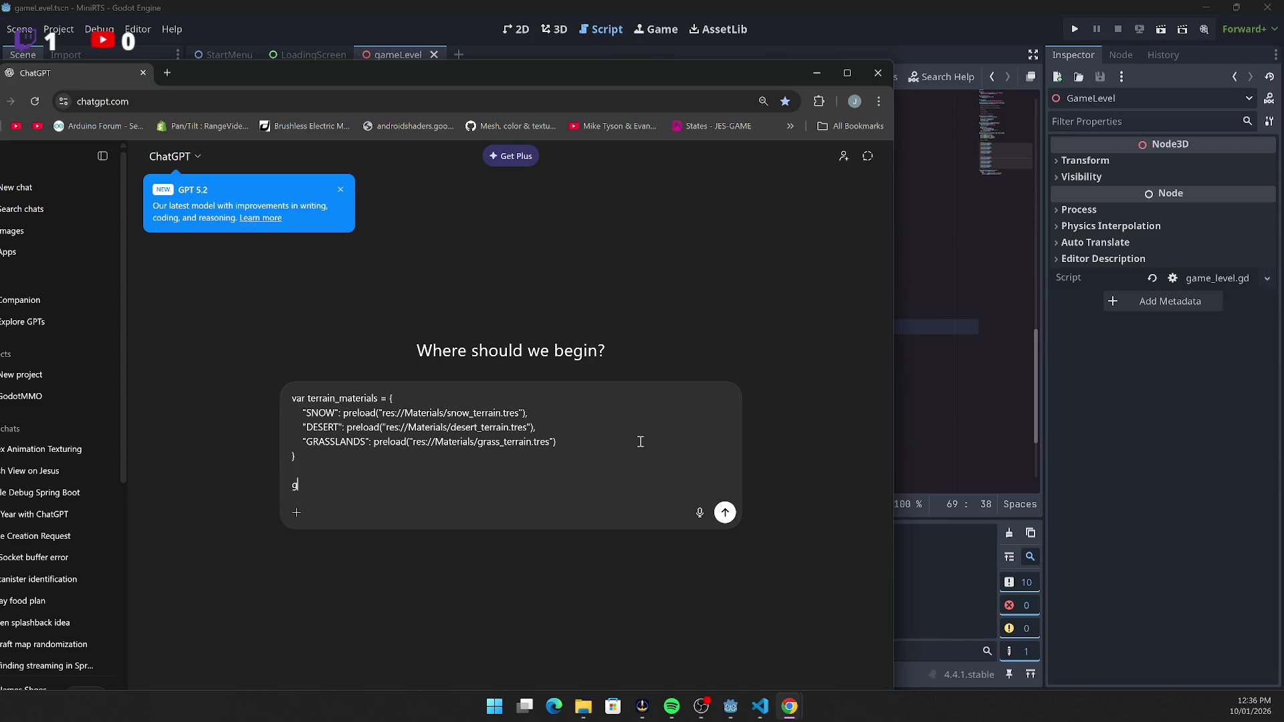
text( thse)
text(se textu)
text(res in)
key(BackSpace)
key(BackSpace)
text(for use in go)
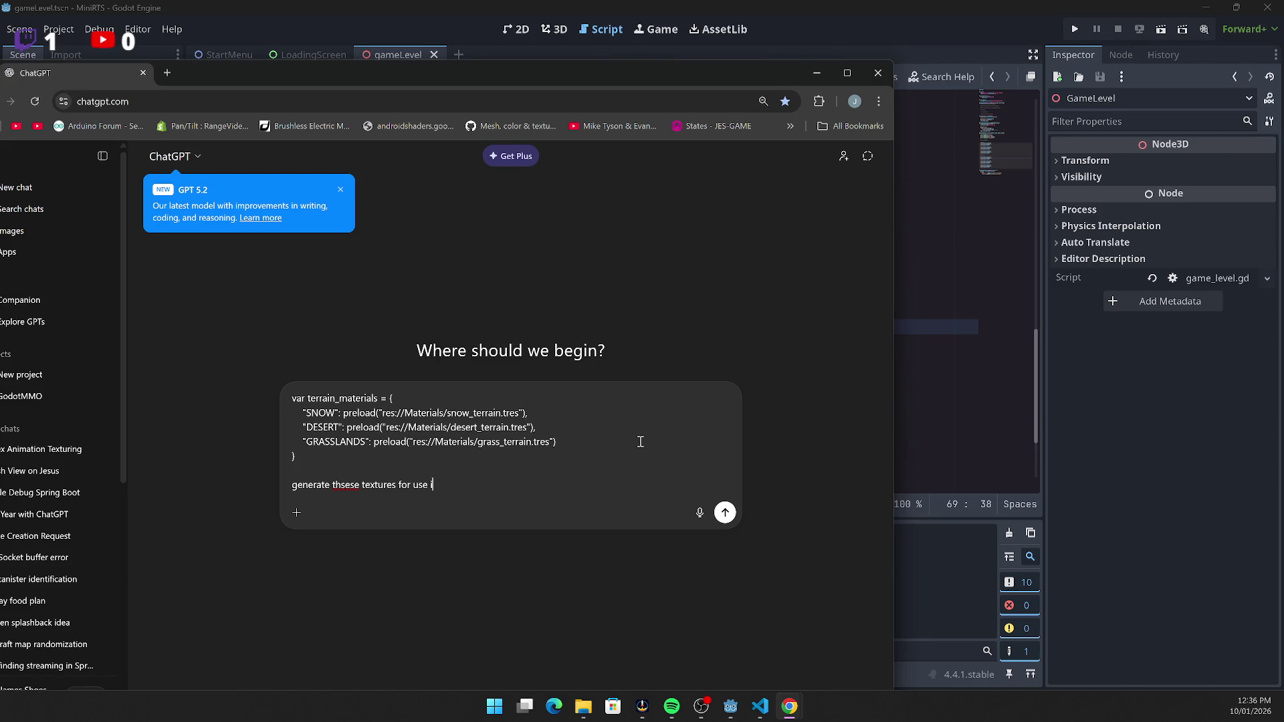
text(dot)
text(they should be in )
text(AOE2)
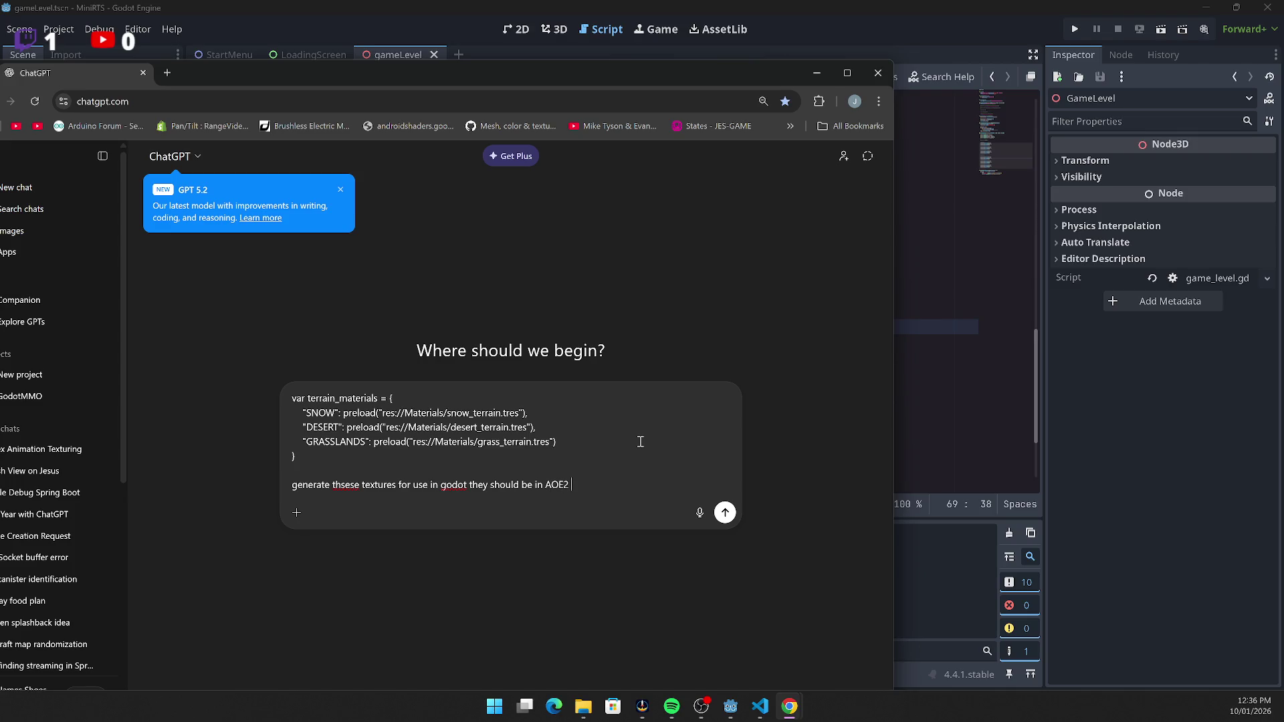
text( style )
text(look an)
text(d feel)
key(Return)
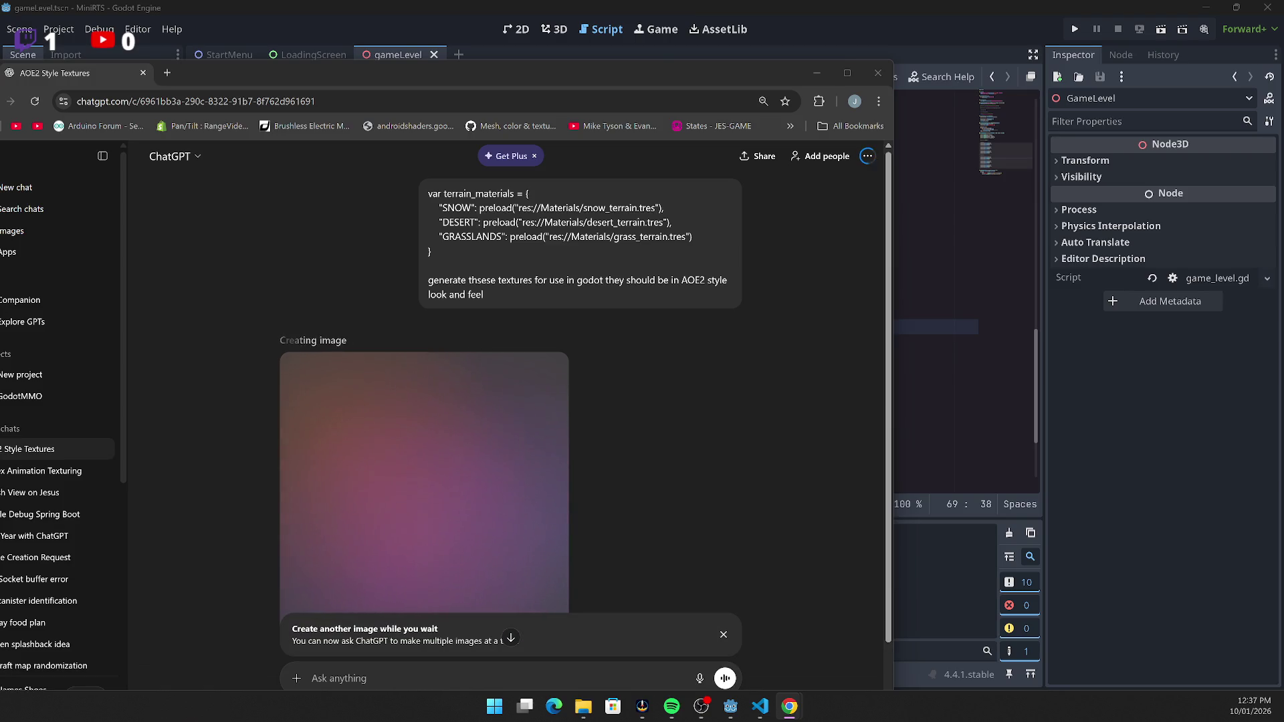
Wait for the snow, desert and grassland texture image and close the Acrobat notice
scroll(688, 386, down, 1)
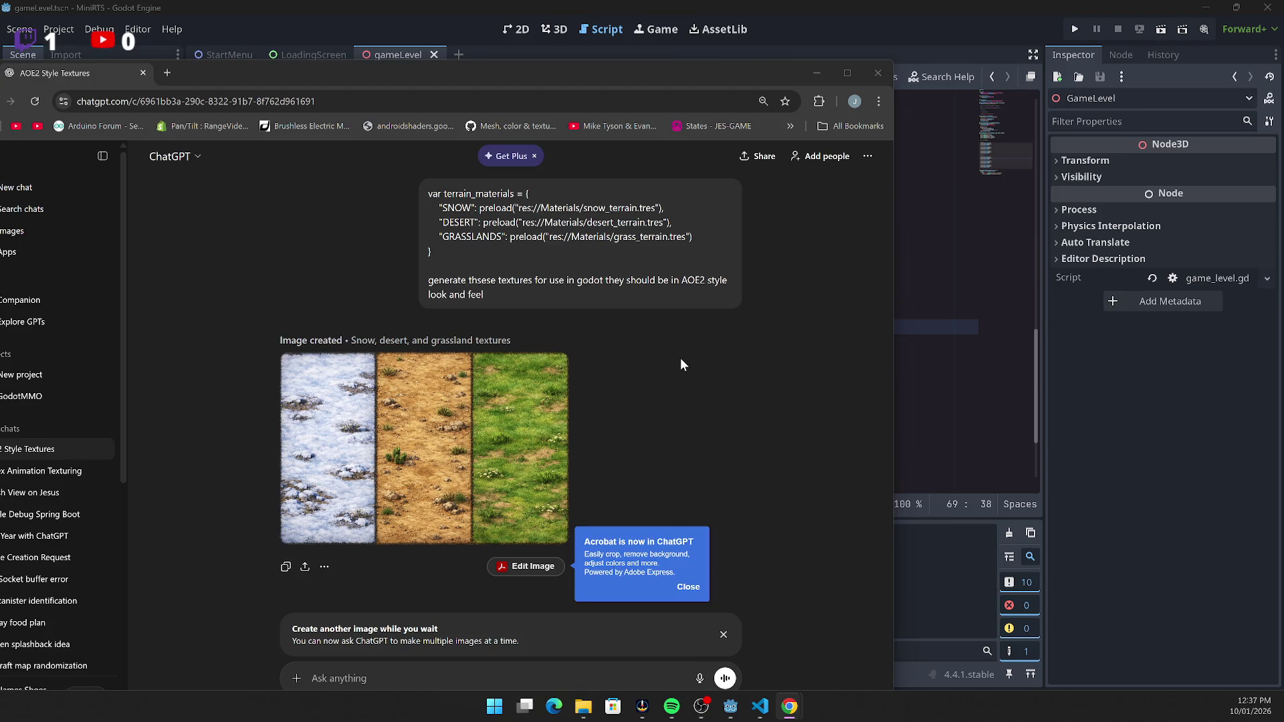
click(787, 408)
mouse_move(498, 446)
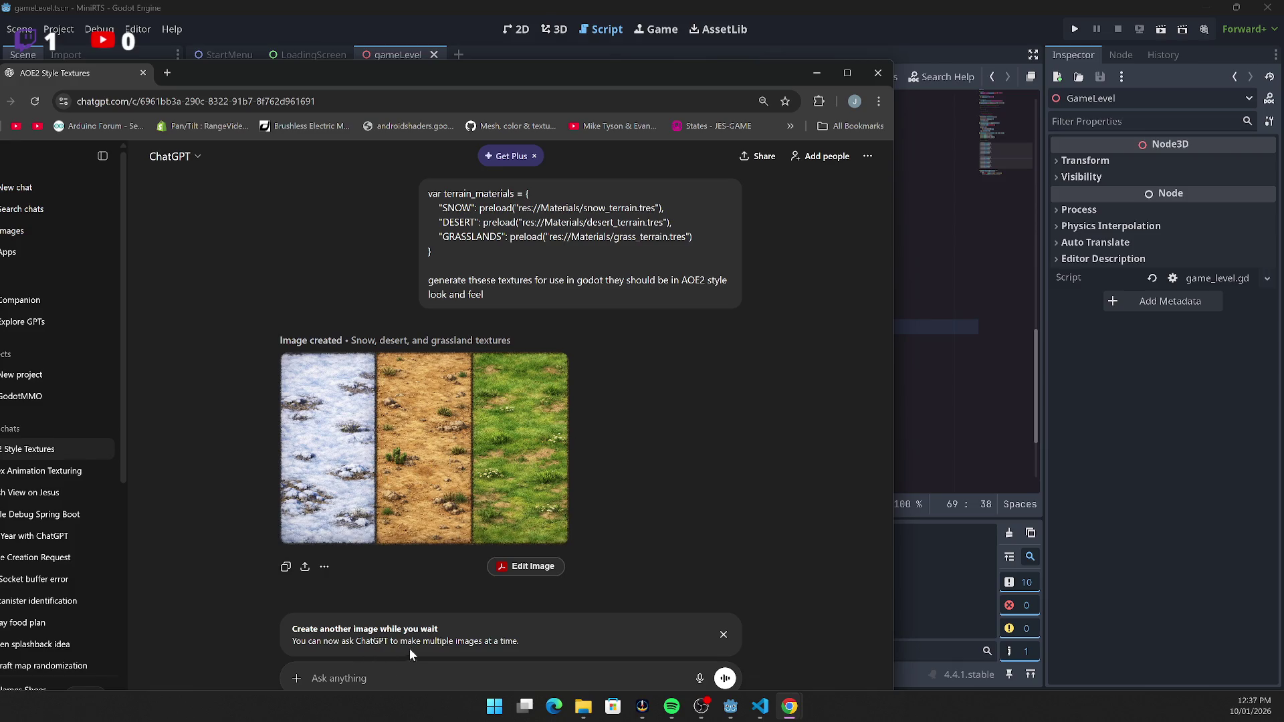
click(359, 680)
Ask ChatGPT 'nice generate one 512x512 for the grass' and let the image generate
text(nice generat)
text(e one )
text(512x512 for the grass)
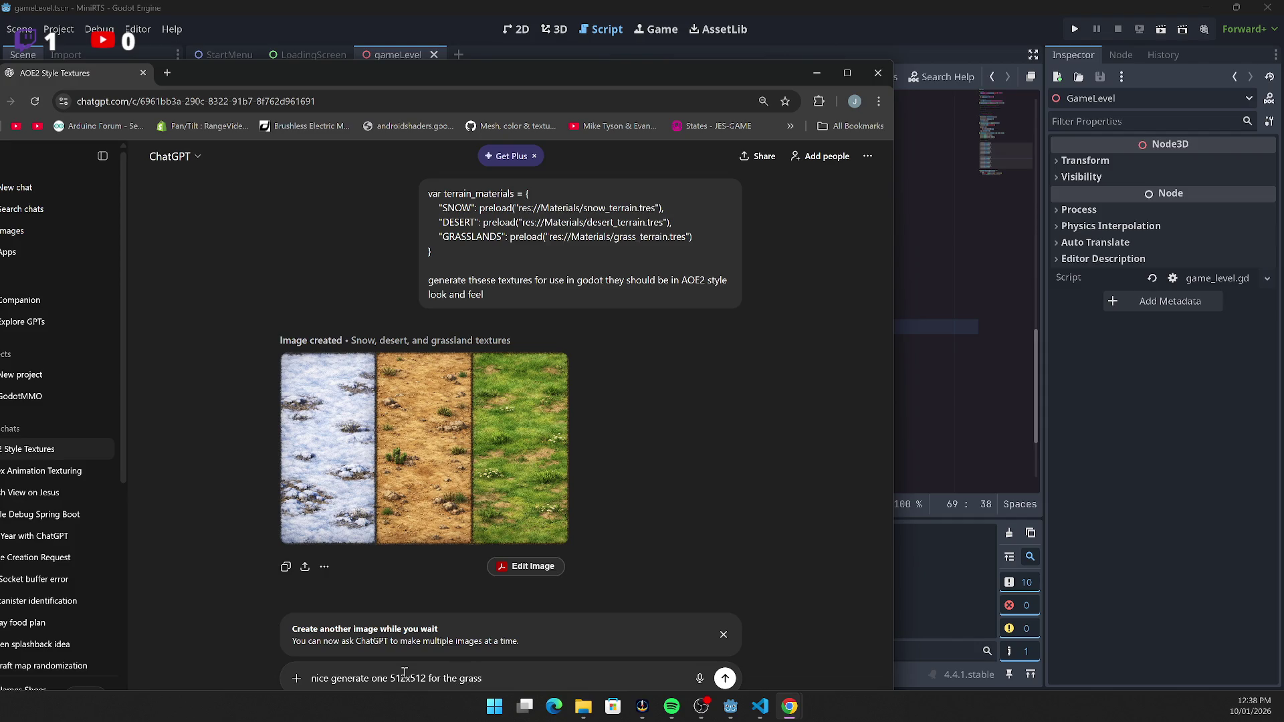
key(Return)
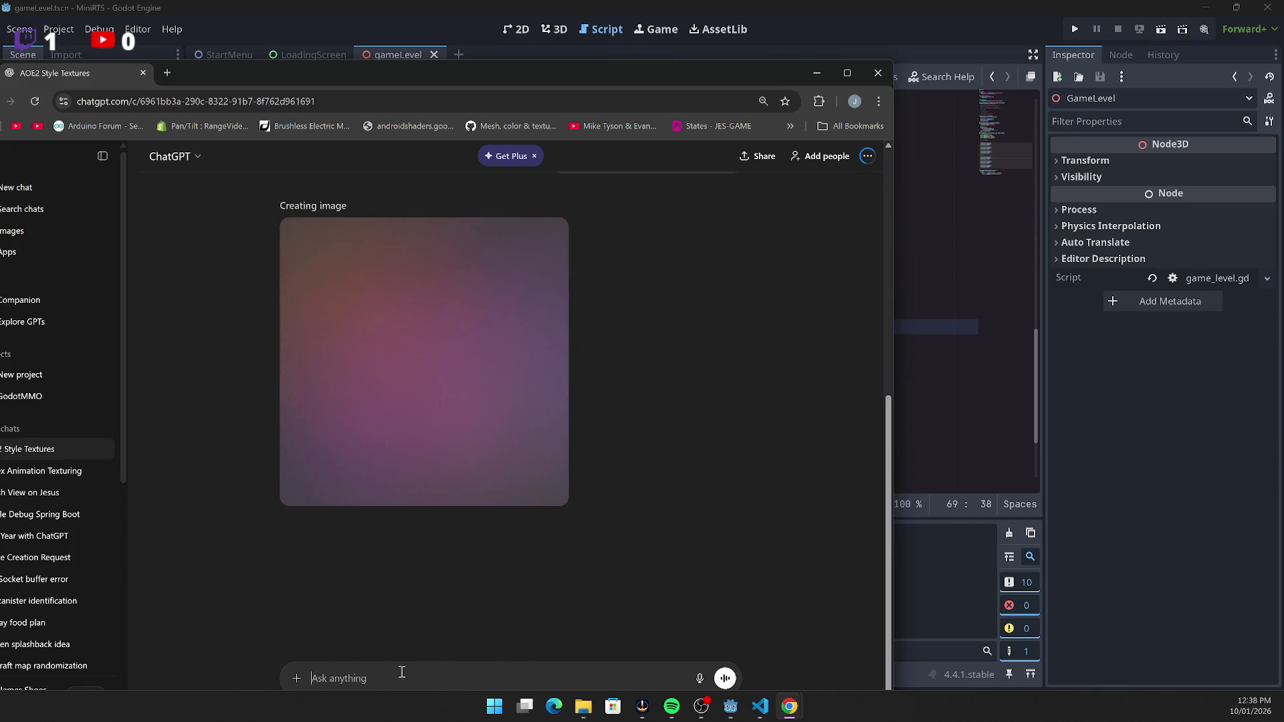
key(alt+Tab)
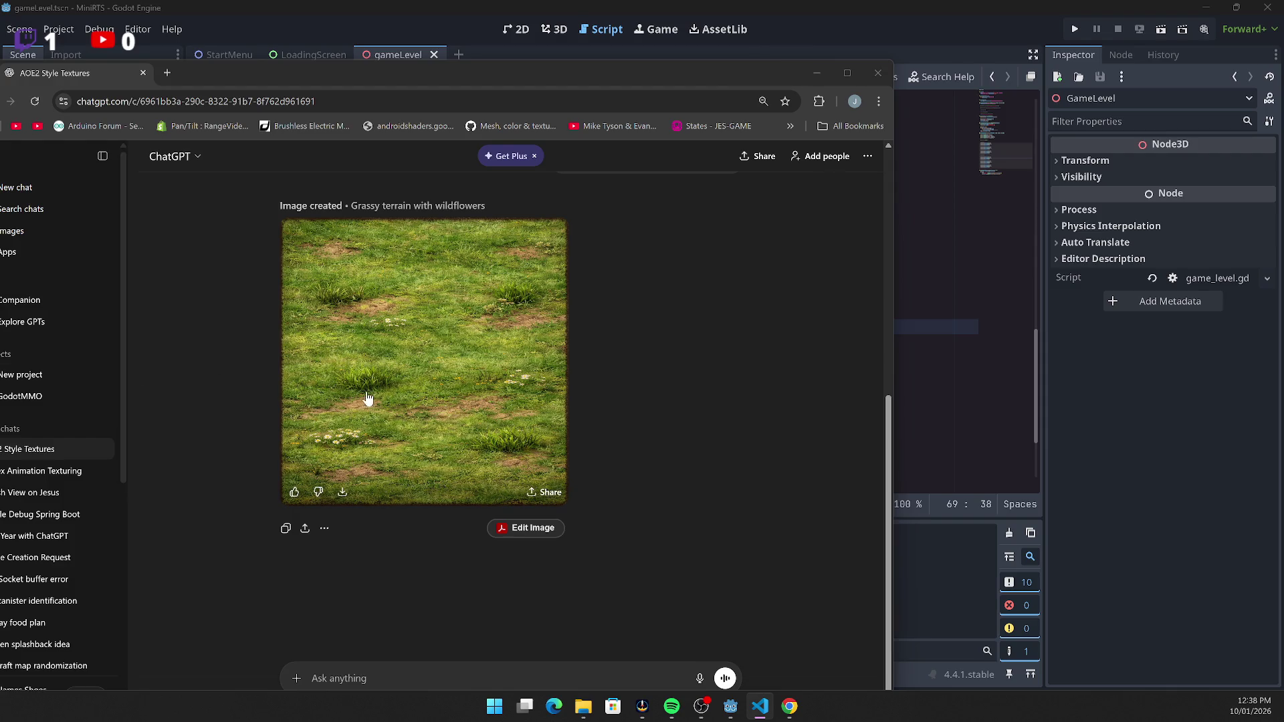
Download the grassy terrain image as a PNG, discarding the accidental attachment, and minimize Chrome
mouse_move(455, 384)
drag(372, 287, 375, 303)
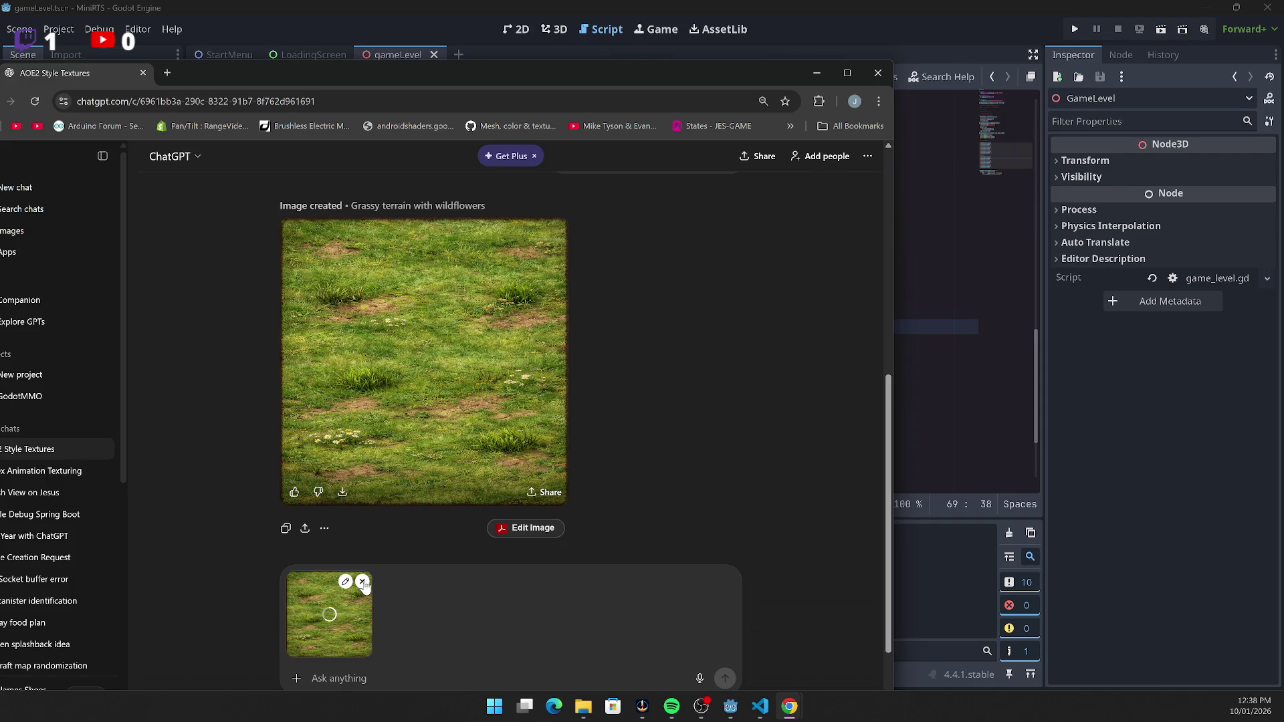
click(361, 581)
click(342, 492)
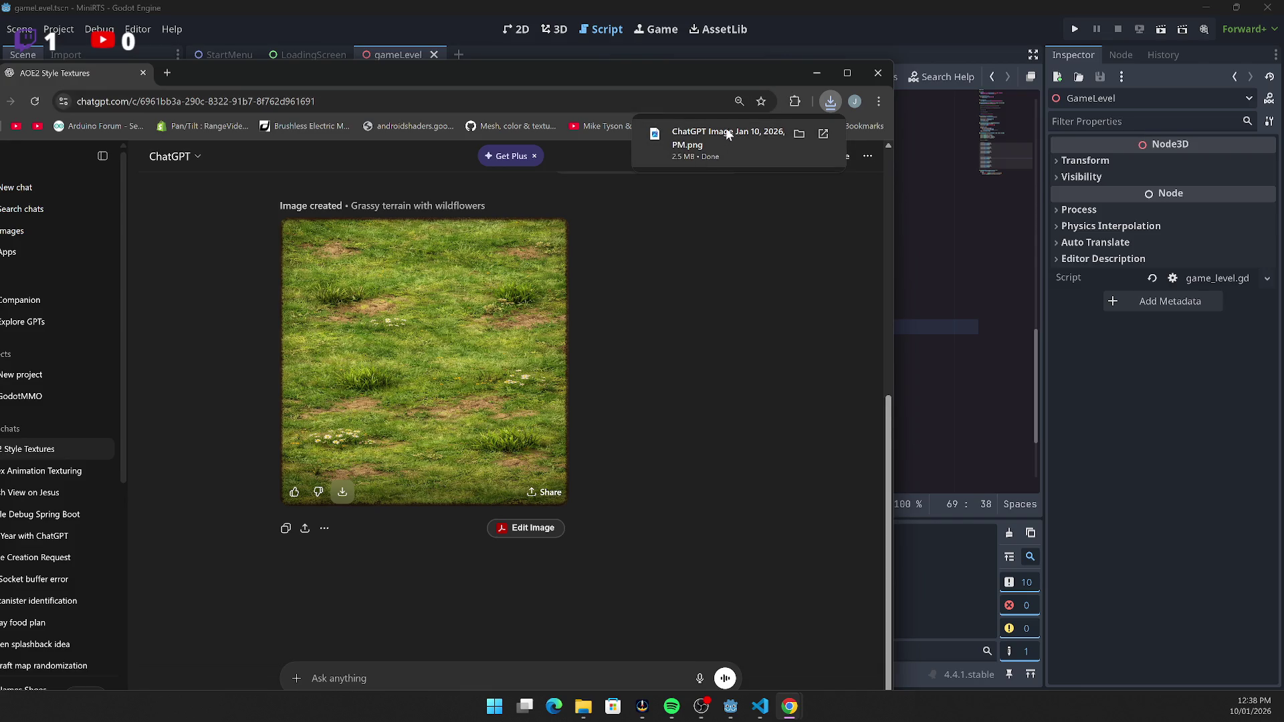
click(816, 73)
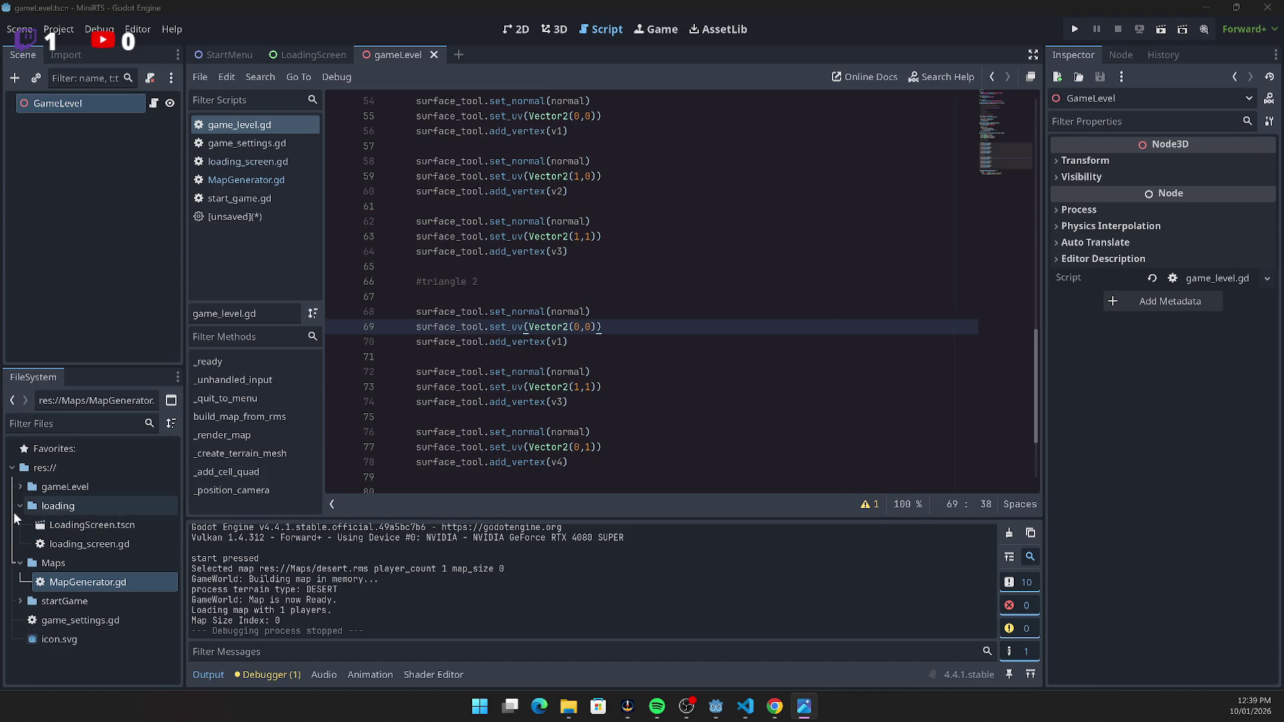
Create a Materials folder under res:// and import the downloaded 'grass (2).png' into it
click(15, 507)
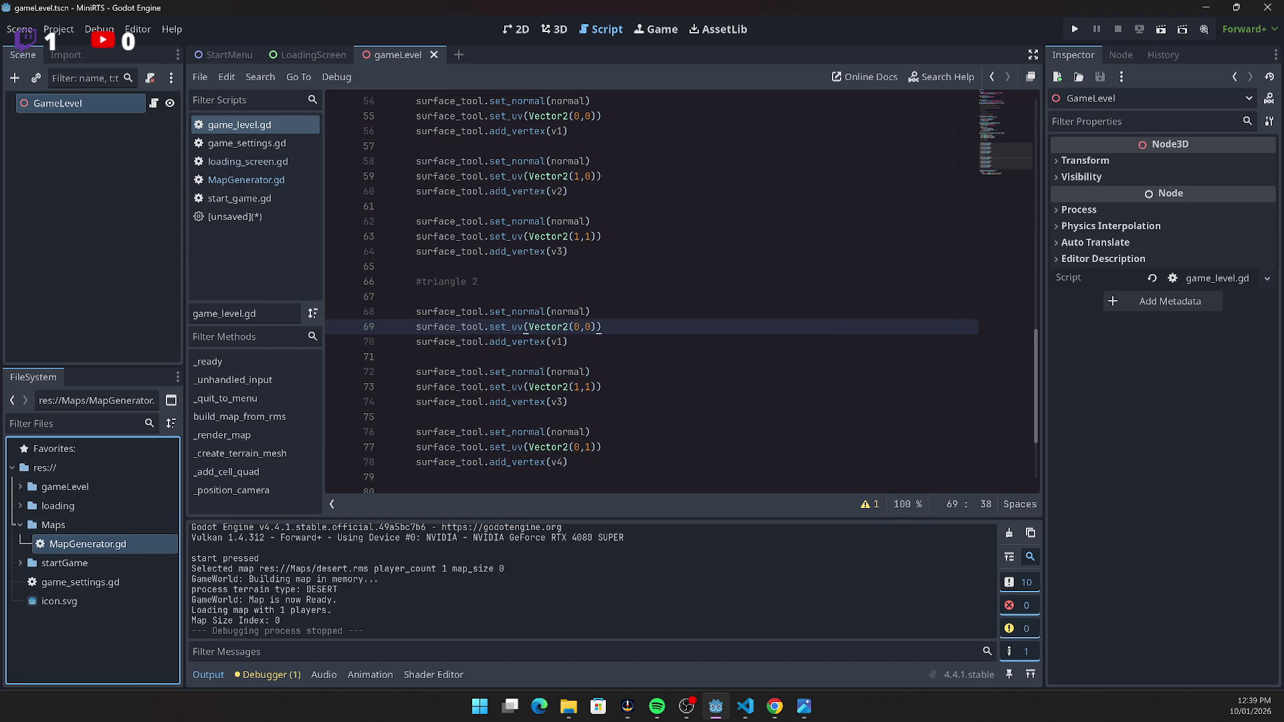
click(745, 706)
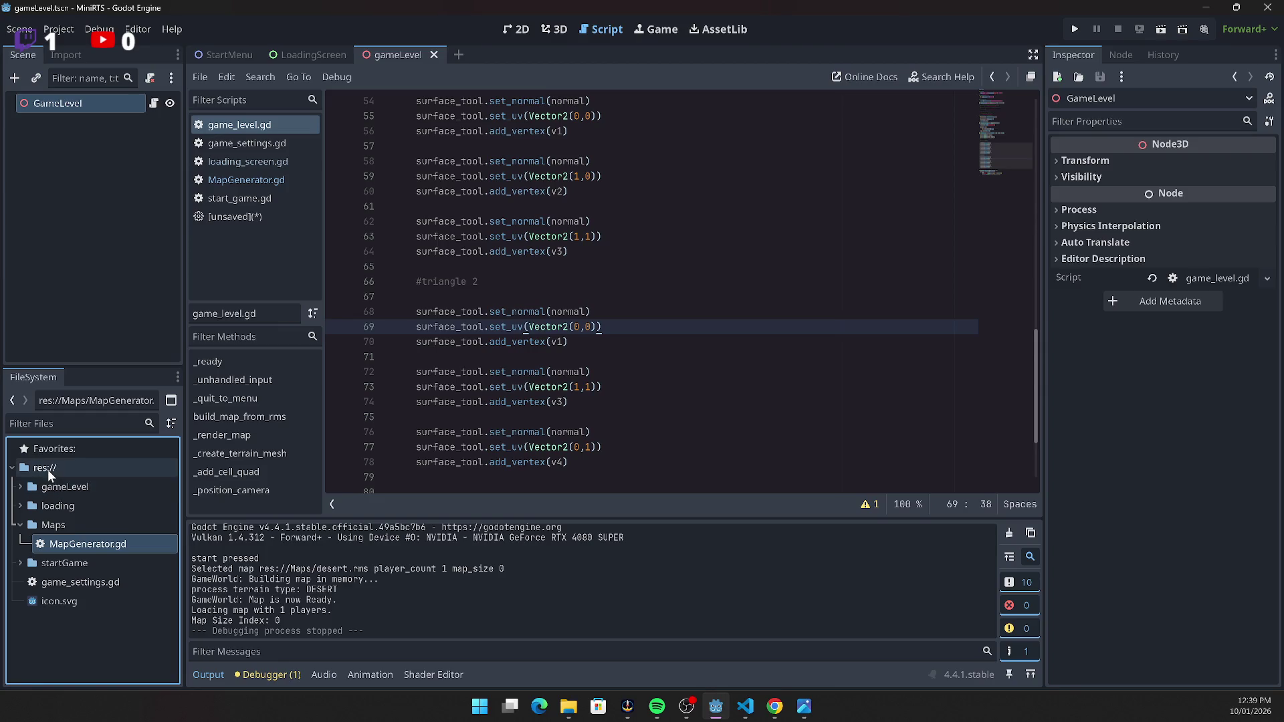
right_click(49, 470)
mouse_move(95, 475)
click(271, 480)
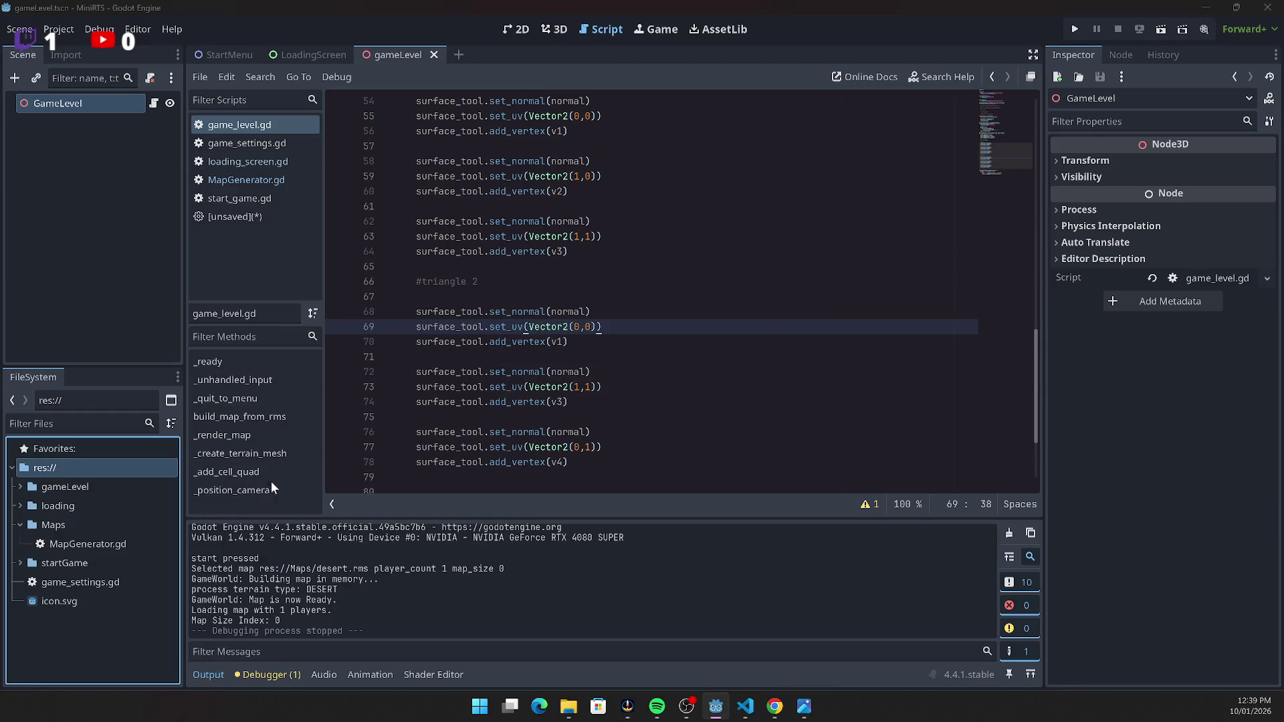
text(Materials)
key(Return)
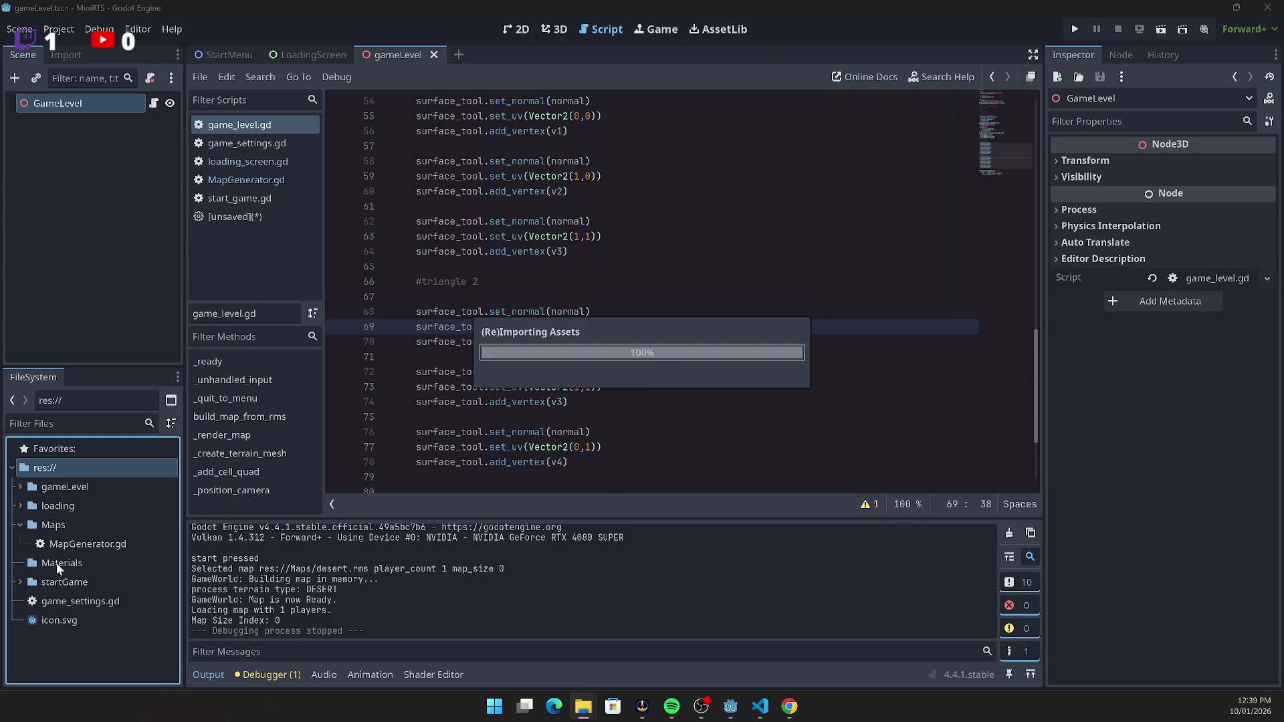
click(18, 563)
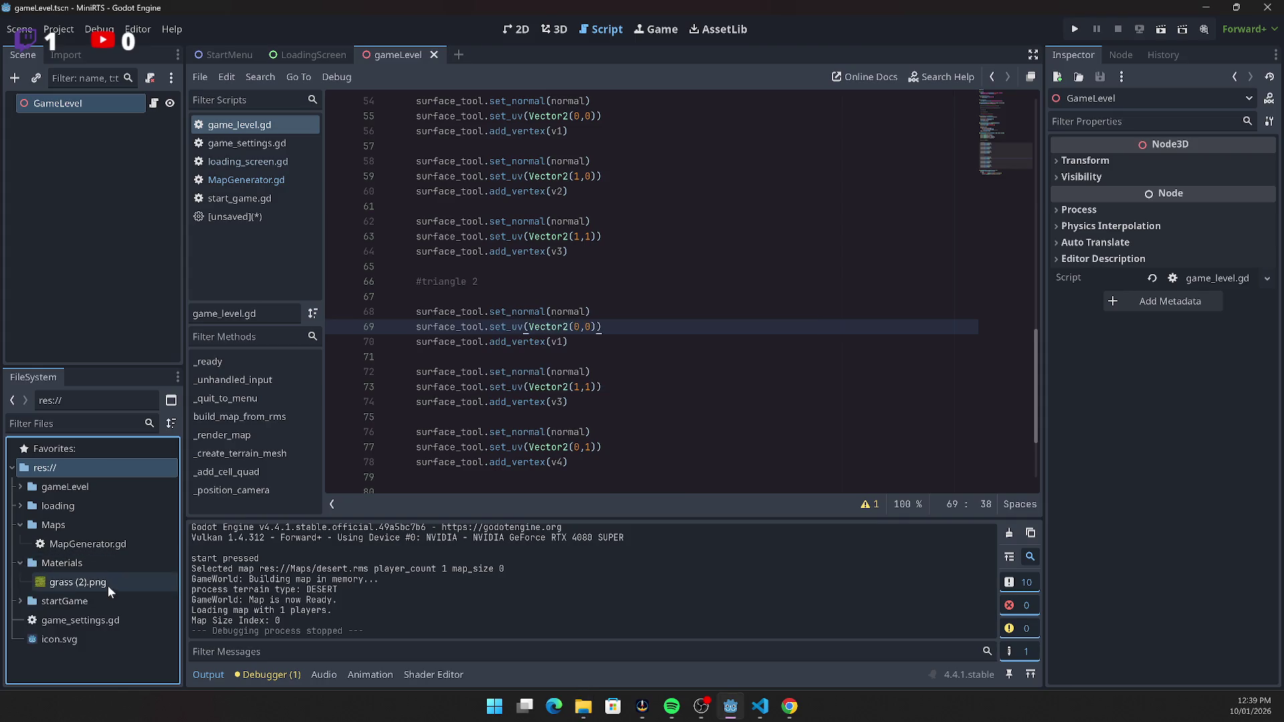
Rename 'grass (2).png' in the Materials folder to grass.png
right_click(73, 585)
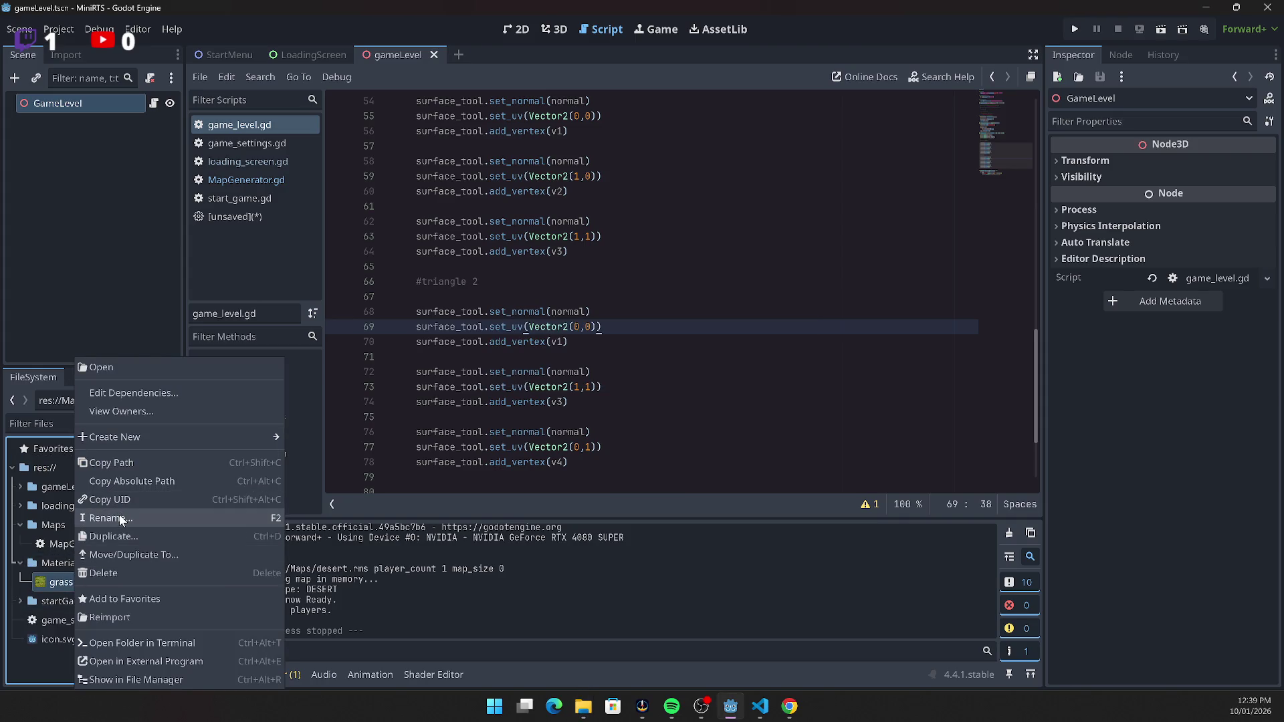
click(94, 518)
text(grass)
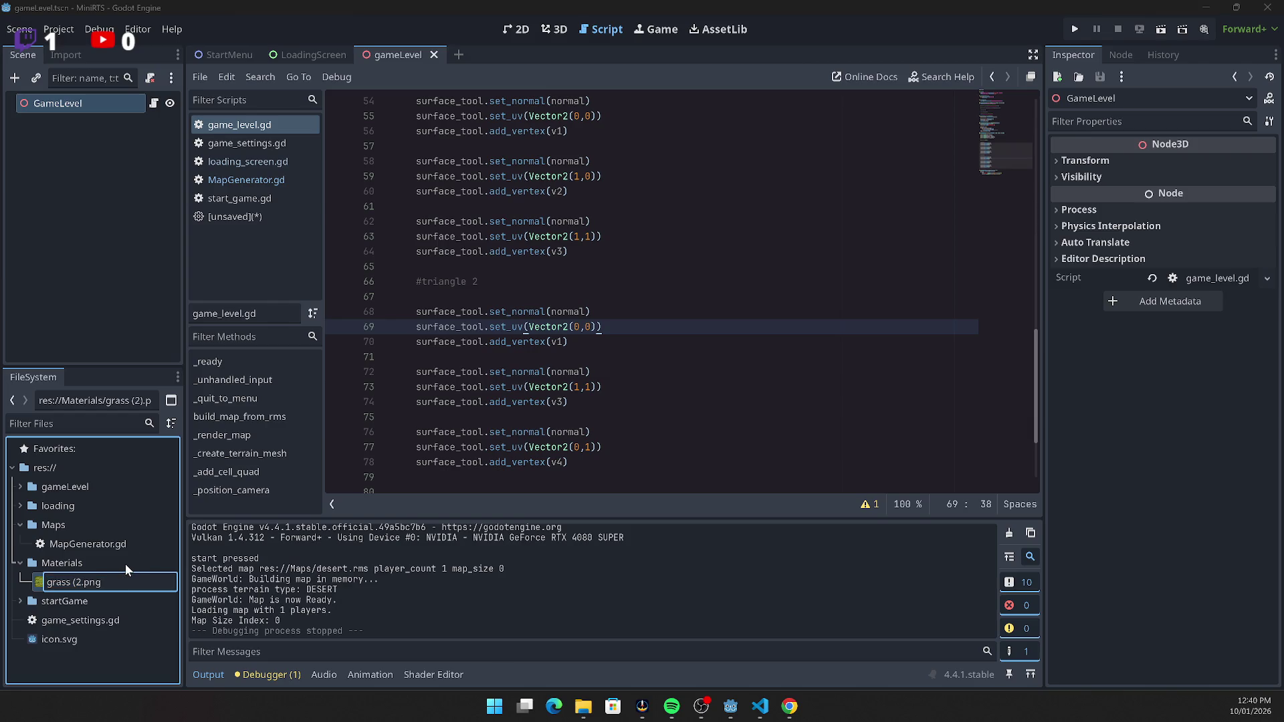
key(BackSpace)
key(Return)
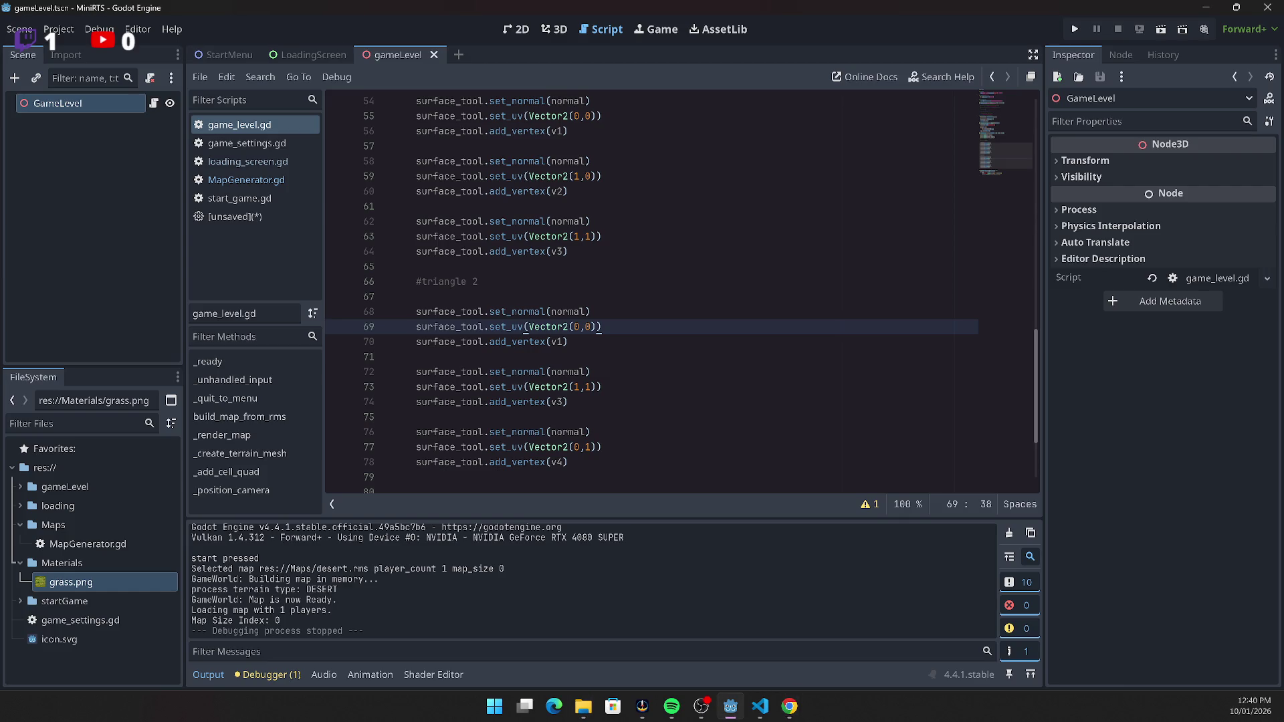
key(alt+Tab)
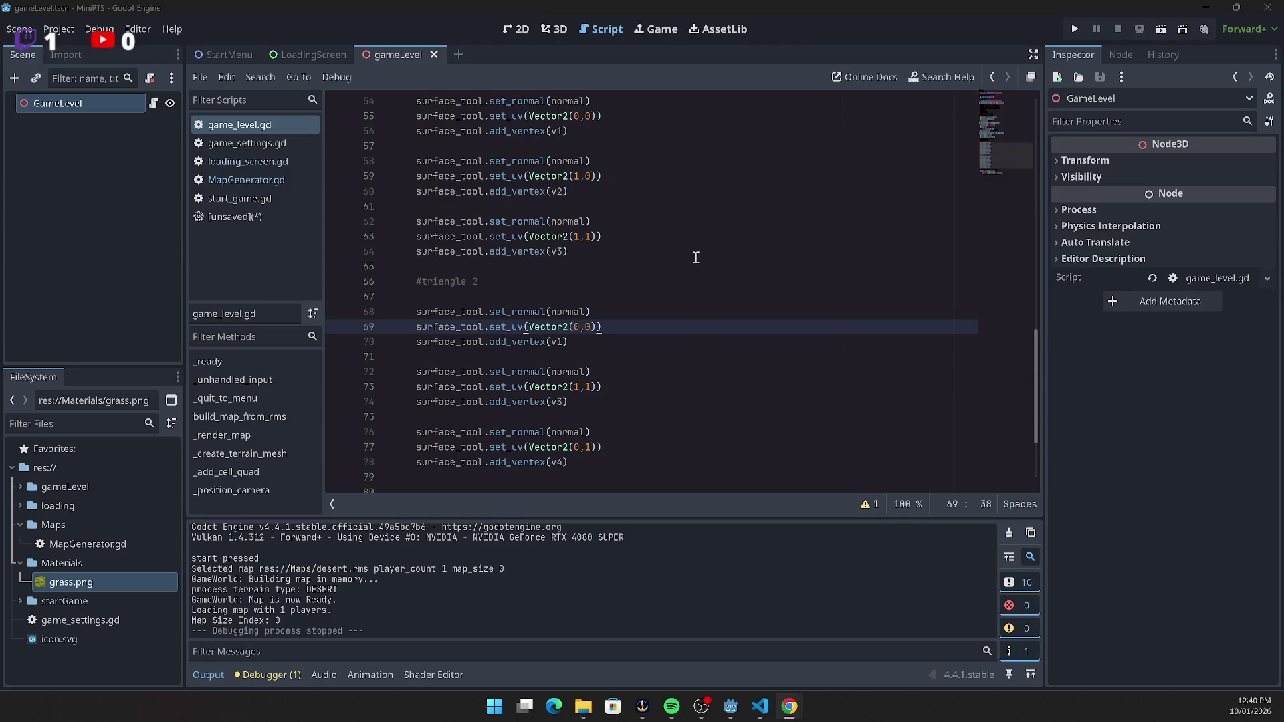
Add var texture = load("res://Materials/grass.png") on a new line above var mesh_instance
scroll(689, 261, up, 1)
scroll(686, 262, up, 9)
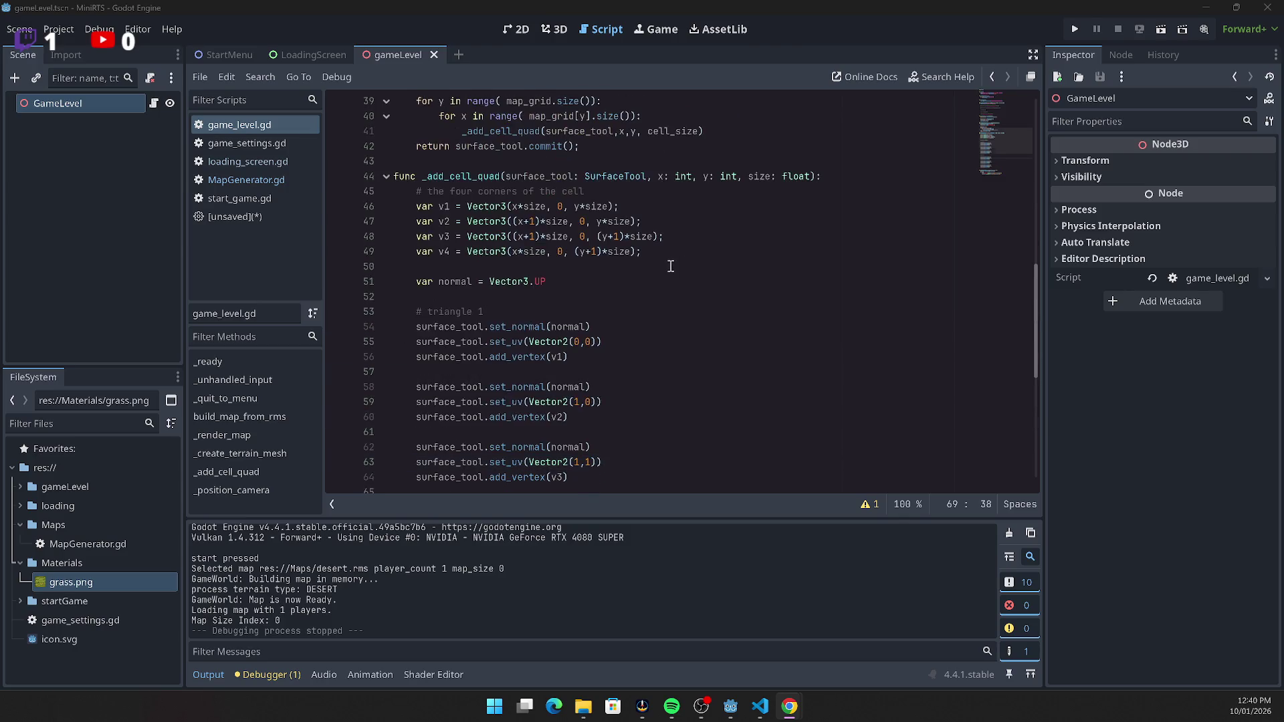
scroll(667, 266, up, 5)
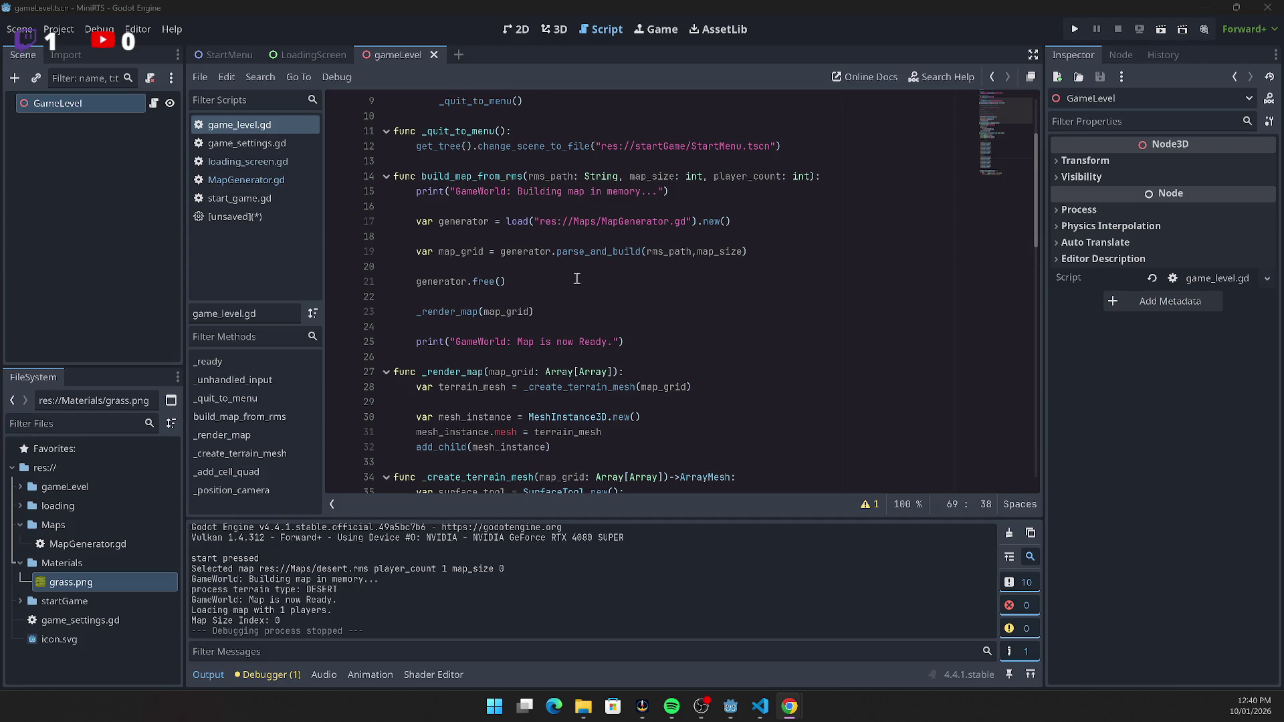
scroll(578, 277, down, 2)
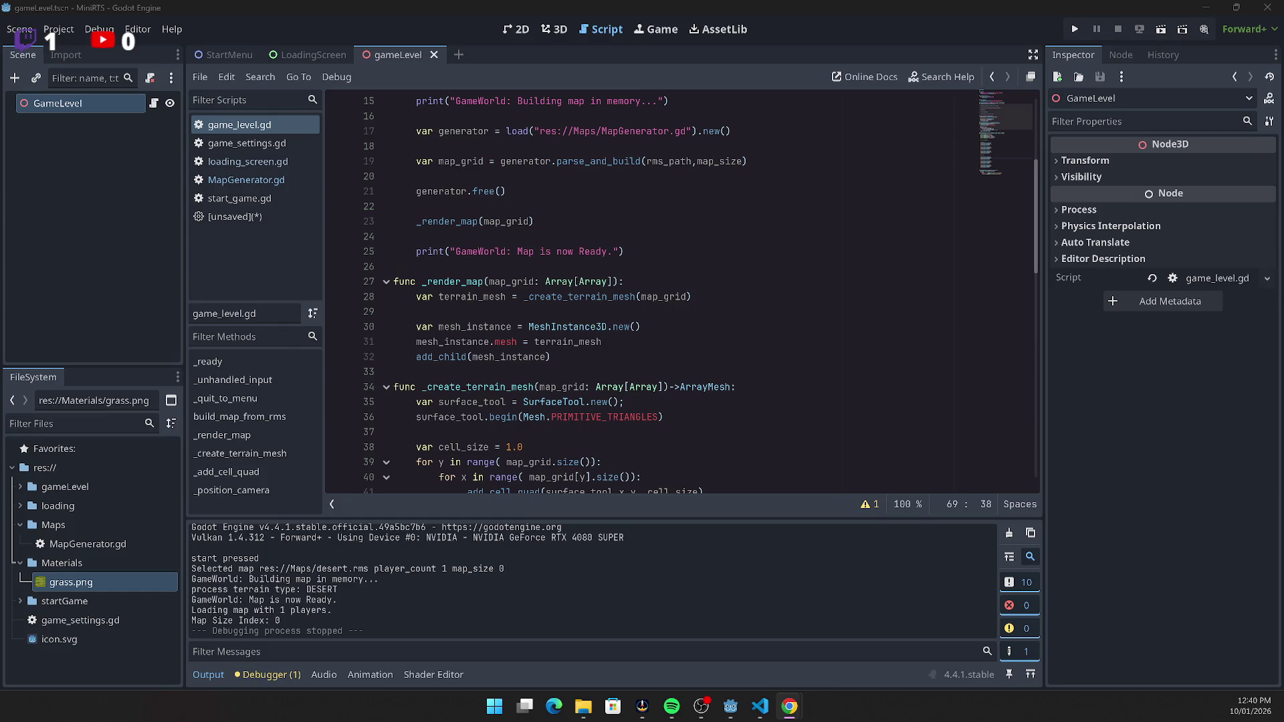
key(alt+Tab)
click(548, 341)
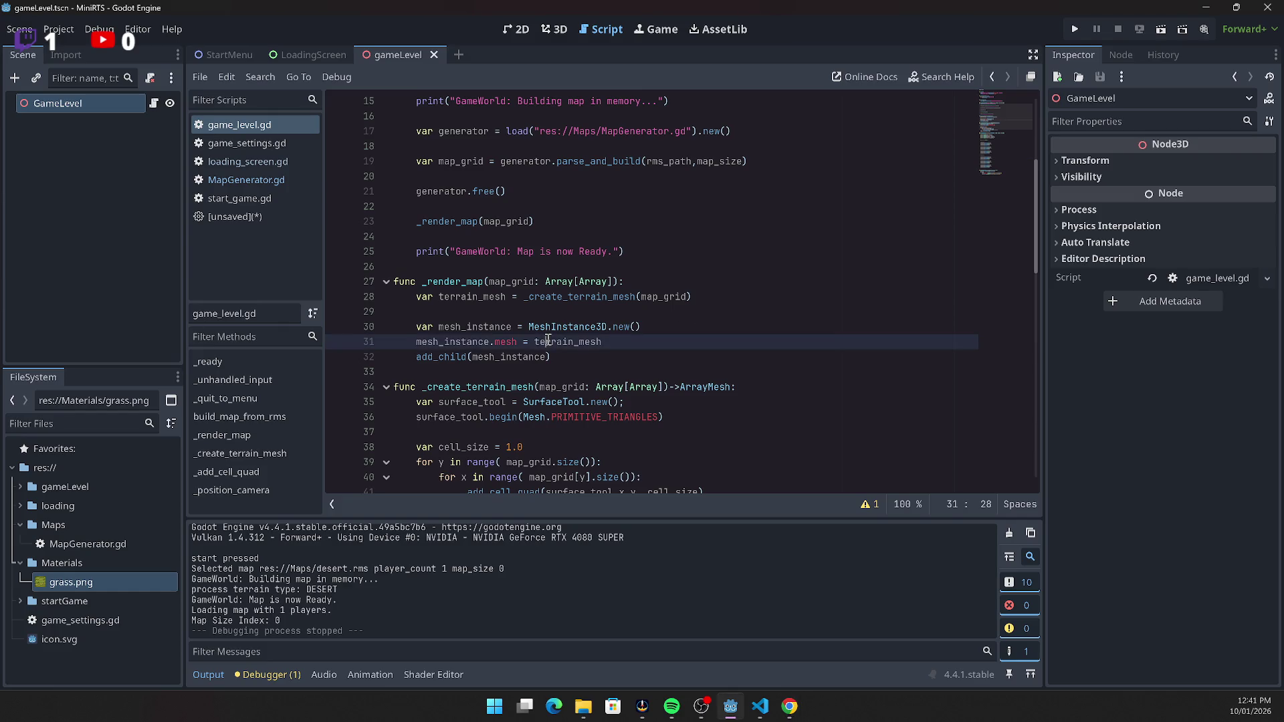
click(646, 341)
key(Return)
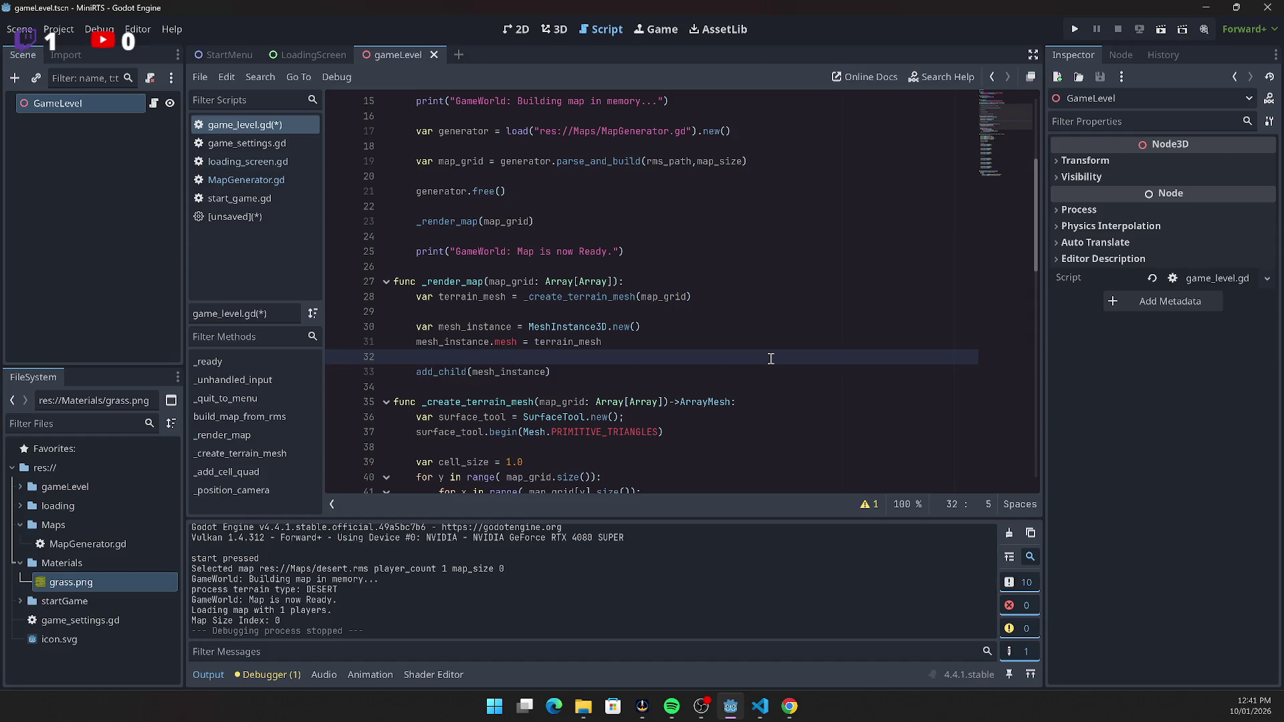
key(Up)
key(Up)
key(ctrl+shift+Return)
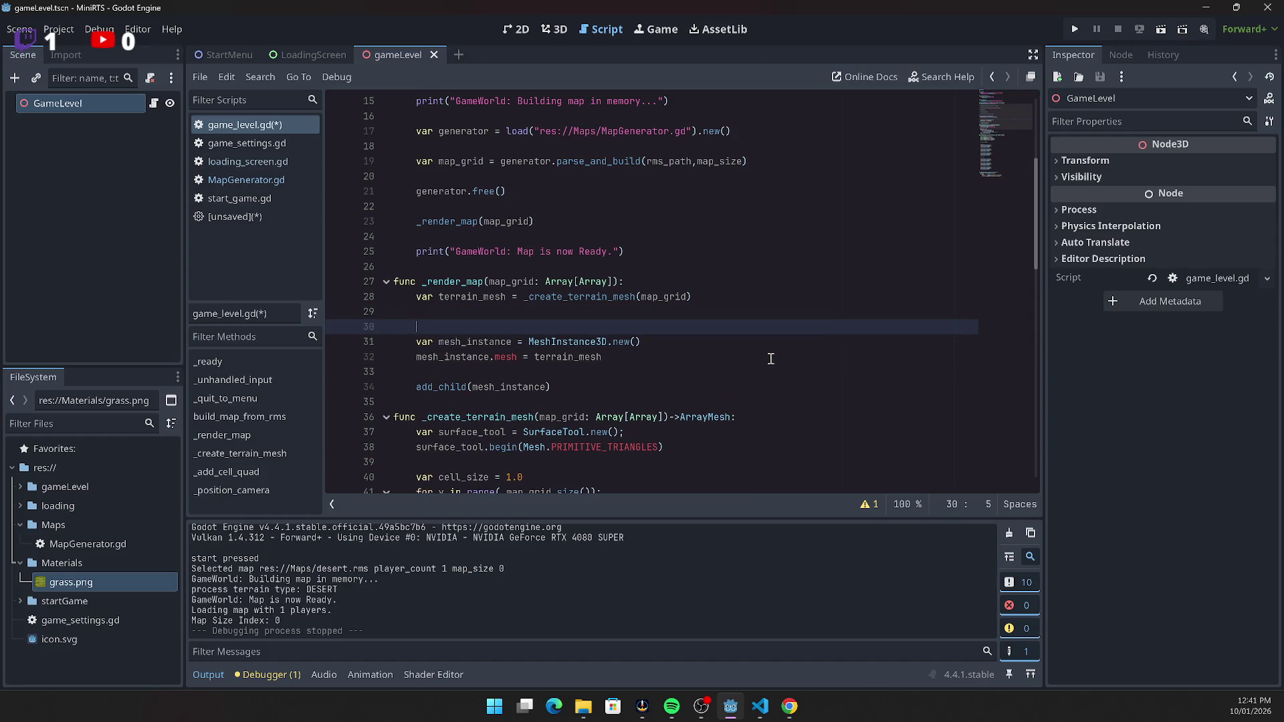
text(var texture = )
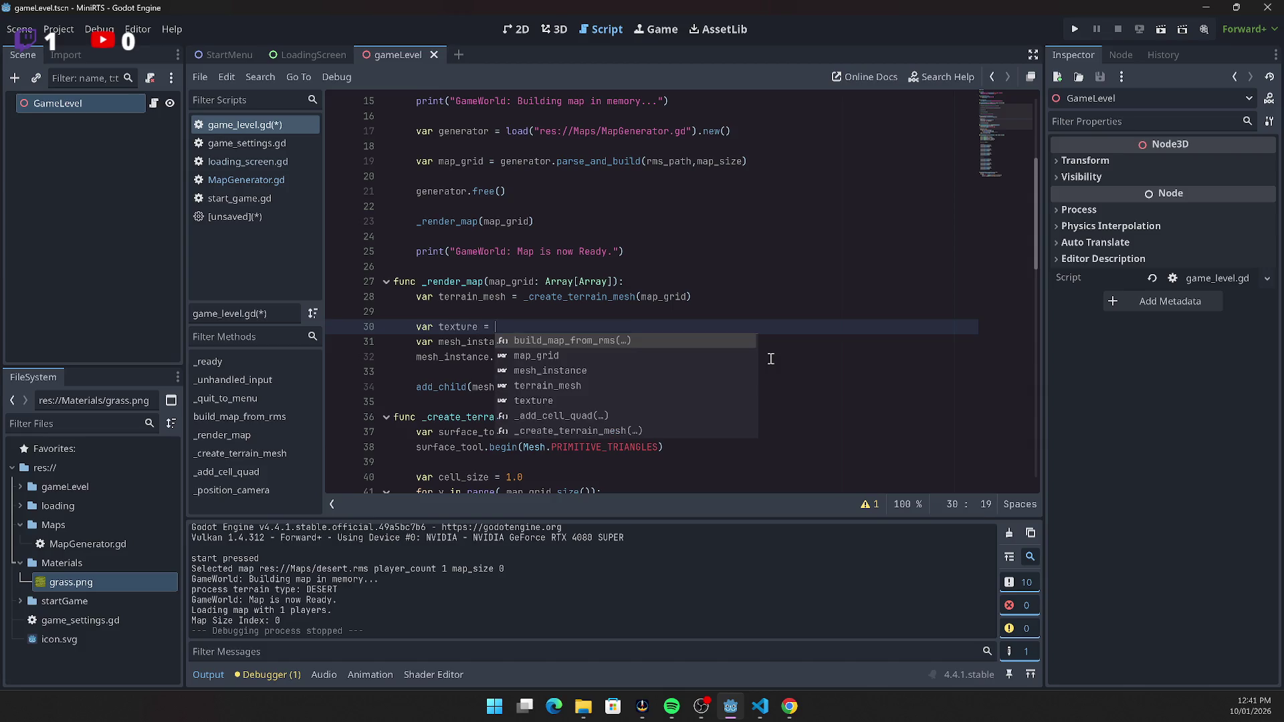
text(load ()
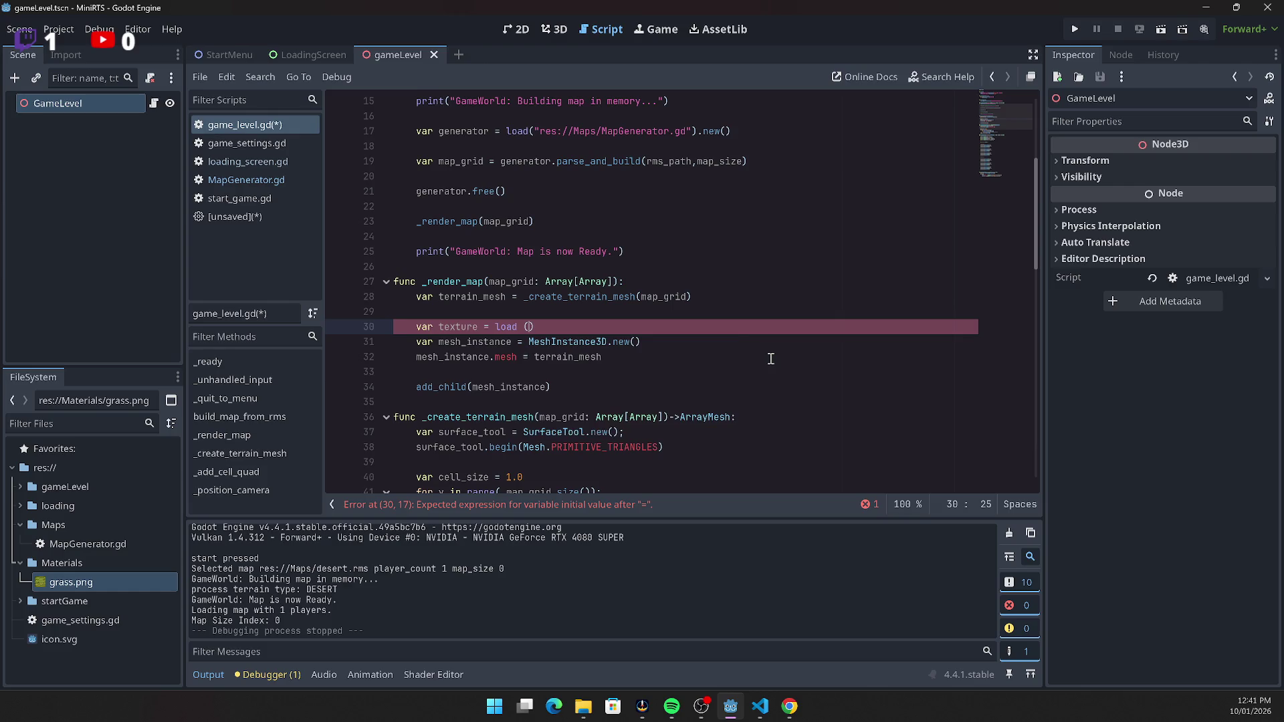
text(")
text(re)
text(s)
text(://Ma)
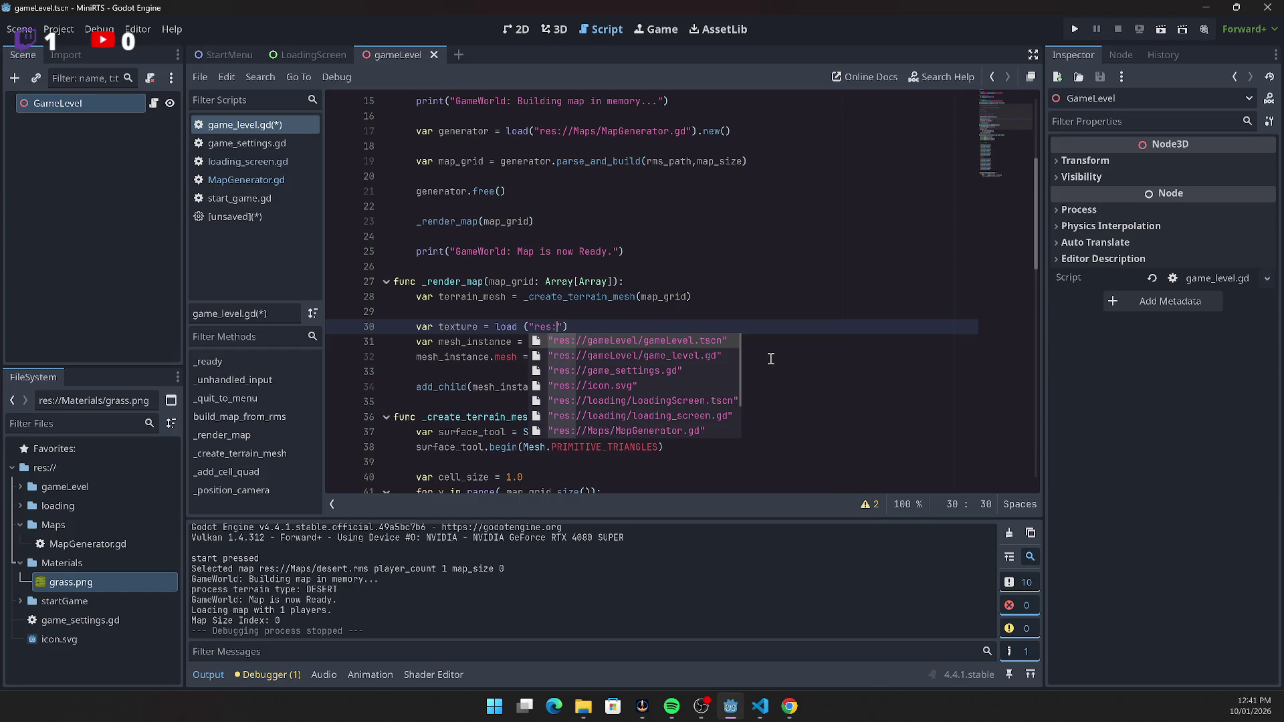
text(t)
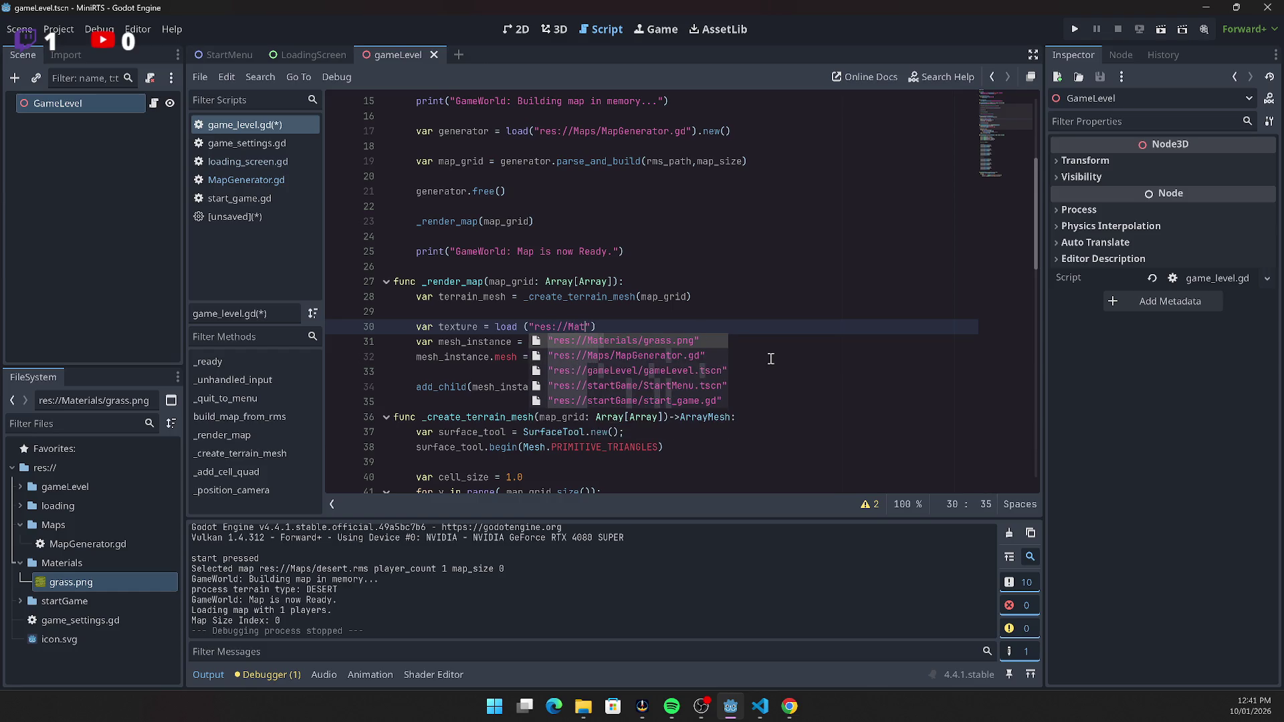
key(Return)
Begin a var material line below the texture load
key(Right)
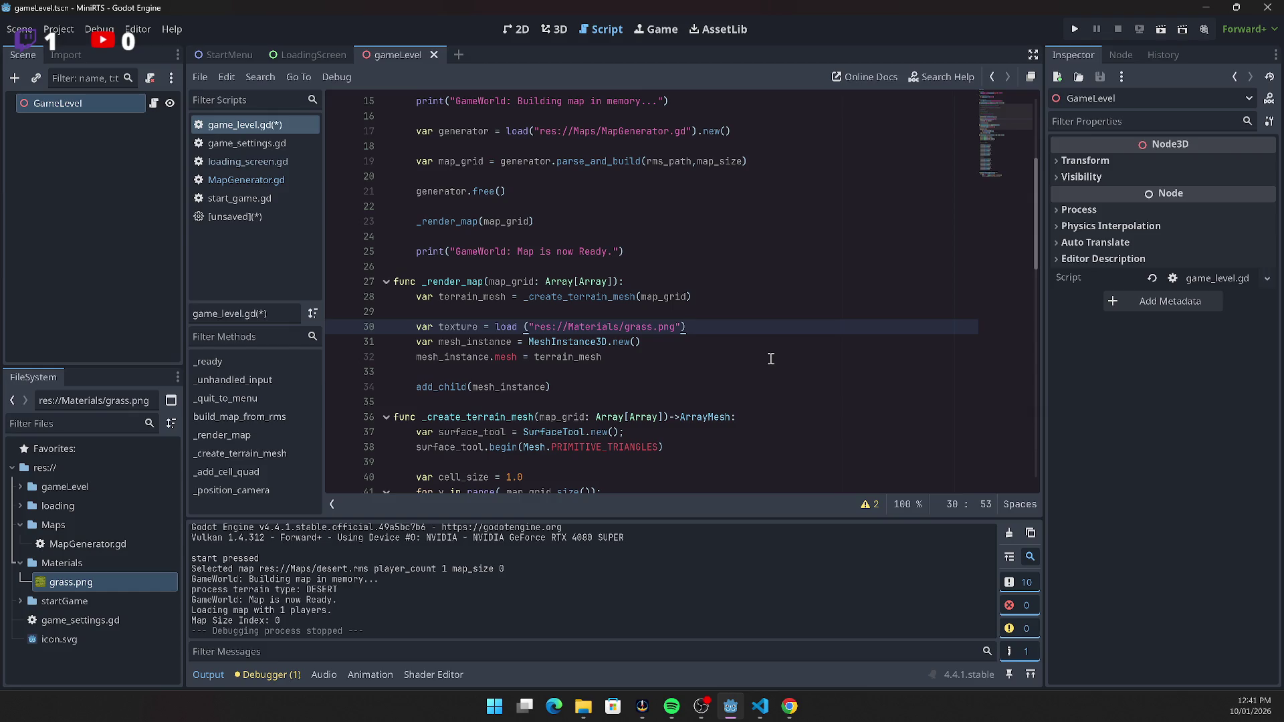
key(Return)
text(var mat)
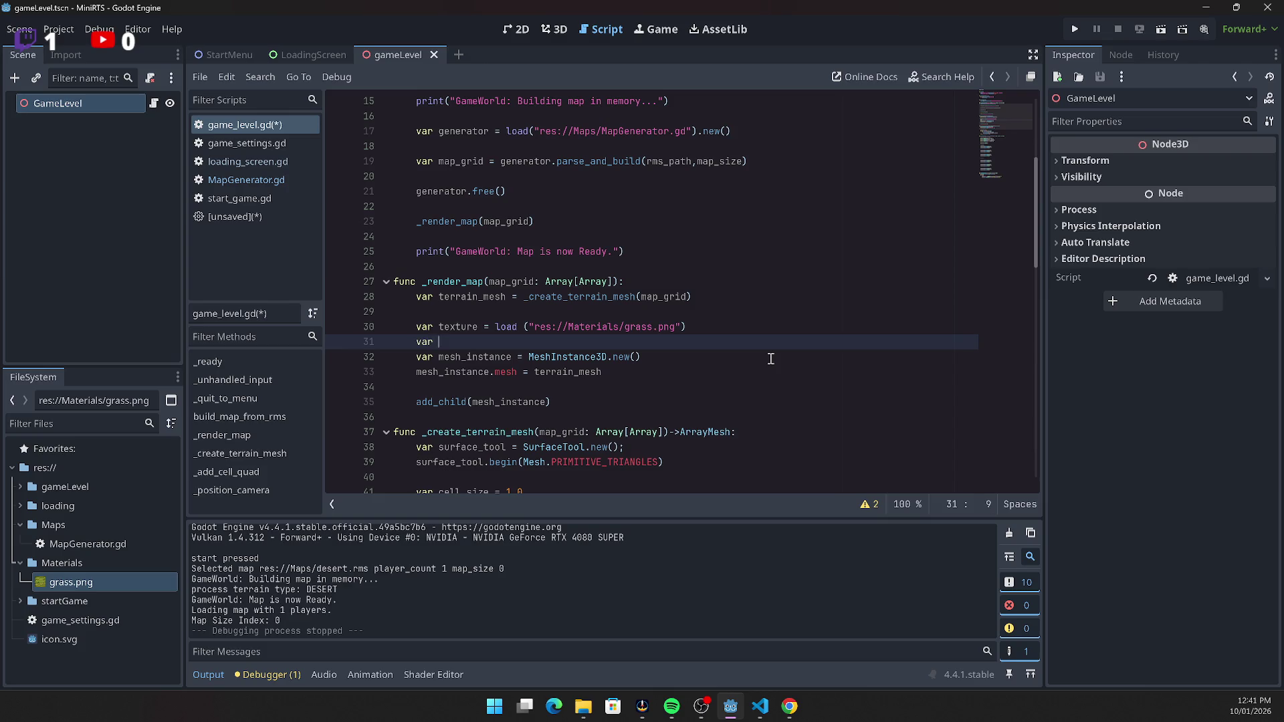
text(erial  )
text(Stand)
Complete the line as var material = StandardMaterial3D.new()
key(BackSpace)
key(BackSpace)
key(BackSpace)
text(= Stn)
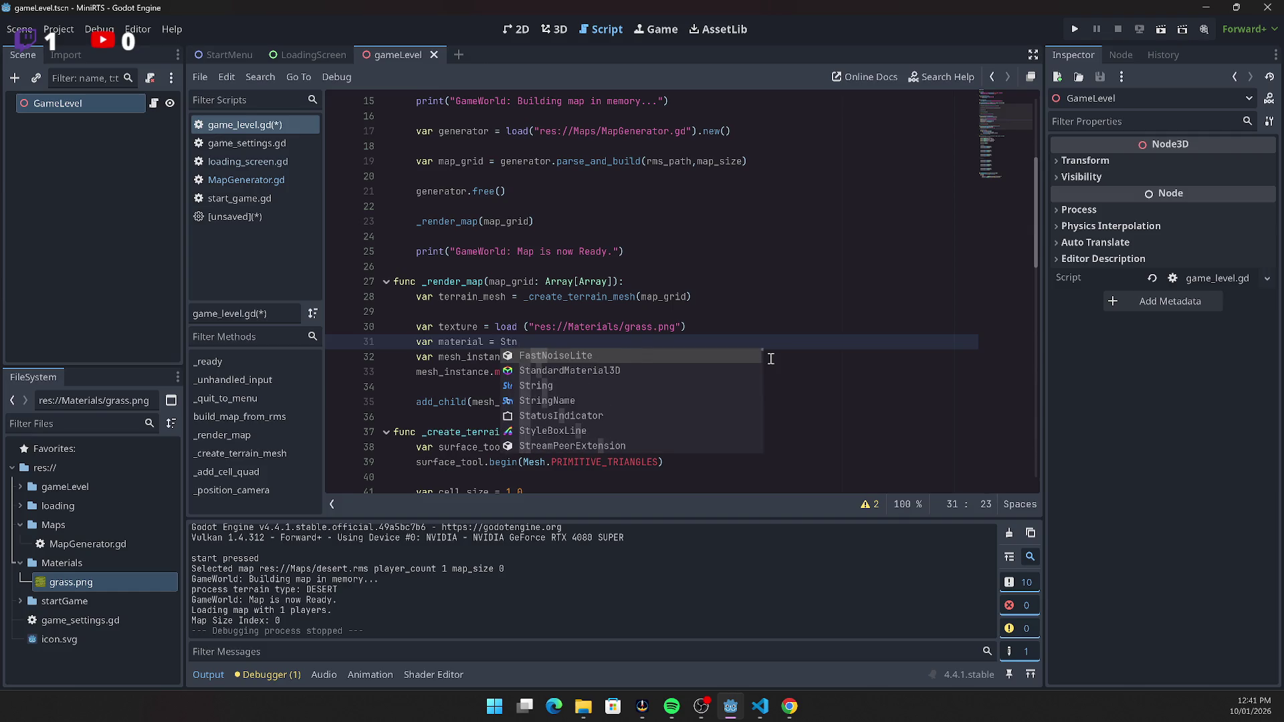
key(Down)
key(Return)
text(.)
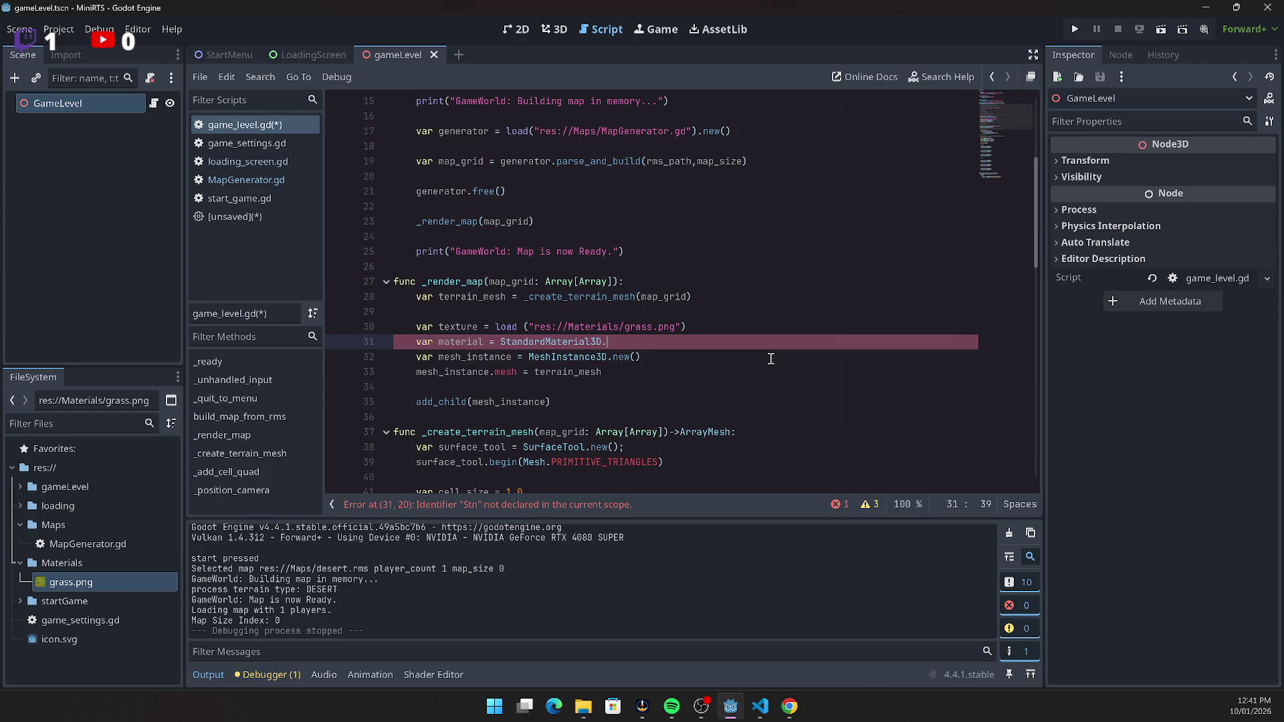
text(new()
key(Return)
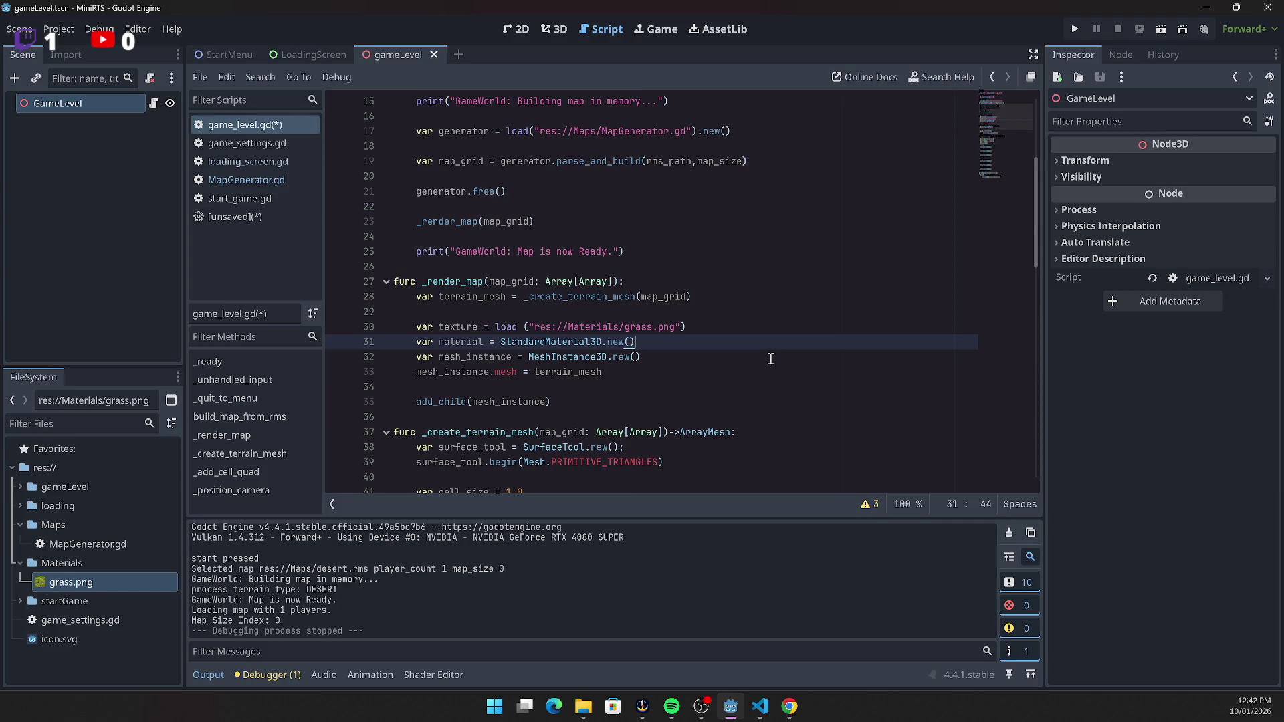
Set material.albedo_texture = texture on the next line
key(Return)
text(material)
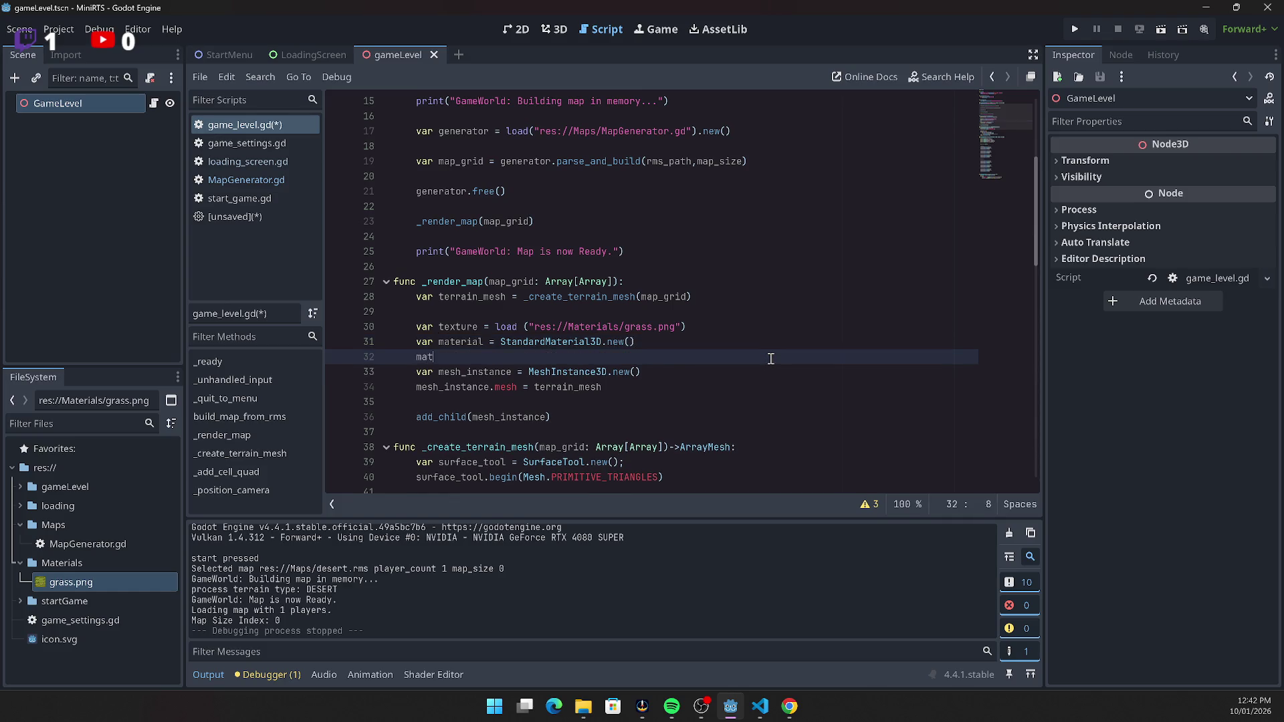
text(.albed)
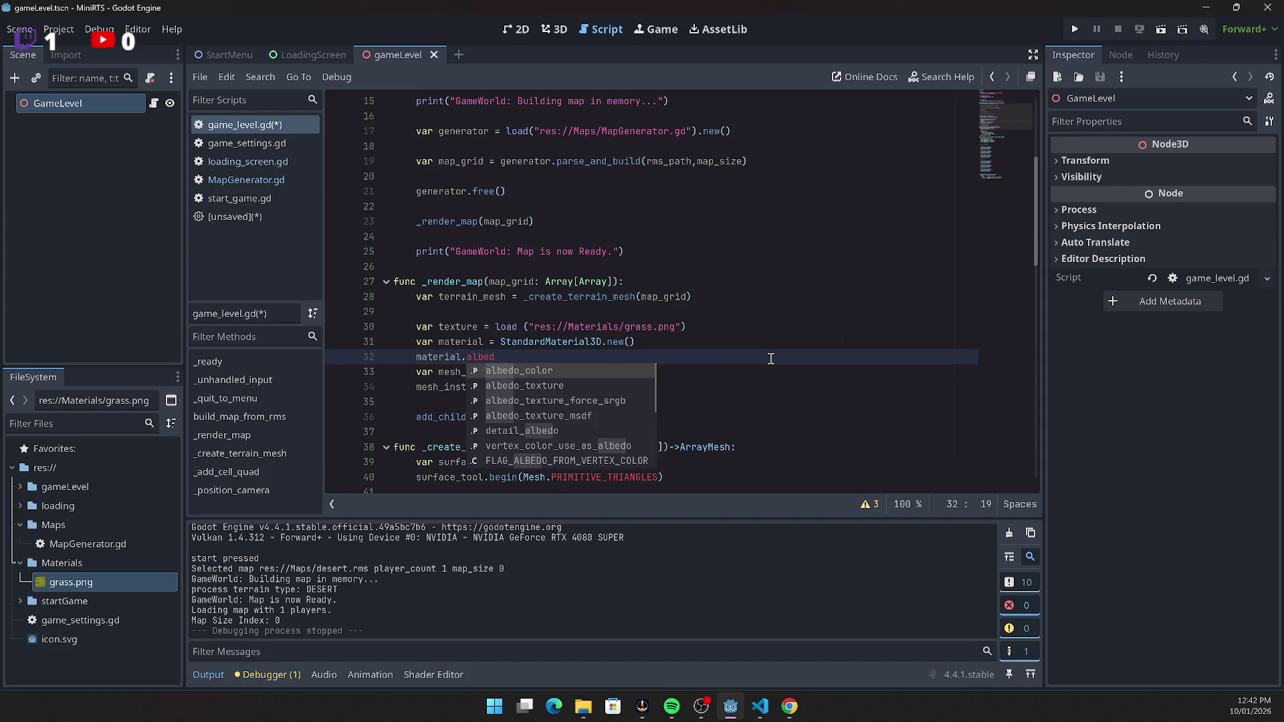
key(Down)
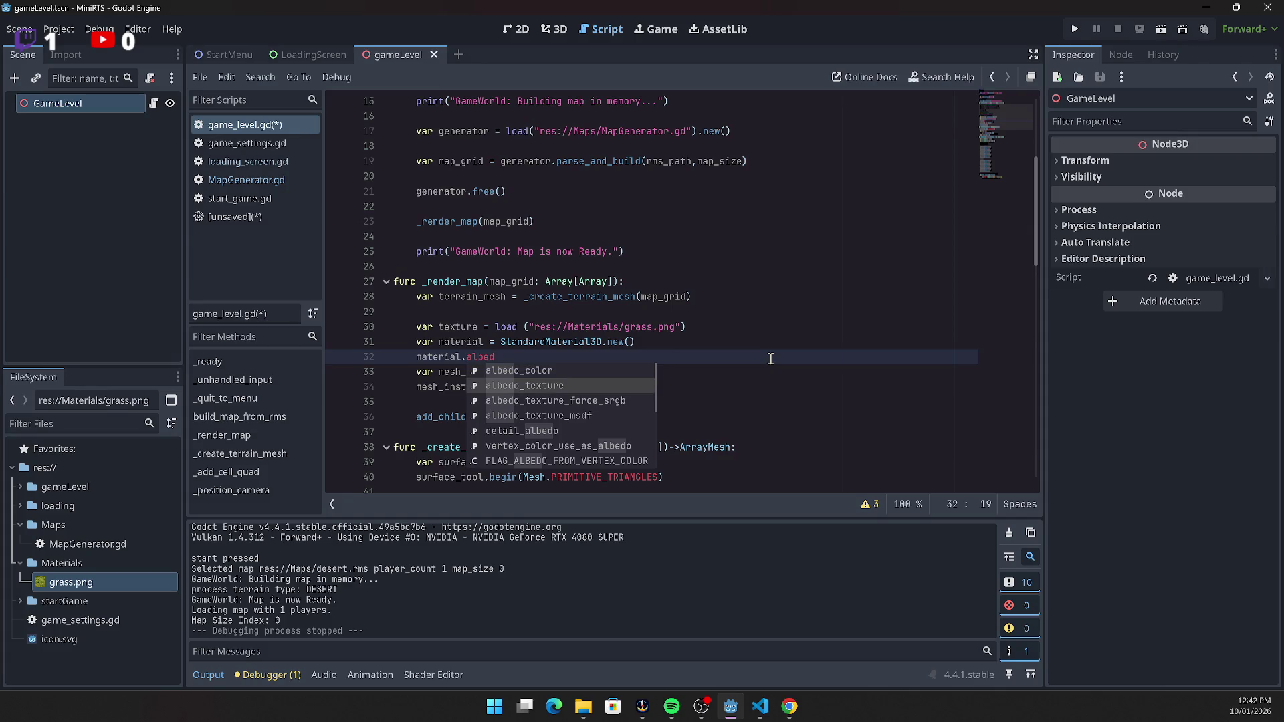
key(Return)
text(= te)
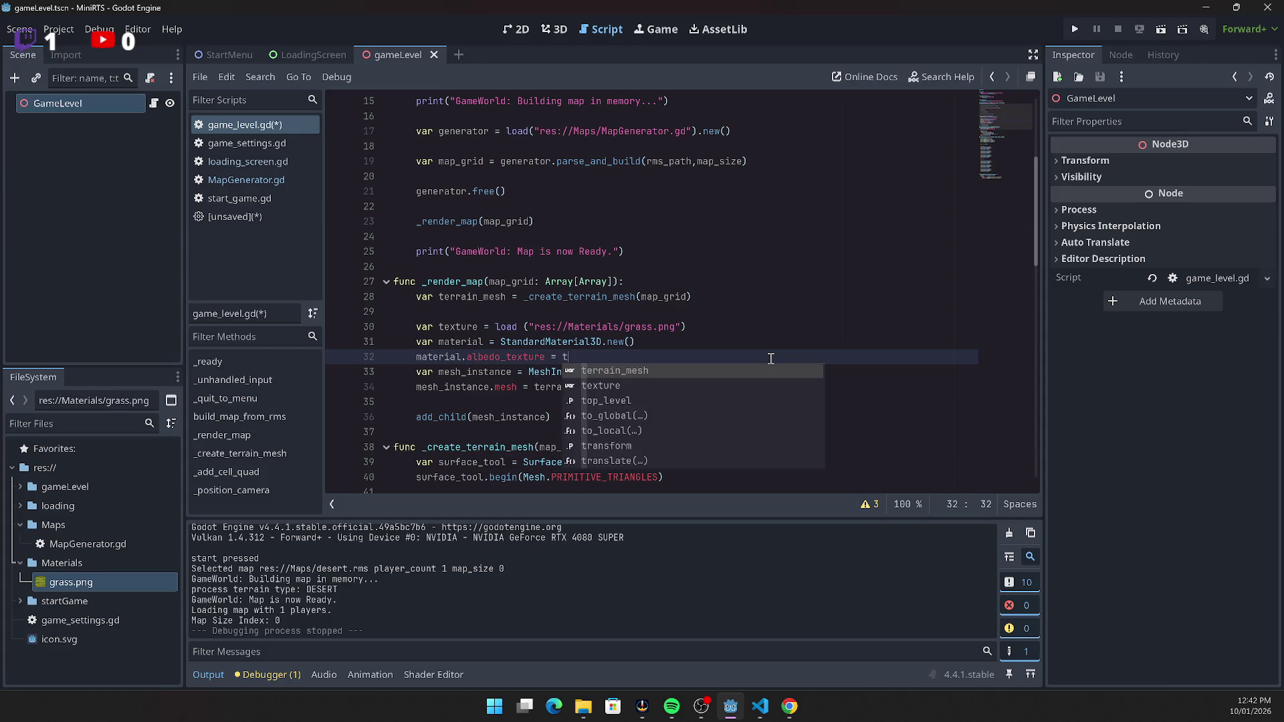
text(x)
key(Return)
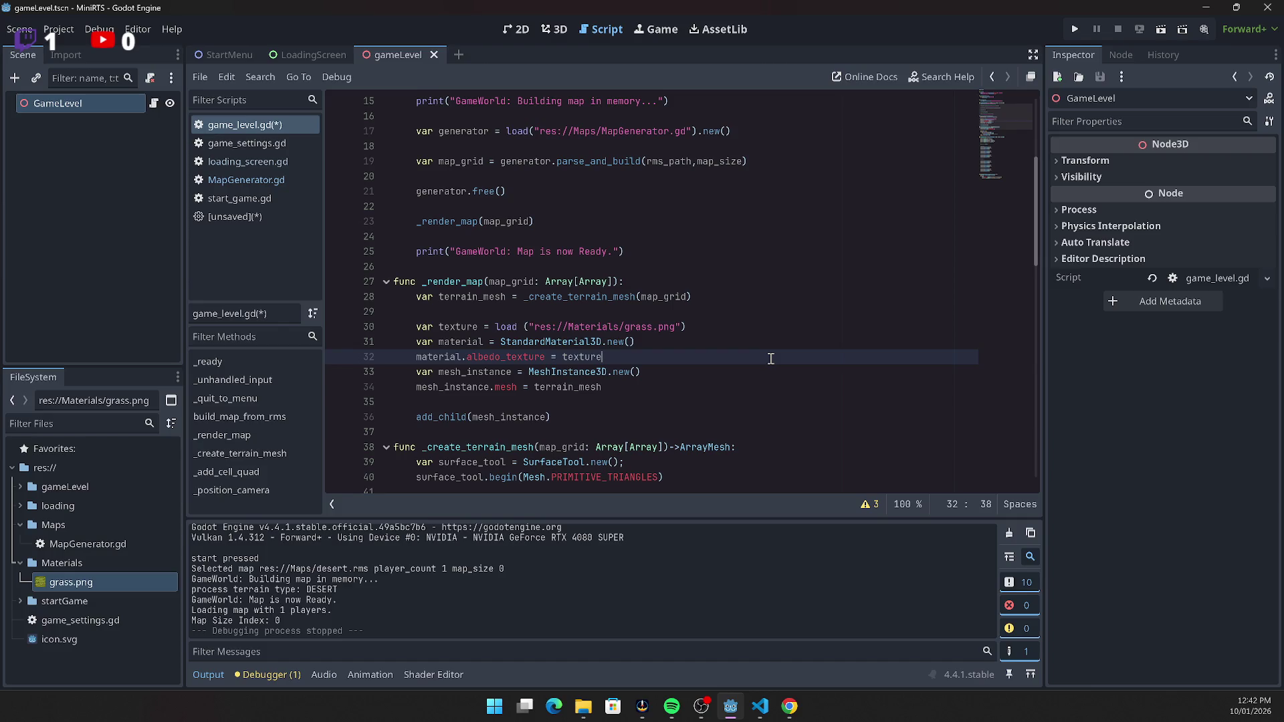
key(Return)
text(ma)
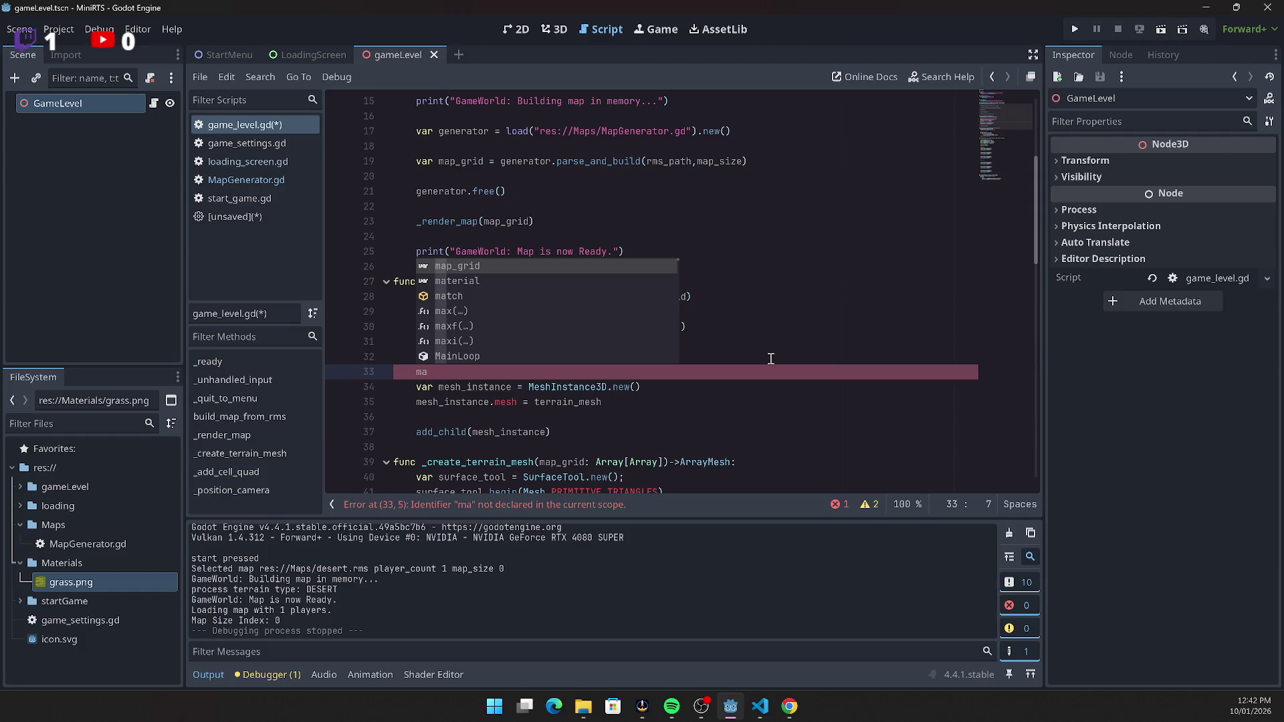
Write material.uv1.scale = Vector3(map_width/32, map_height/32, 1) on line 33
key(alt+Tab)
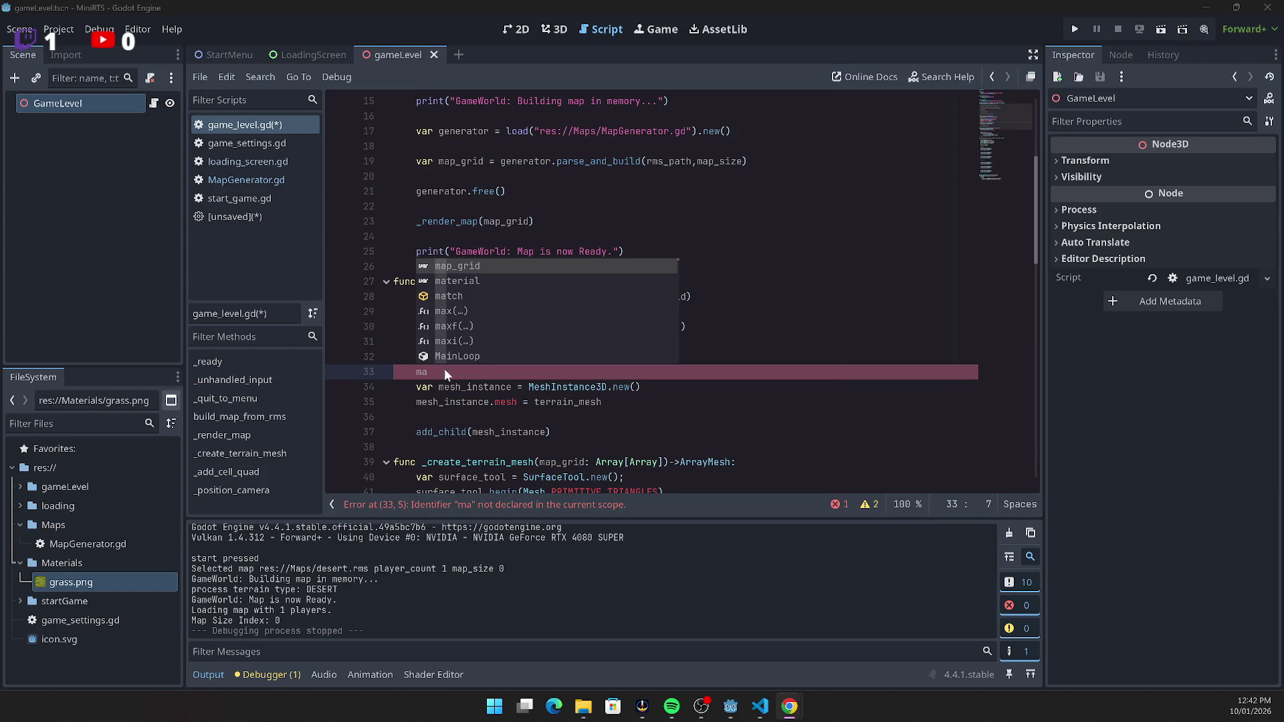
mouse_move(596, 331)
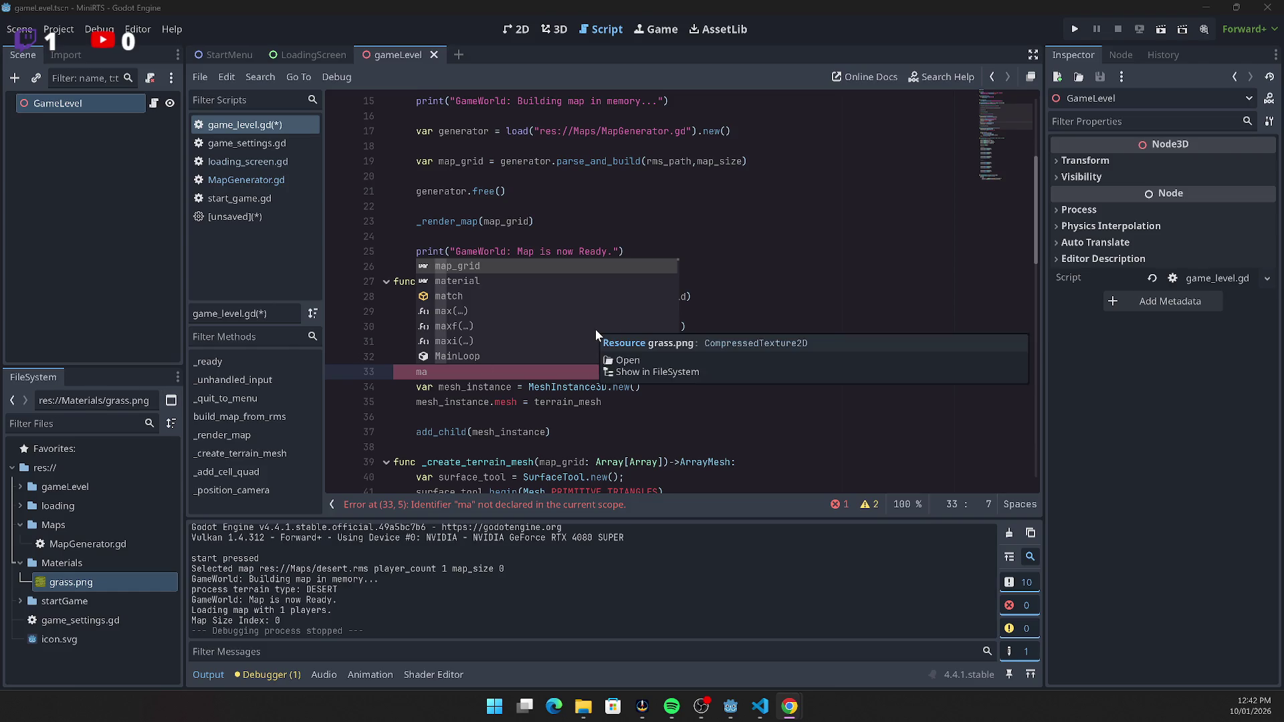
click(531, 442)
click(458, 376)
text(teri)
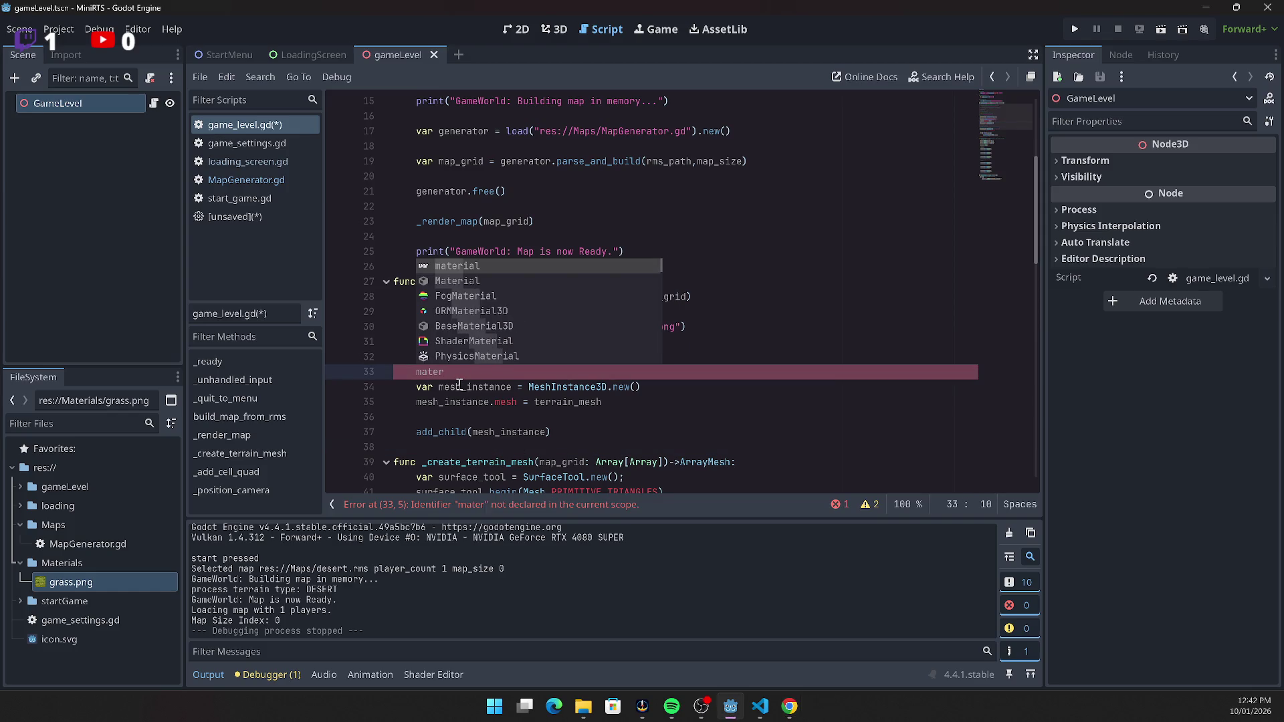
text(al)
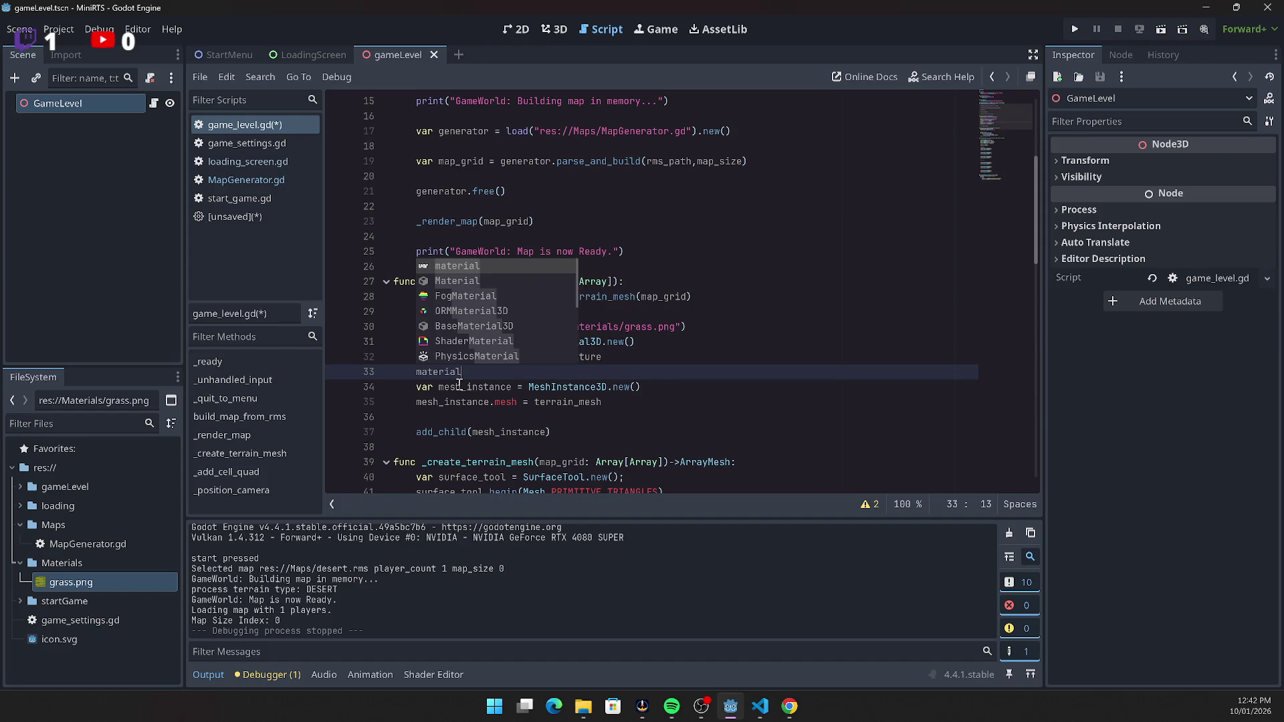
text(.uv)
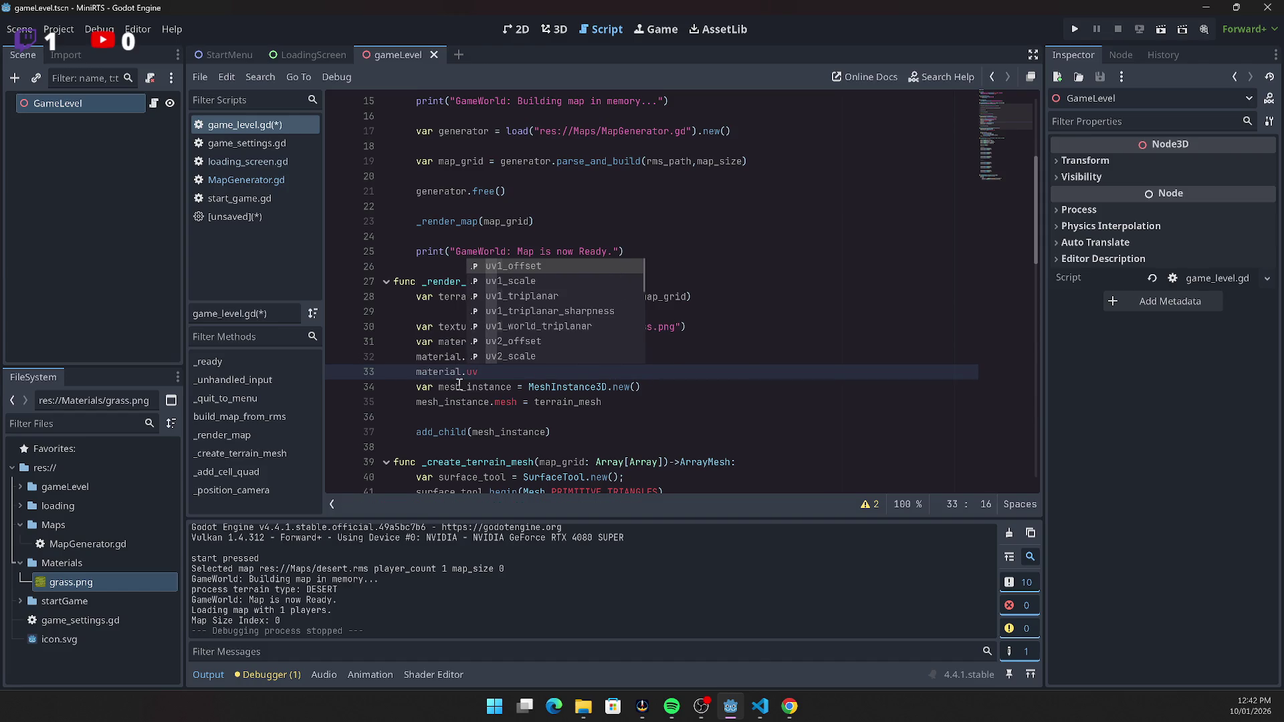
text(1.scal)
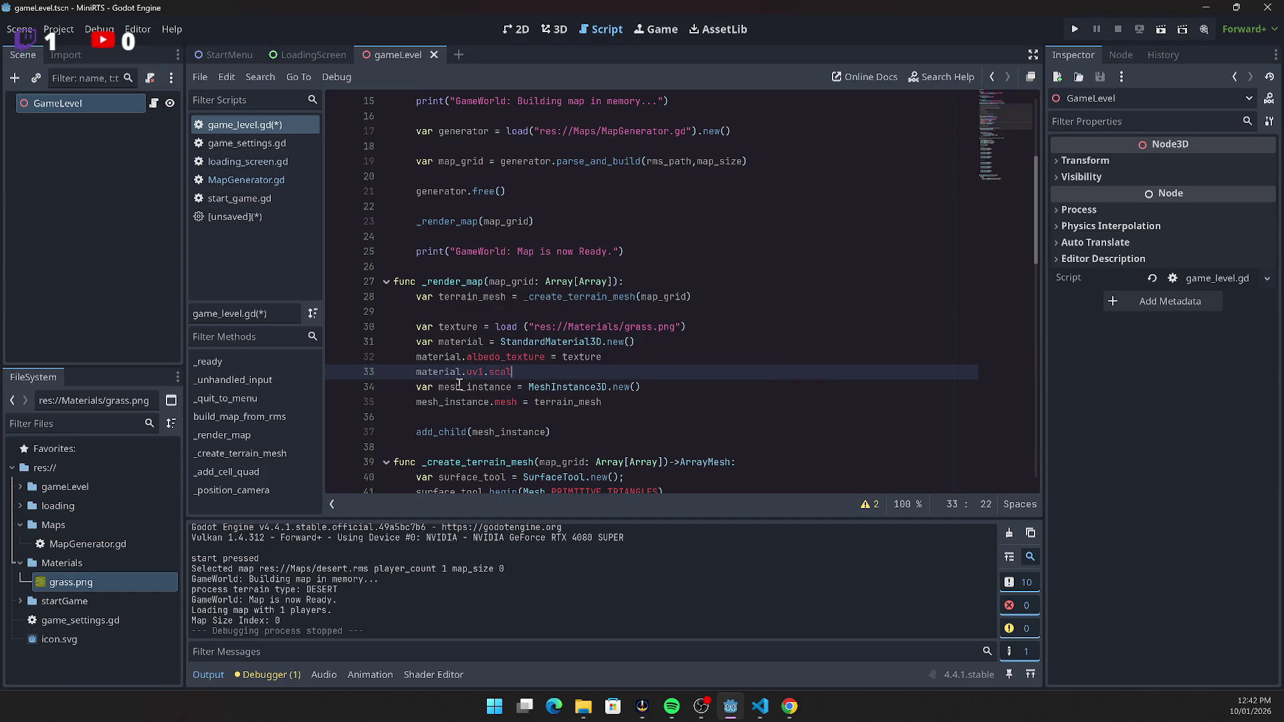
text(e = )
text(Vector)
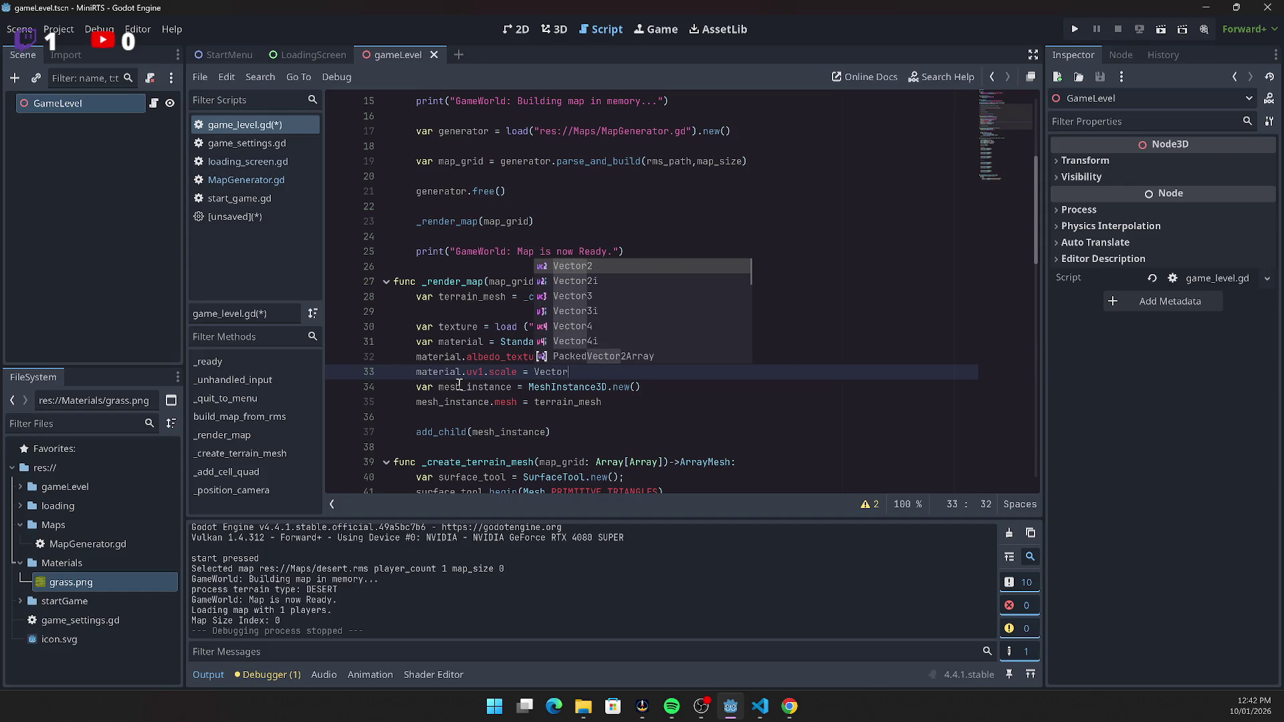
text(3(map)
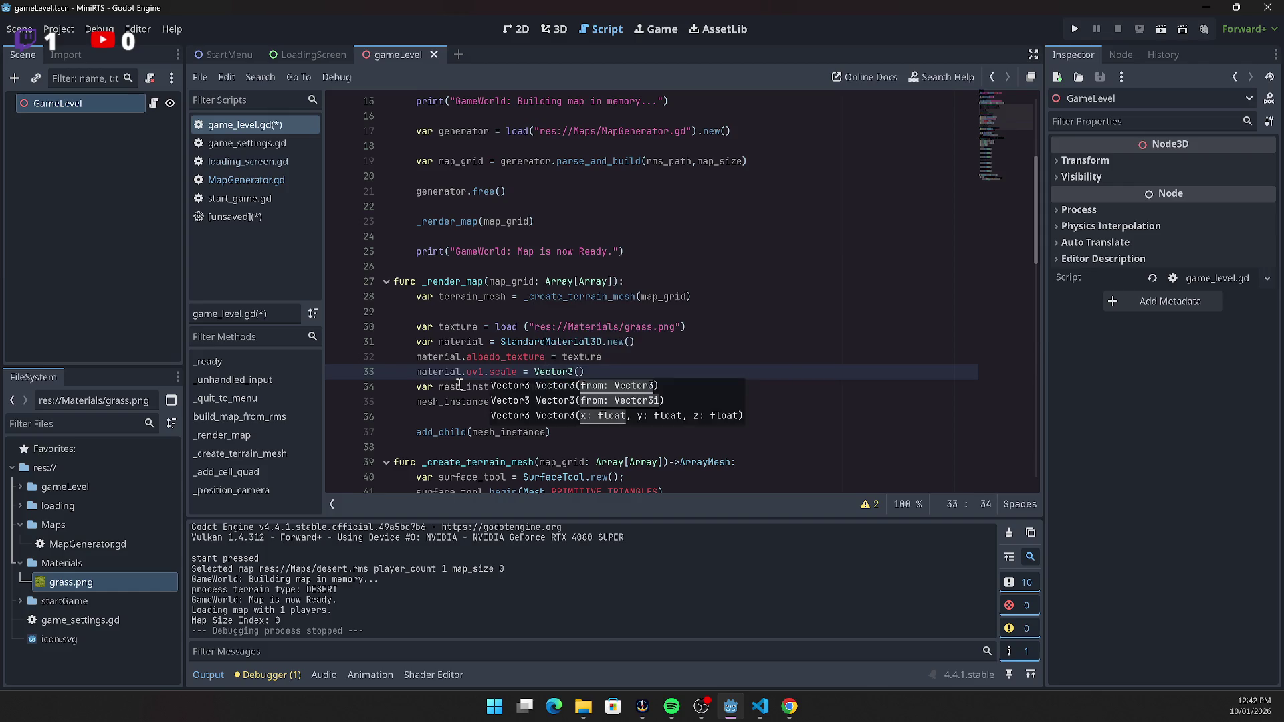
text(_)
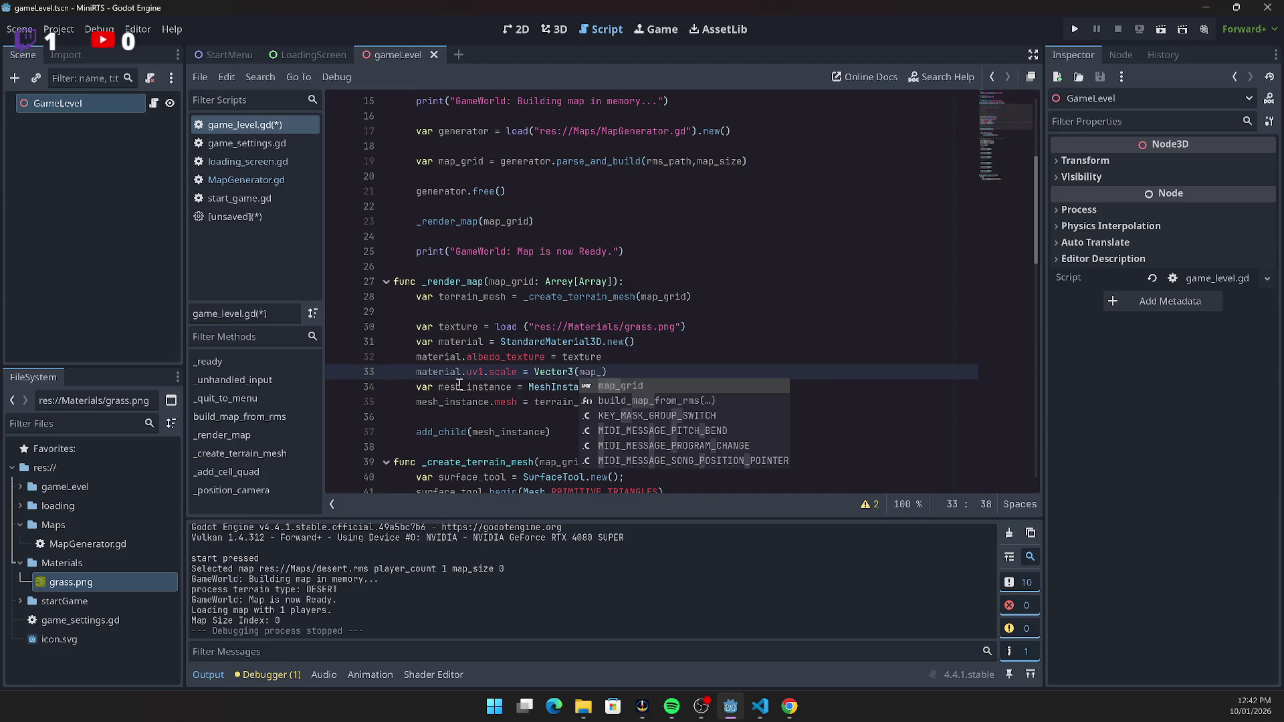
text(width)
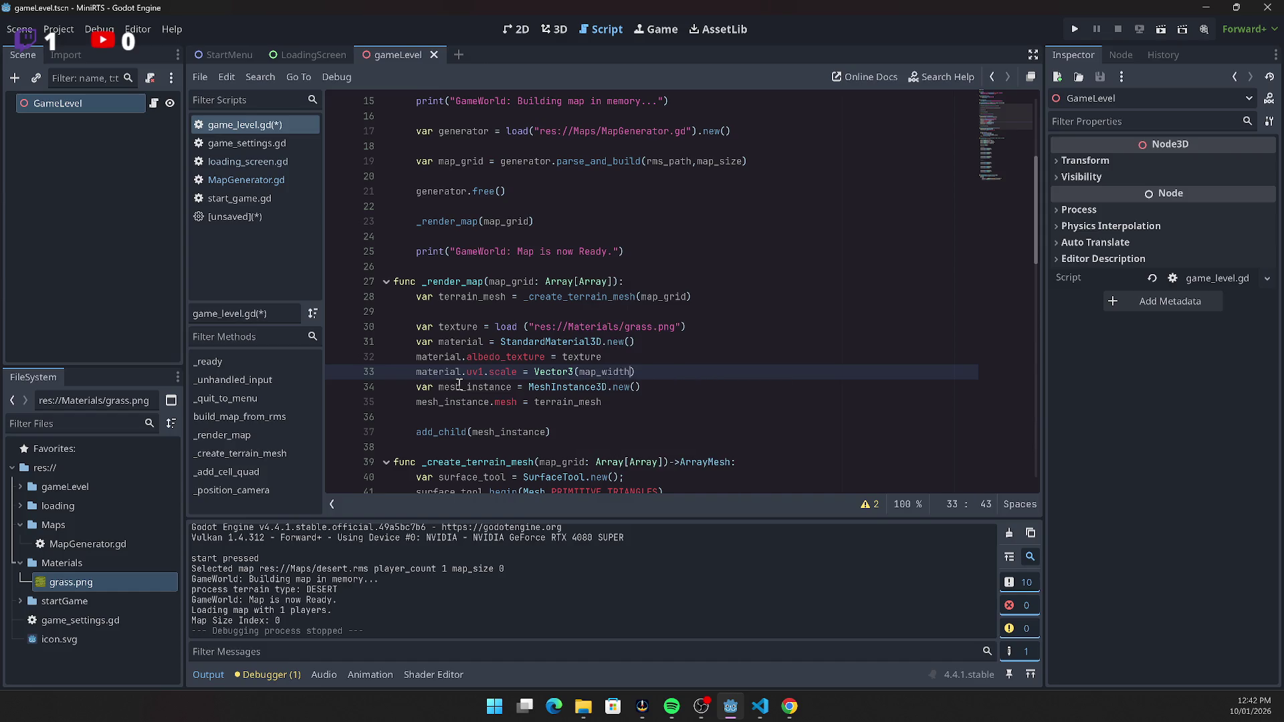
text(/32. m)
key(BackSpace)
key(BackSpace)
key(BackSpace)
text(, map_)
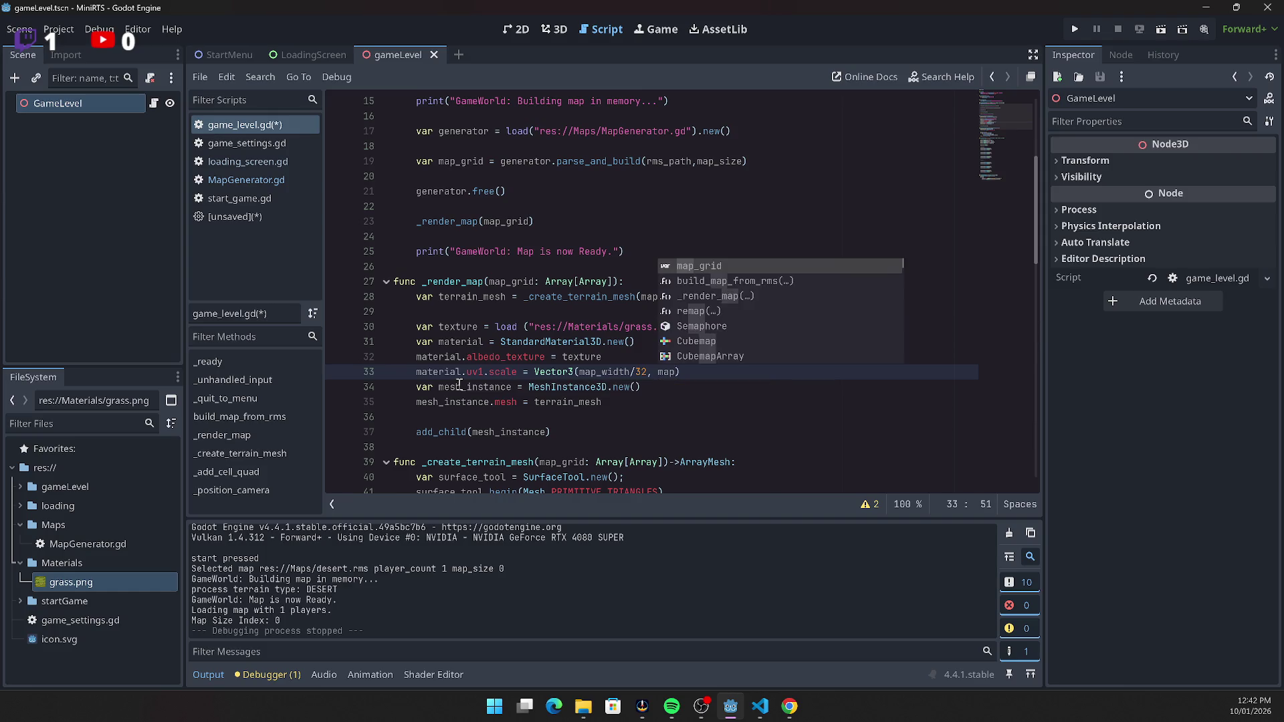
text(height)
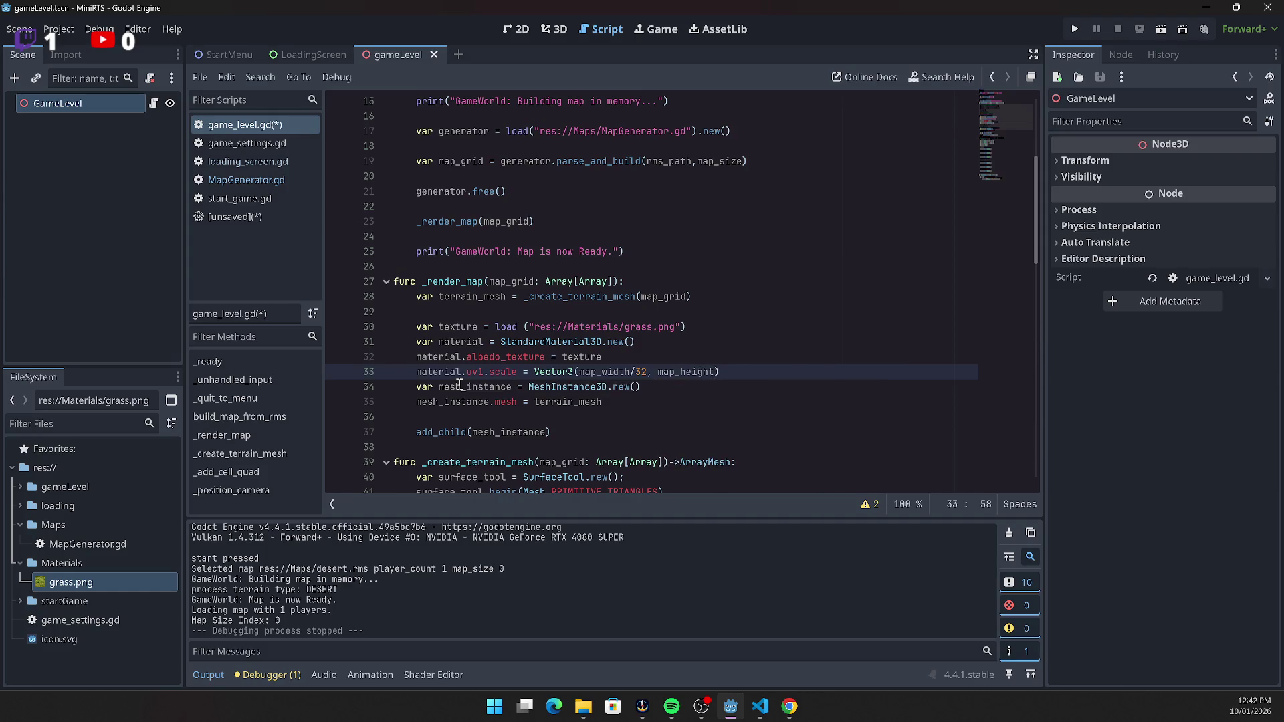
text(/)
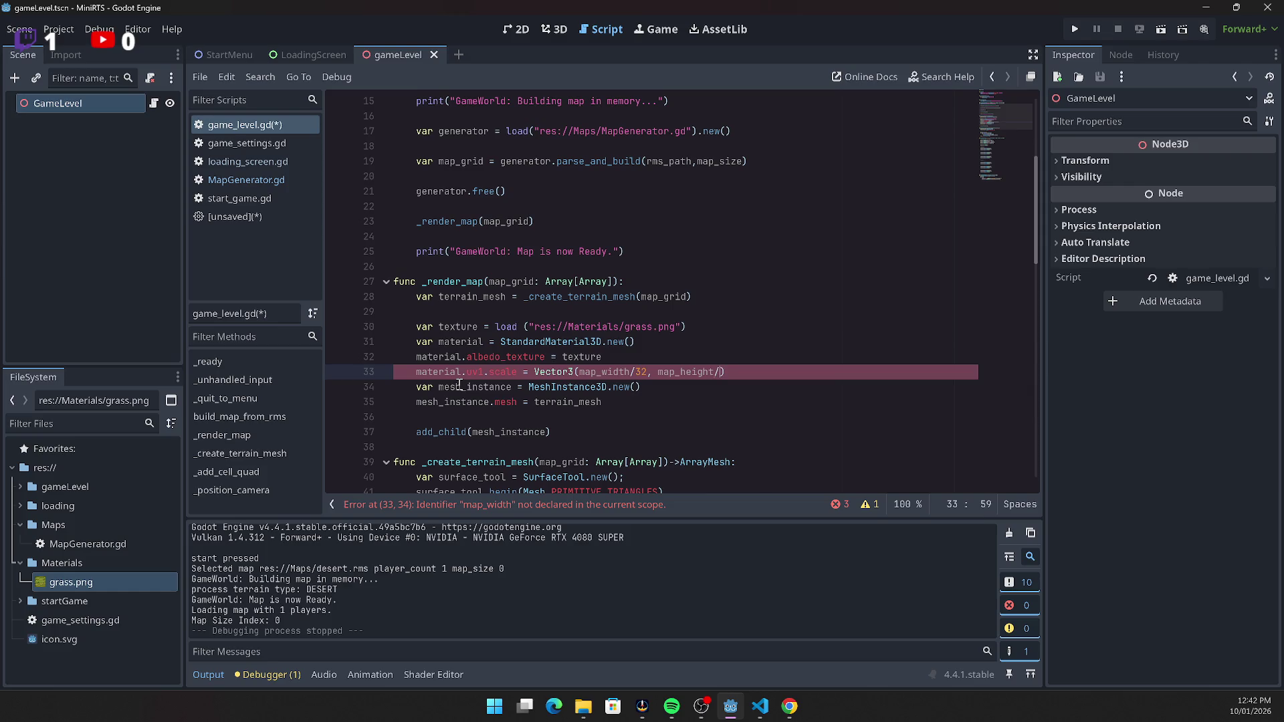
text(32,1)
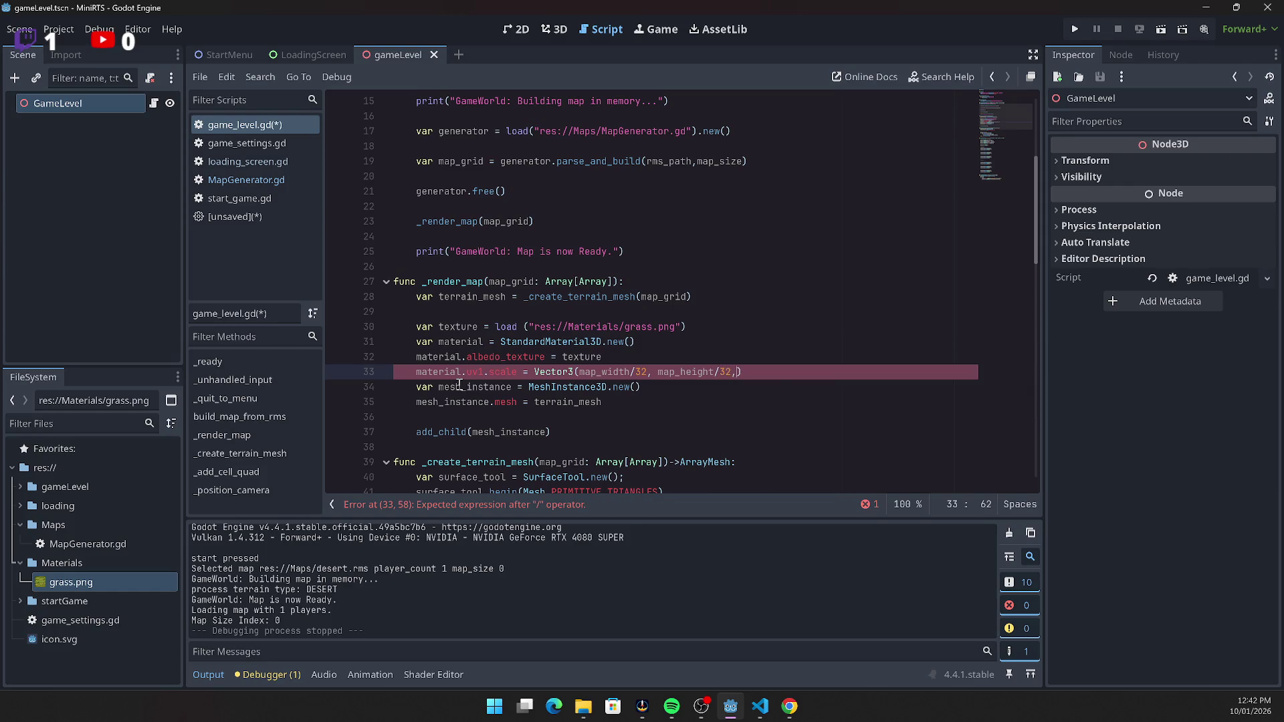
text())
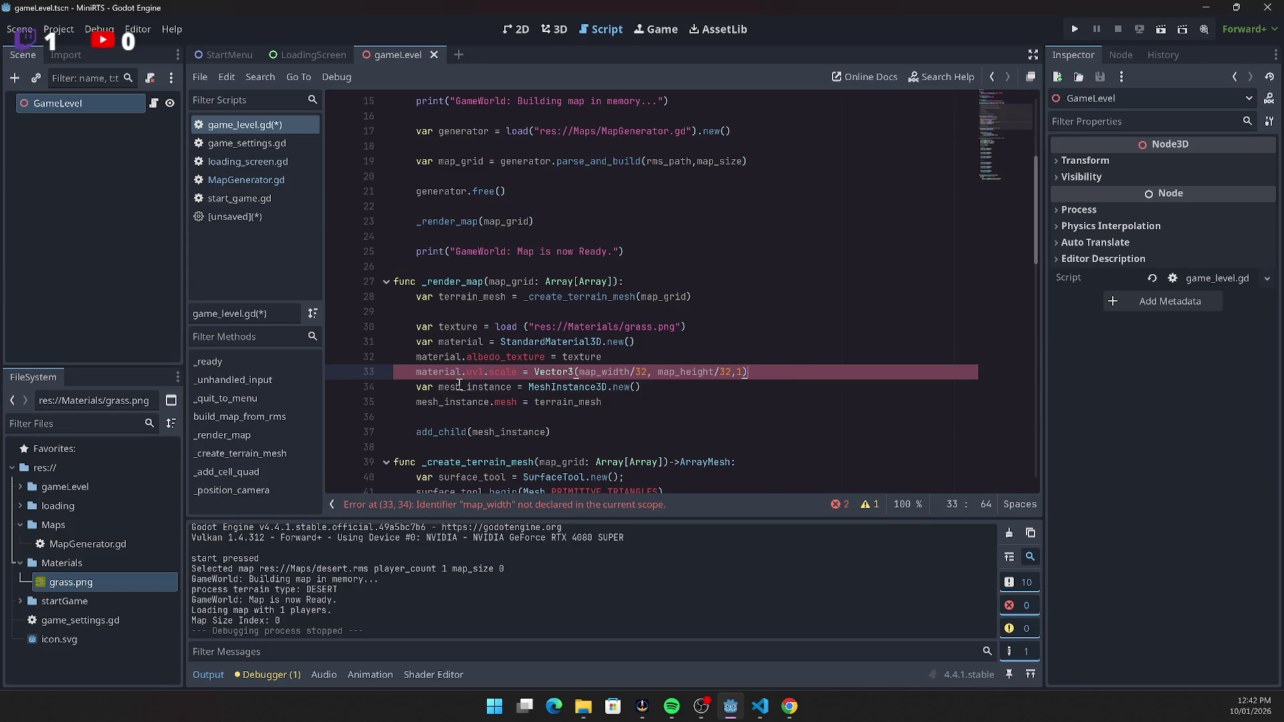
Add mesh_instance.material = material below the mesh instance line
key(Down)
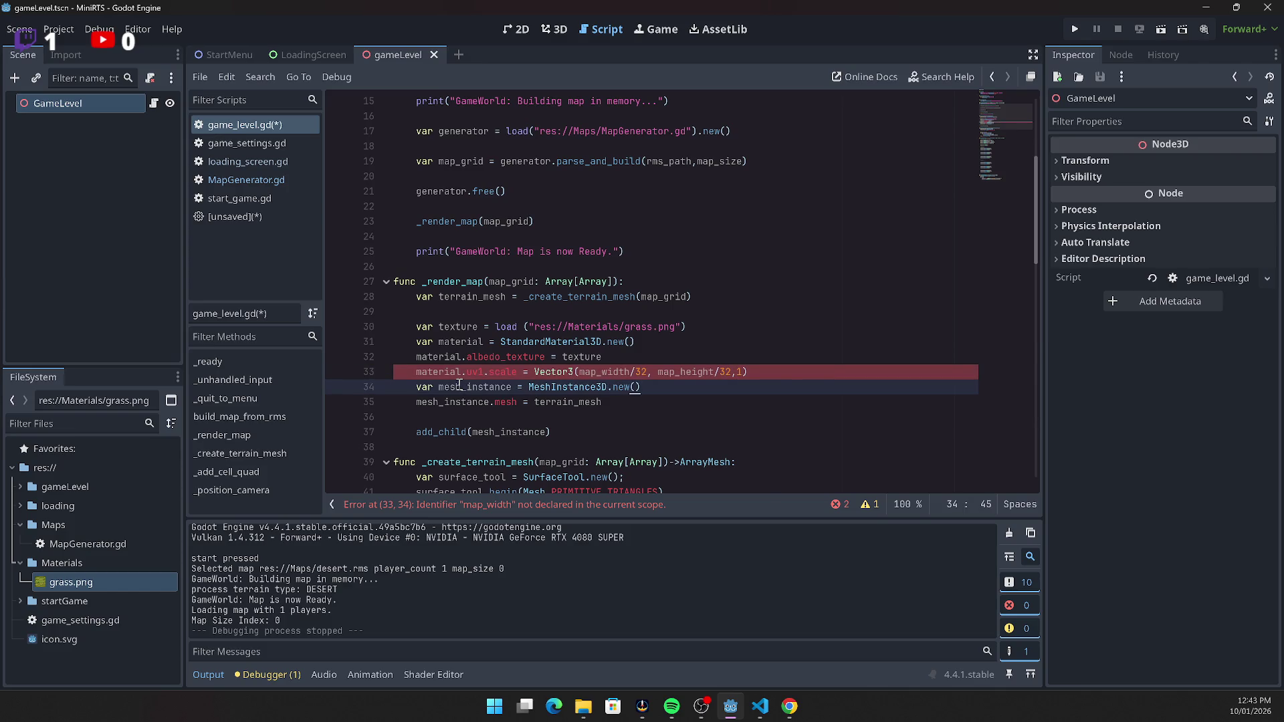
key(Return)
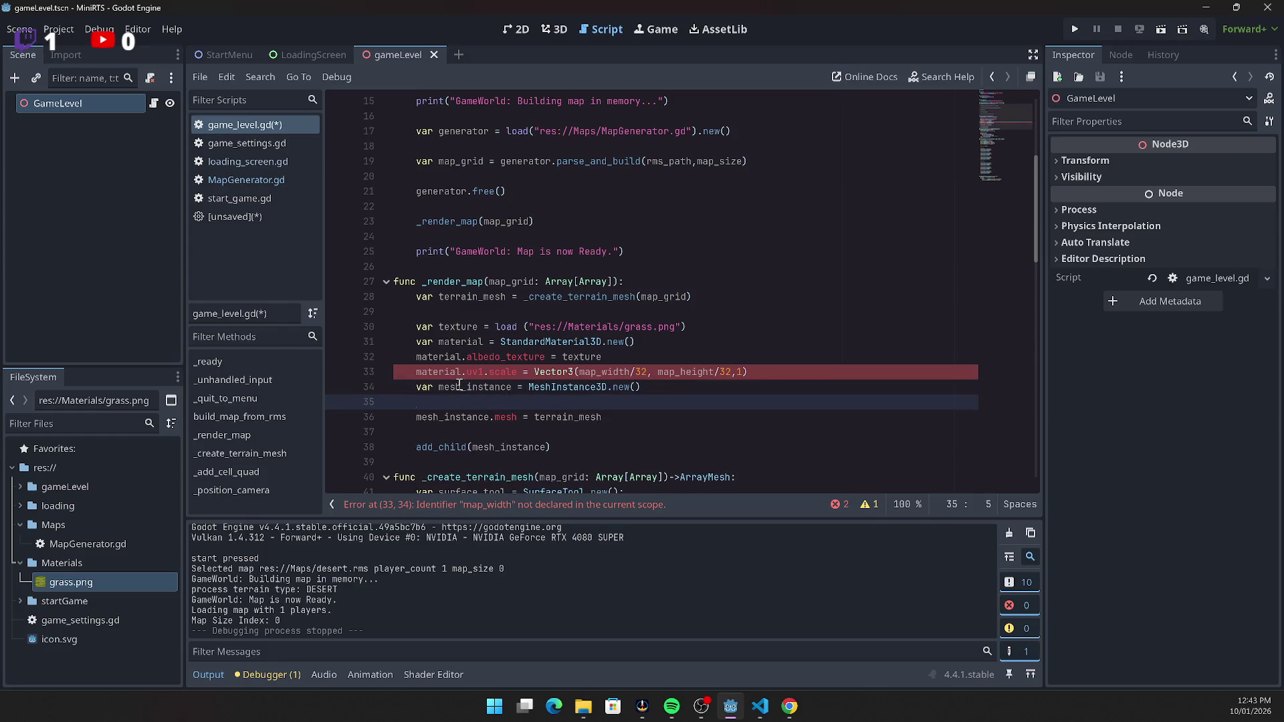
text(mesh)
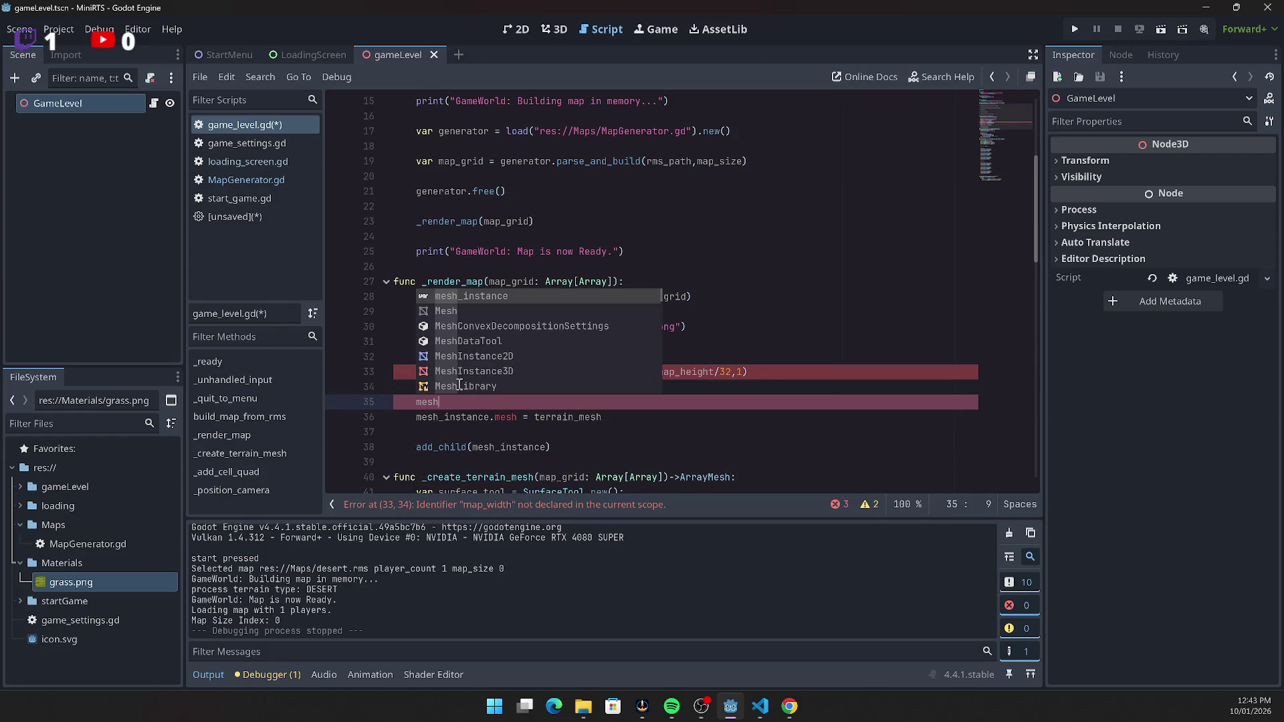
key(Return)
text(.material = ma)
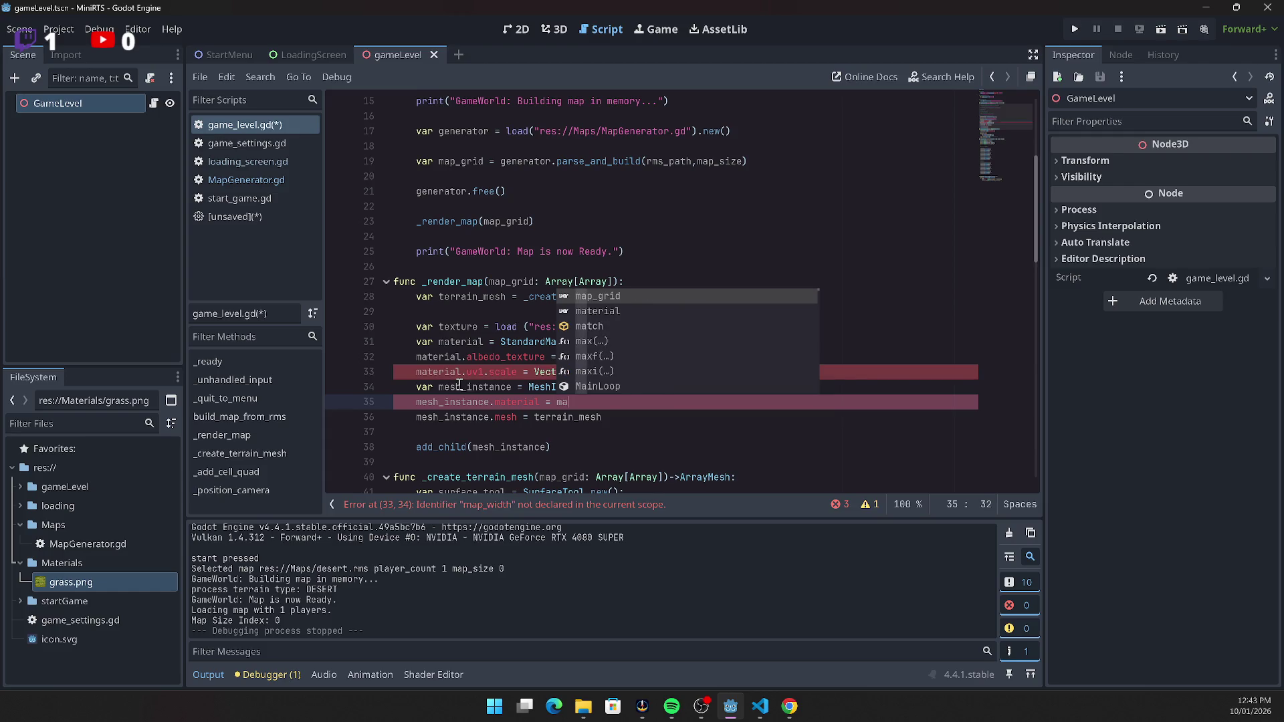
text(terial)
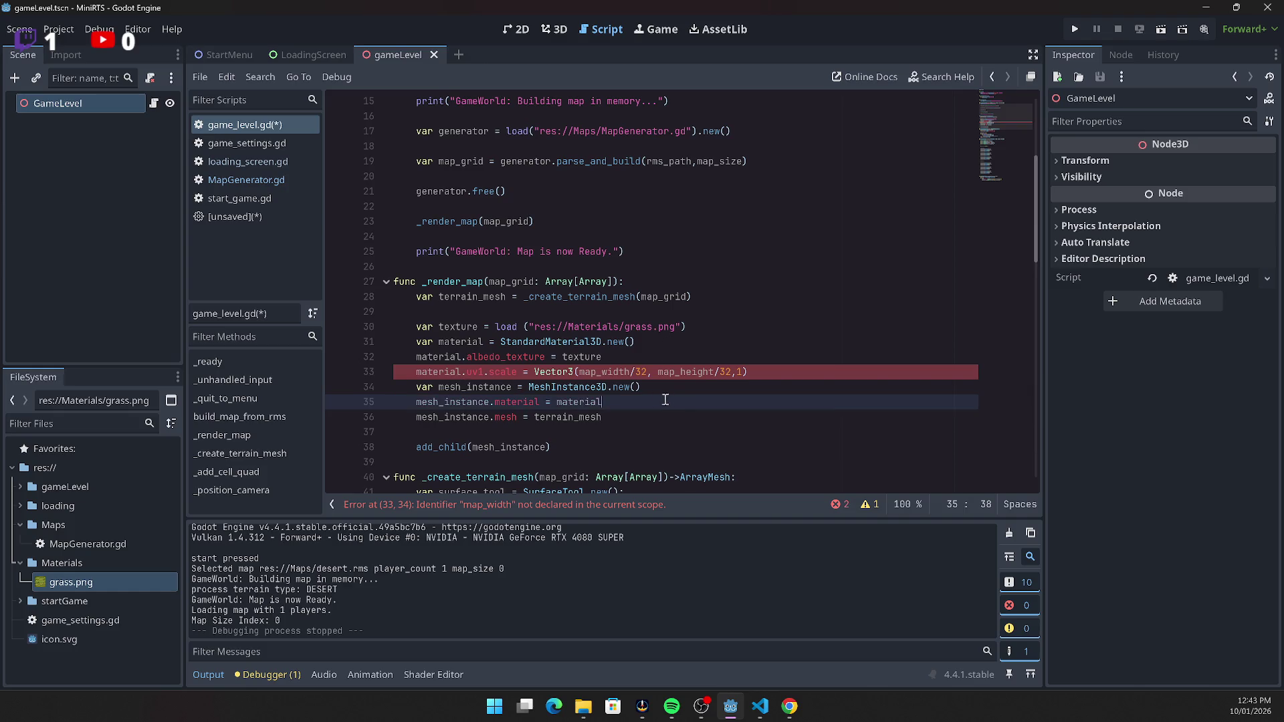
Delete the uv1.scale line and save the script
drag(411, 371, 748, 372)
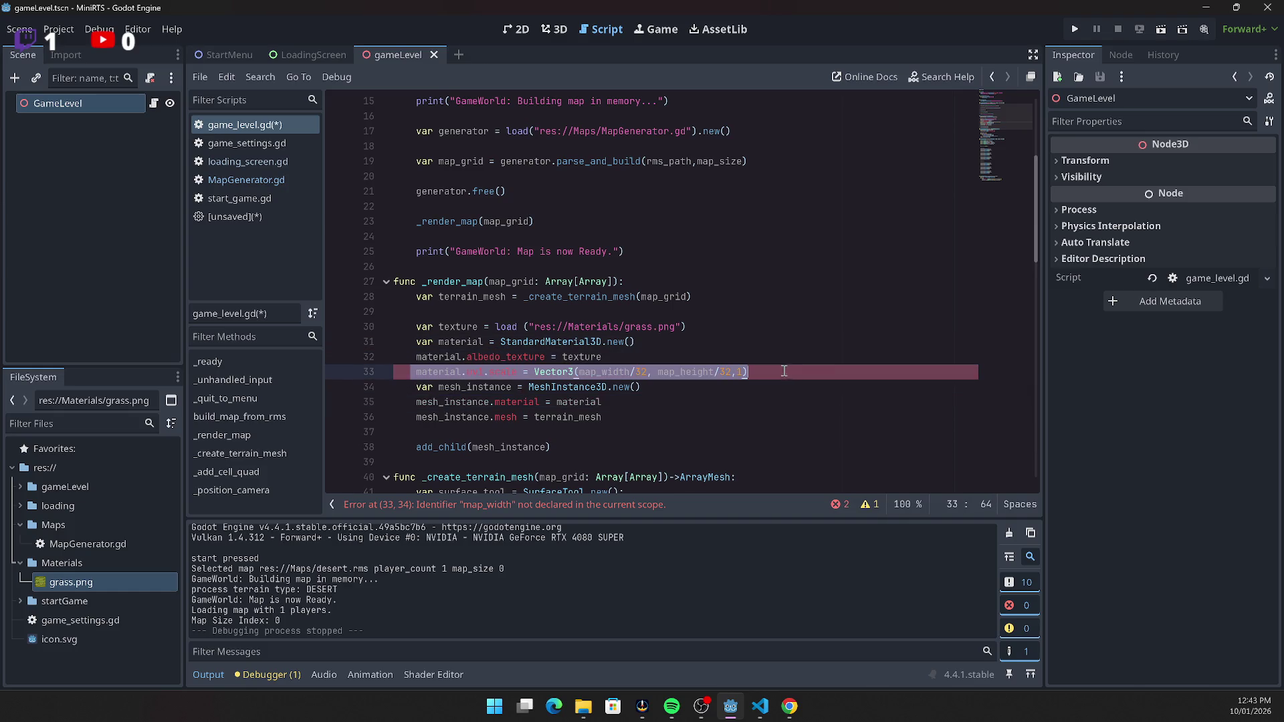
key(Delete)
key(ctrl+s)
Run the game and start a match; it halts on the invalid 'material' assignment at line 35
click(1074, 29)
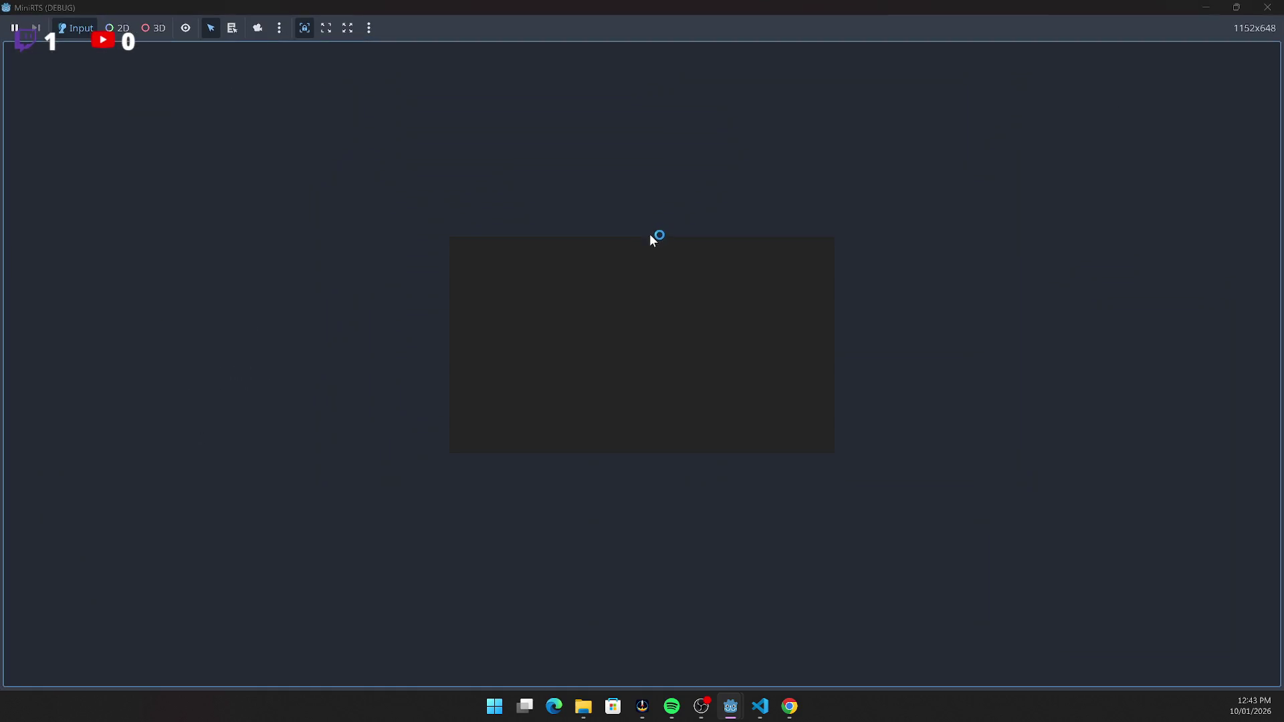
click(474, 308)
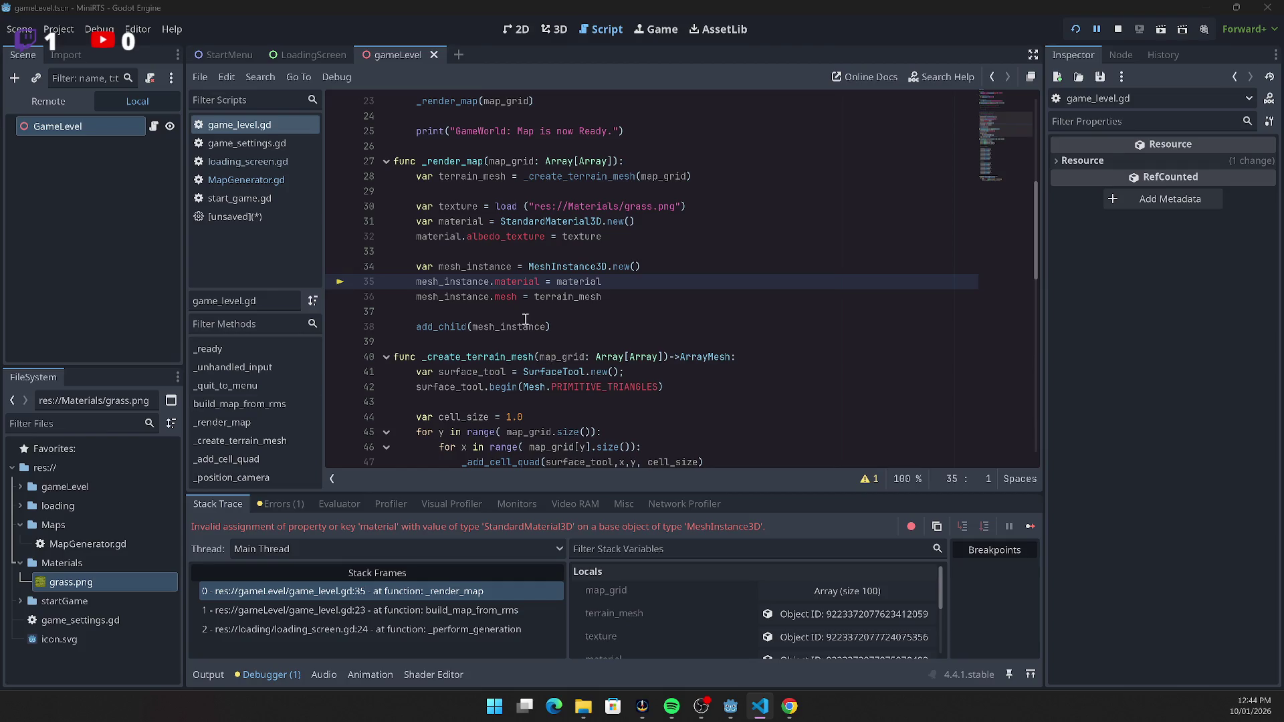
click(541, 282)
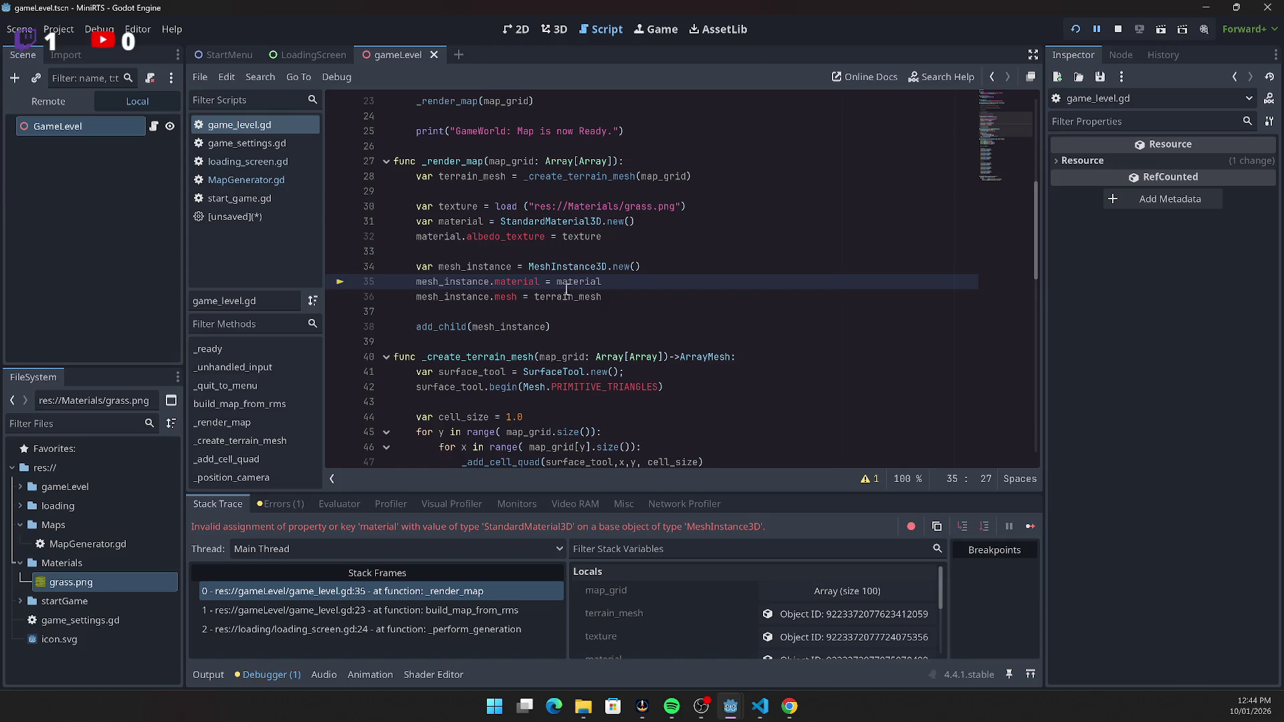
Change line 35 to mesh_instance.material_override = material, save, test-run, and close the game
mouse_move(558, 292)
text(_overrid)
text(e)
key(ctrl+s)
click(1077, 30)
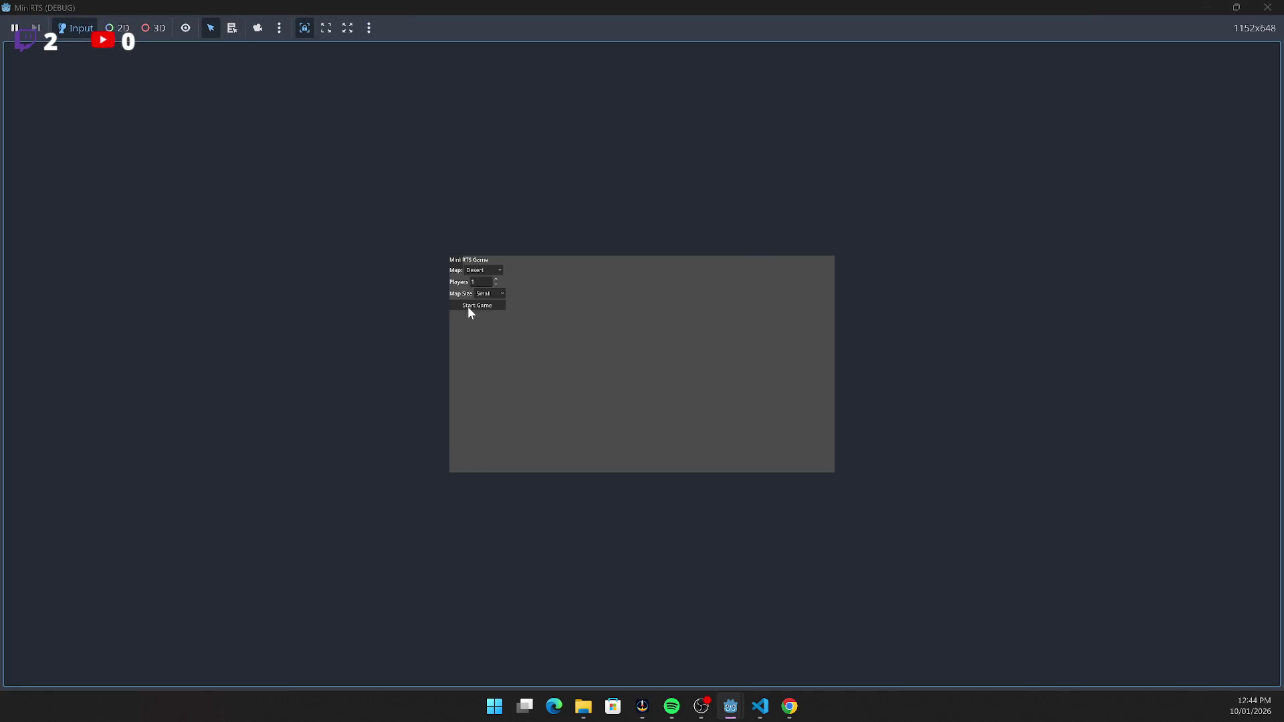
click(463, 306)
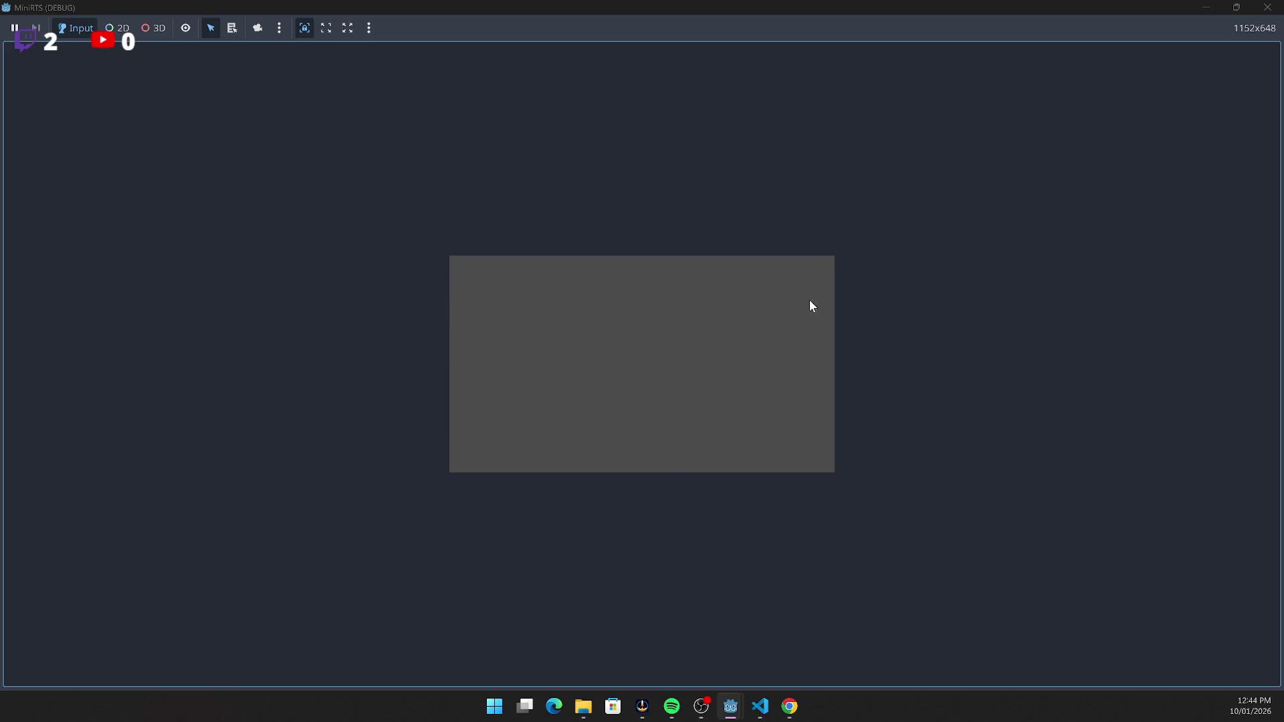
click(1267, 8)
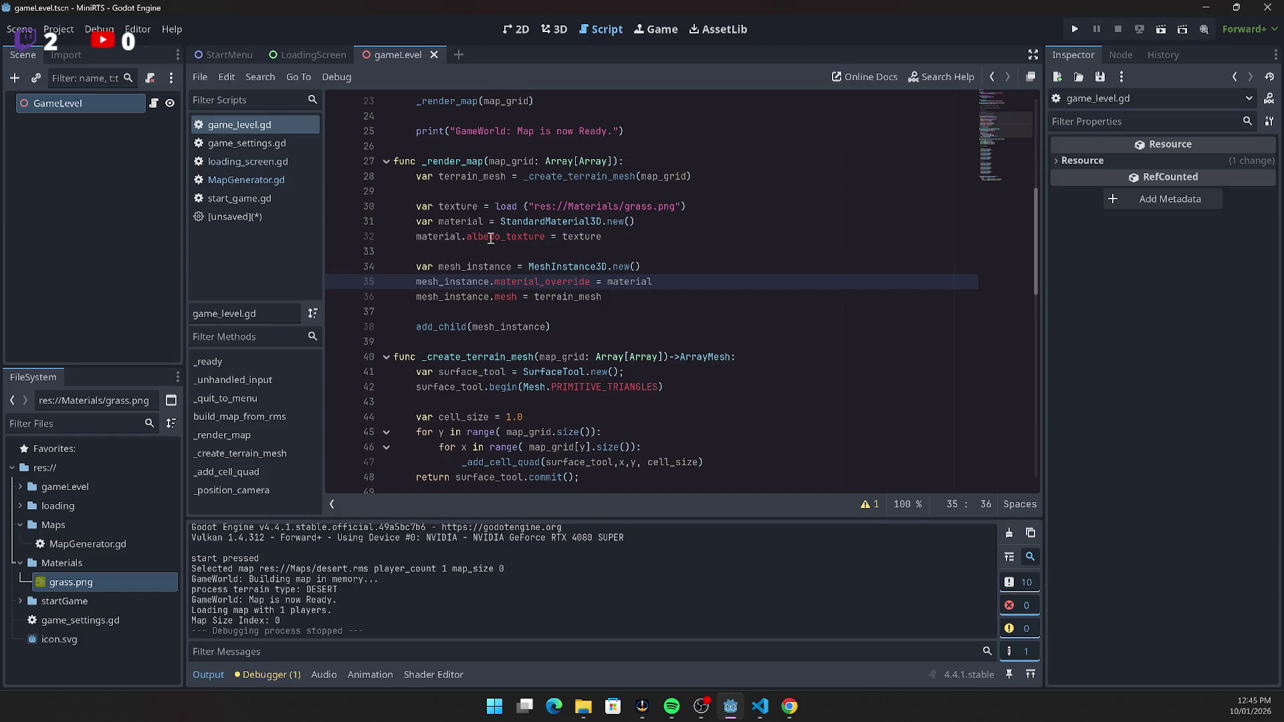
Add _position_camera(map_grid[0].size(), map_grid.size()) after add_child, save, and run the project
click(574, 328)
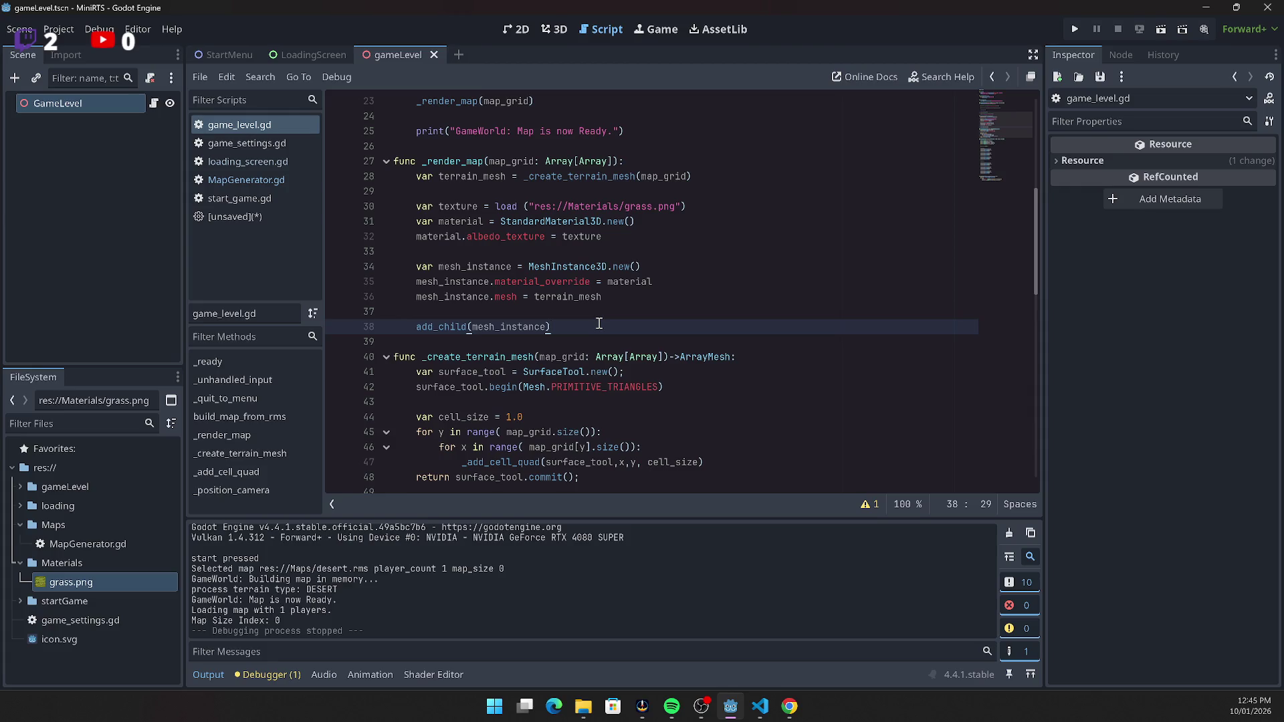
key(Return)
text(p)
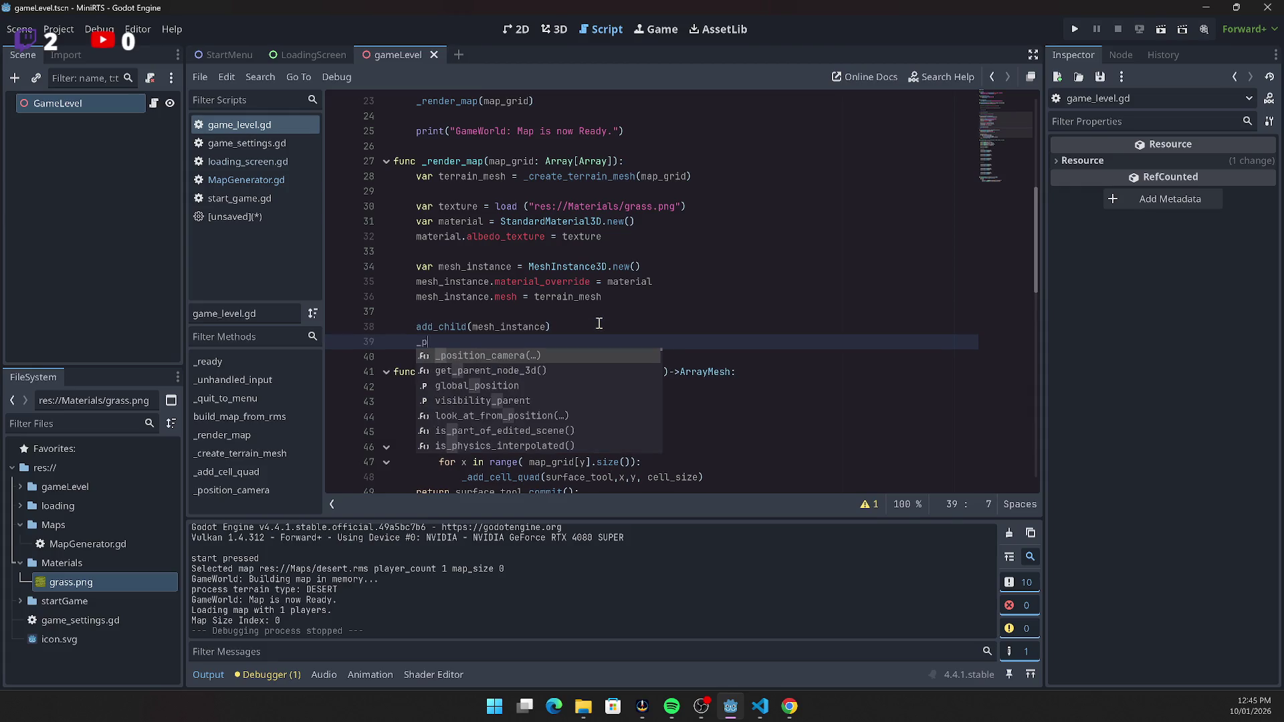
key(Return)
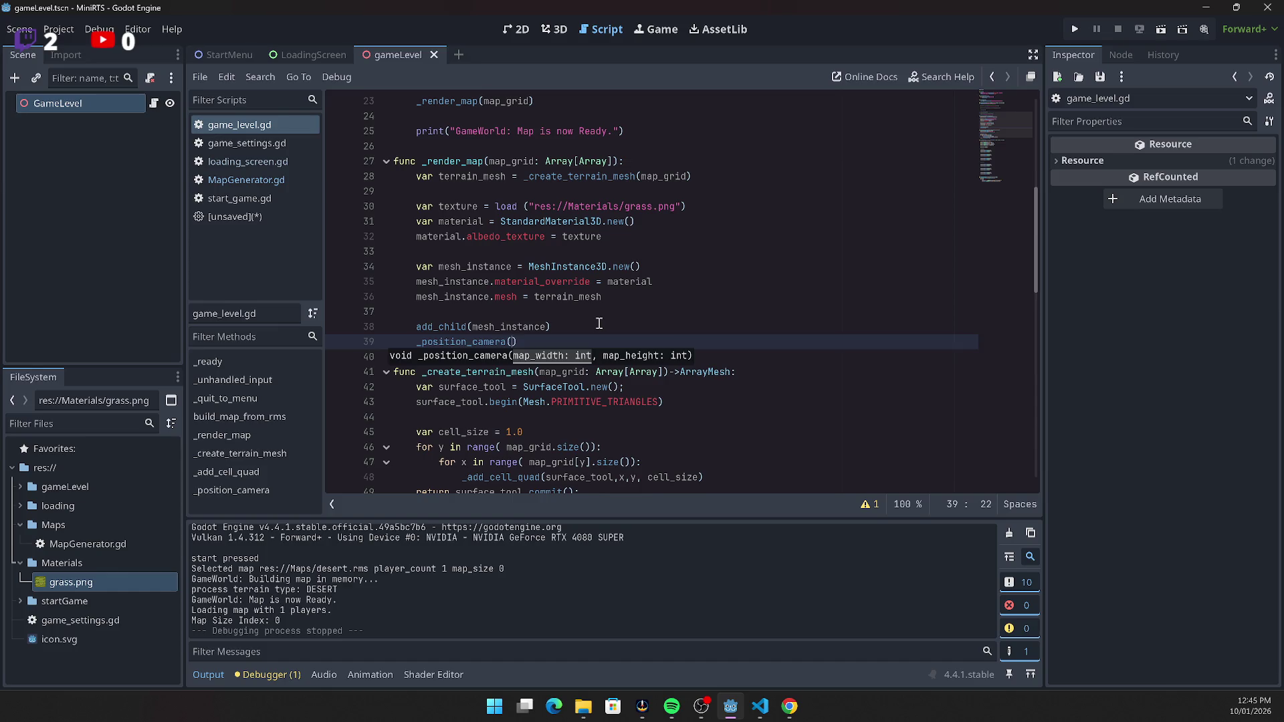
text(map)
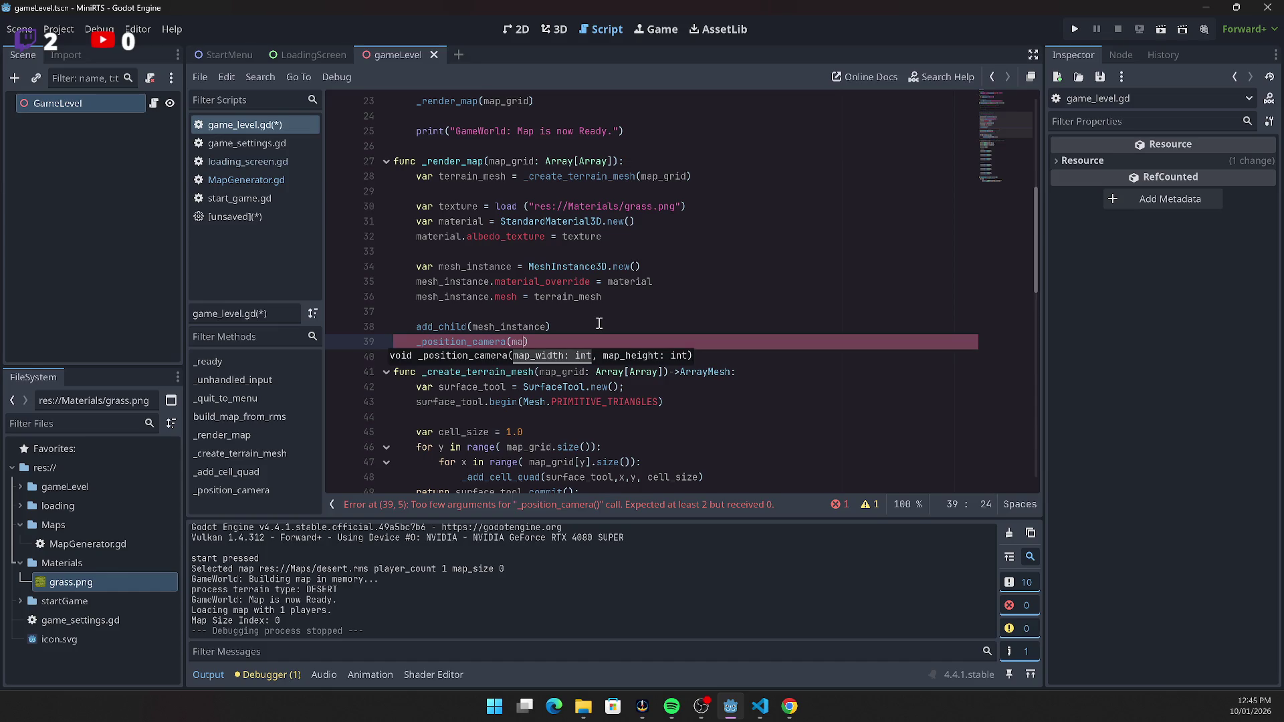
key(Return)
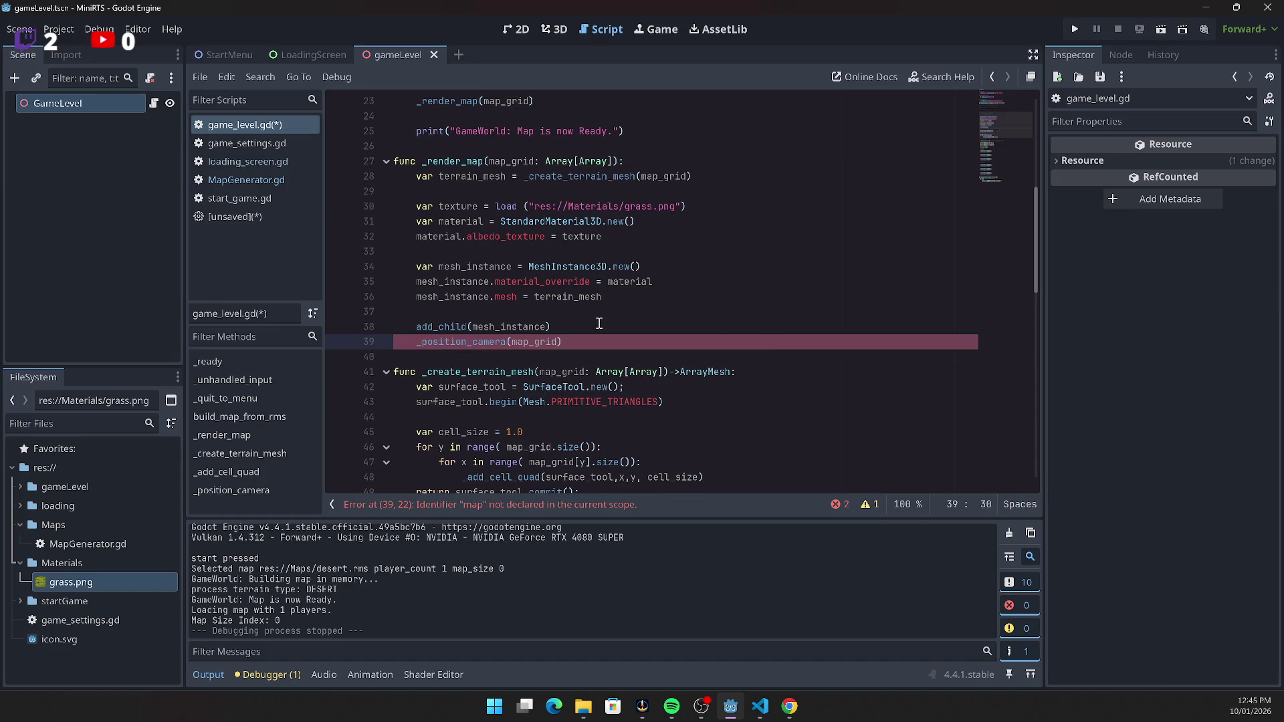
text([0].size)
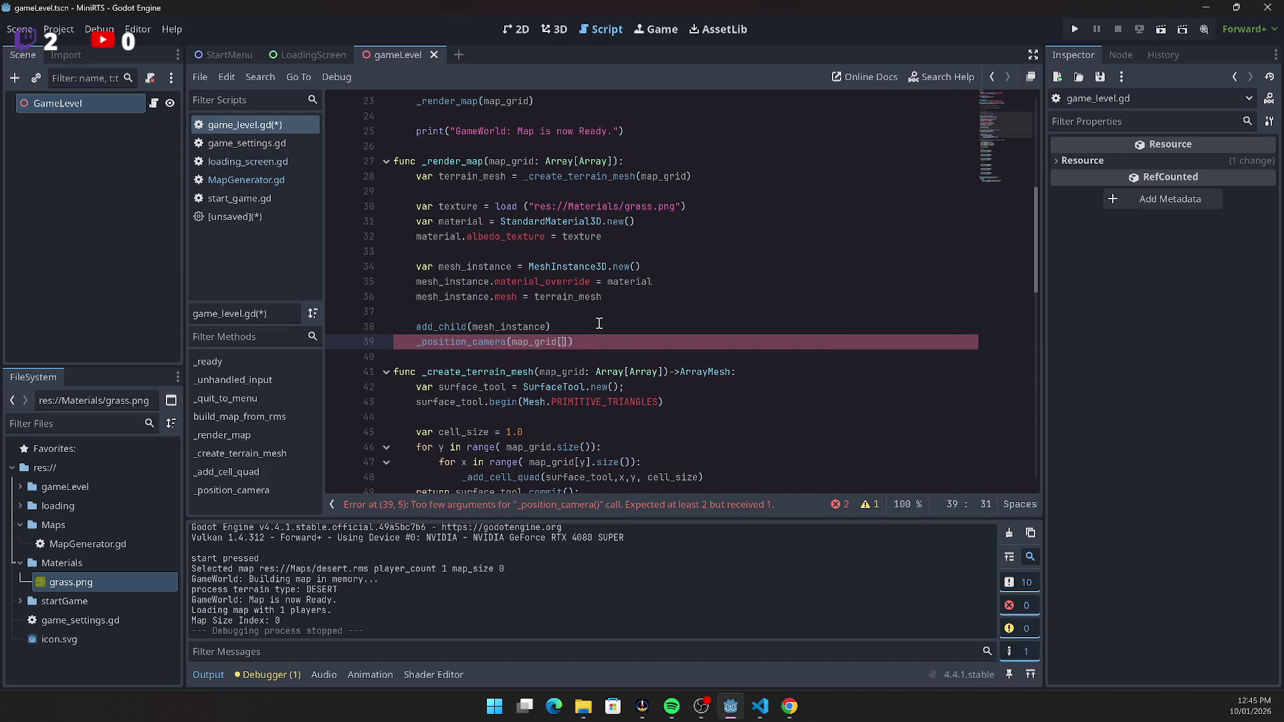
text((), map_)
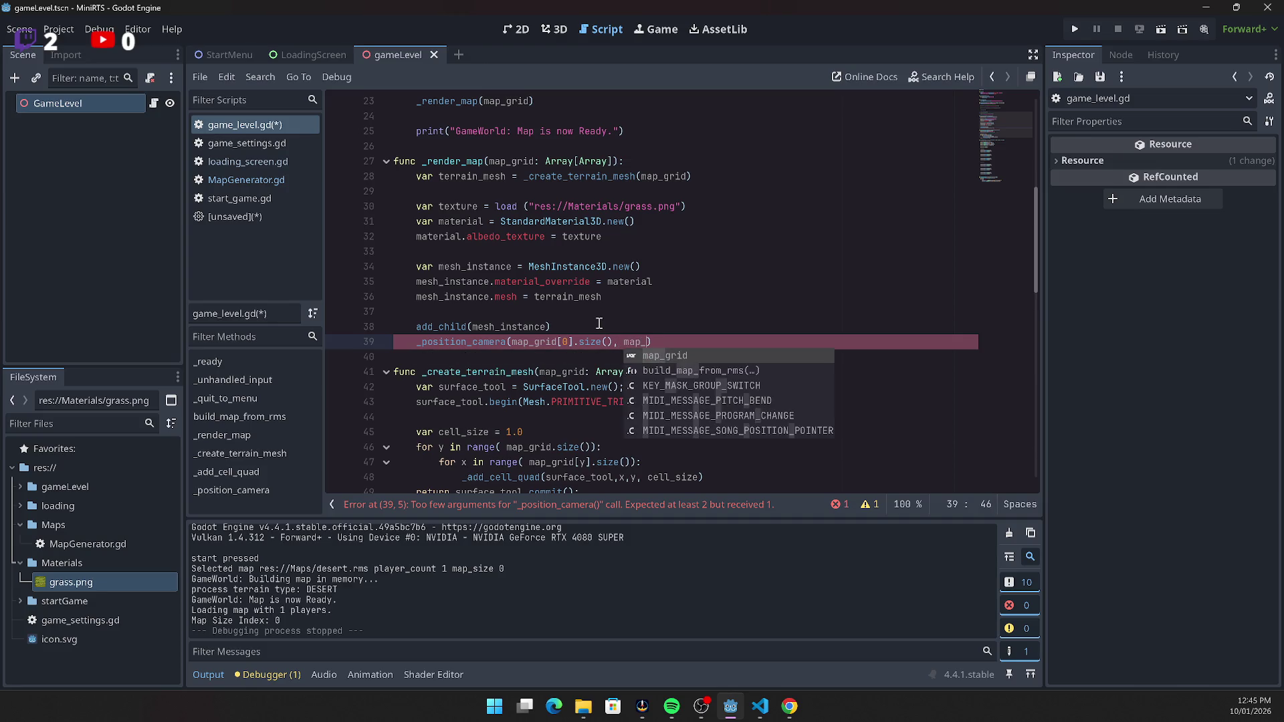
key(Return)
text(.size()))
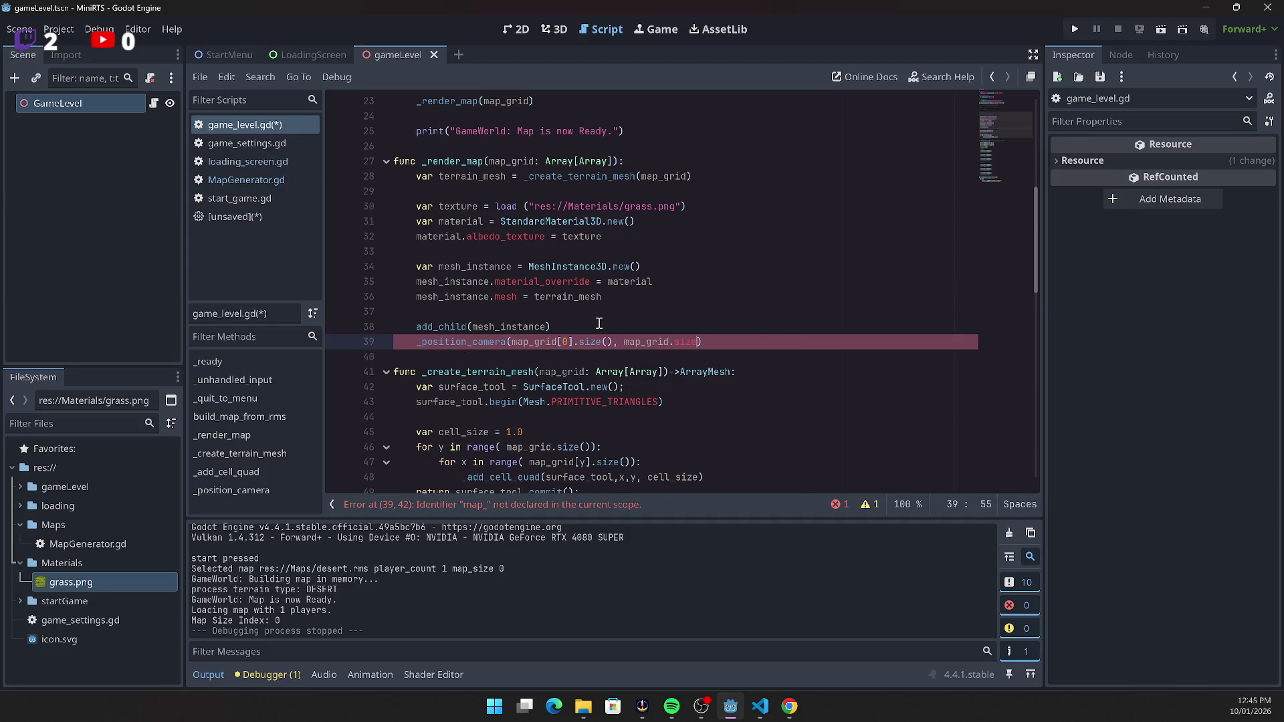
key(Return)
key(ctrl+s)
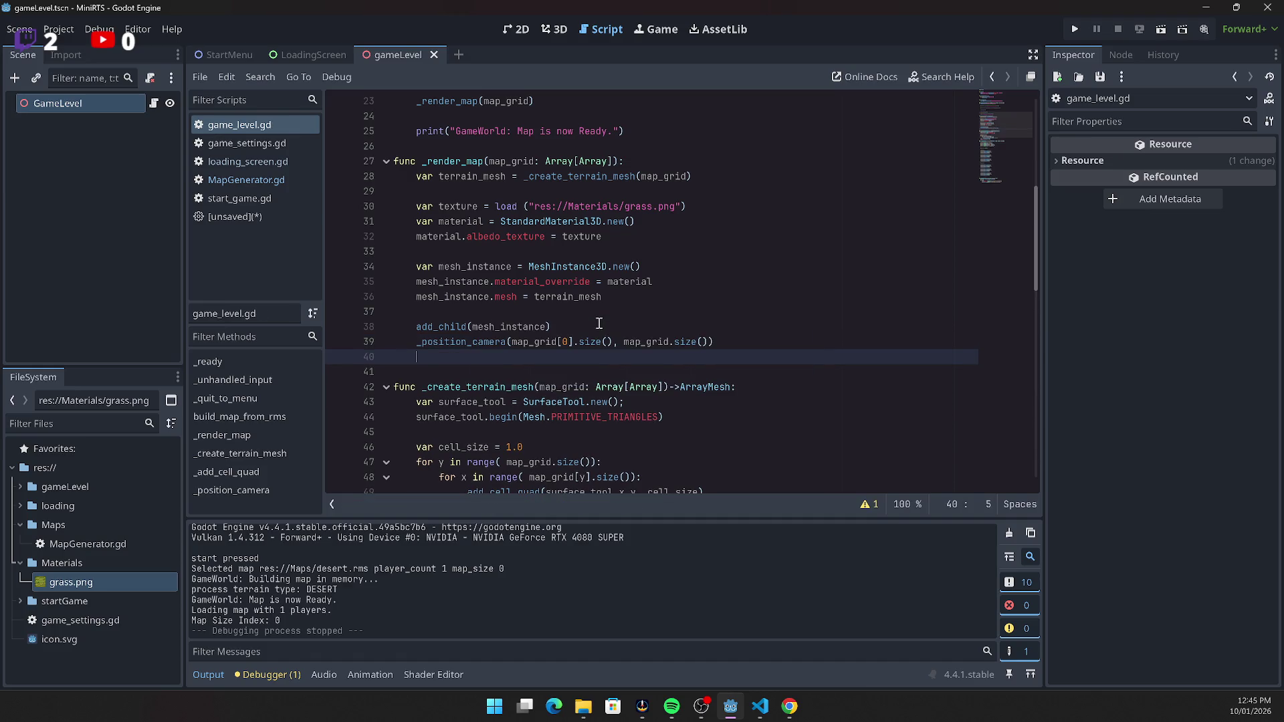
click(1074, 28)
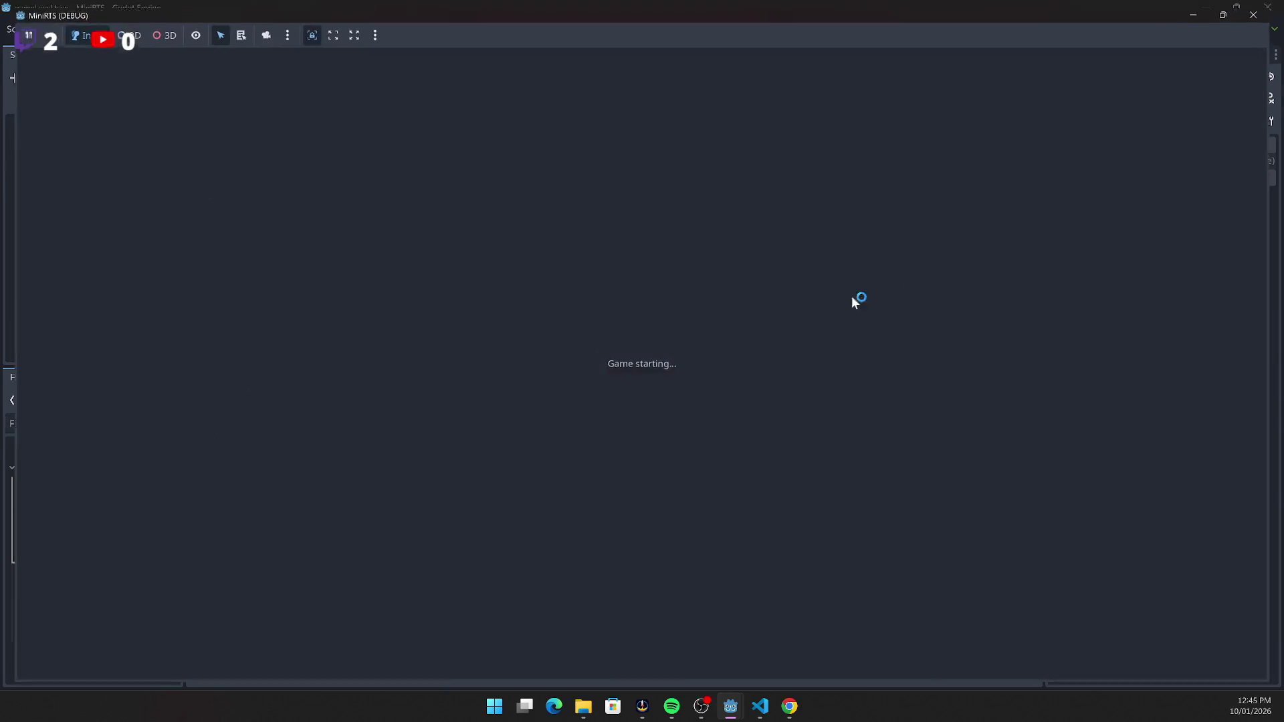
Start a match; the run halts at line 90 calling get_camera_3d on null
click(464, 304)
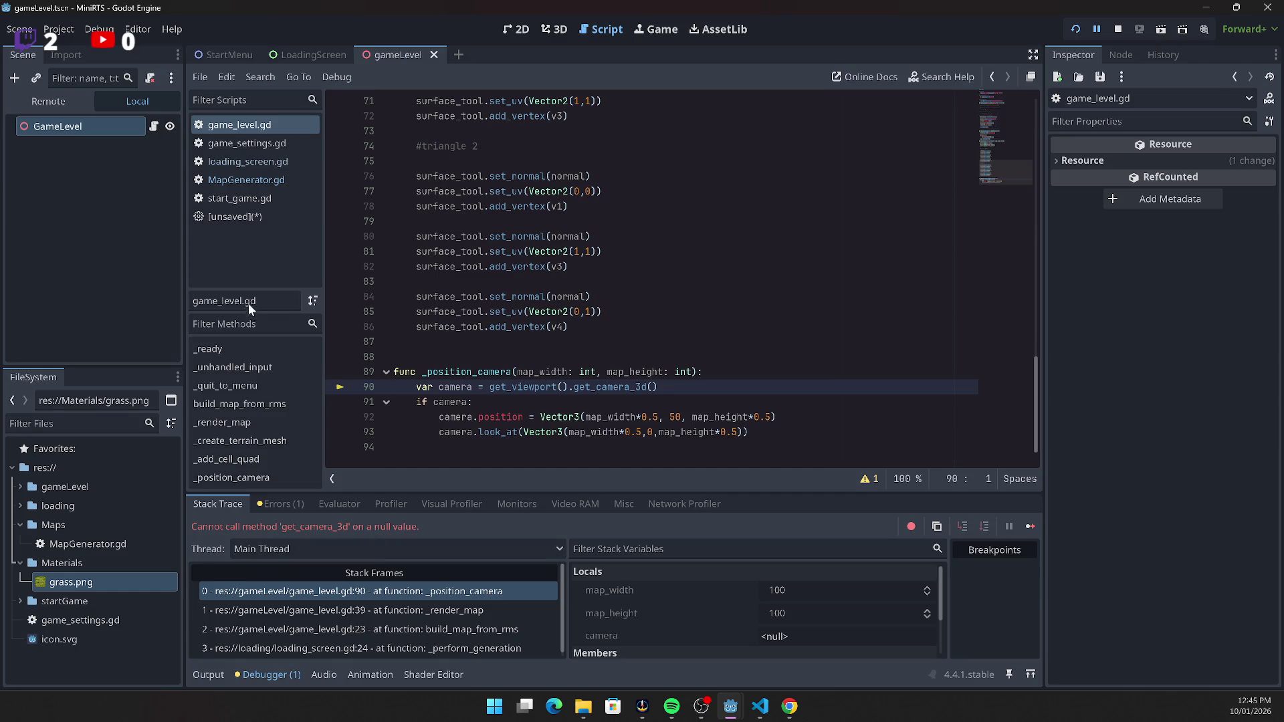
mouse_move(53, 584)
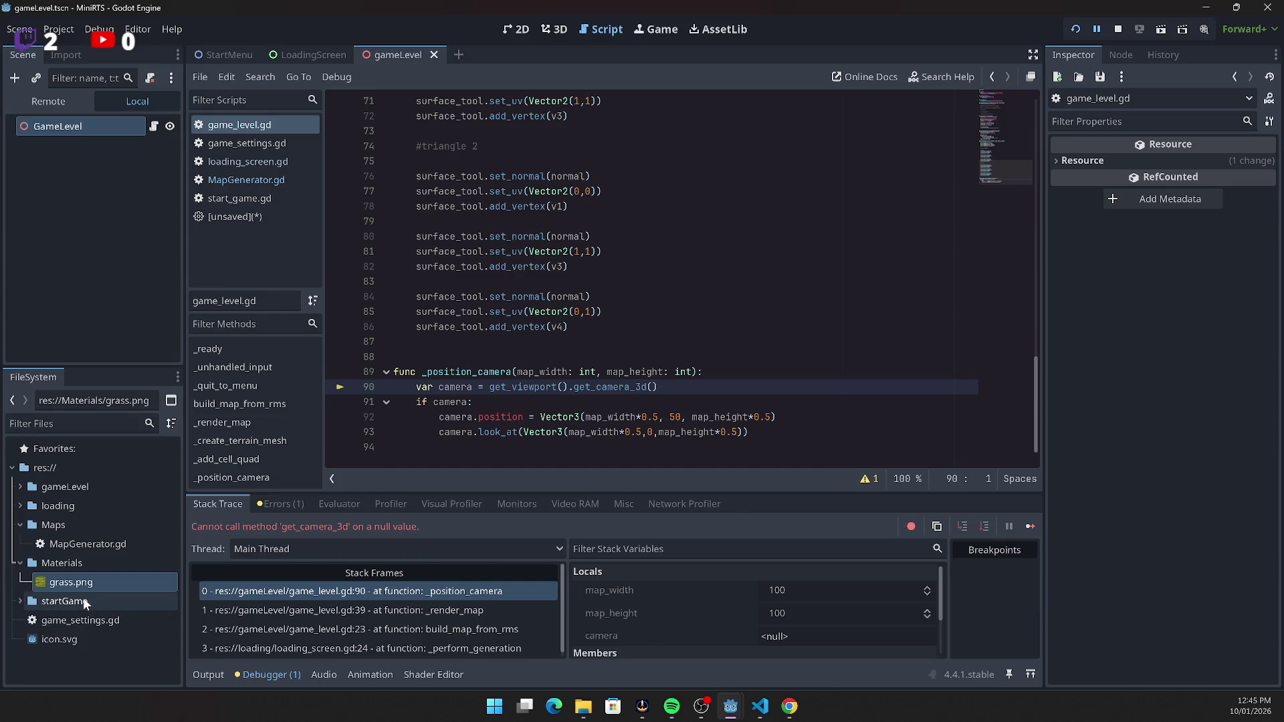
Inspect Materials/grass.png in the Inspector, a read-only 1024×1024 texture
click(89, 584)
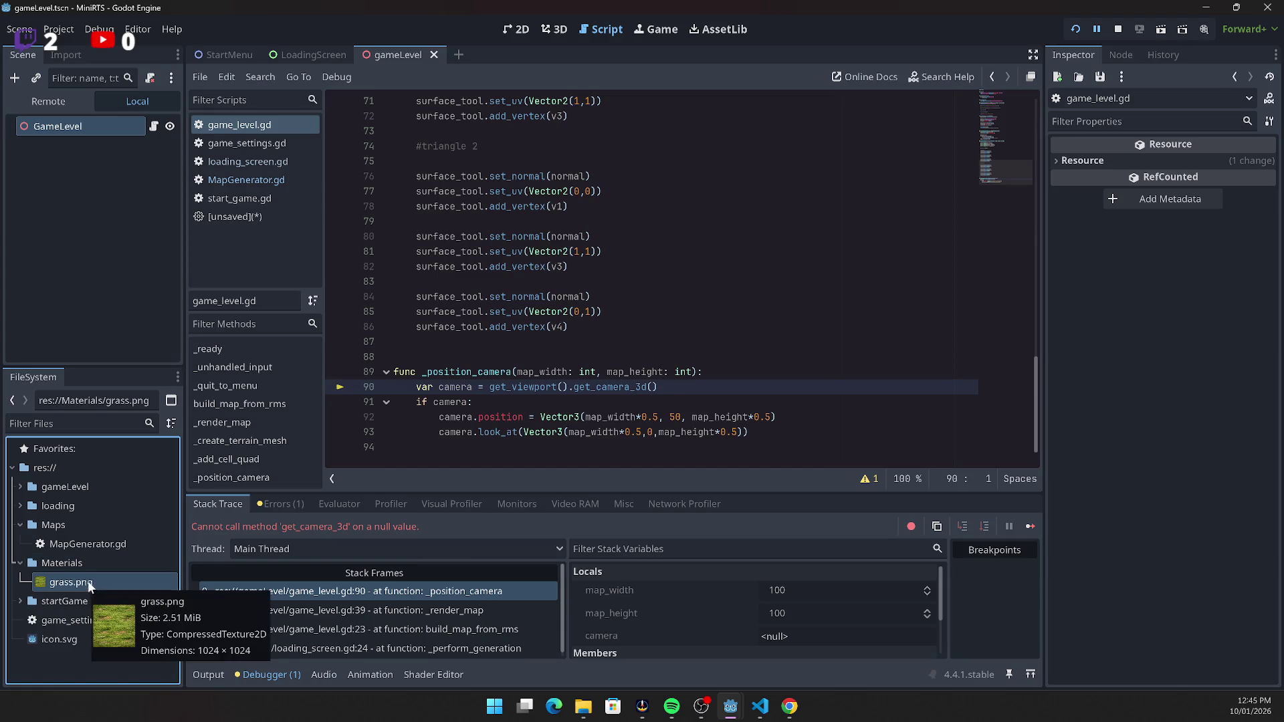
click(1057, 159)
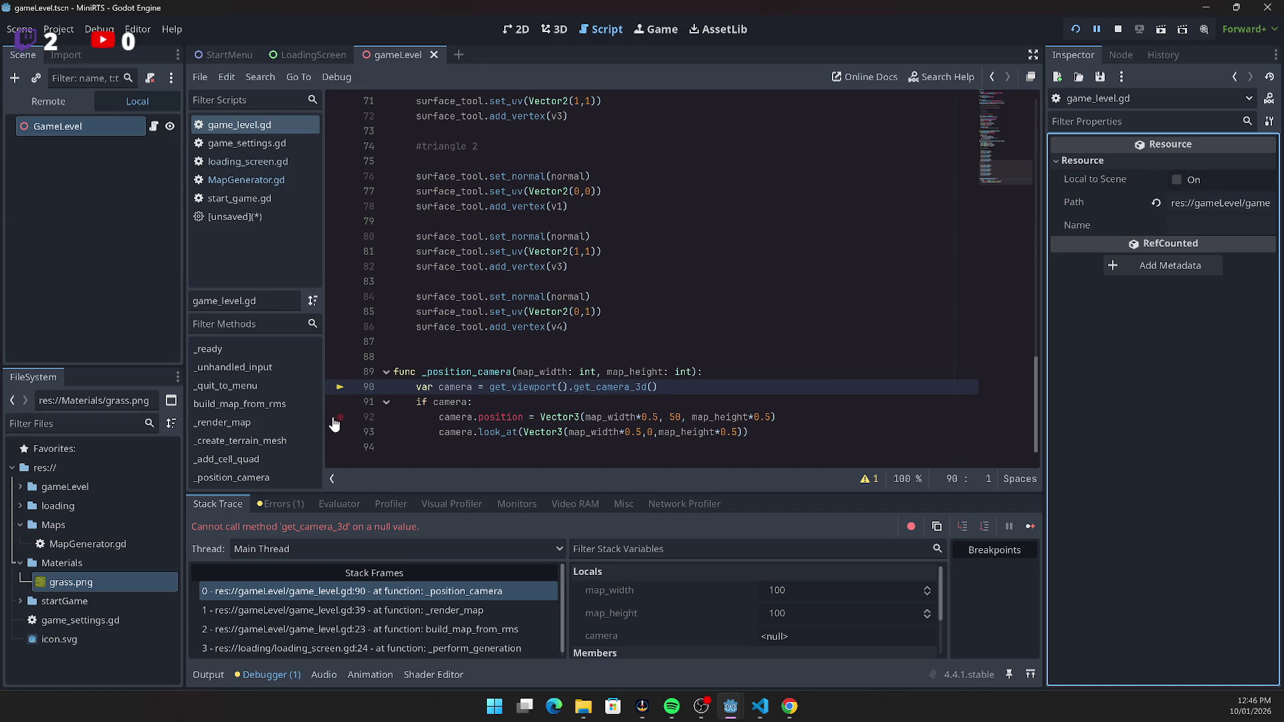
click(85, 565)
click(84, 583)
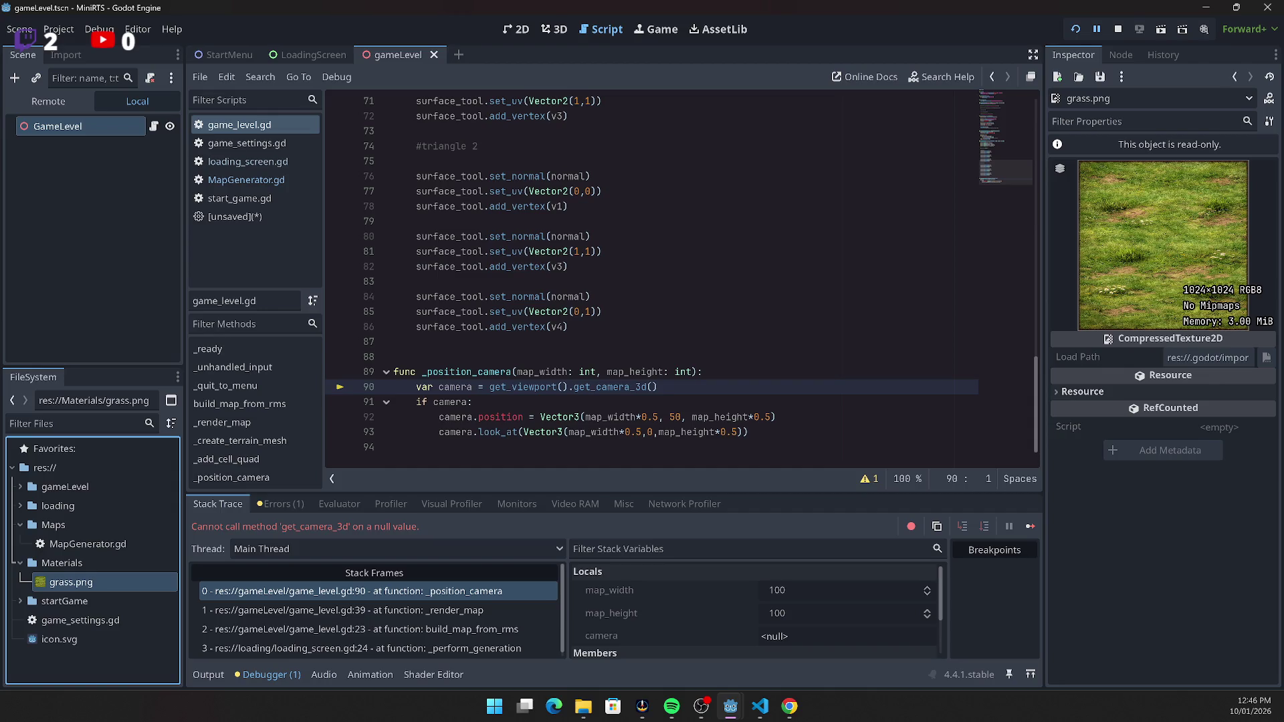
key(alt+Tab)
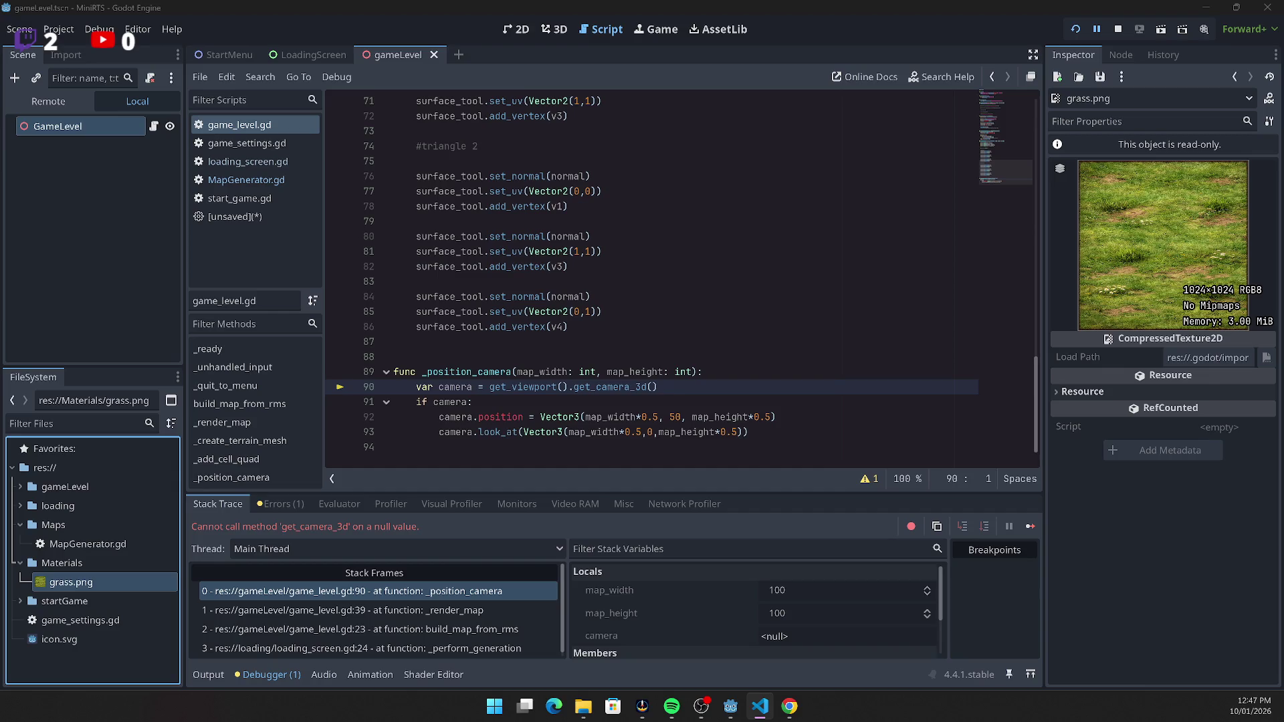
Add a Camera3D child node under GameLevel
right_click(67, 126)
click(106, 159)
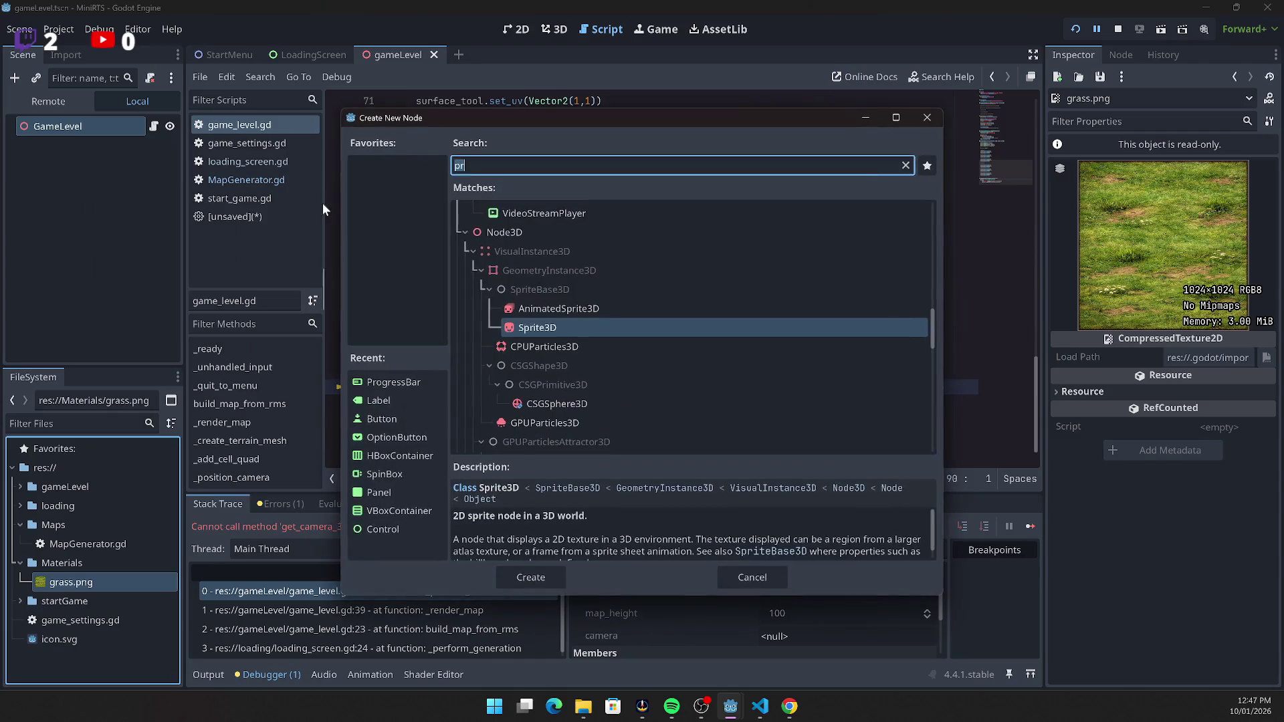
text(ca)
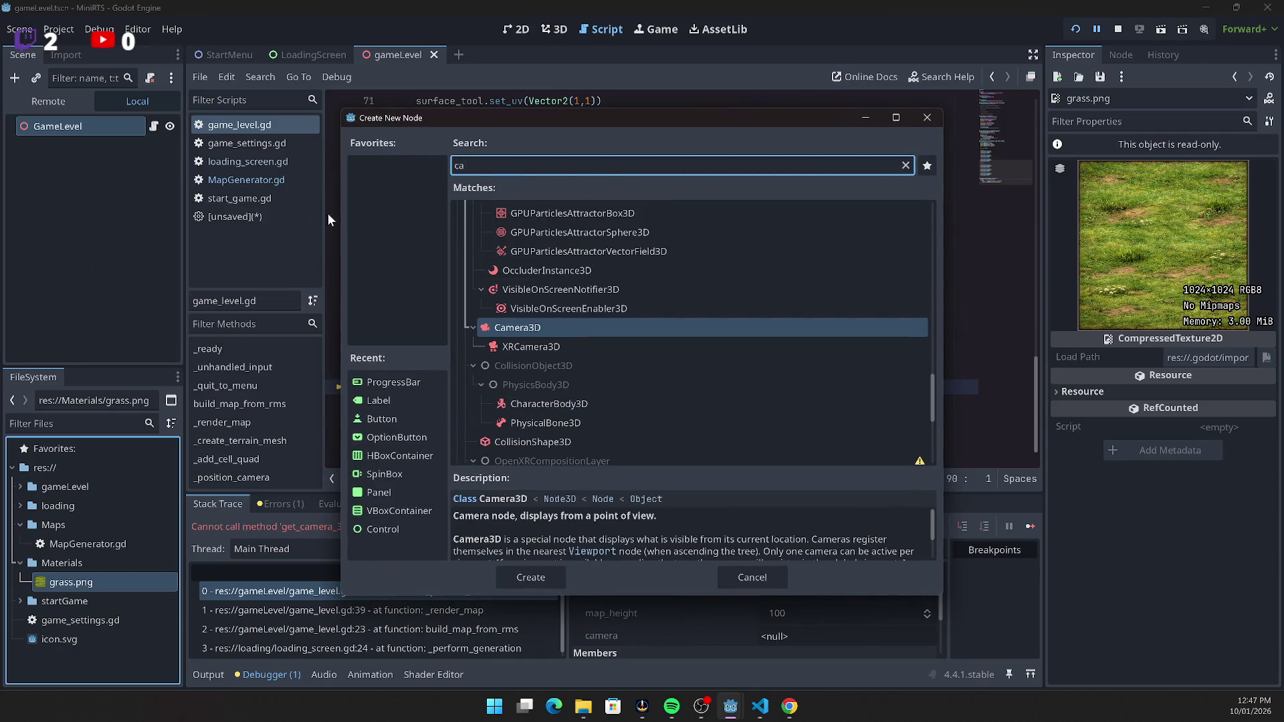
click(563, 326)
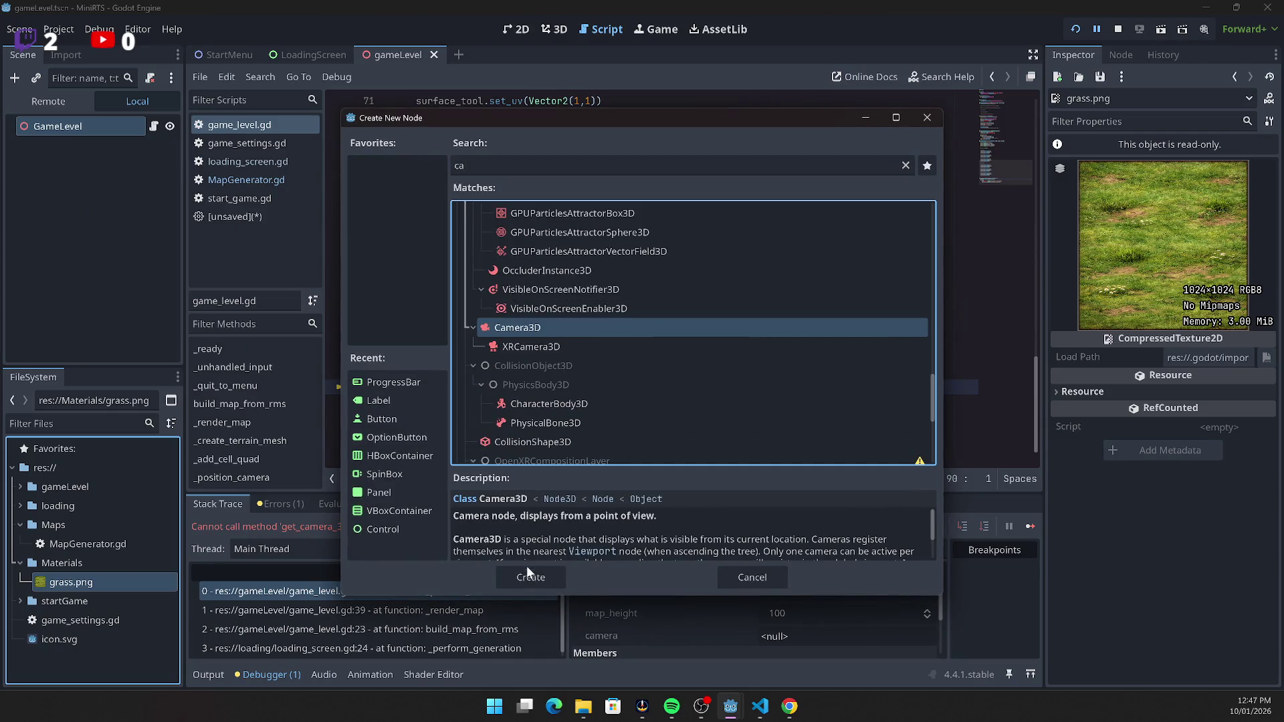
click(527, 572)
Save the scene, run the game with F5, and close the game window
key(F5)
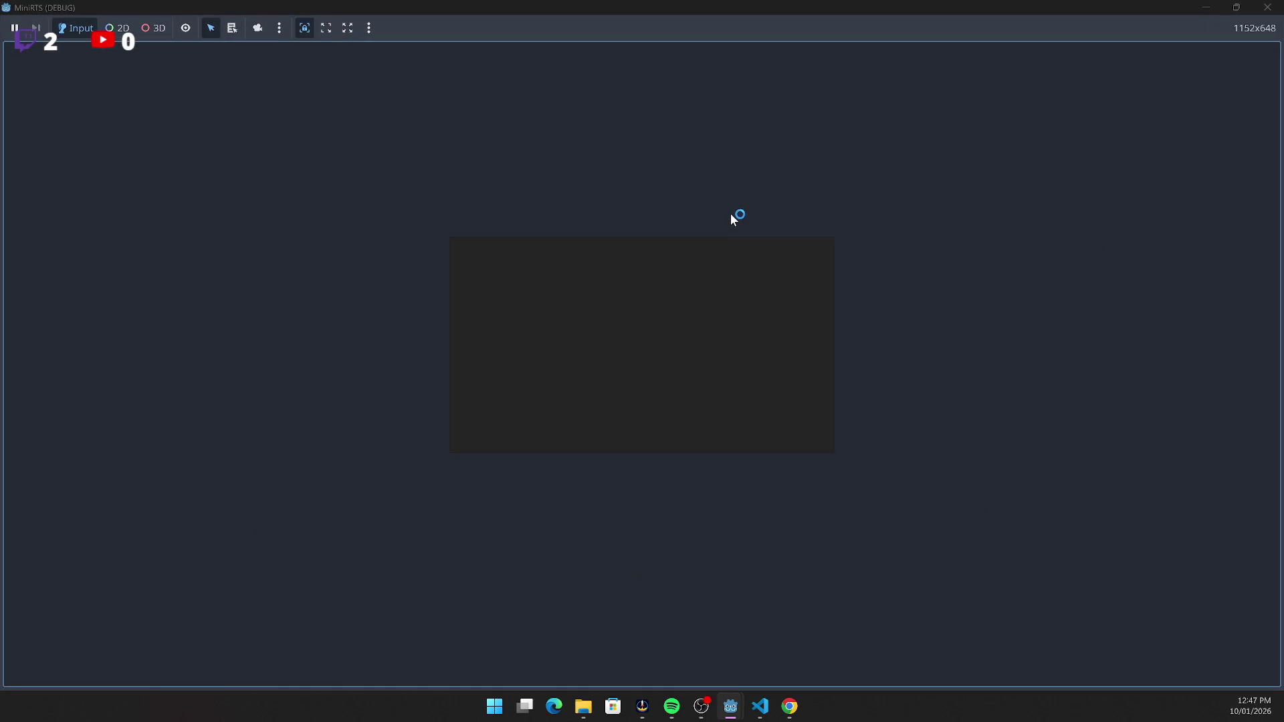
click(479, 307)
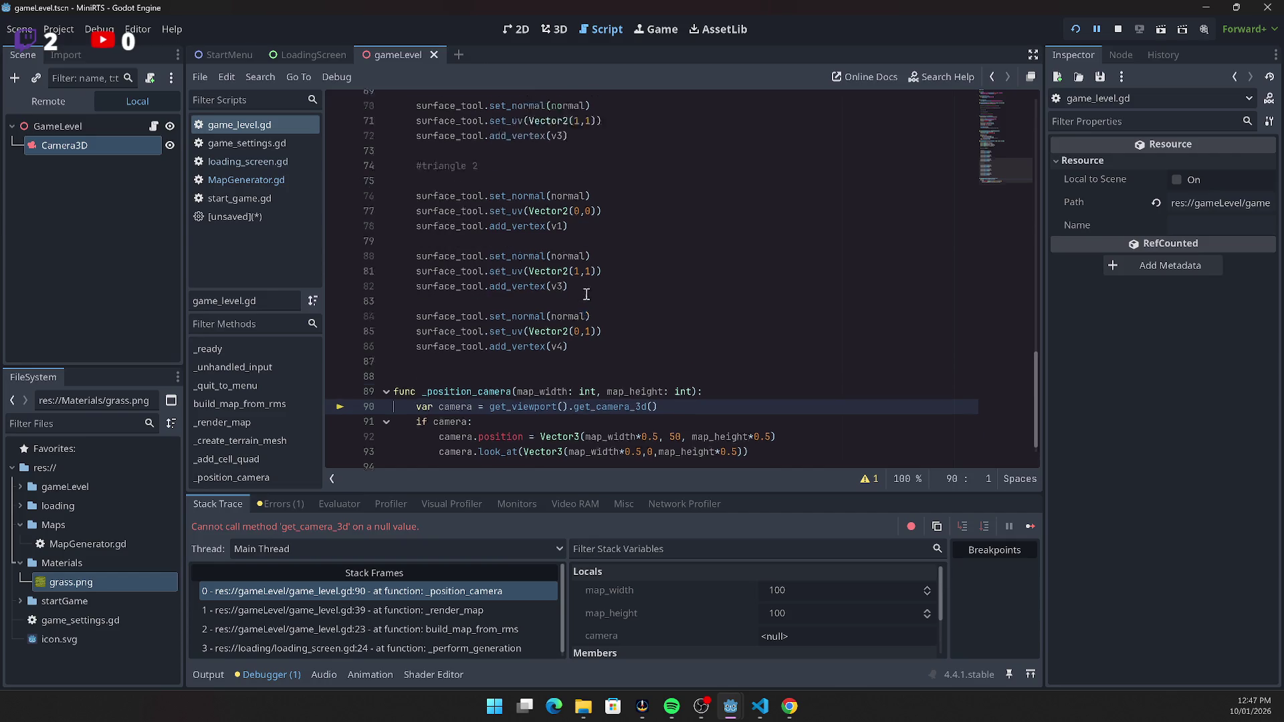
key(alt+Tab)
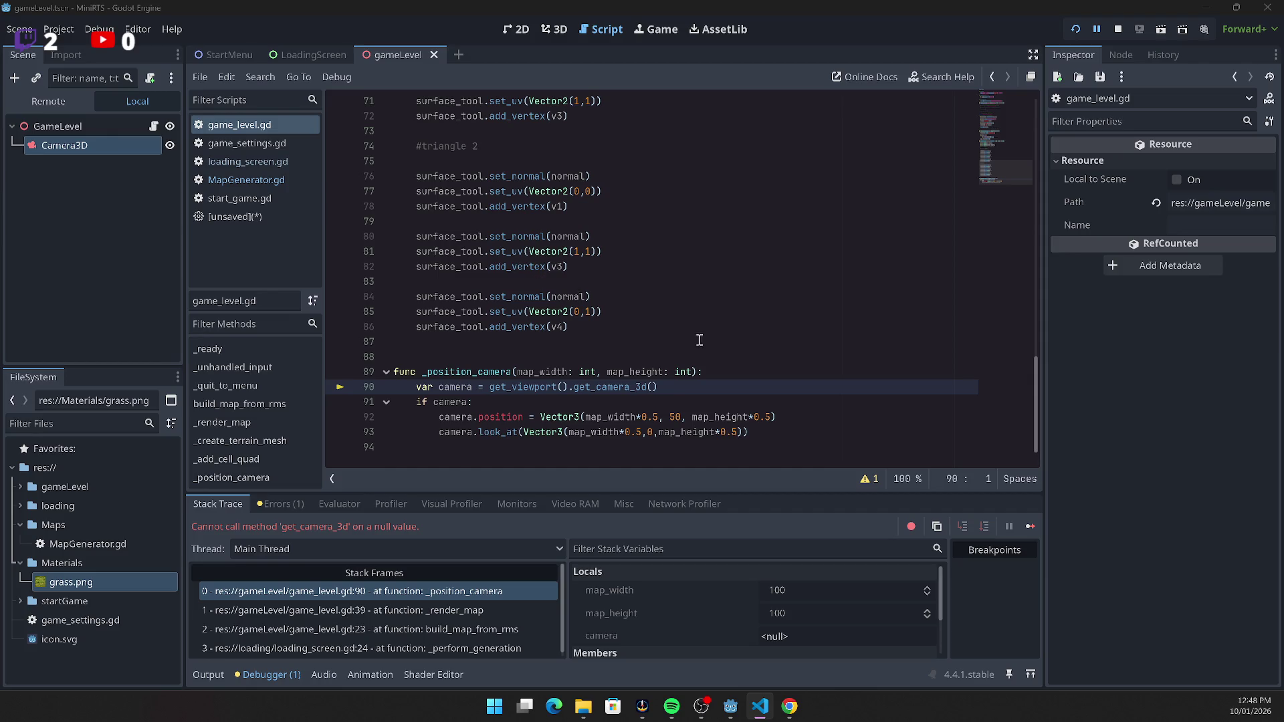
Scroll up to _render_map in game_level.gd and place the caret below the terrain mesh line
scroll(678, 340, up, 10)
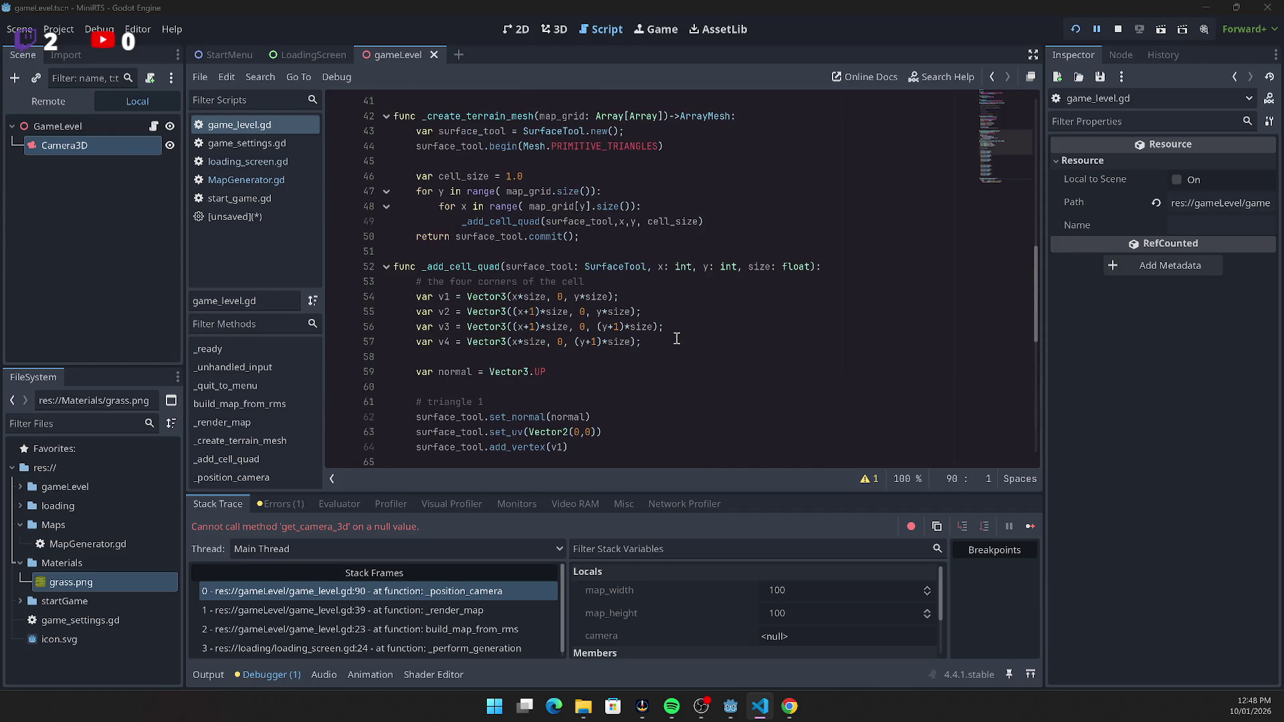
scroll(678, 340, up, 3)
scroll(562, 237, up, 1)
scroll(562, 236, up, 3)
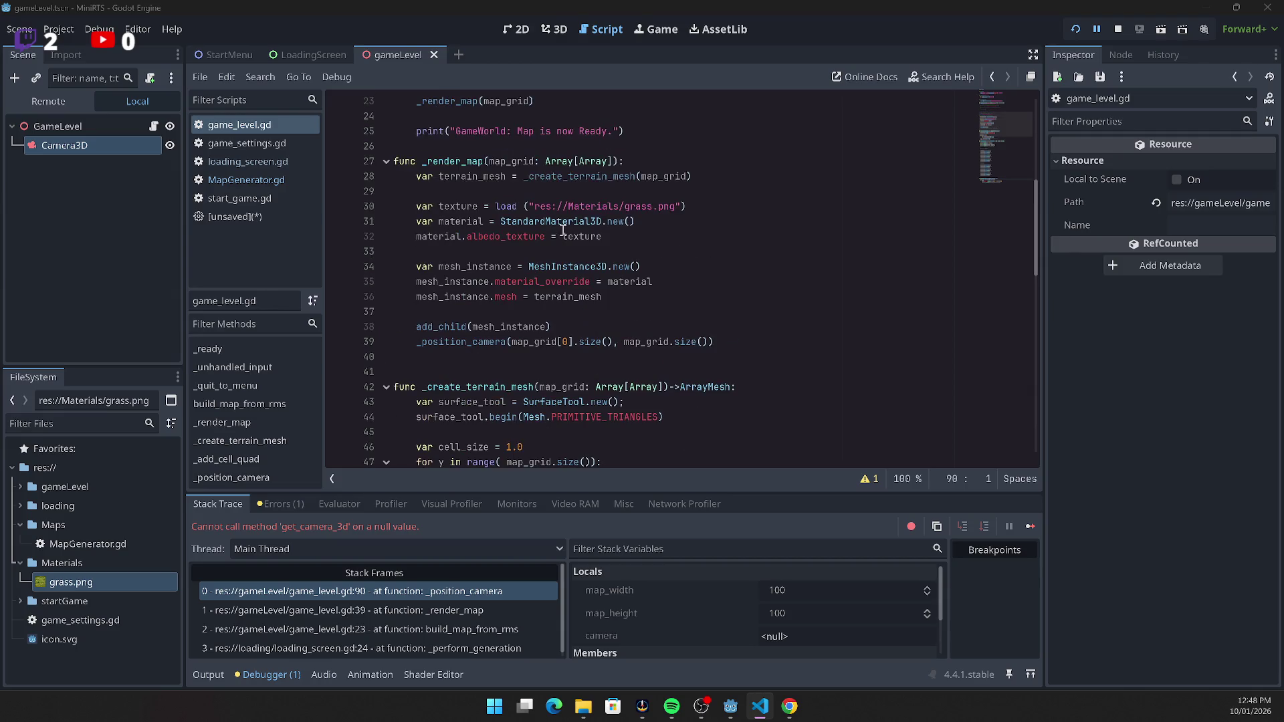
scroll(565, 229, down, 2)
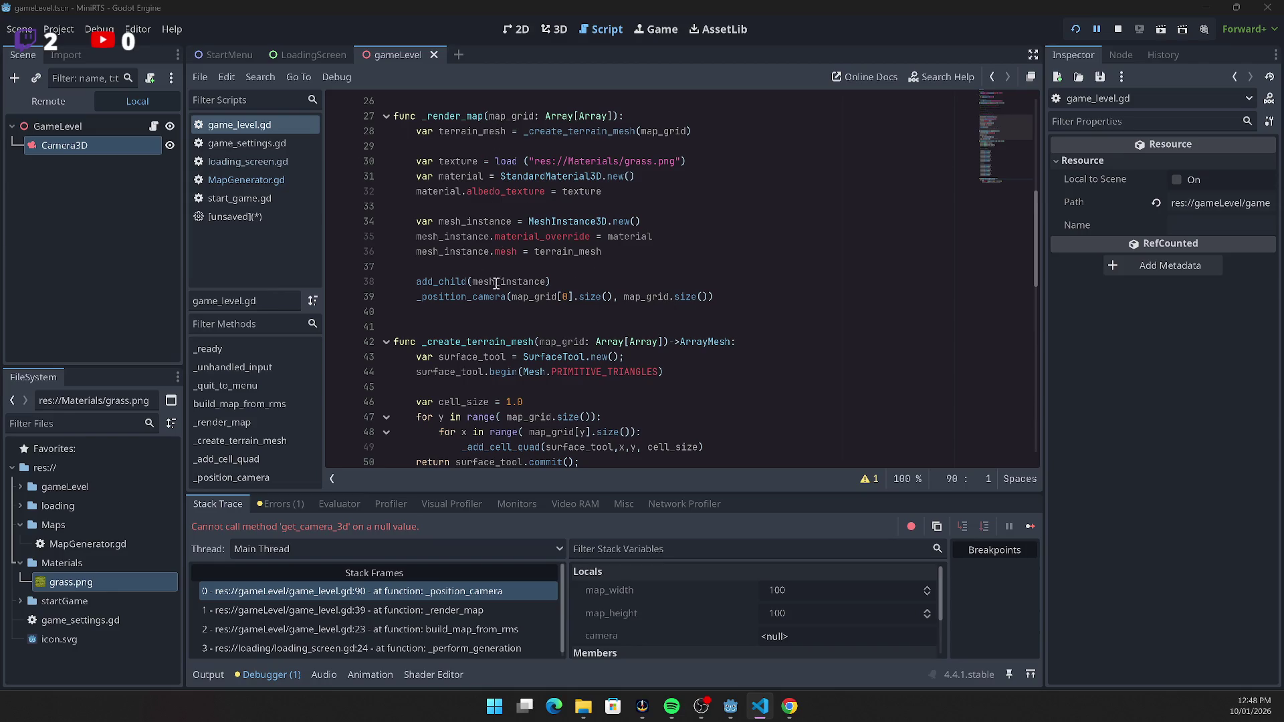
scroll(496, 280, up, 1)
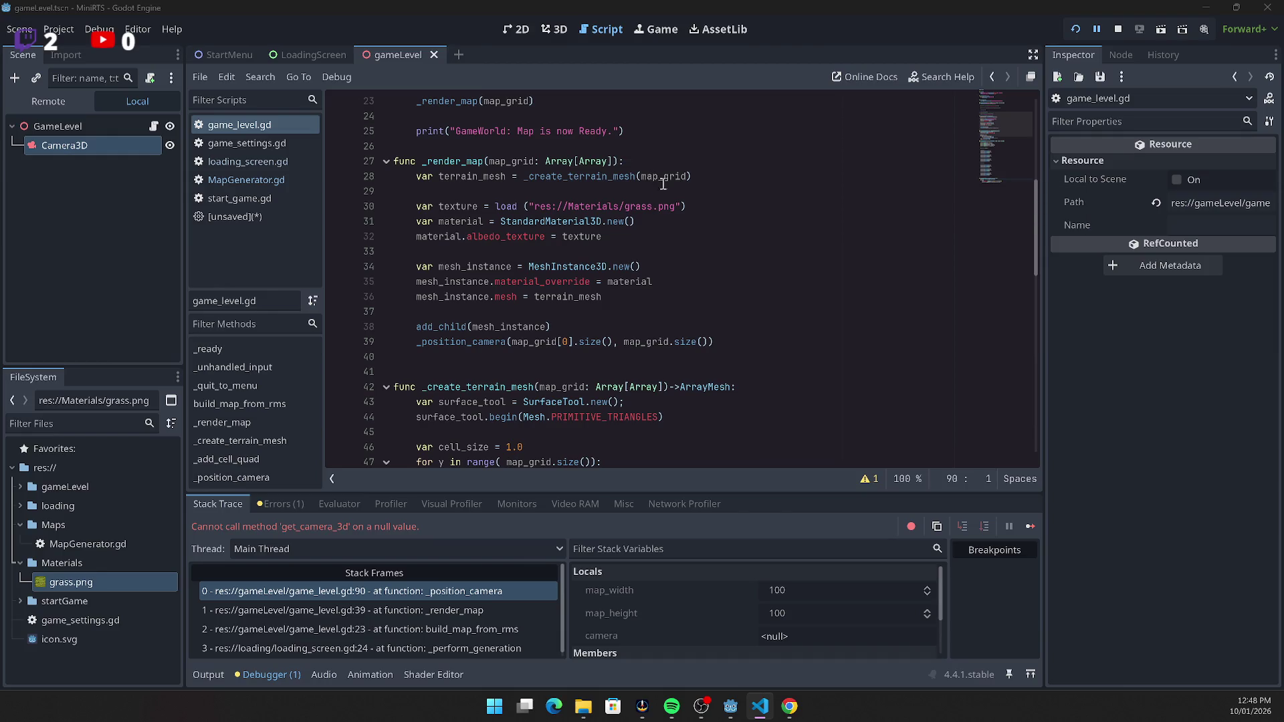
click(796, 192)
Undo an accidental line deletion and begin a print("Mesh created with ", …) line below the terrain mesh creation
triple_click(775, 182)
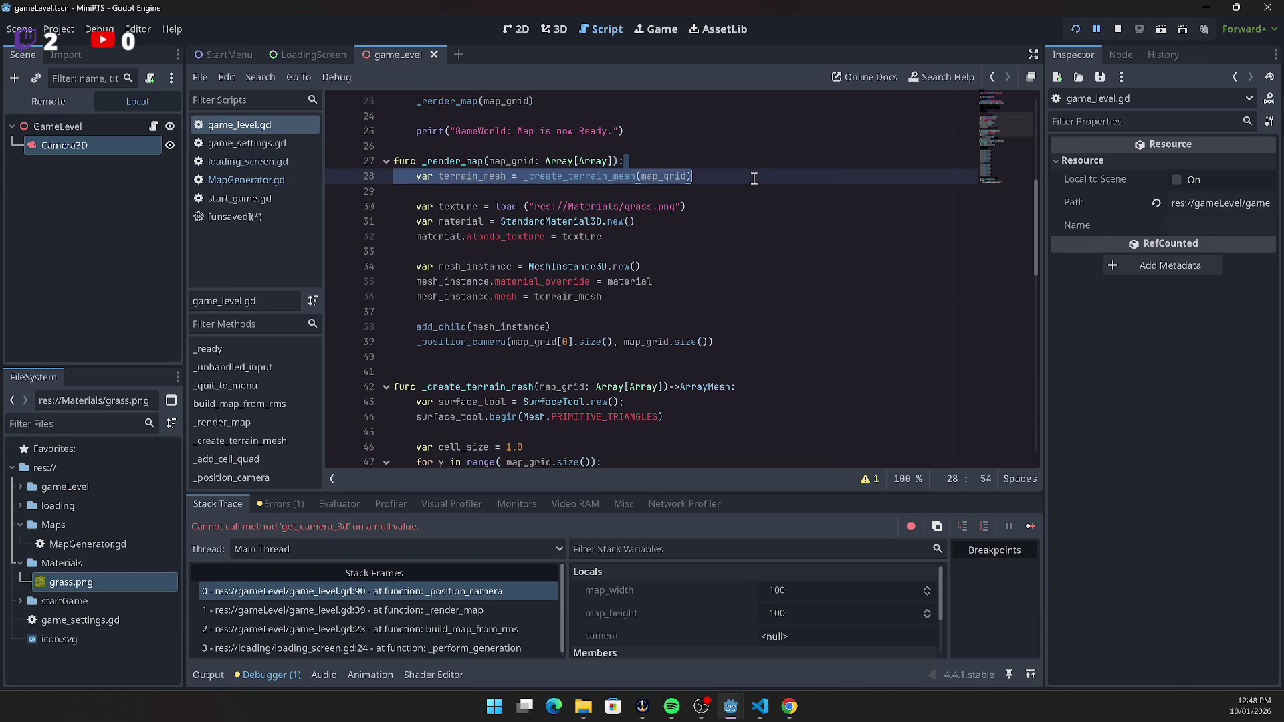
key(BackSpace)
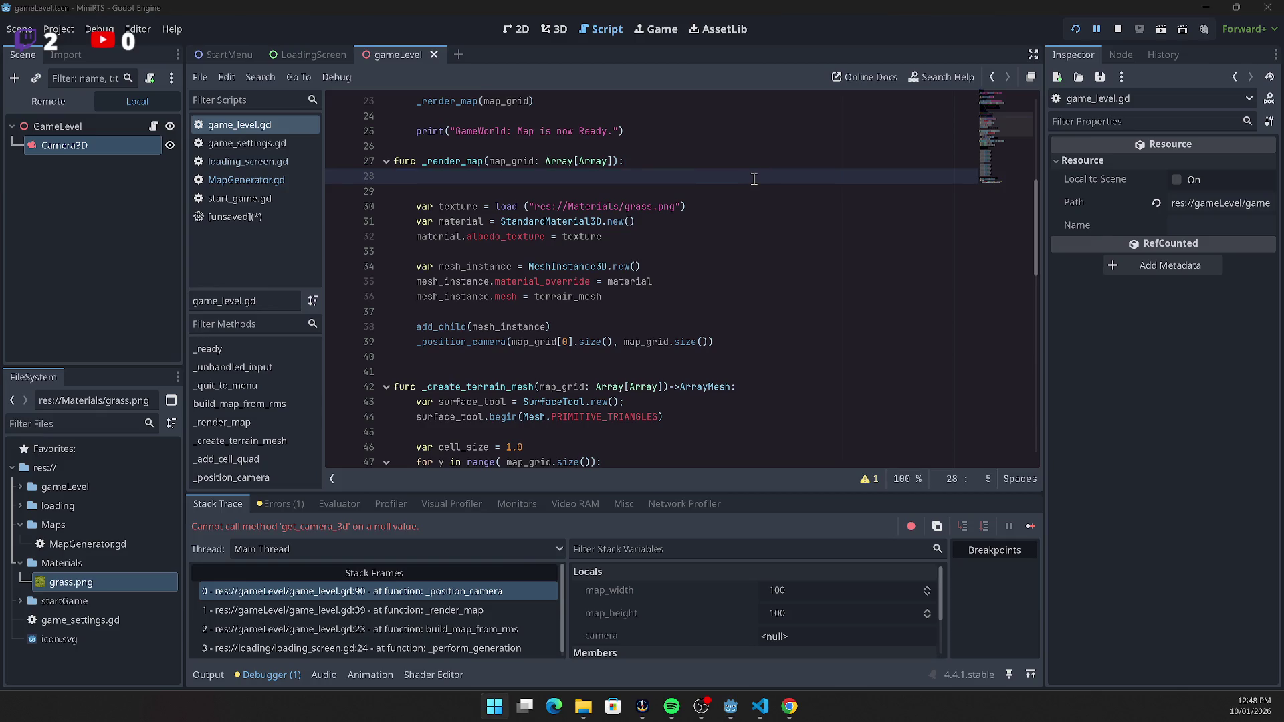
click(747, 197)
key(ctrl+z)
key(ctrl+z)
key(ctrl+z)
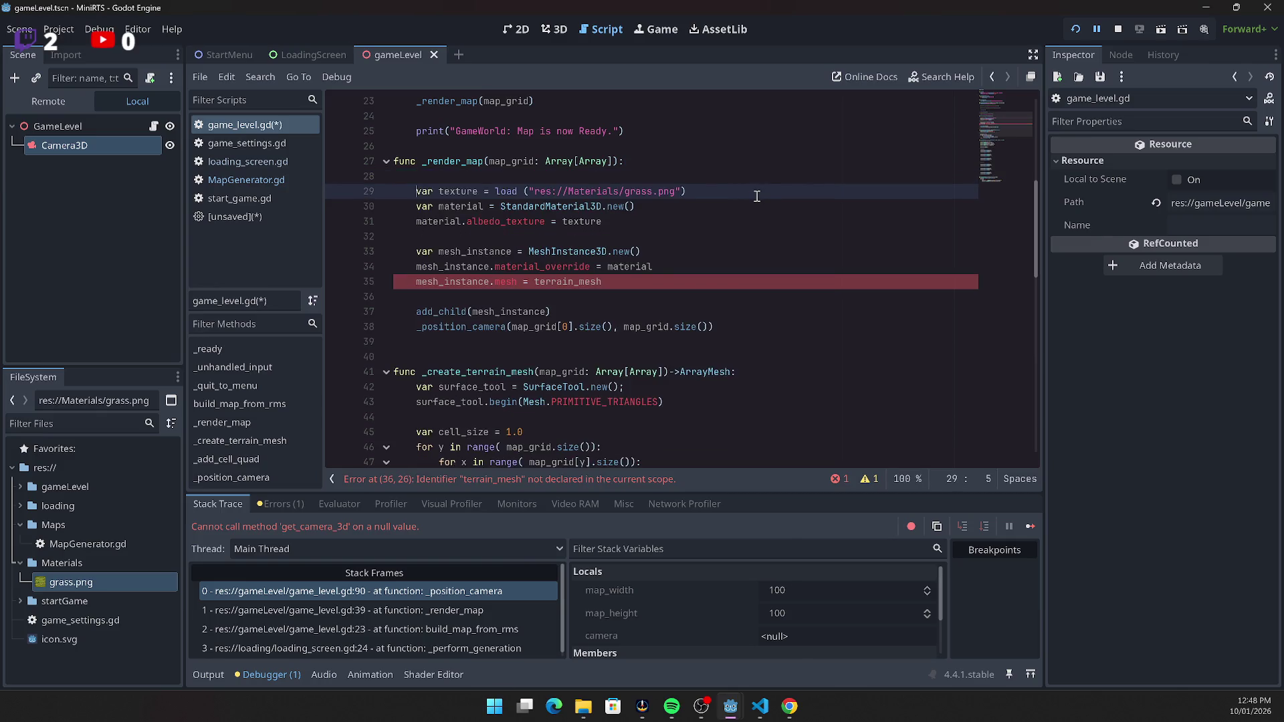
click(712, 200)
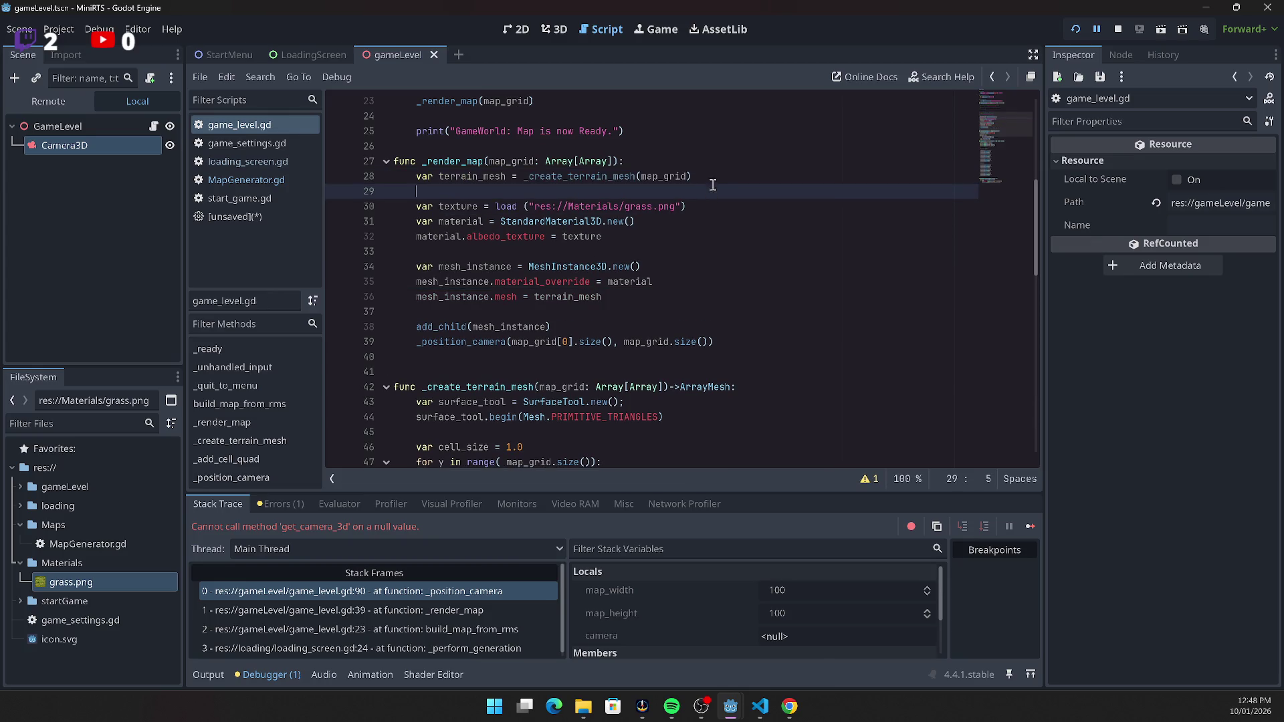
text(print(")
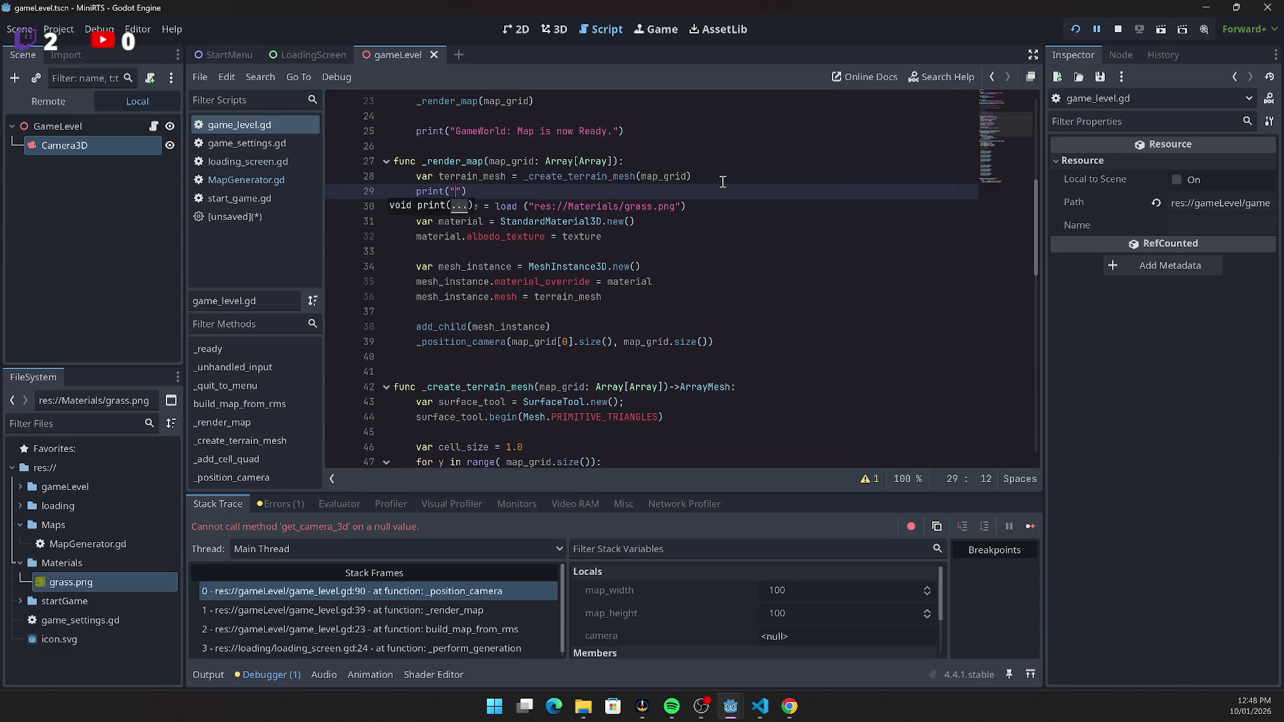
text(Mesch)
key(BackSpace)
key(BackSpace)
text(h cre)
text(ated with ")
text(, )
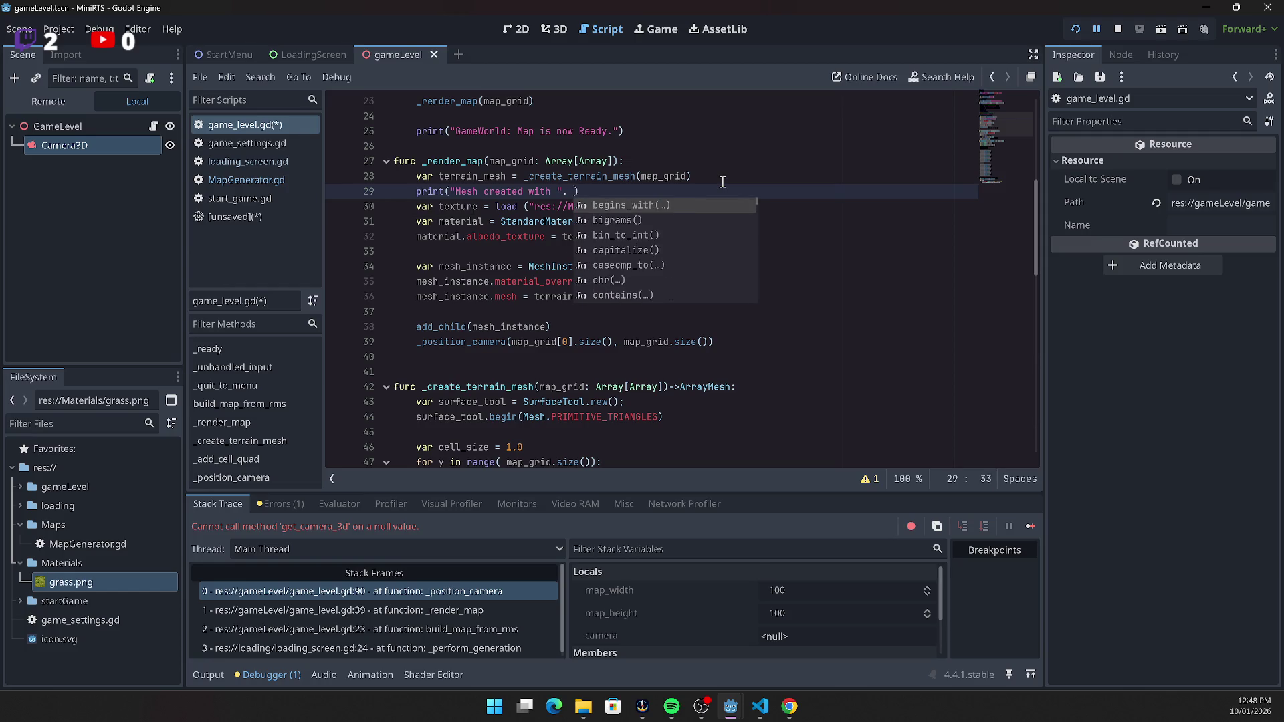
text(terrasinm)
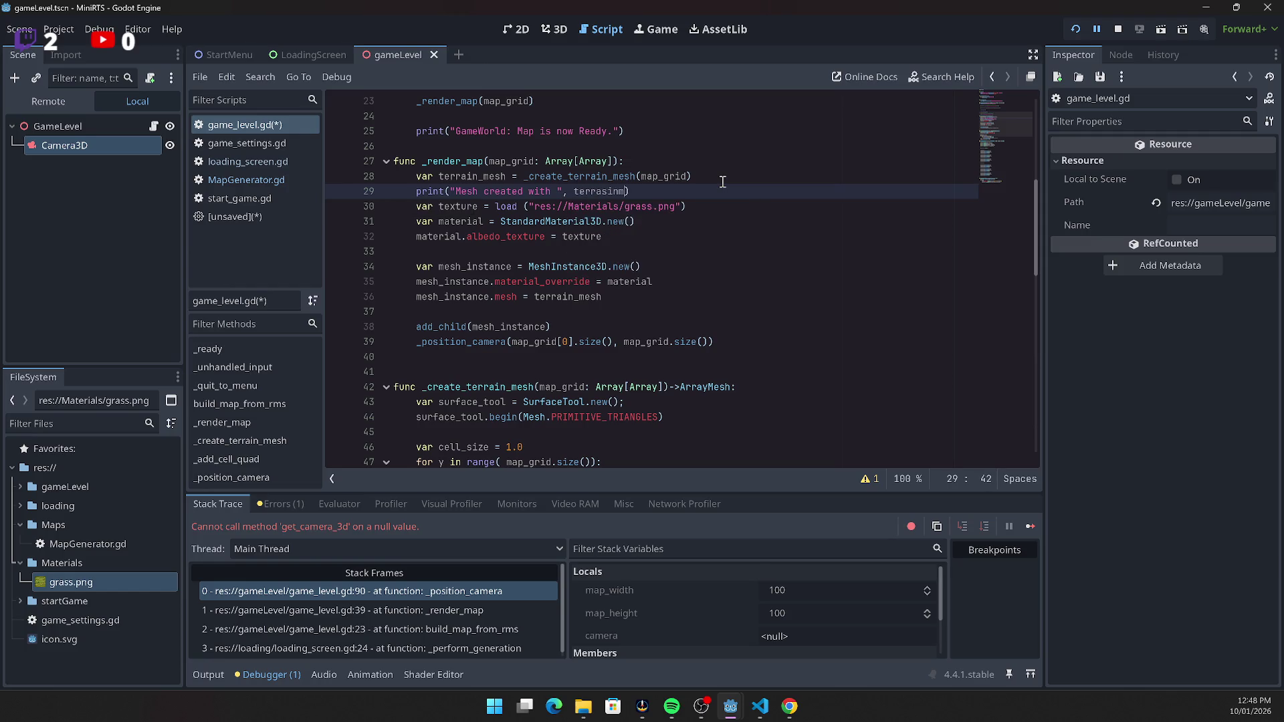
Finish the print with terrain_mesh.get_surface_count() and " surfaces", save, and add a new line
key(BackSpace)
key(BackSpace)
key(BackSpace)
text(in_)
key(Return)
text(.get_s)
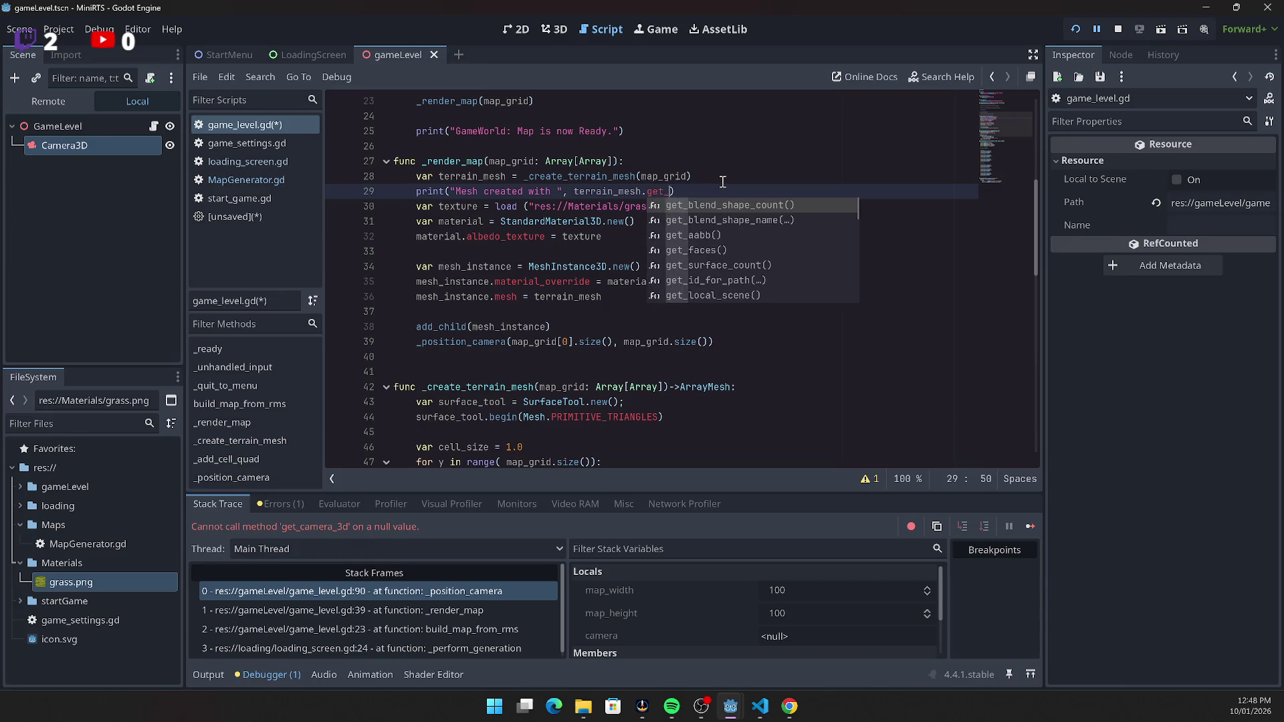
key(Return)
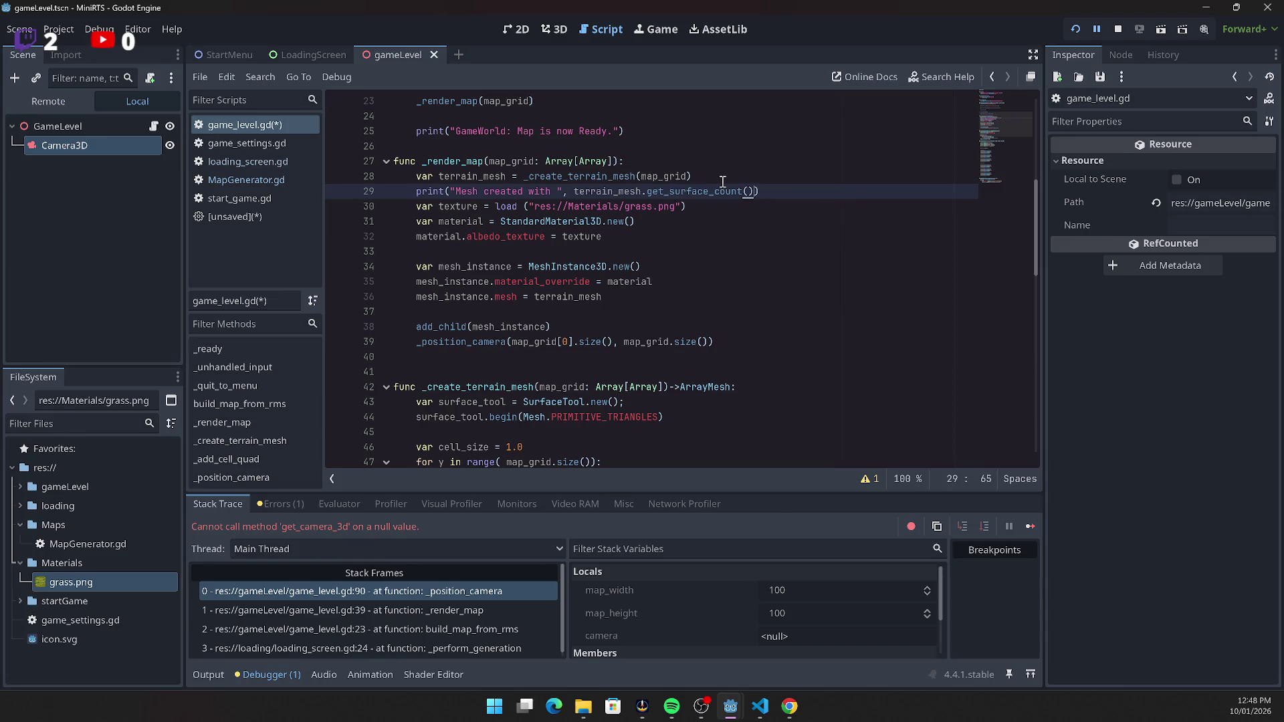
text(, ")
text(sur)
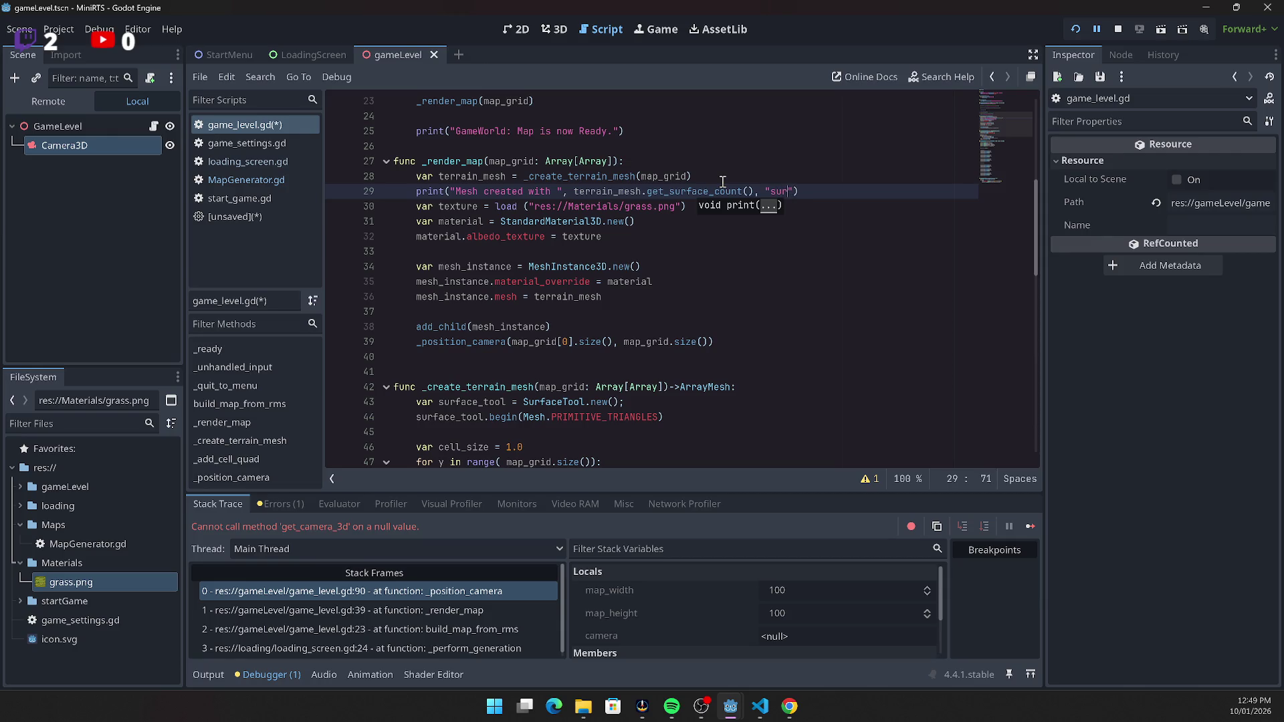
text(faces)
key(Left)
key(Left)
key(ctrl+s)
click(884, 191)
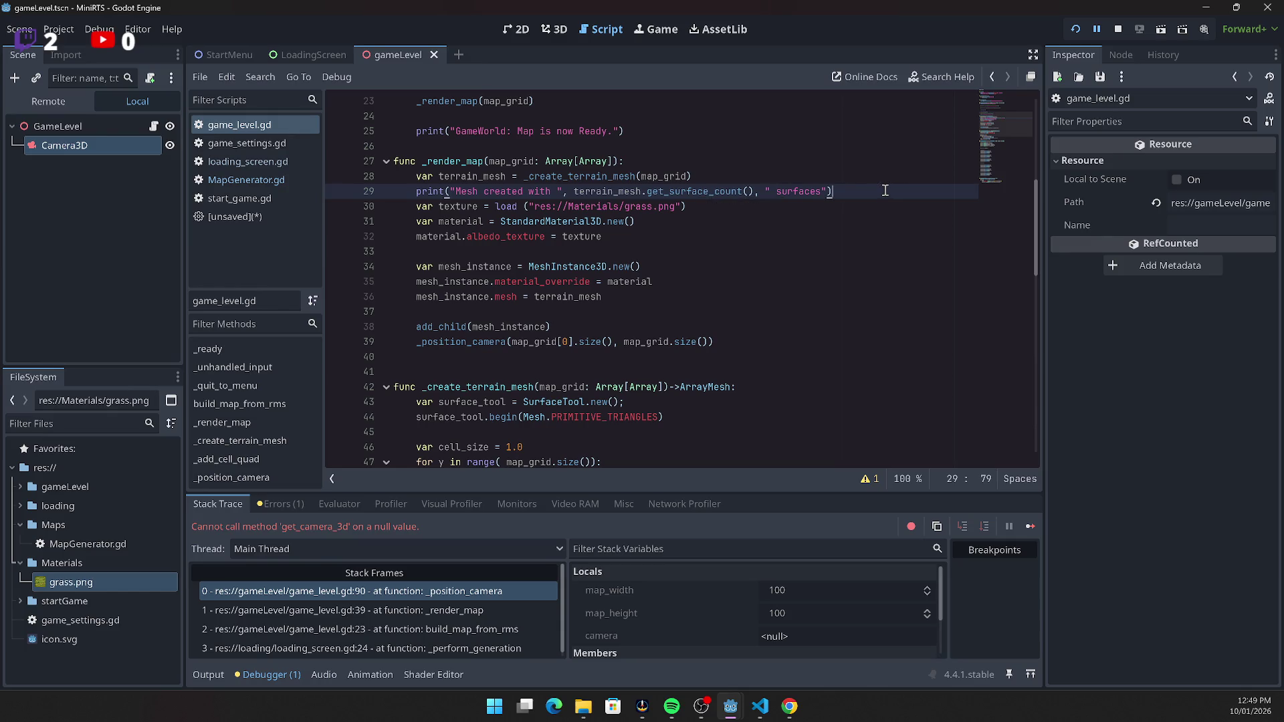
key(Return)
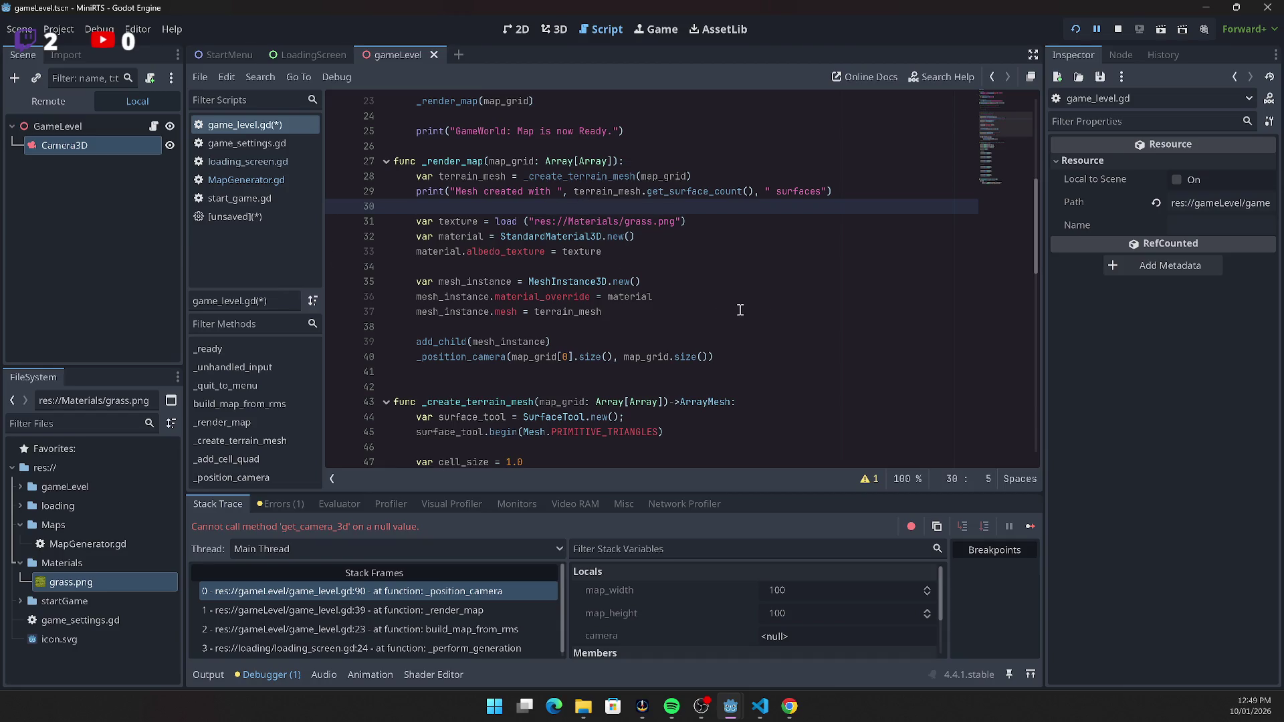
scroll(701, 324, up, 7)
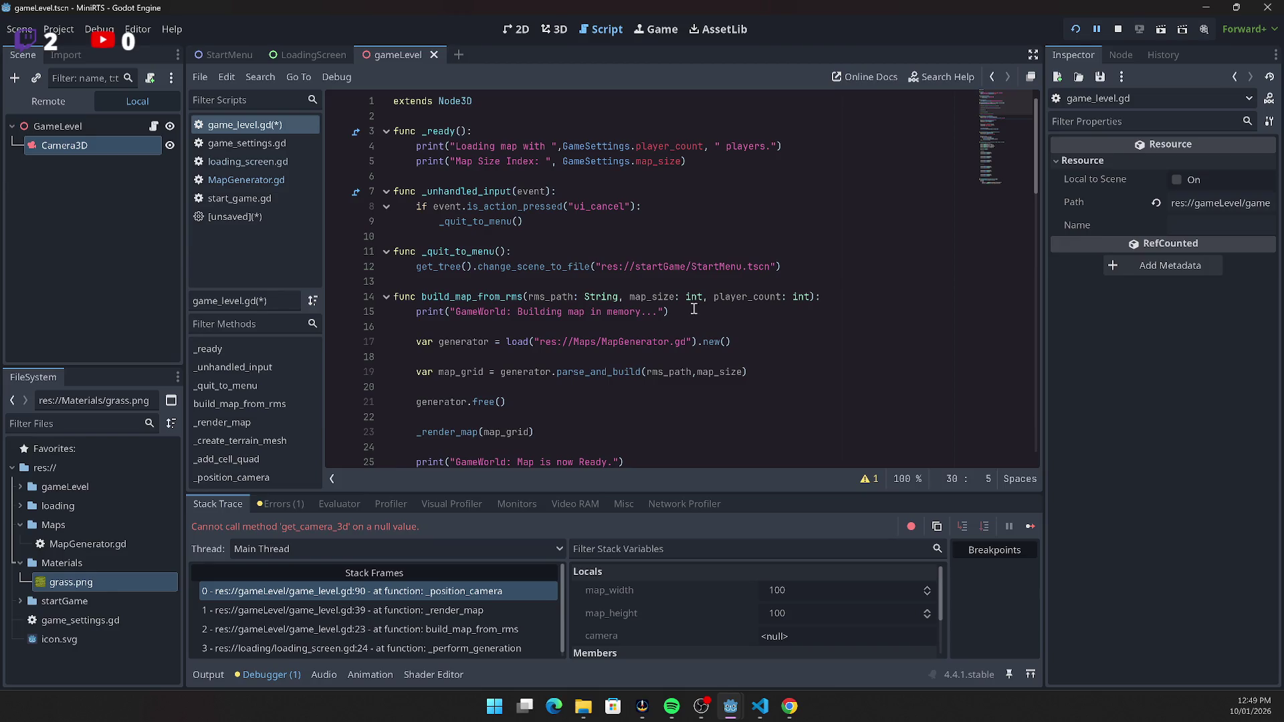
click(455, 105)
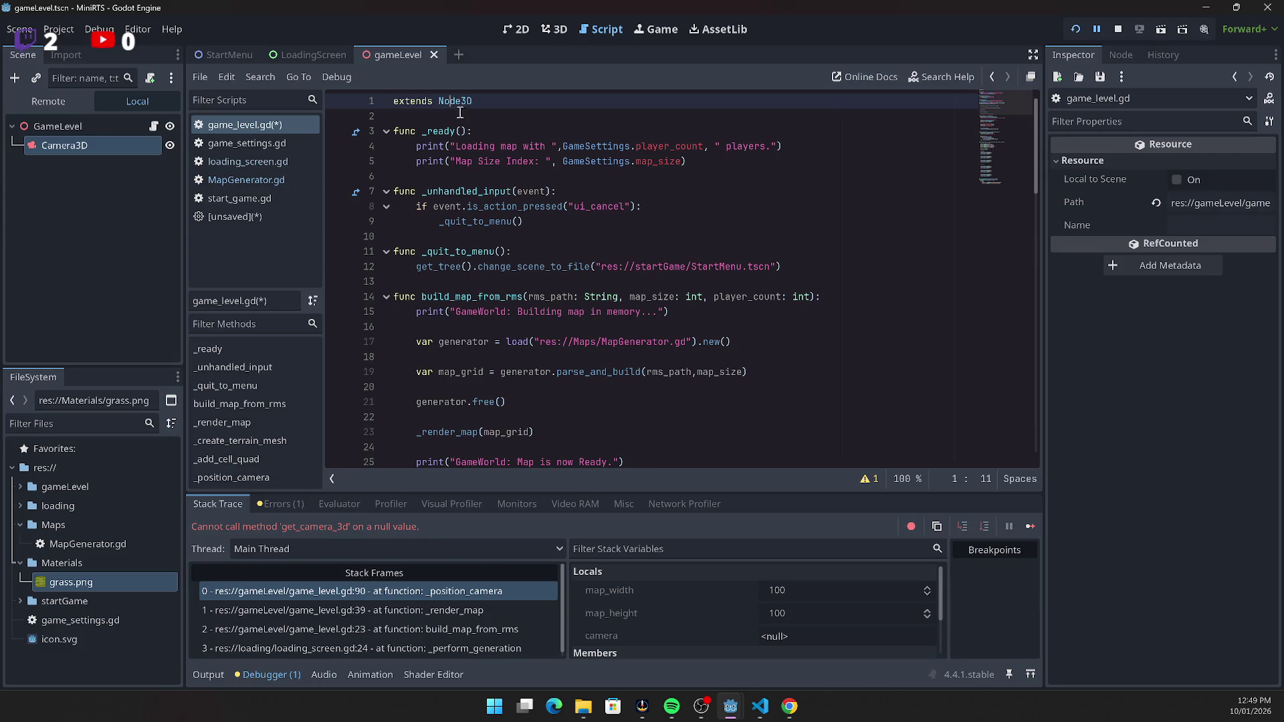
click(444, 115)
key(Return)
text(on)
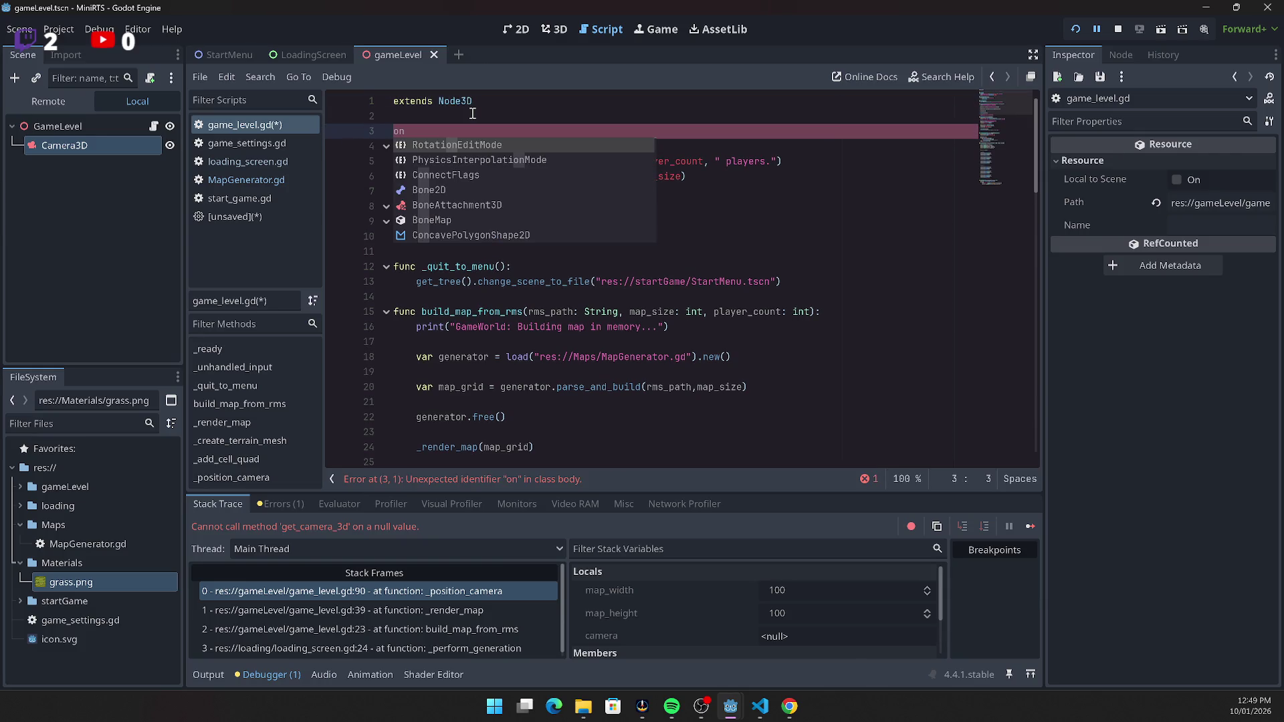
key(BackSpace)
key(BackSpace)
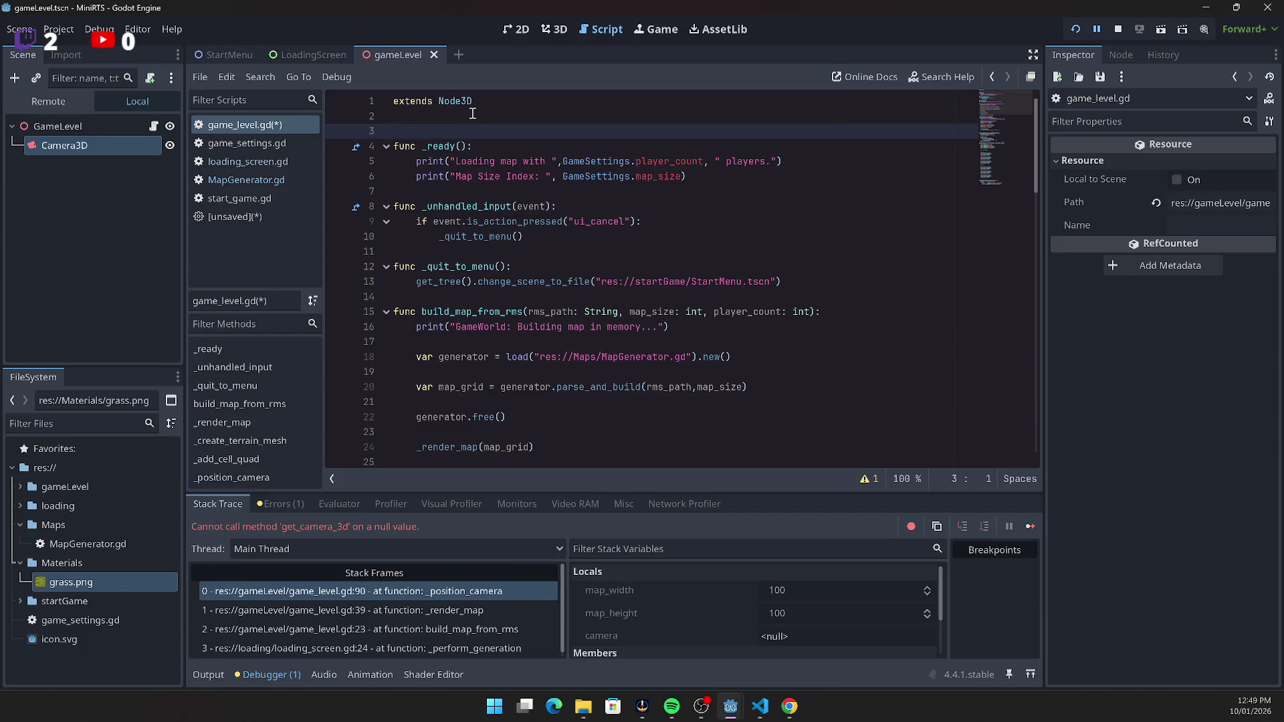
text(@on)
key(Return)
text(var camera )
text(= $)
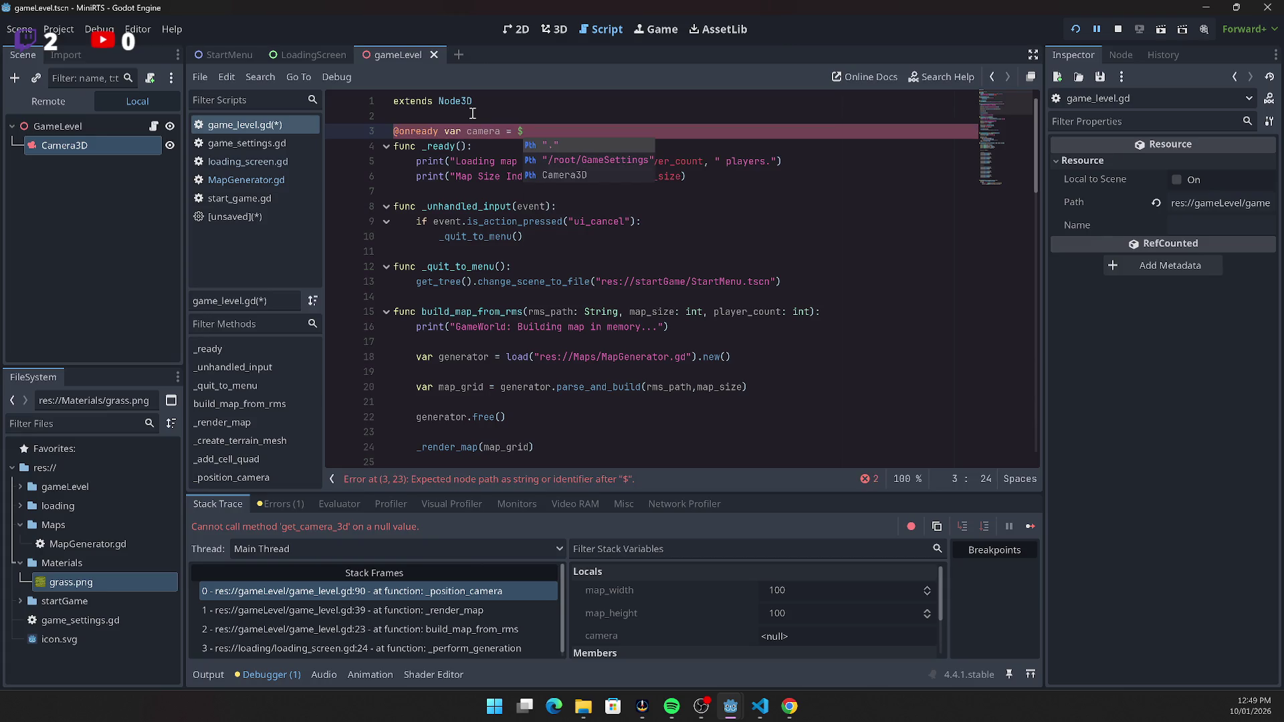
text(C)
key(Return)
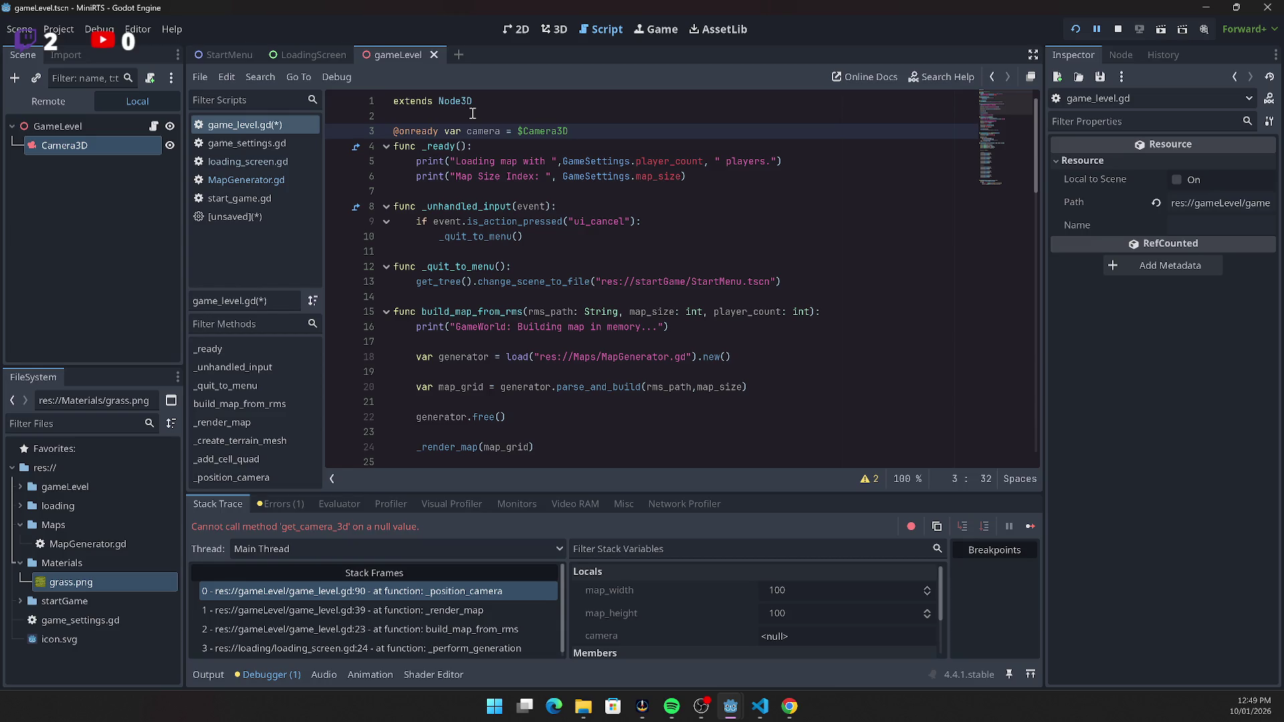
key(Return)
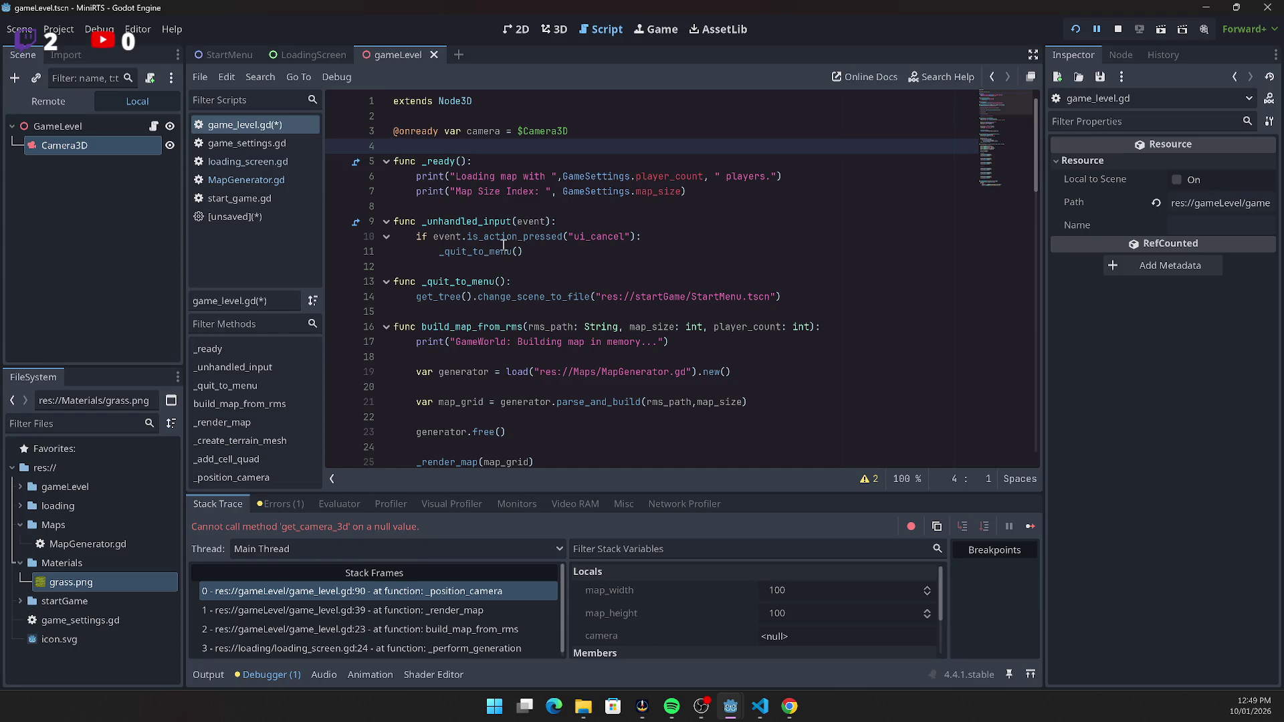
Delete the var camera = get_viewport().get_camera_3d() line from _position_camera
scroll(502, 246, down, 6)
scroll(496, 248, down, 7)
mouse_move(491, 247)
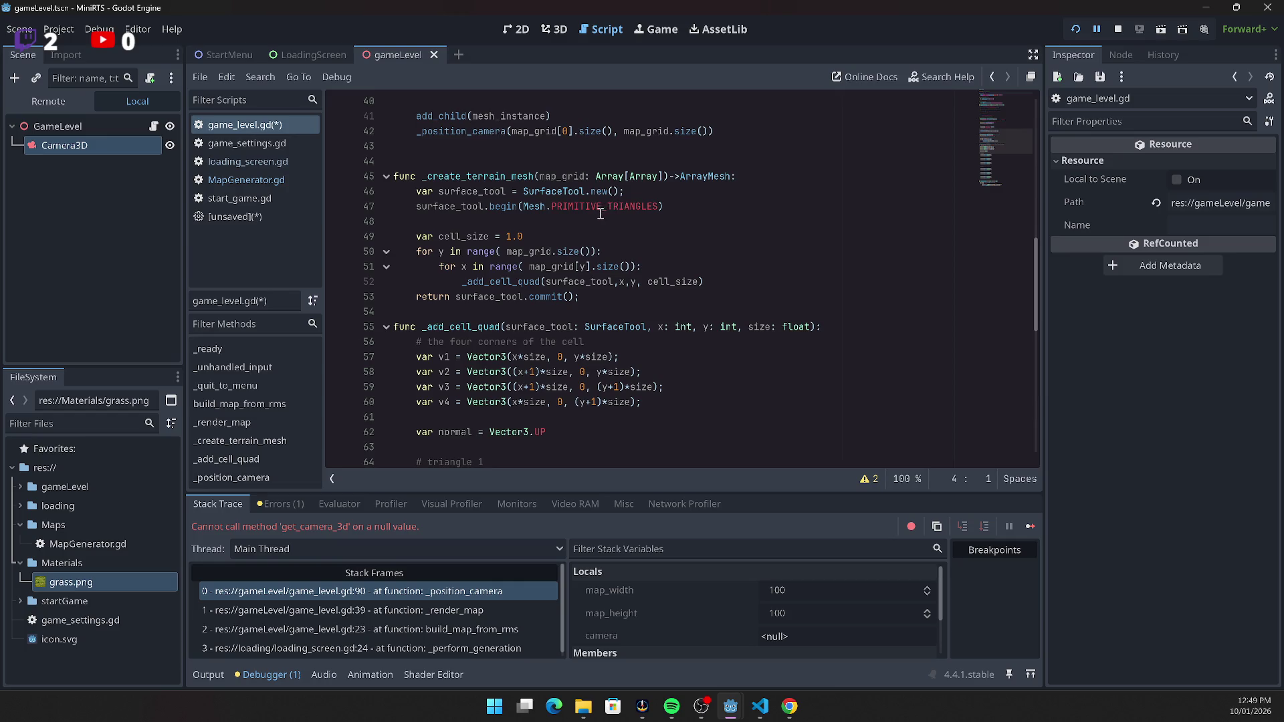
scroll(578, 227, down, 10)
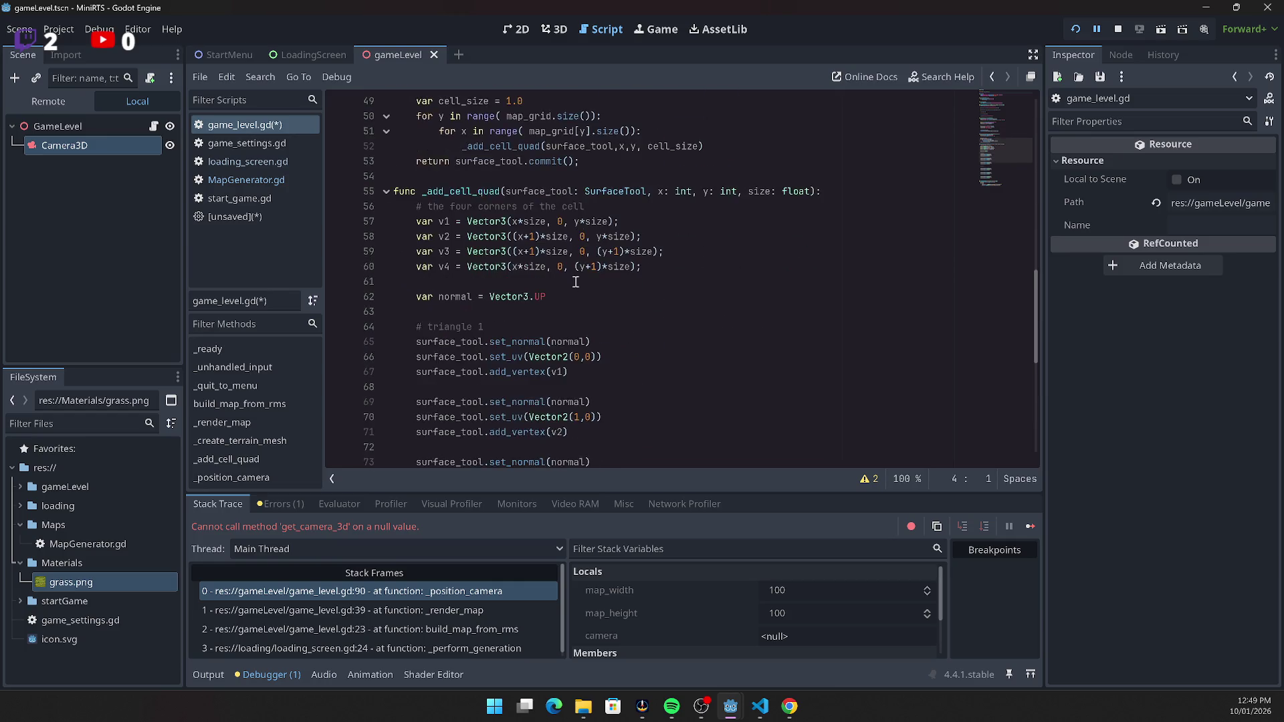
scroll(547, 377, down, 1)
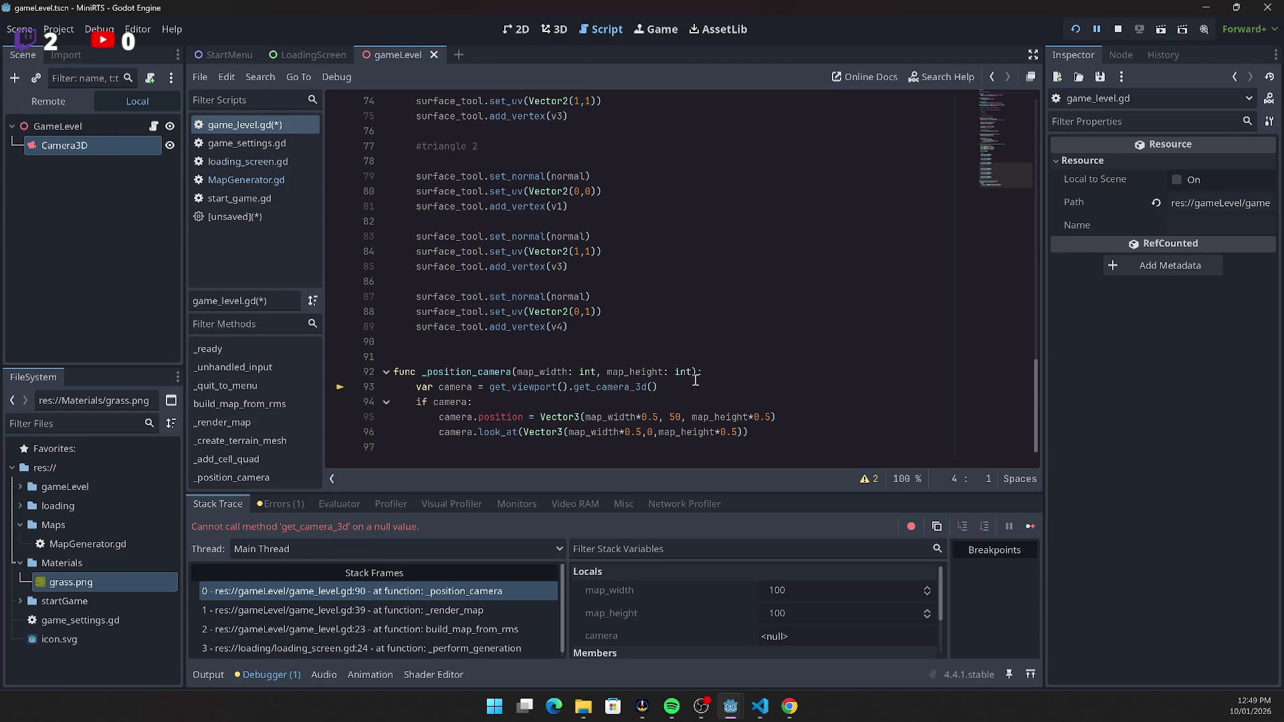
drag(687, 371, 456, 388)
click(630, 416)
drag(690, 387, 404, 387)
key(BackSpace)
Remove the leftover blank line, save game_level.gd, and run the project
key(Up)
key(Home)
key(BackSpace)
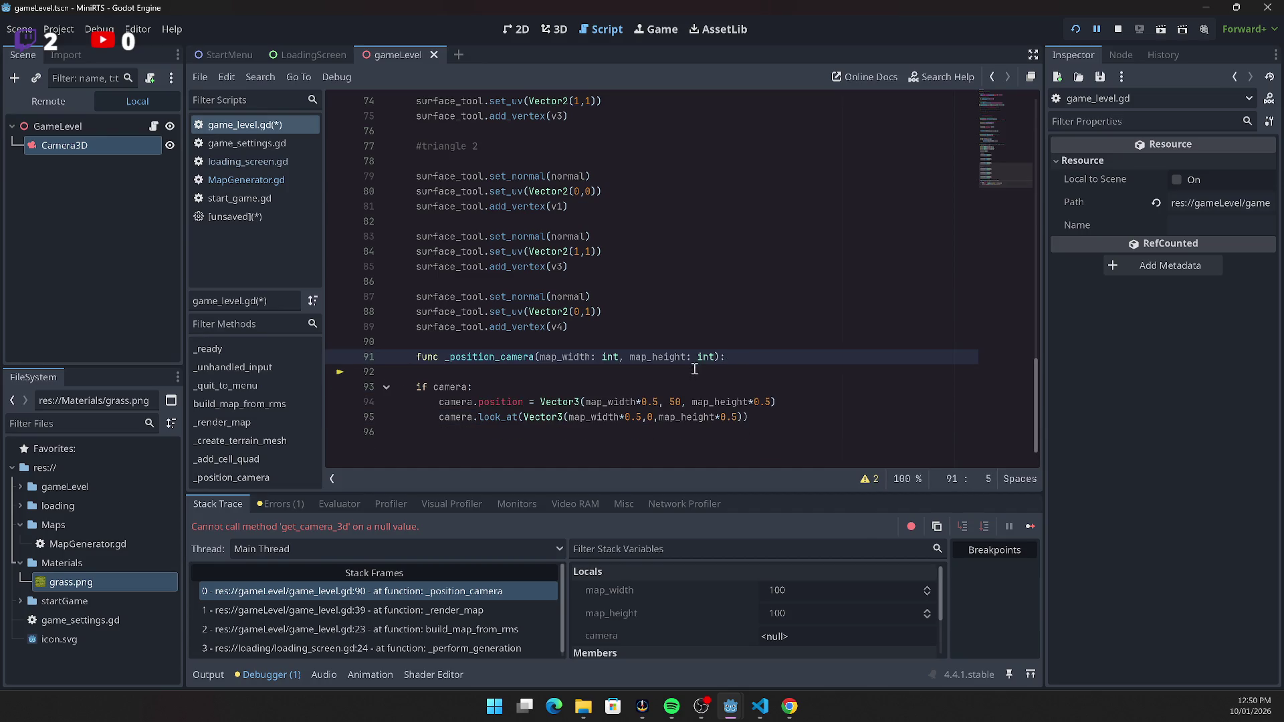
click(718, 359)
key(Delete)
key(ctrl+s)
click(1082, 29)
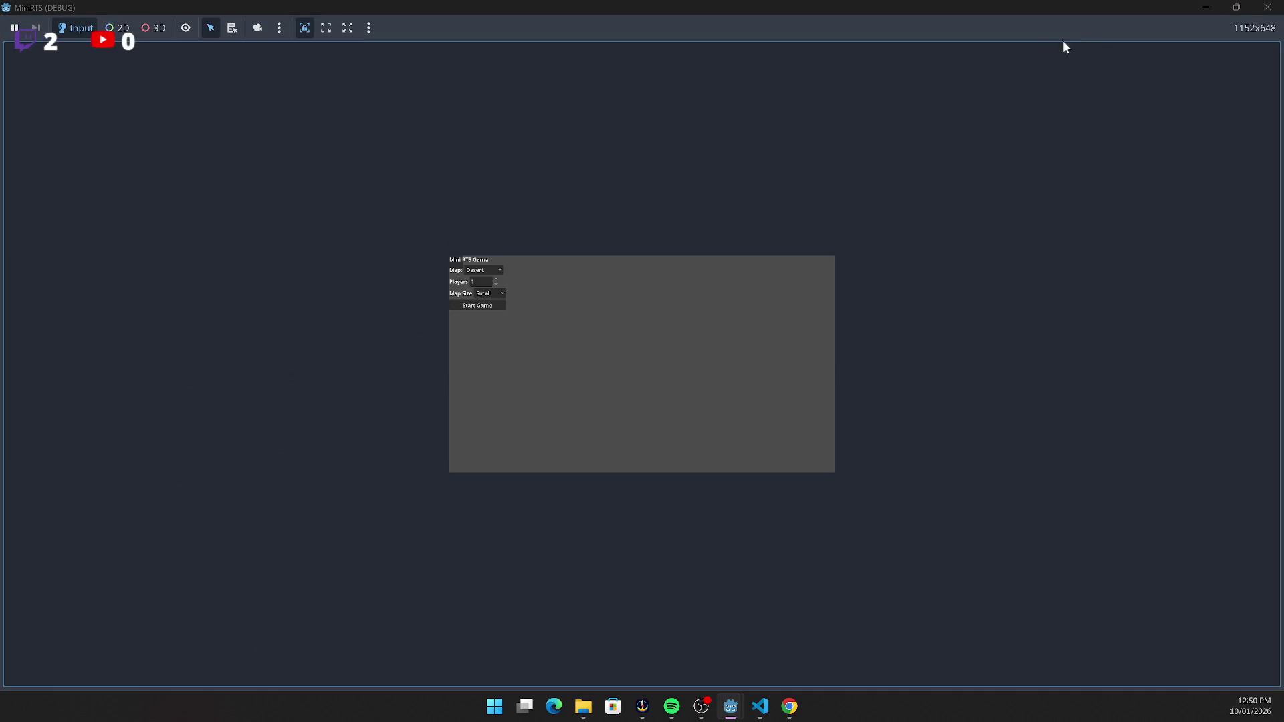
Start and close the game twice from the start menu, then select the last Output line
click(478, 308)
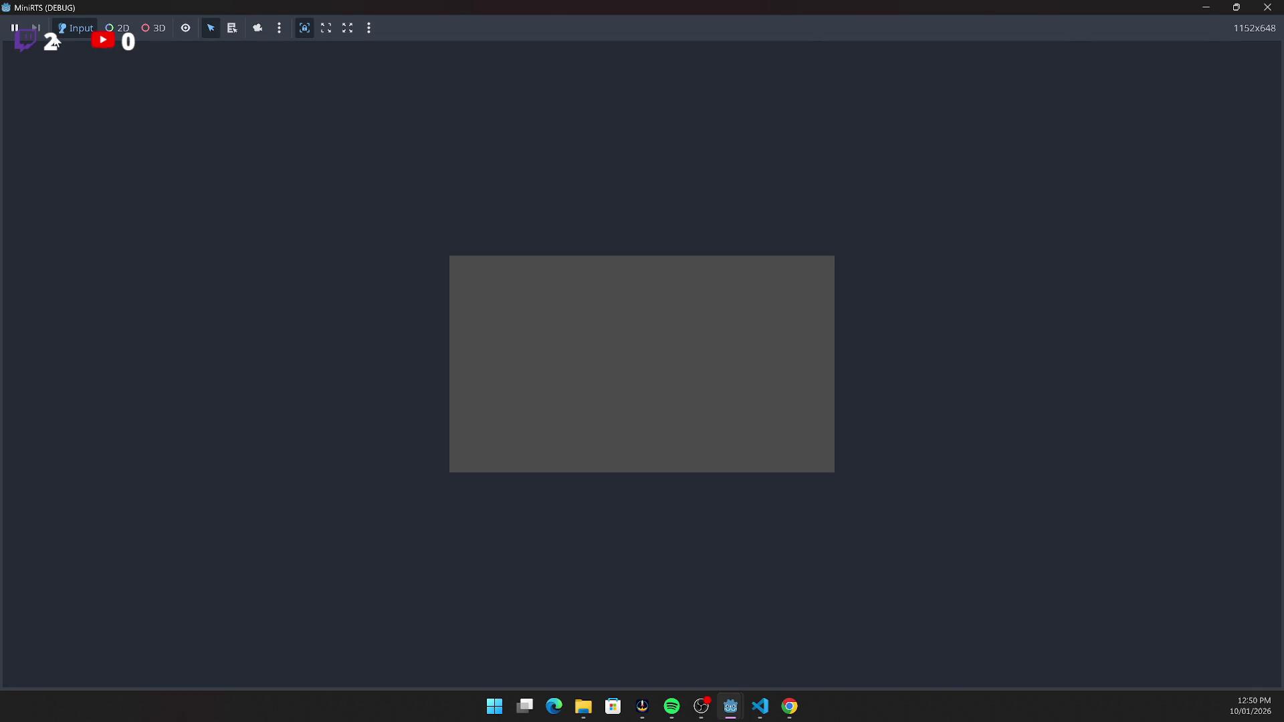
click(1267, 8)
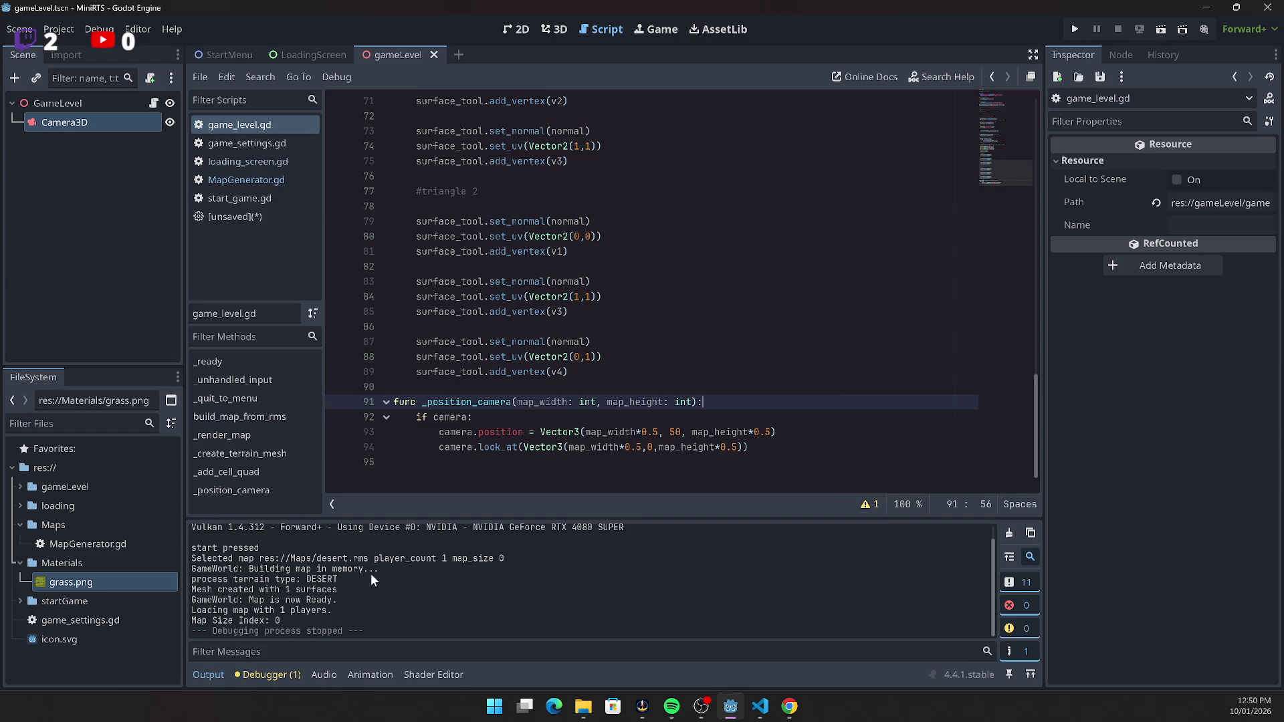
click(1078, 27)
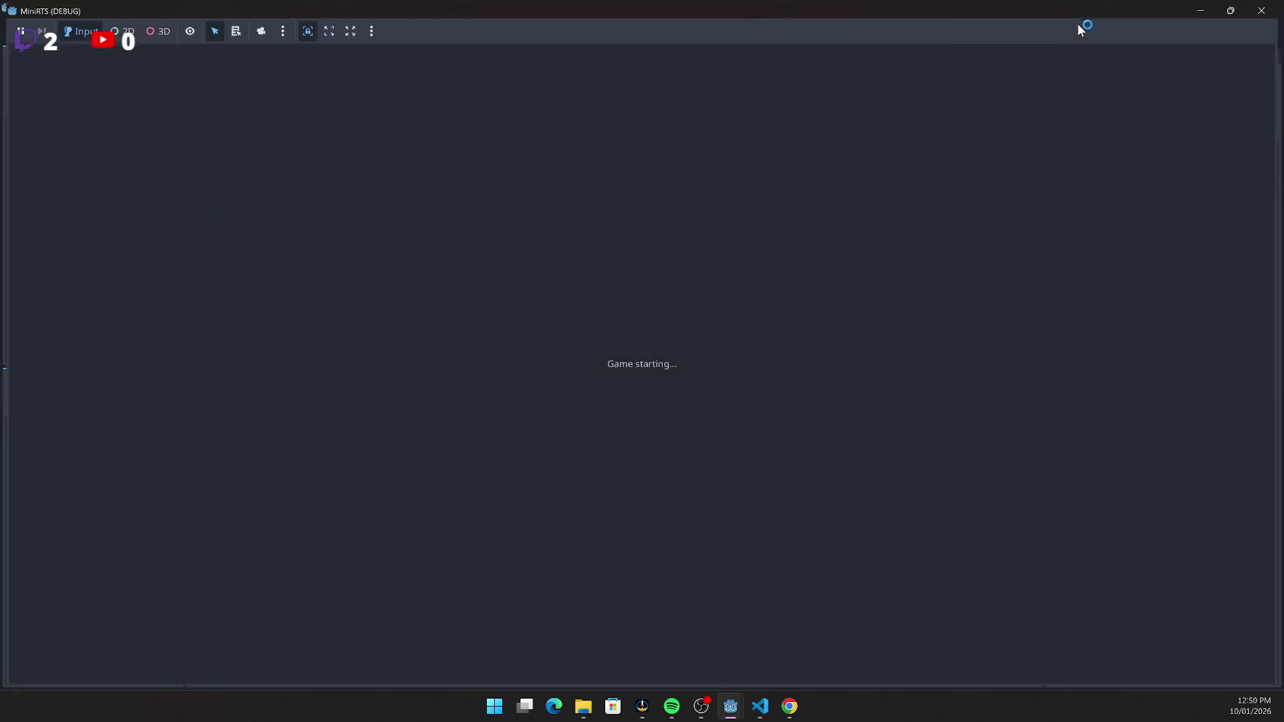
click(493, 305)
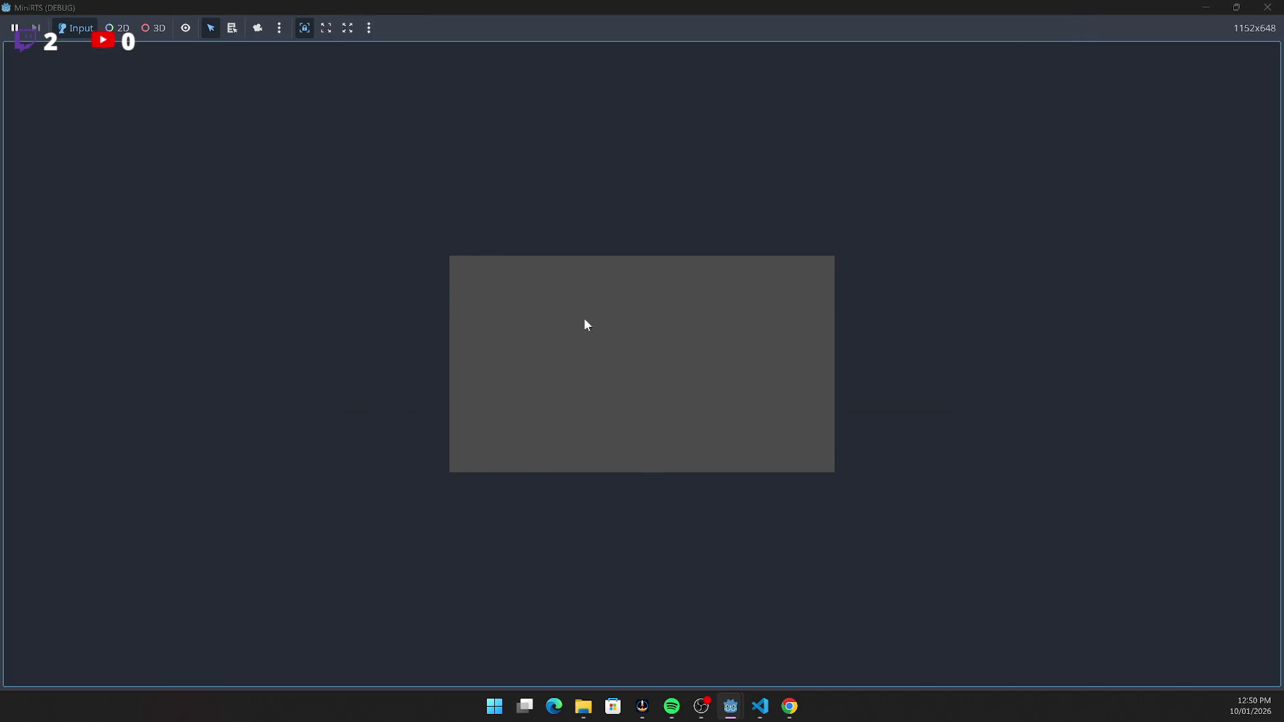
click(1267, 7)
drag(281, 625, 175, 616)
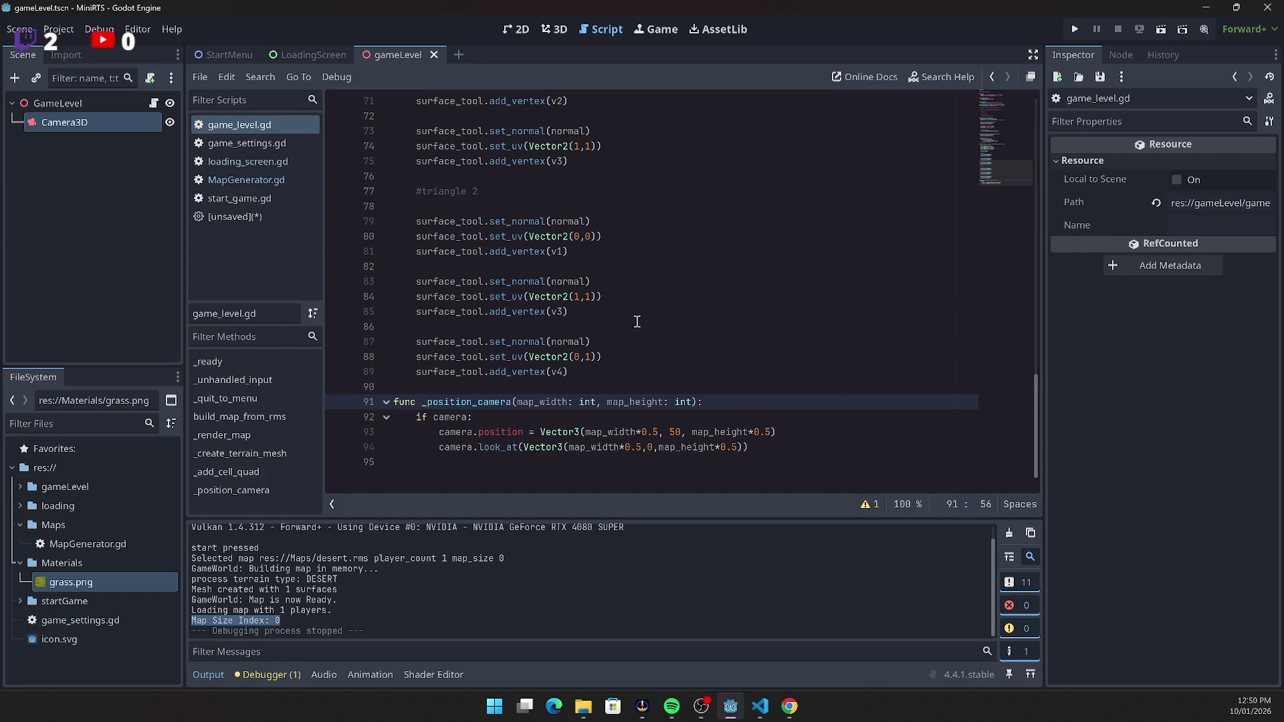
Select the Output log from 'start pressed' through 'Map Size Index: 0' and copy it
scroll(618, 349, up, 10)
scroll(619, 336, up, 7)
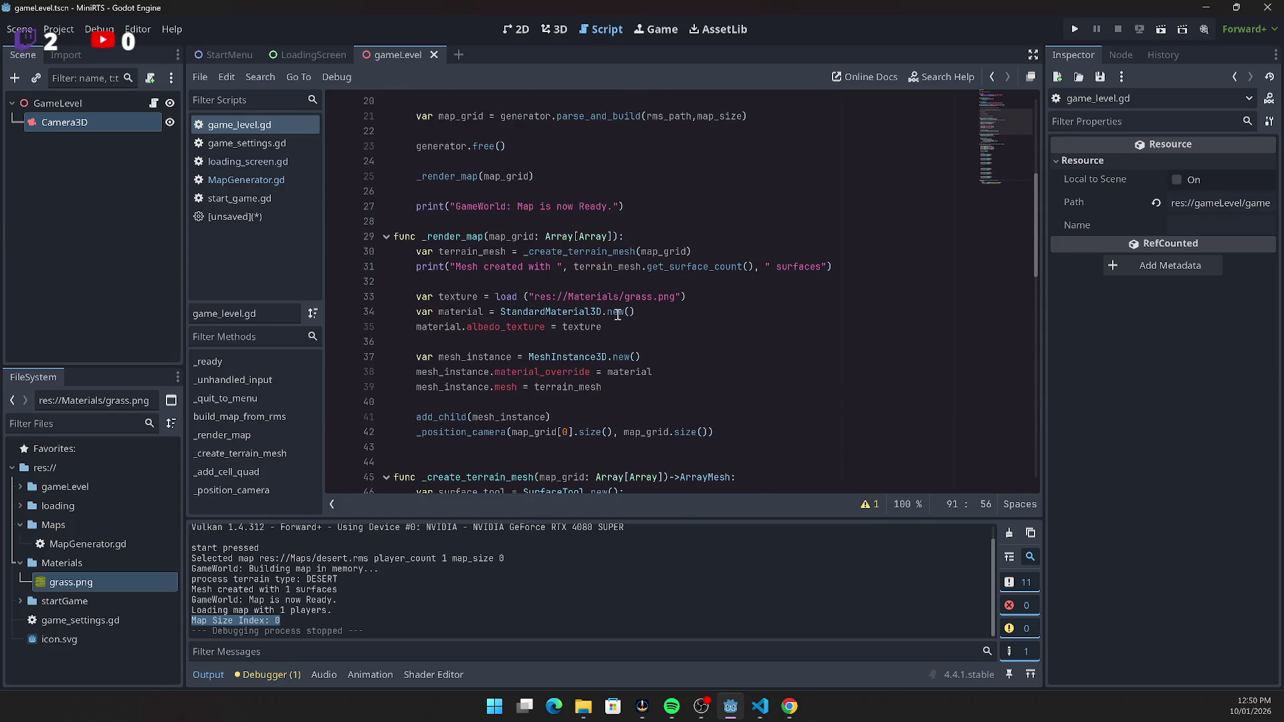
click(269, 622)
drag(274, 620, 169, 551)
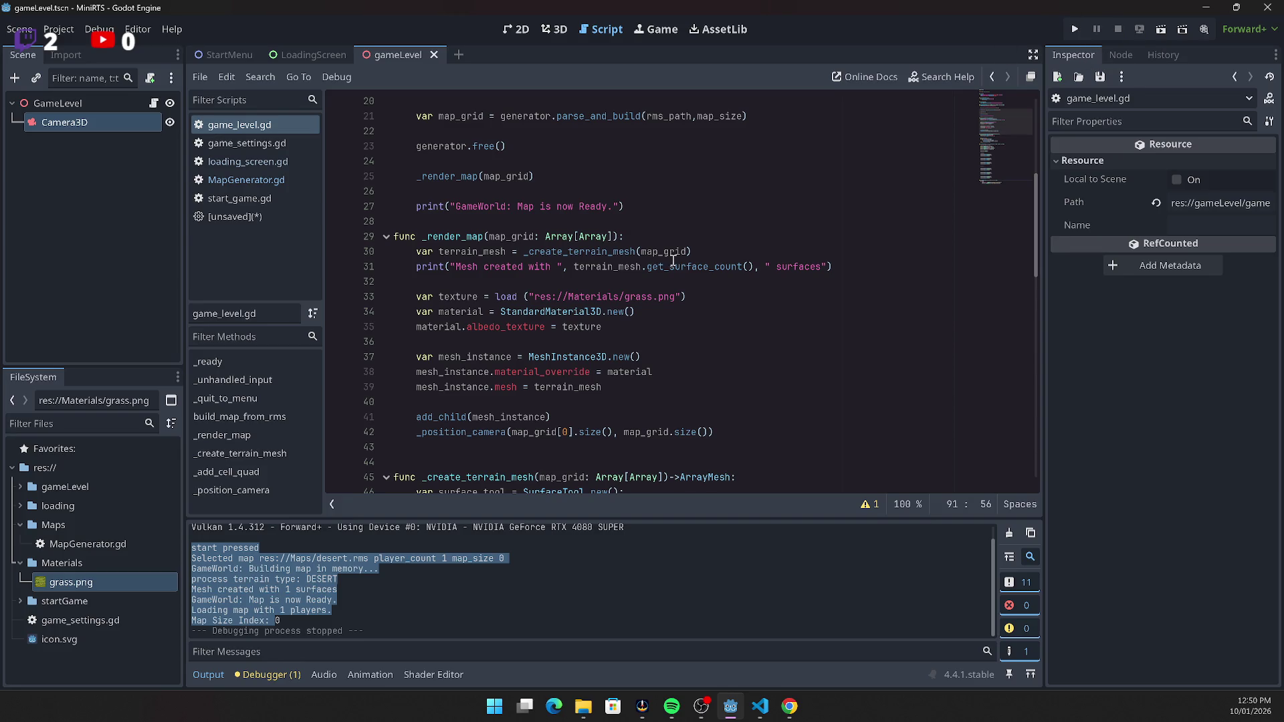
mouse_move(296, 619)
mouse_down()
mouse_move(159, 574)
mouse_move(137, 546)
mouse_up()
key(alt+Tab)
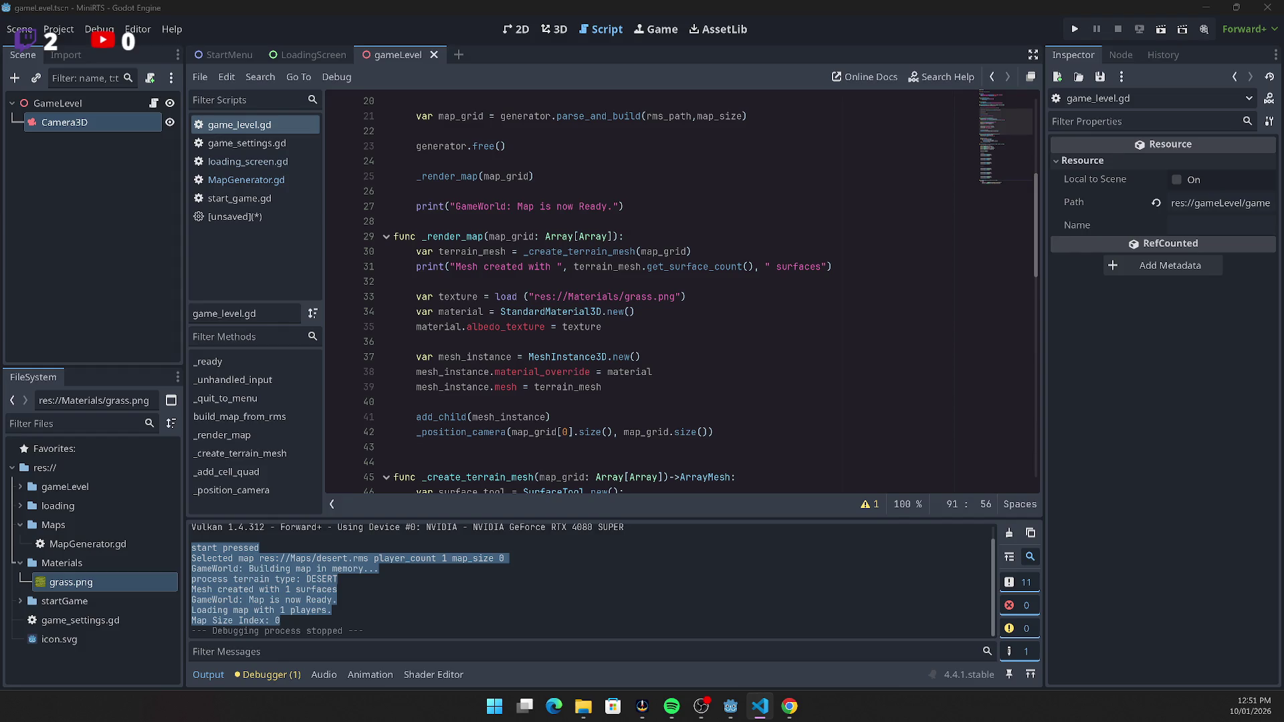
Replace texture with Color.GREEN in line 35's material.albedo_texture assignment
click(789, 296)
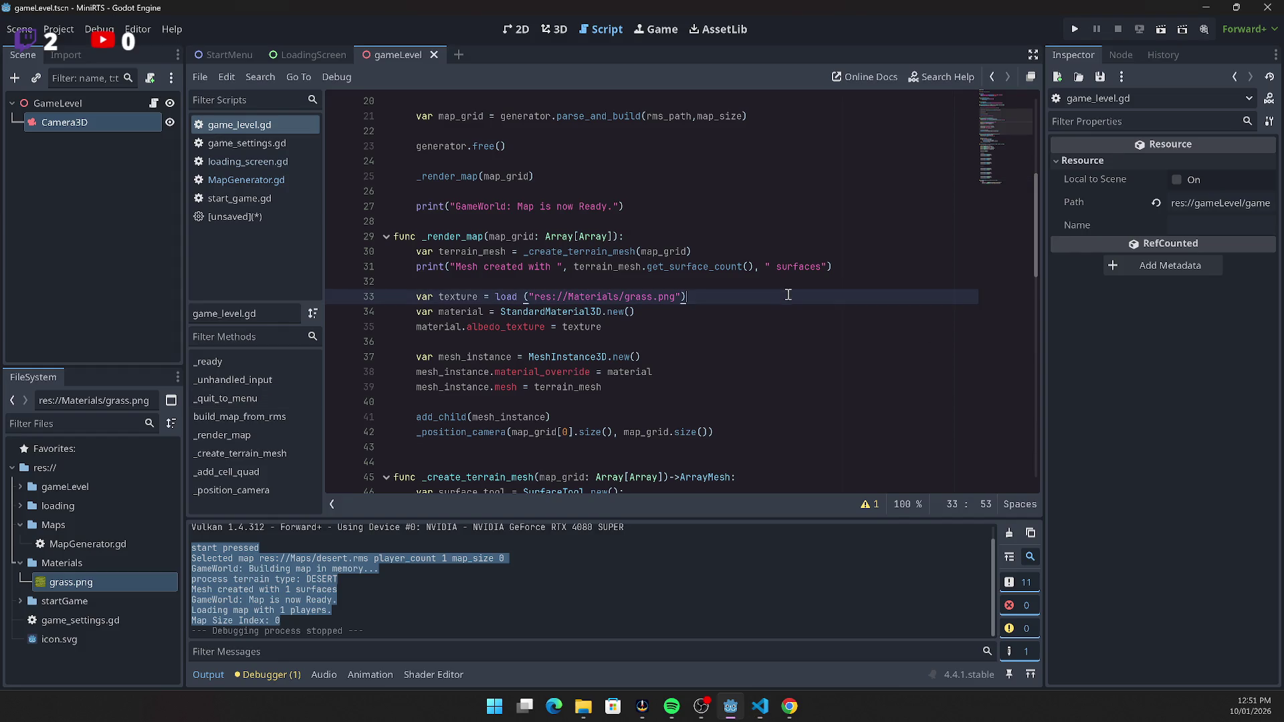
click(272, 595)
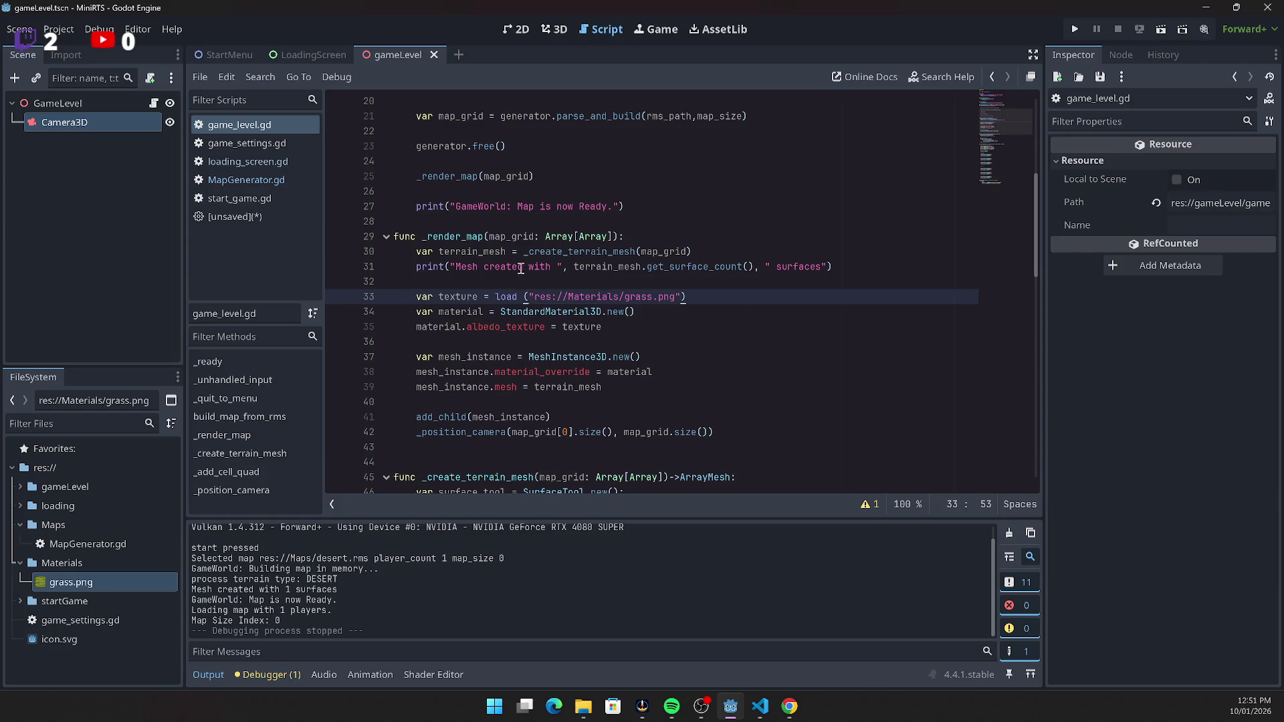
click(546, 327)
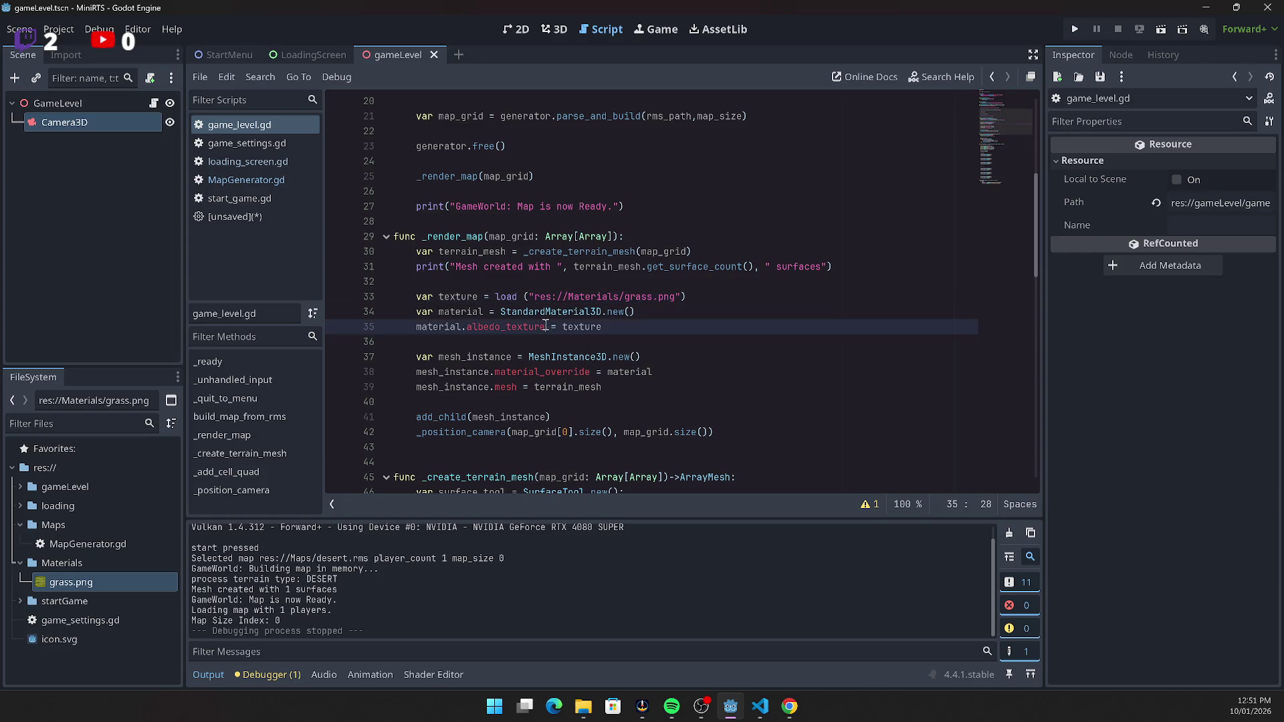
click(586, 327)
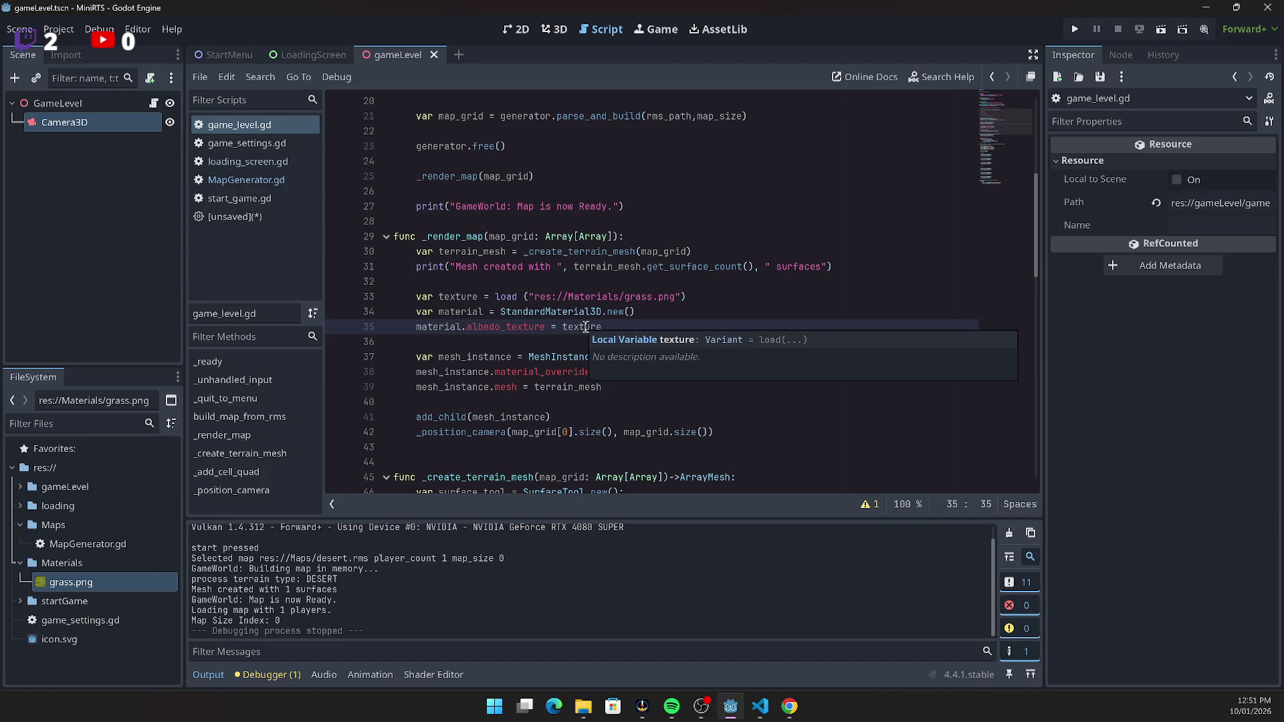
click(703, 313)
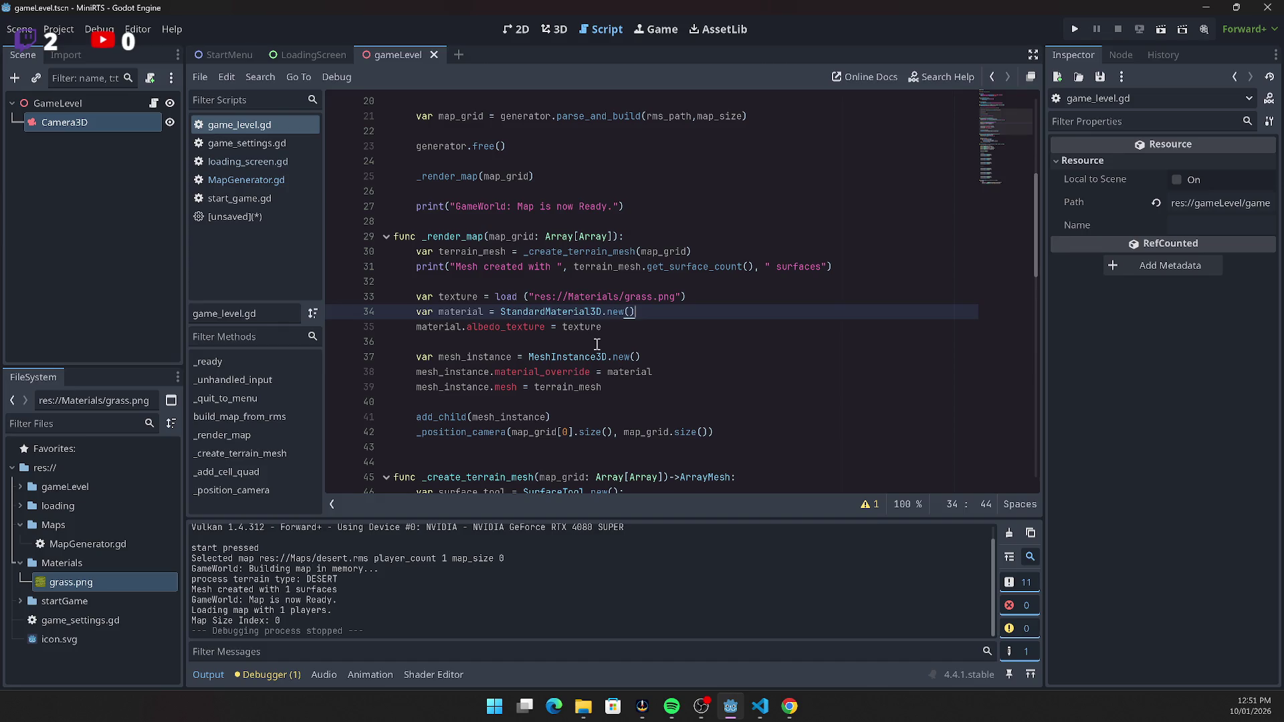
double_click(585, 326)
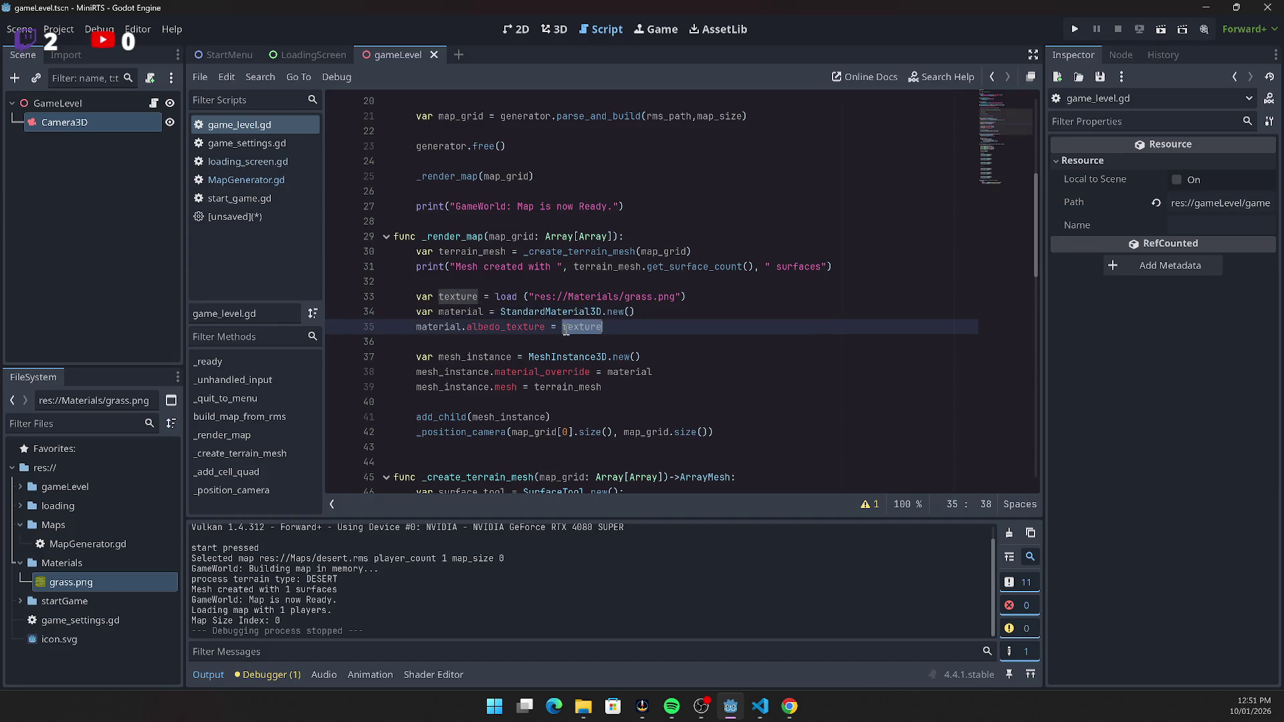
text(Color.G)
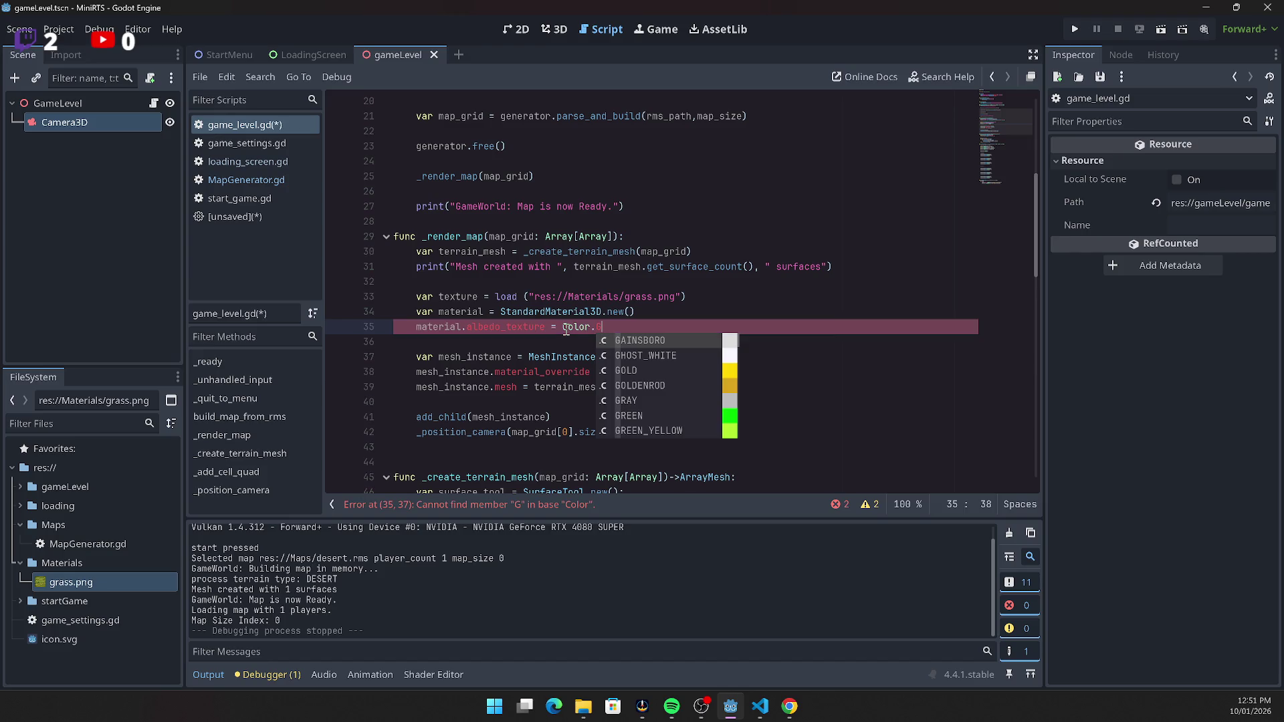
click(656, 419)
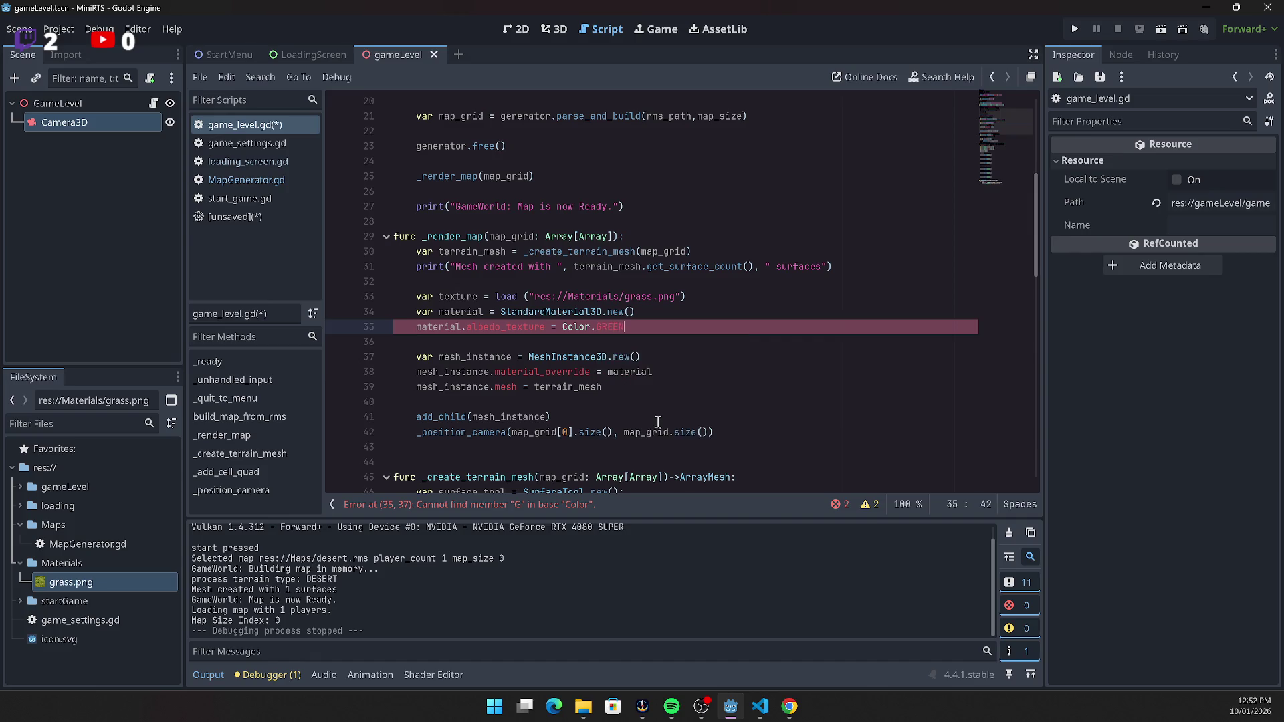
Save and test the Color.GREEN albedo_texture change, then undo it
key(ctrl+s)
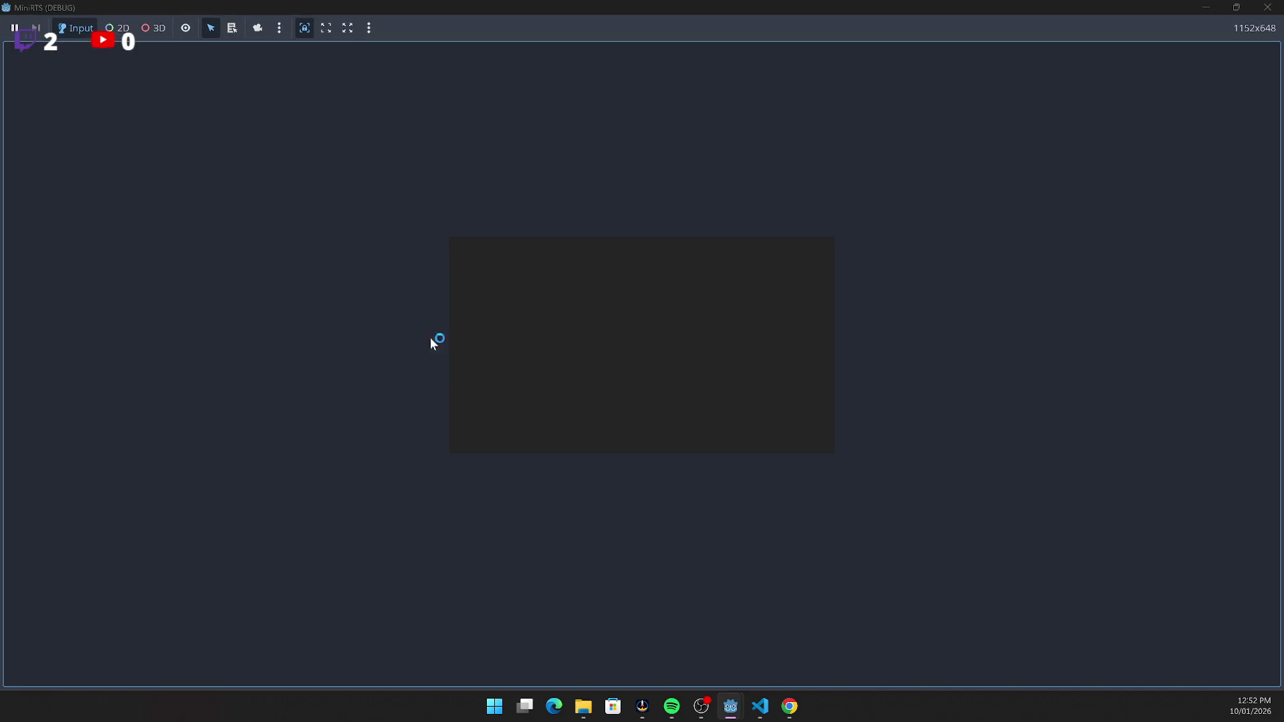
click(486, 308)
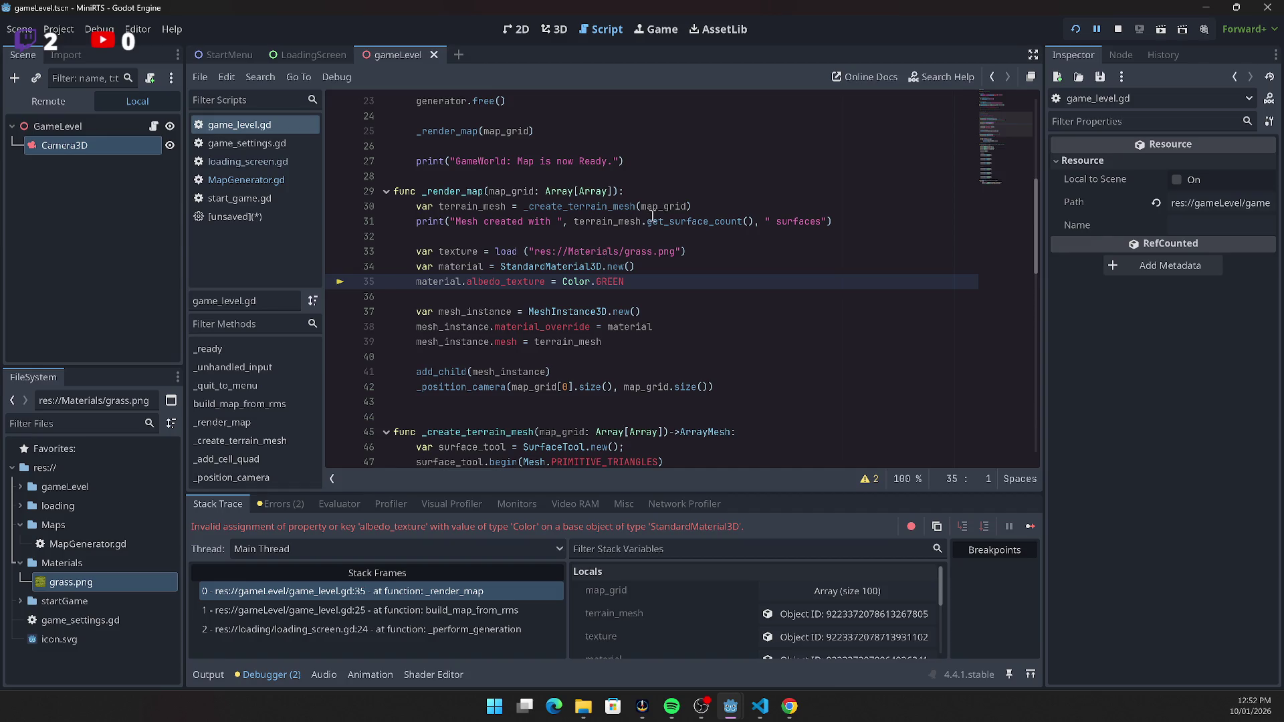
key(ctrl+z)
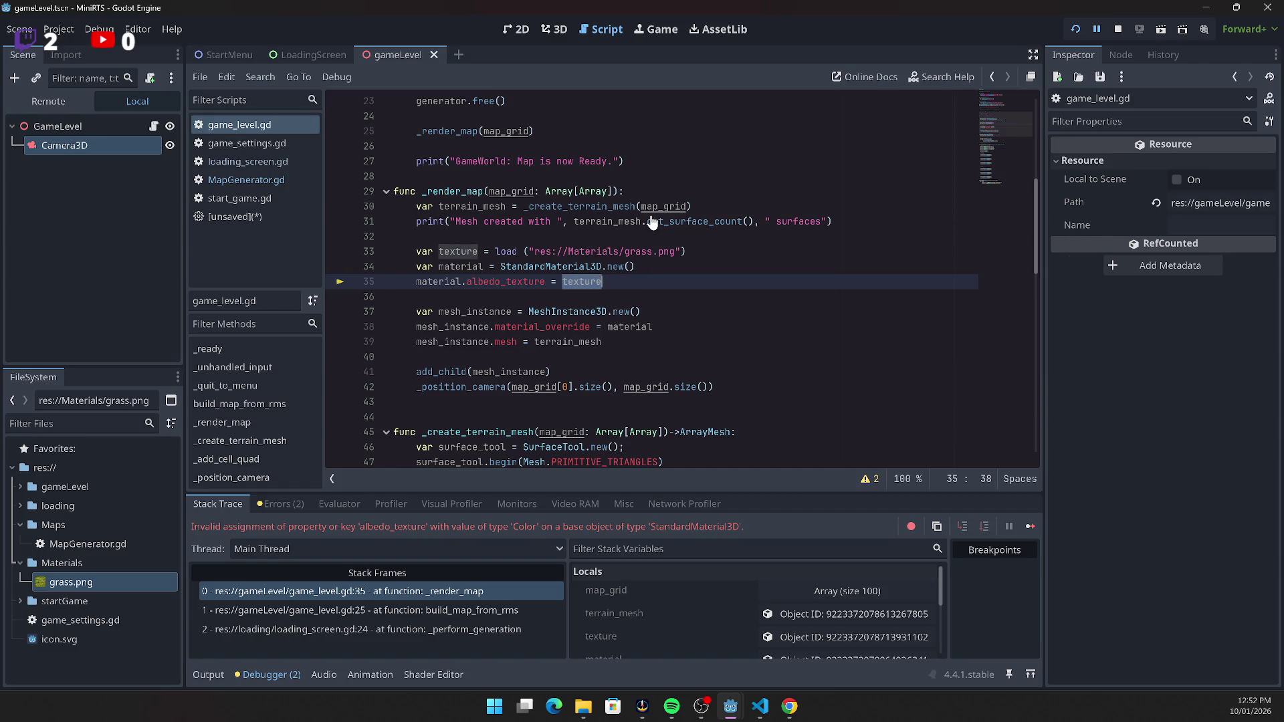
key(ctrl+z)
Comment out the albedo_texture line, add material.albedo_color = Color.GREEN beneath it, and save
key(ctrl+k)
key(End)
key(Return)
text(material.a)
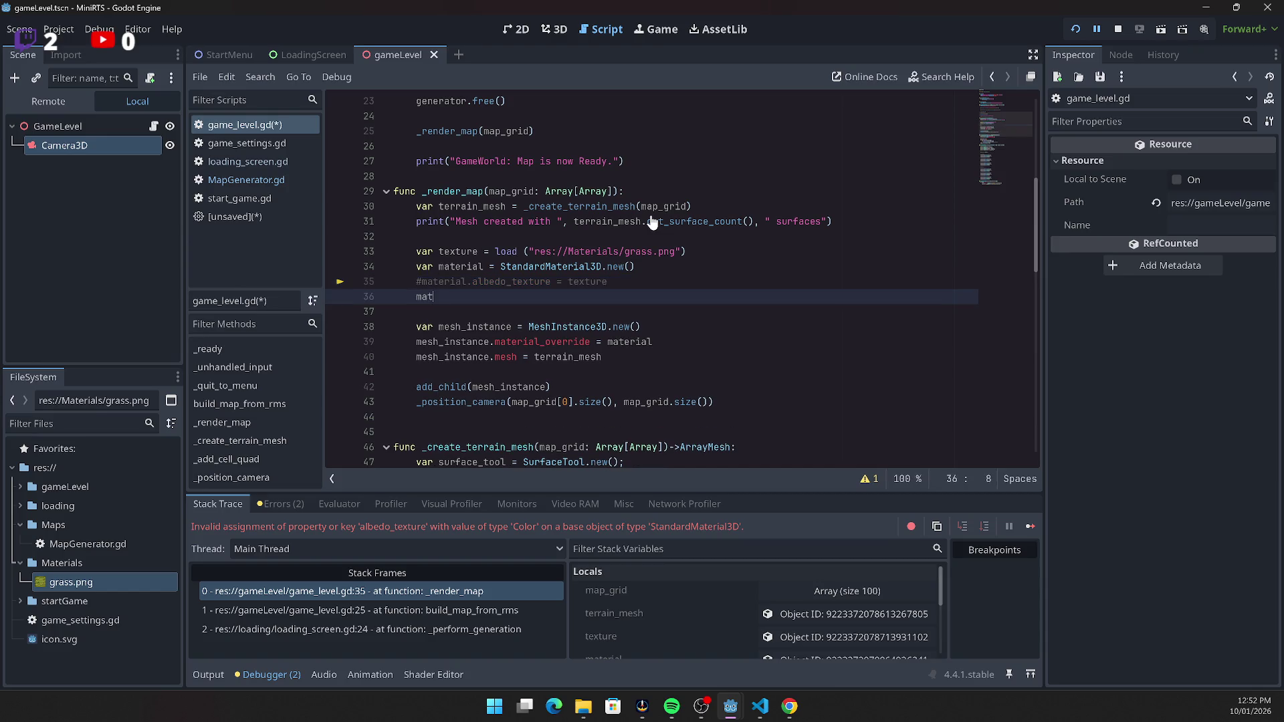
text(l)
key(Return)
text(= )
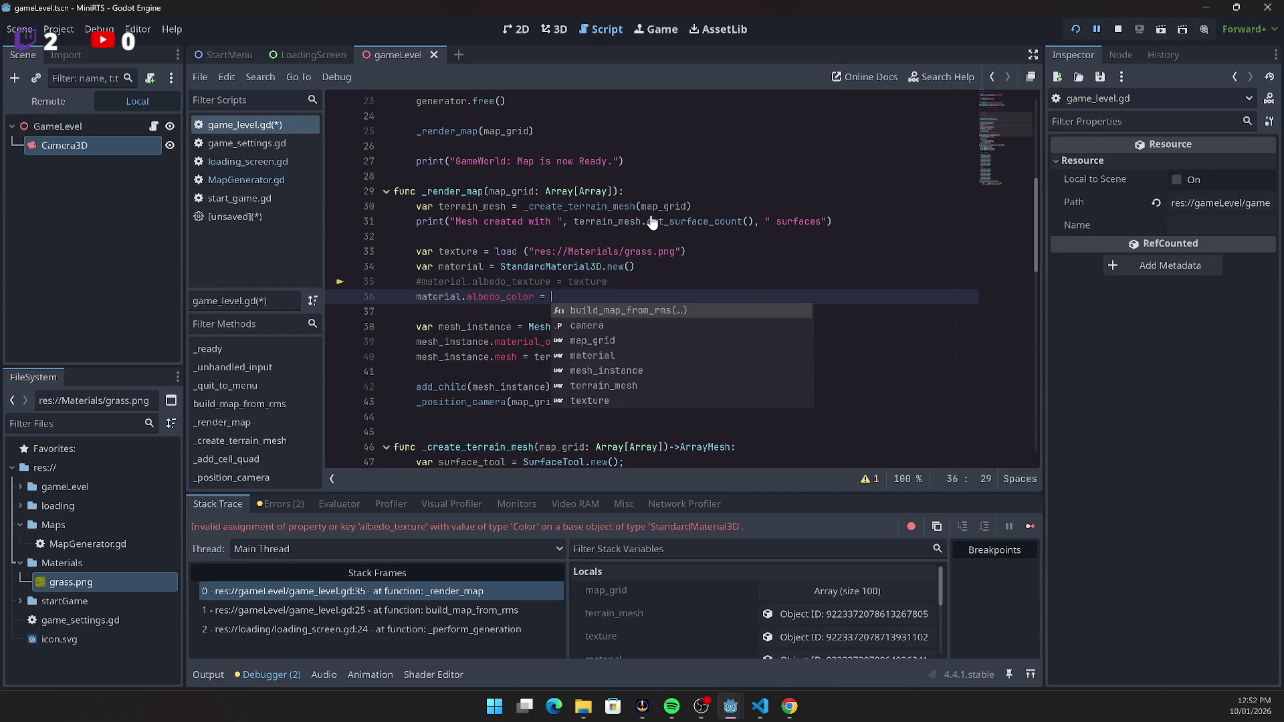
text(Color.Gree)
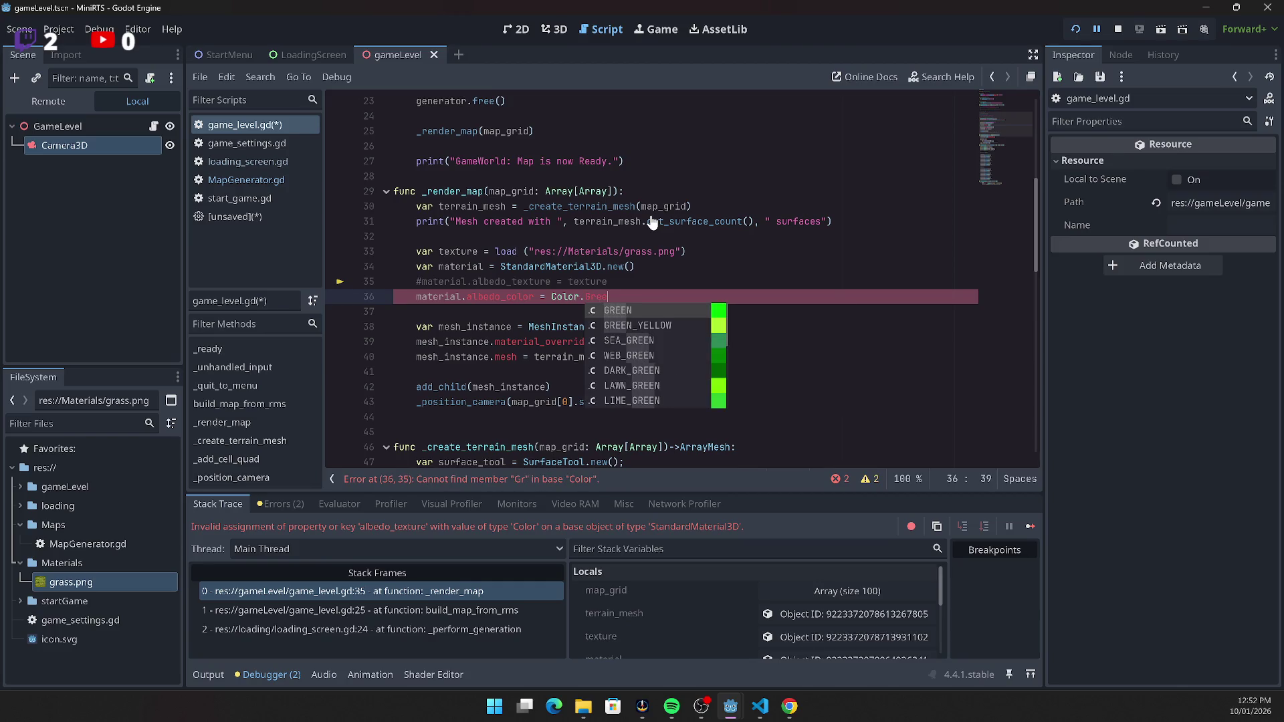
key(Return)
key(ctrl+s)
Test-run the game to check the green terrain, then return to the map size print
key(ctrl+a)
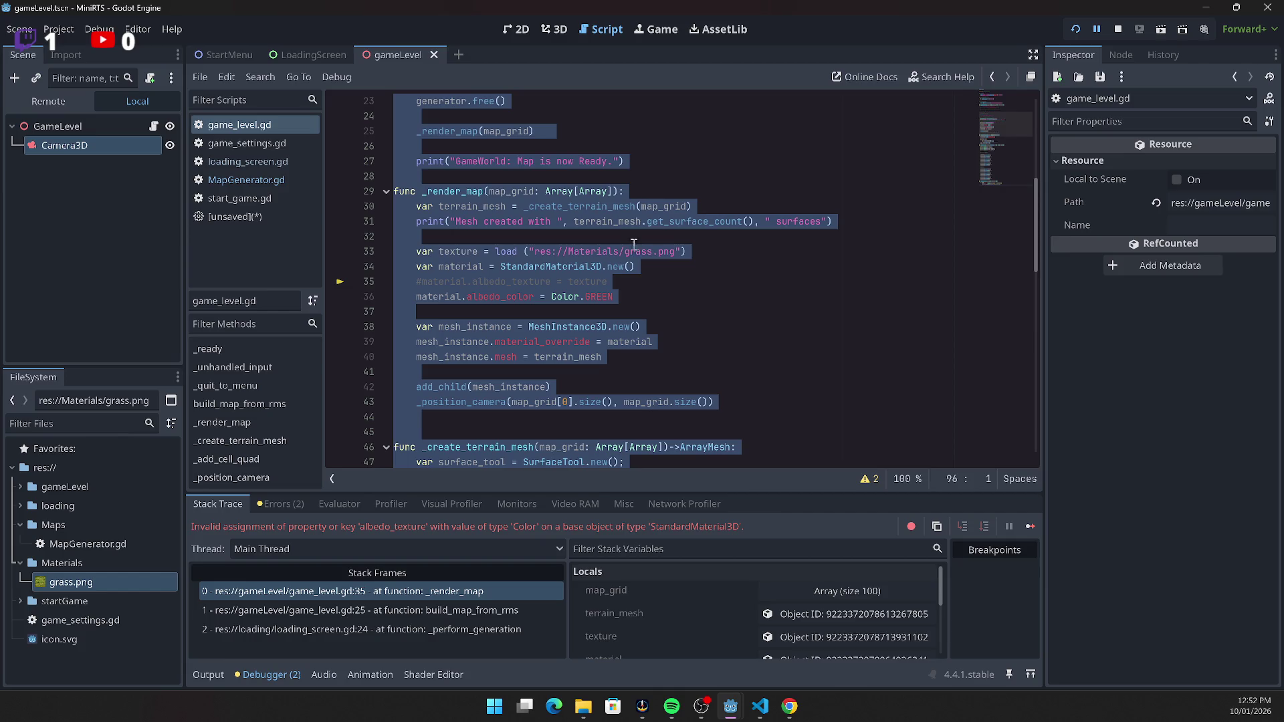
click(641, 316)
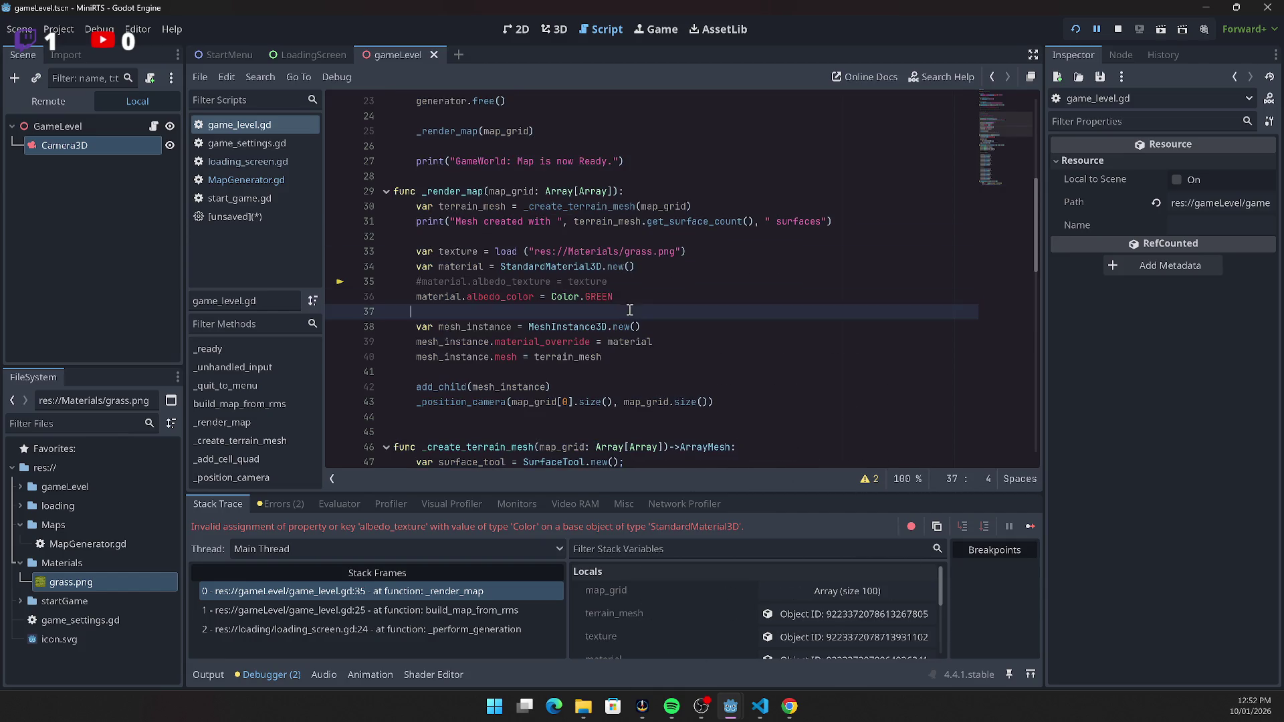
click(1076, 30)
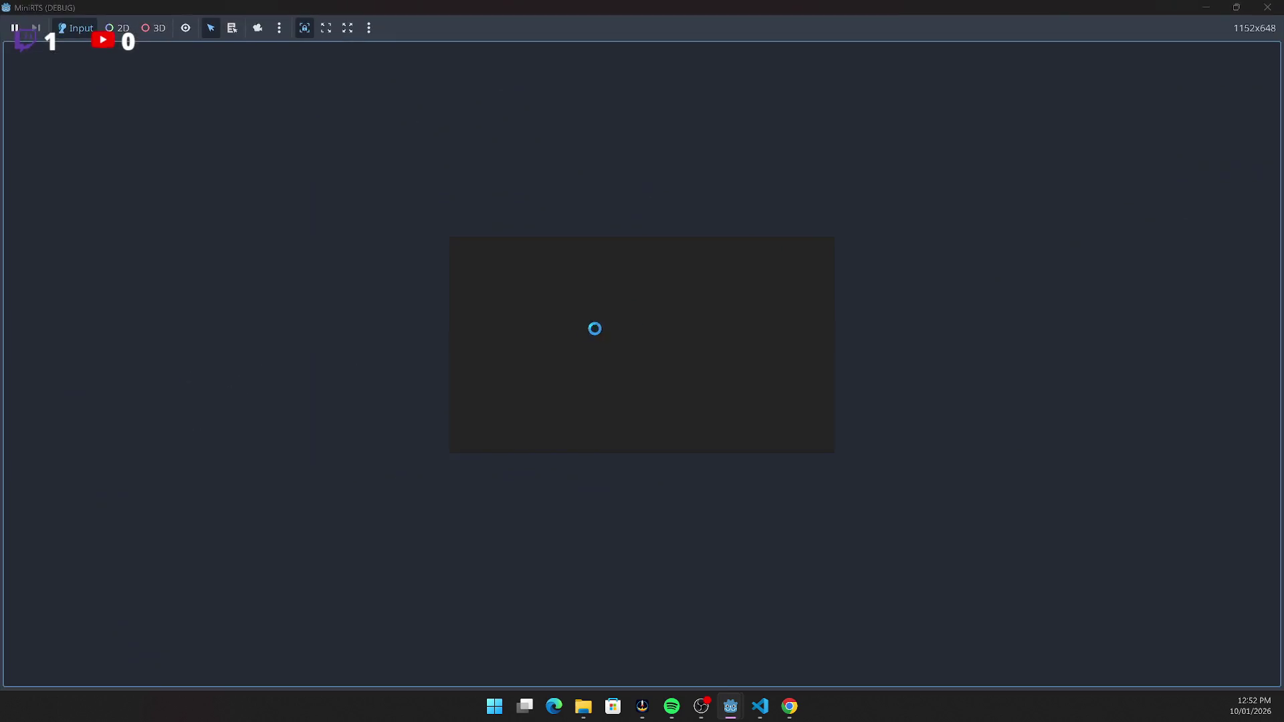
click(483, 304)
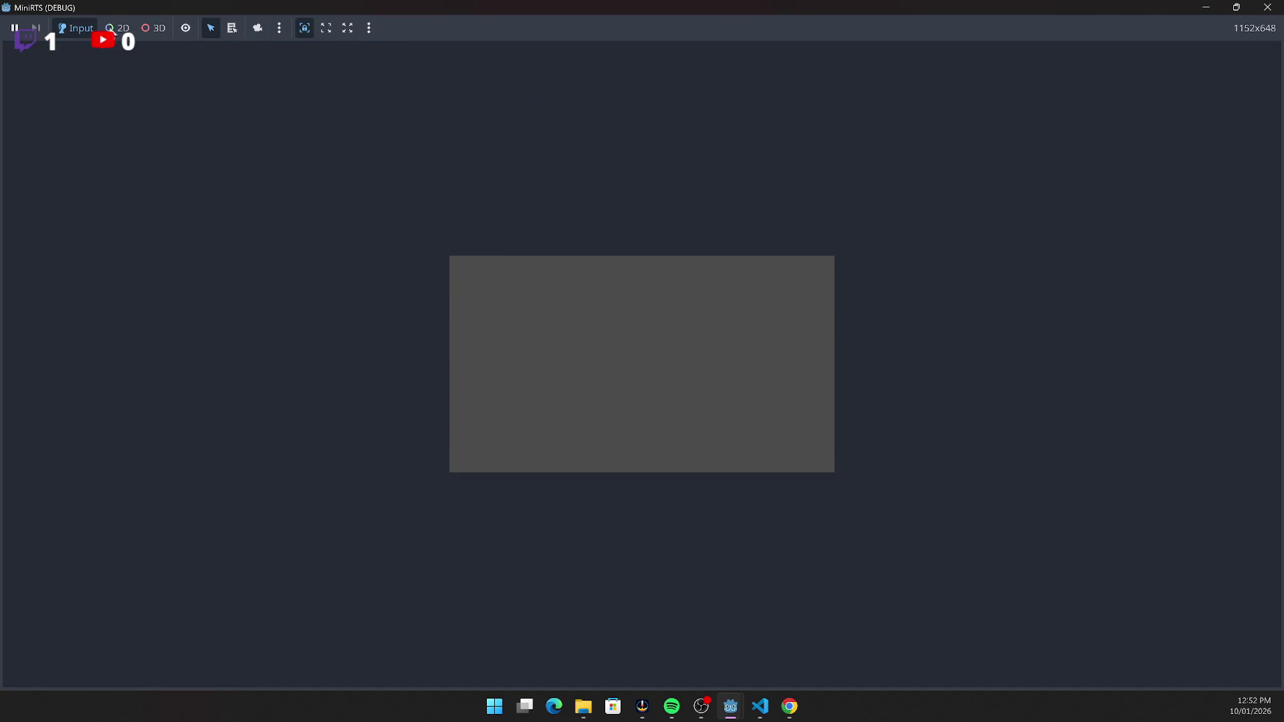
click(1267, 8)
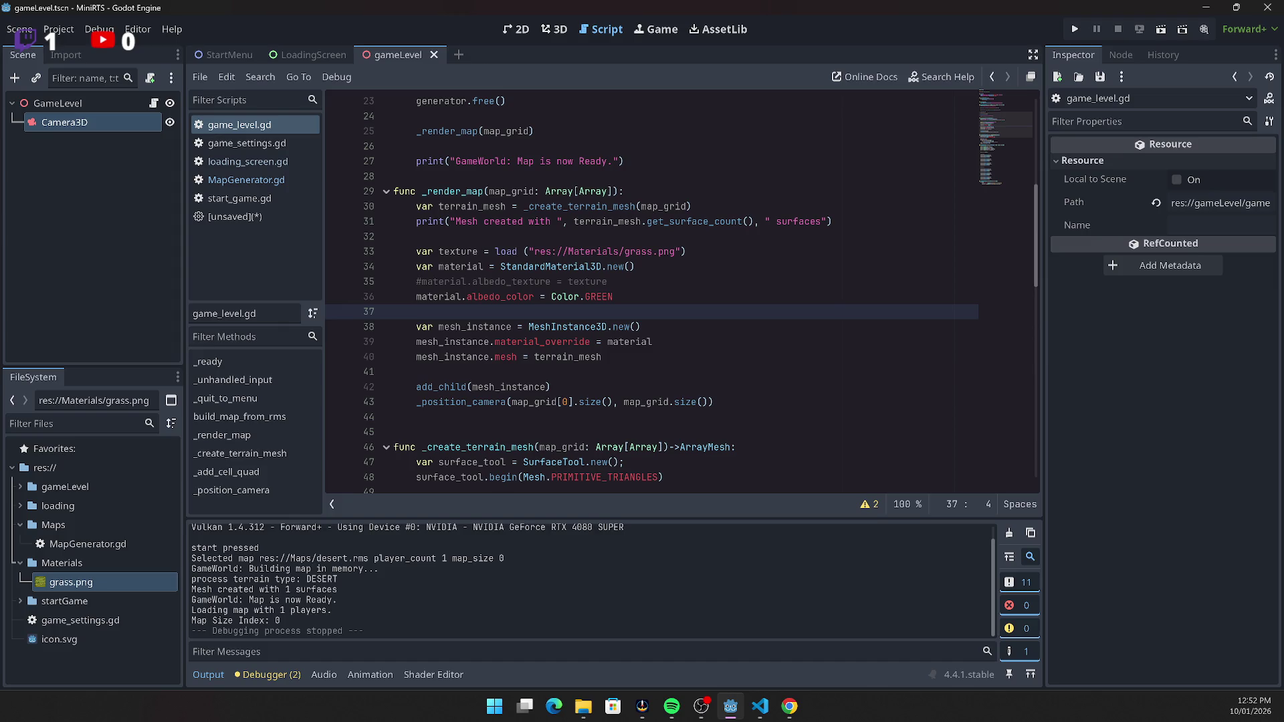
scroll(521, 358, up, 6)
scroll(512, 363, up, 2)
click(685, 191)
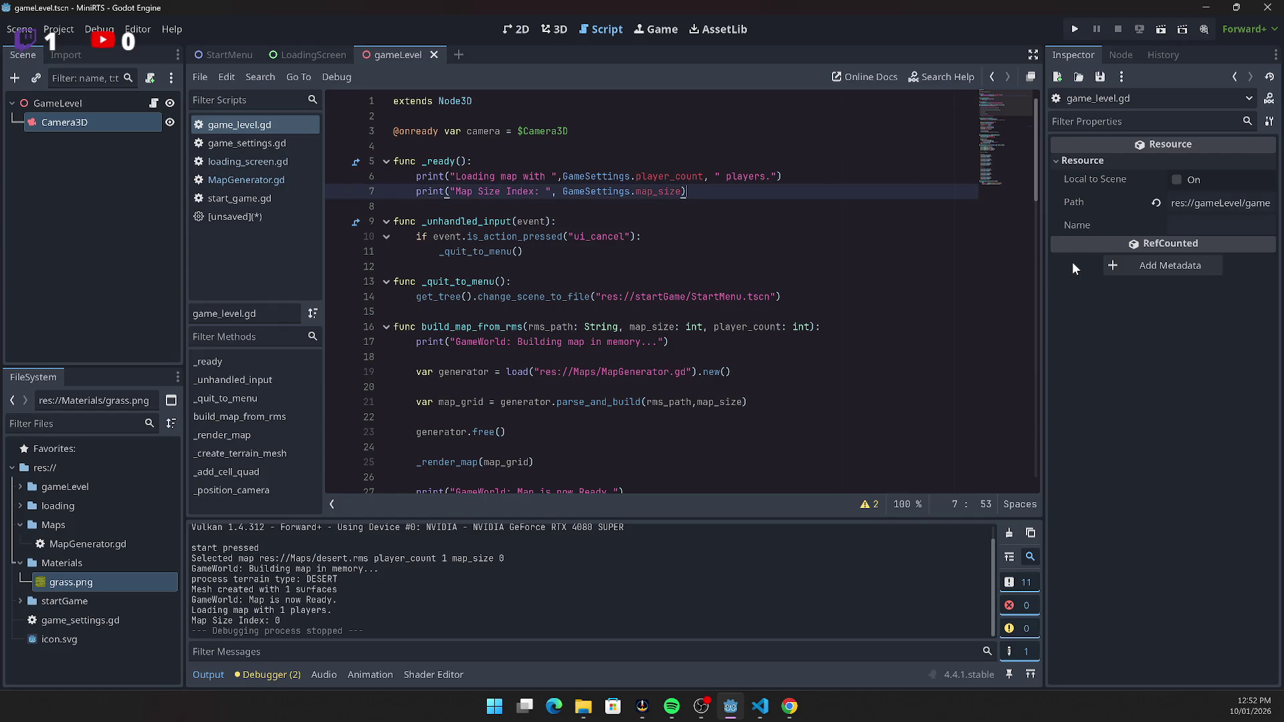
Add a '#Add a light source' comment and var light = DirectionalLight3D.new() in _ready
key(Return)
key(Return)
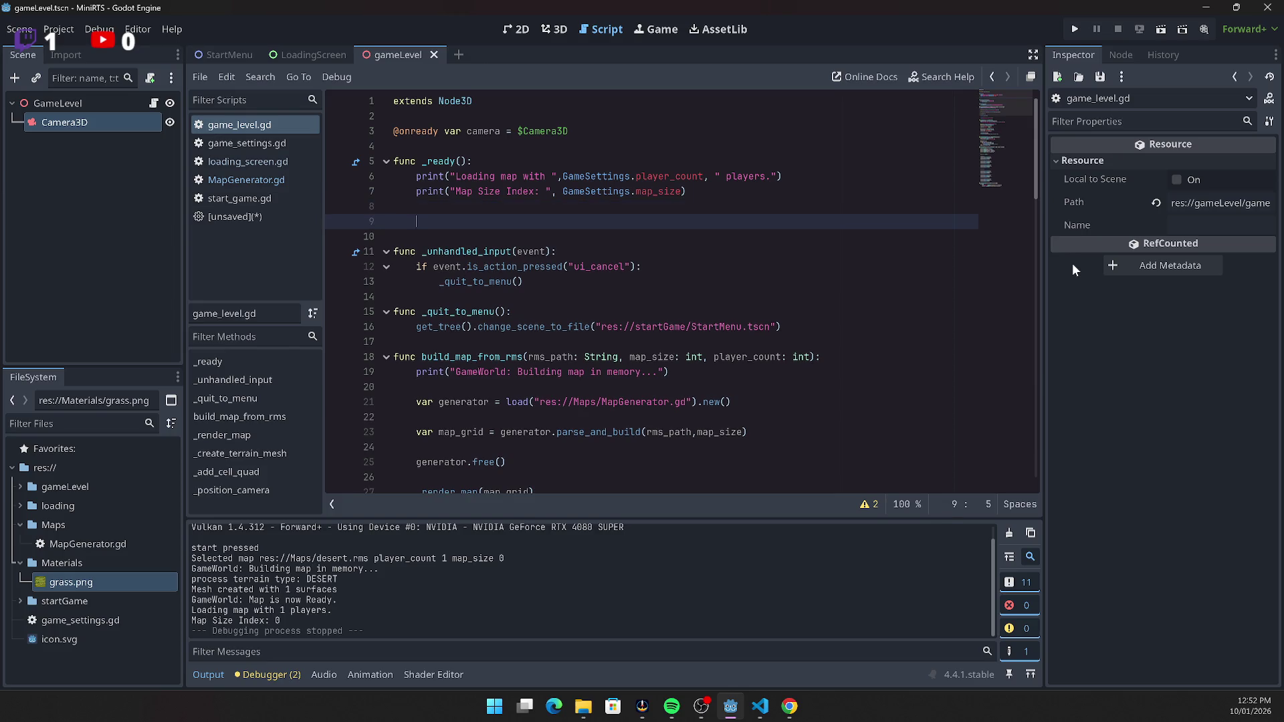
text(#Add a light sour)
text(ce)
key(Return)
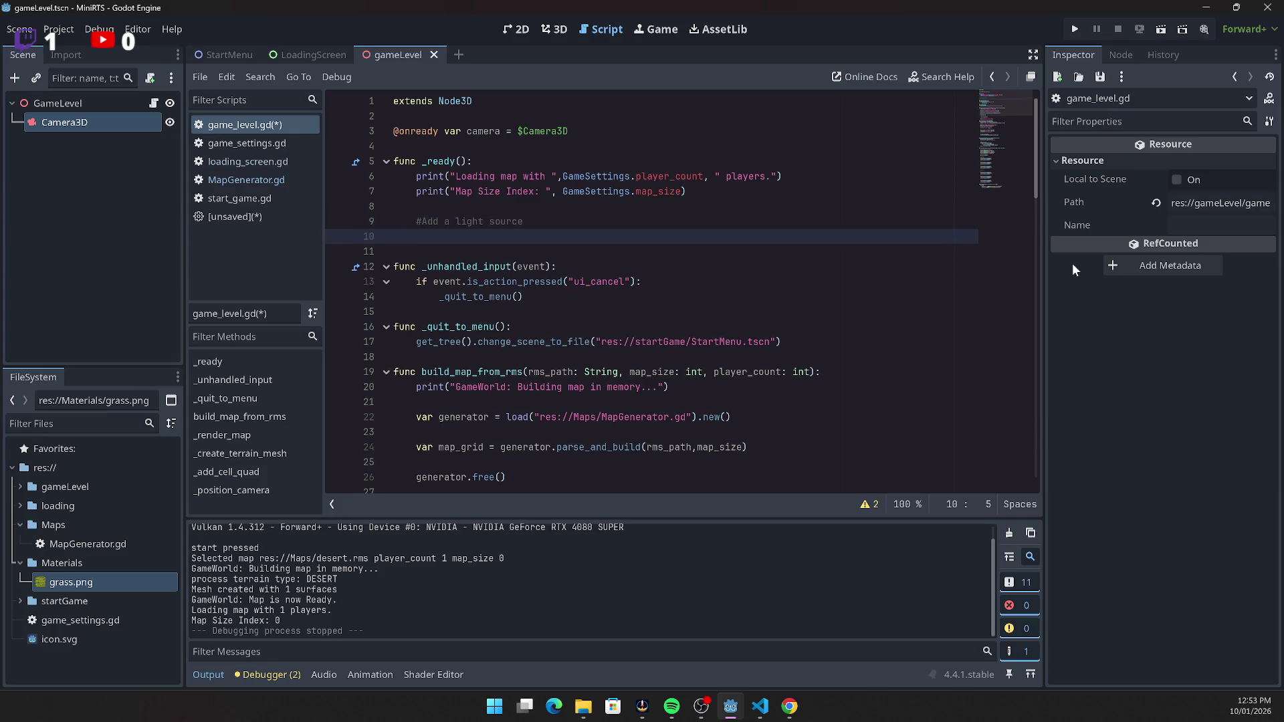
text(var light = )
text(Direction)
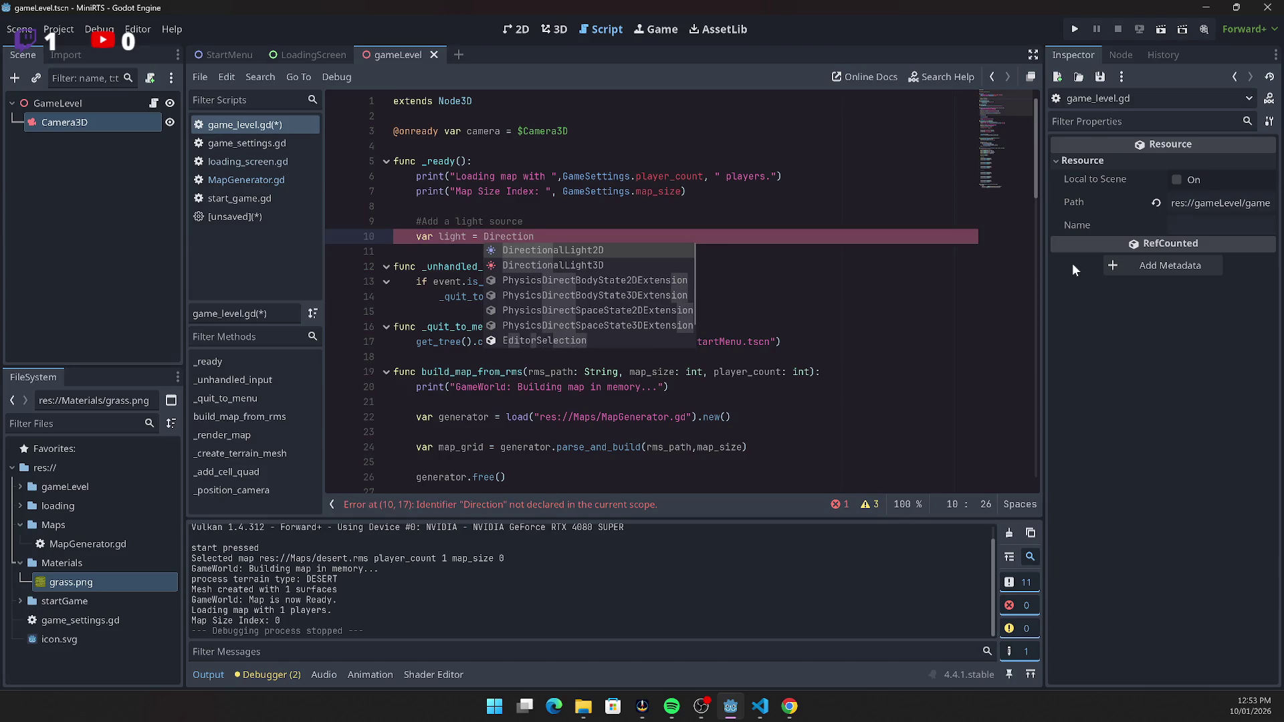
key(Down)
key(Return)
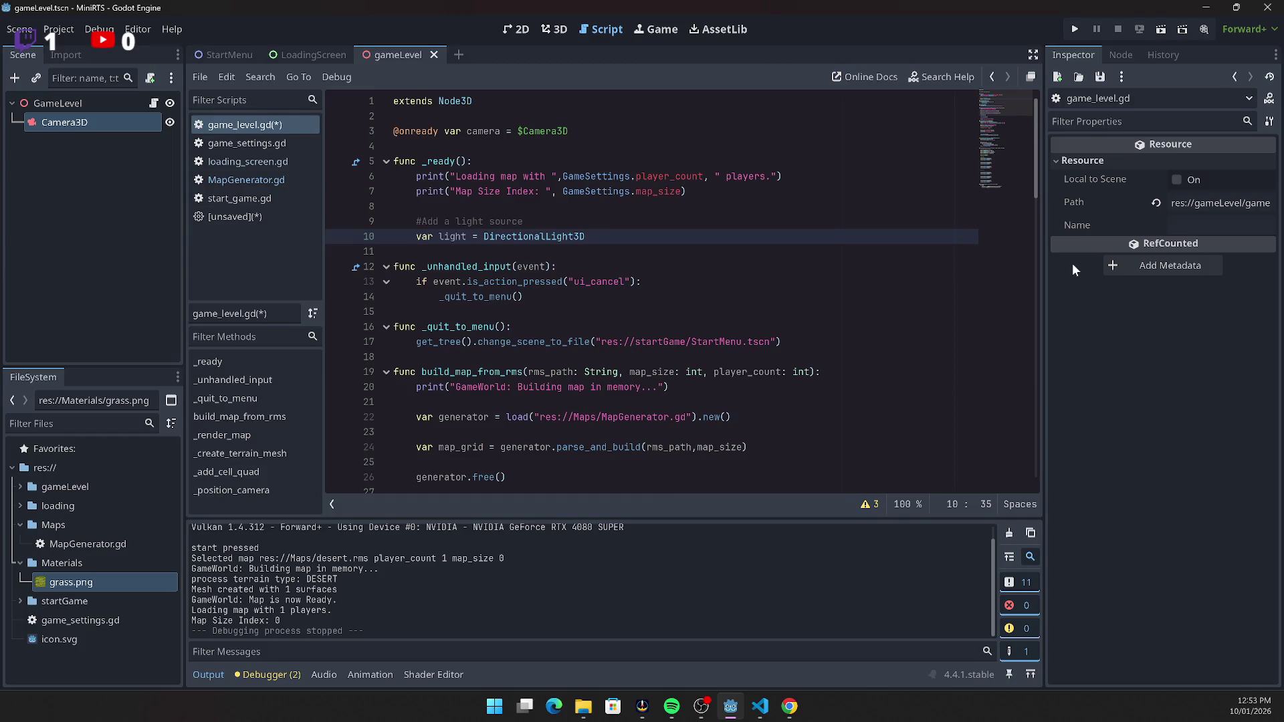
text(new()
key(Return)
key(Return)
Set light.position = Vector(0,100,0) on the next line
text(light.pos)
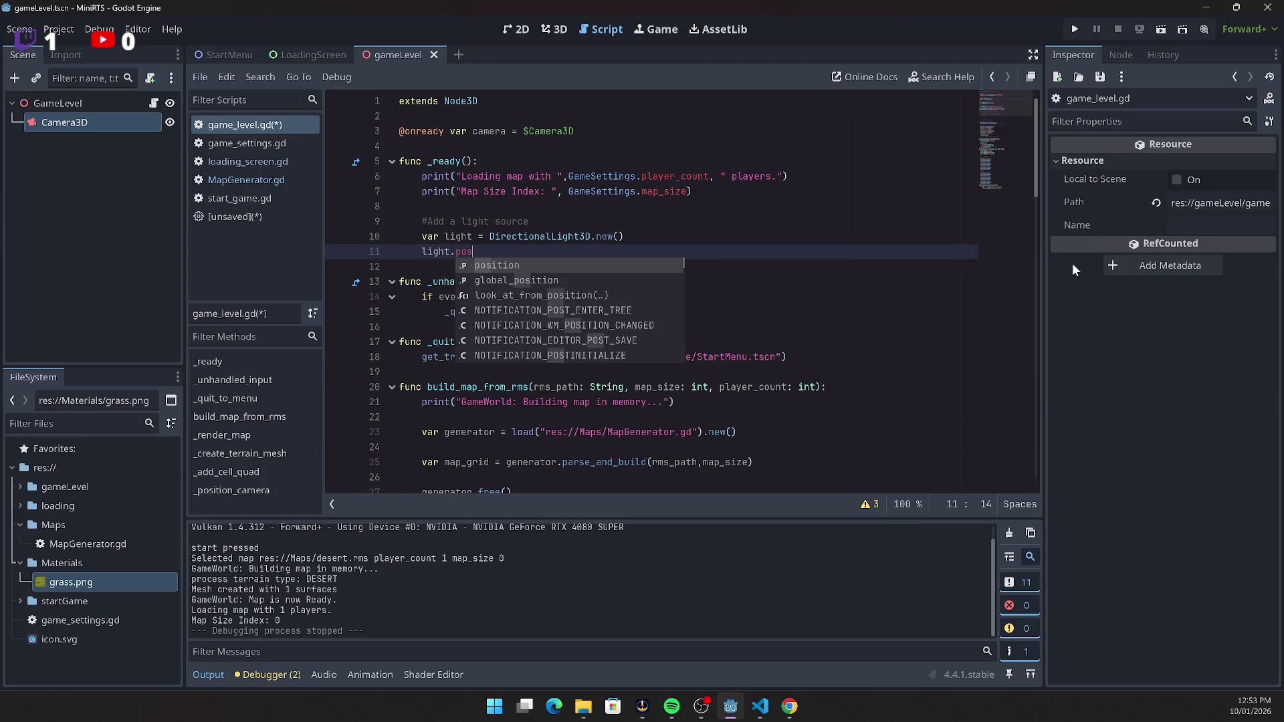
key(Return)
text(= B)
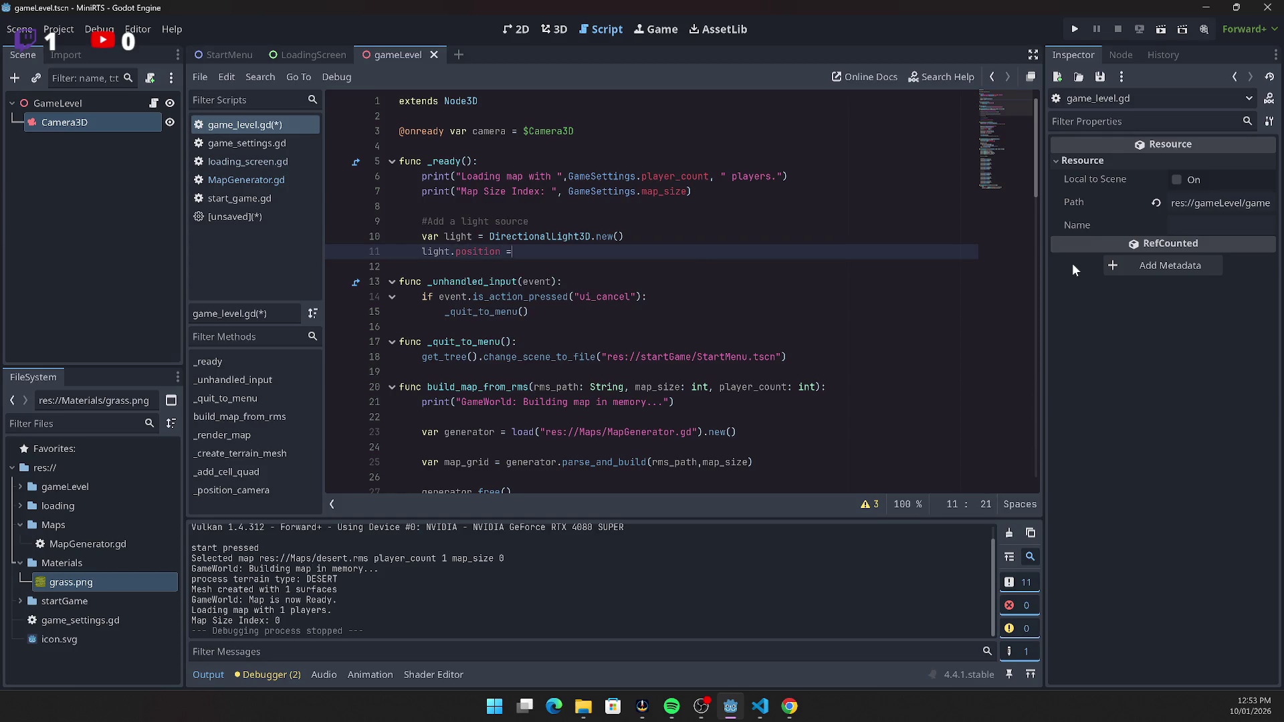
key(BackSpace)
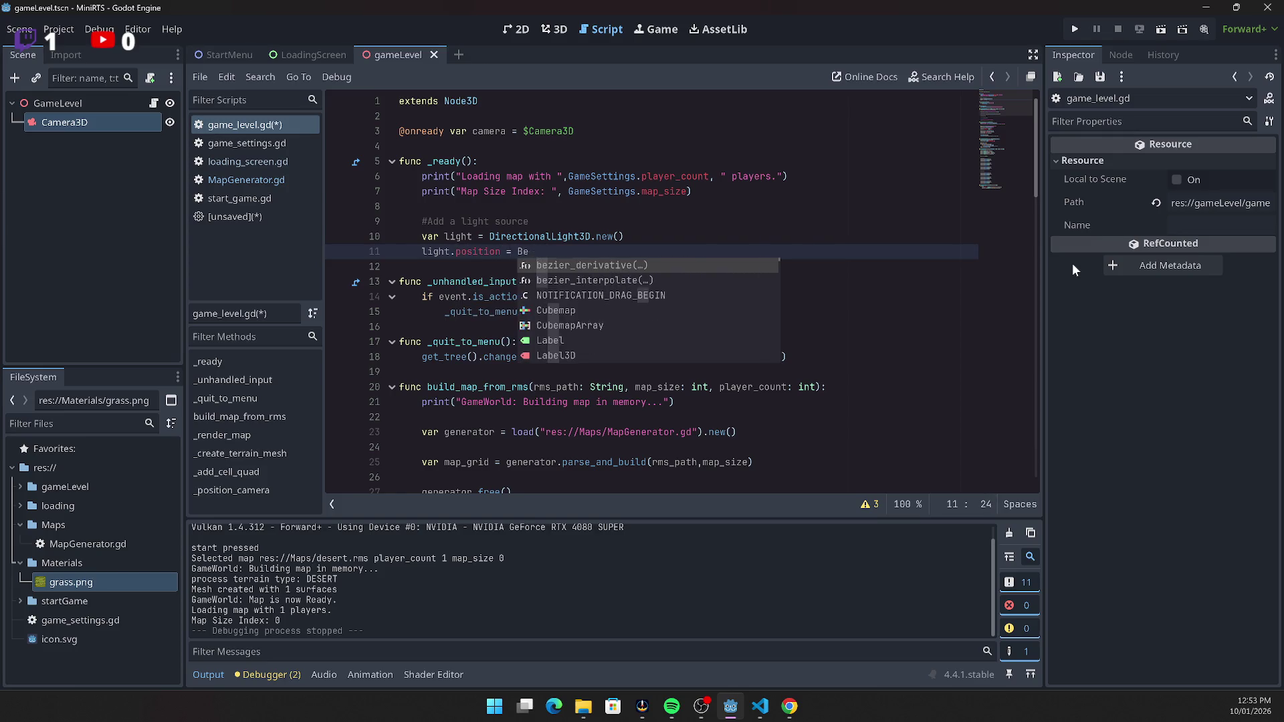
text(Vector()
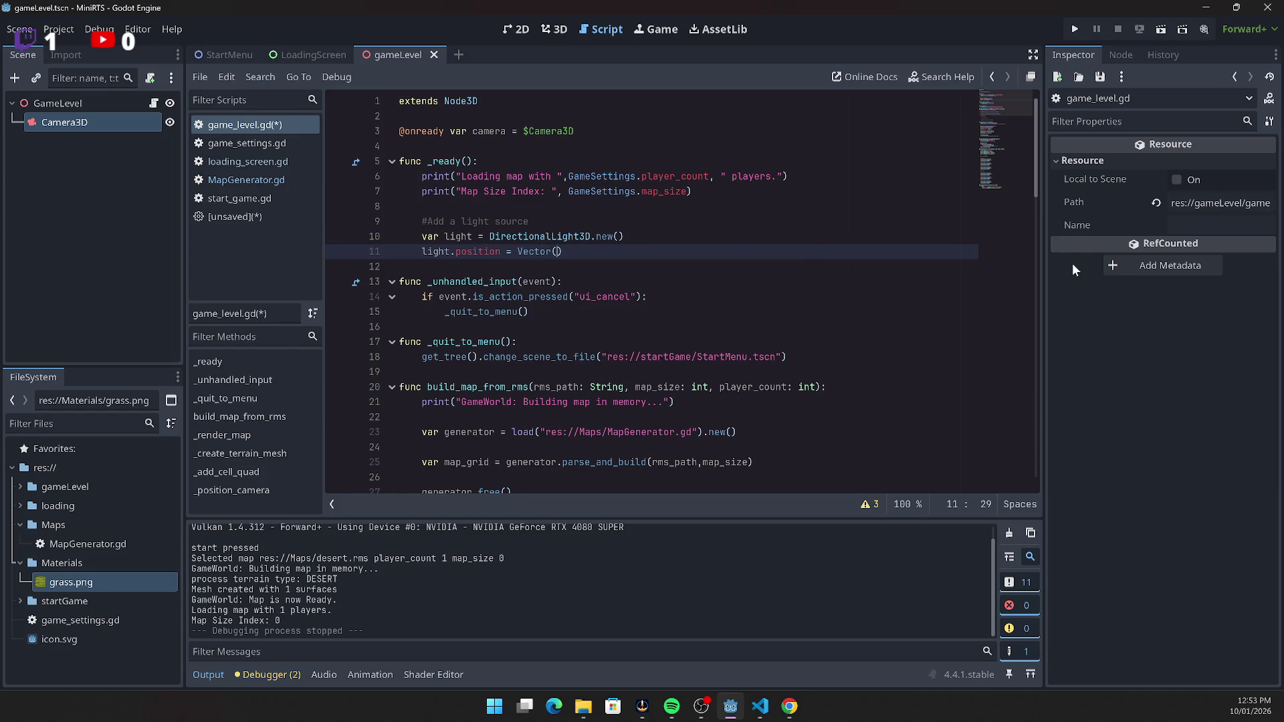
text(0,100,0))
text(;)
key(BackSpace)
key(Return)
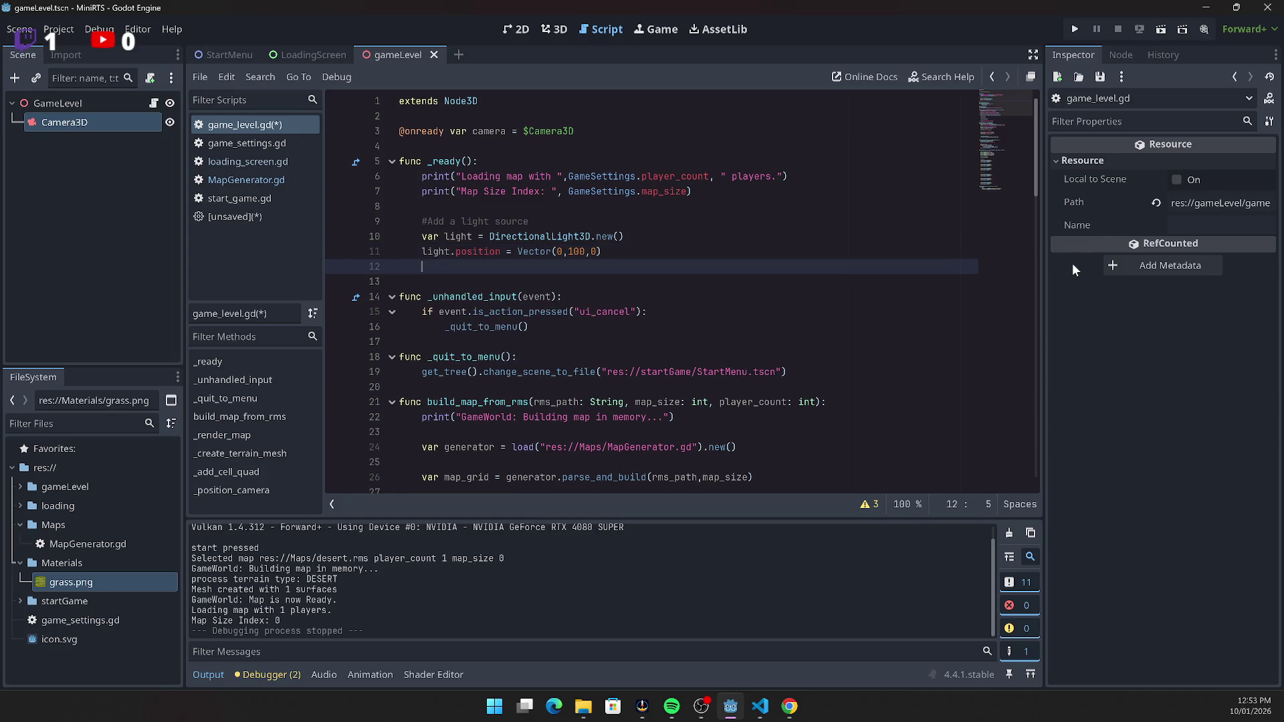
Set light.rotation_degrees to (-45,-30,0)
text(light.p)
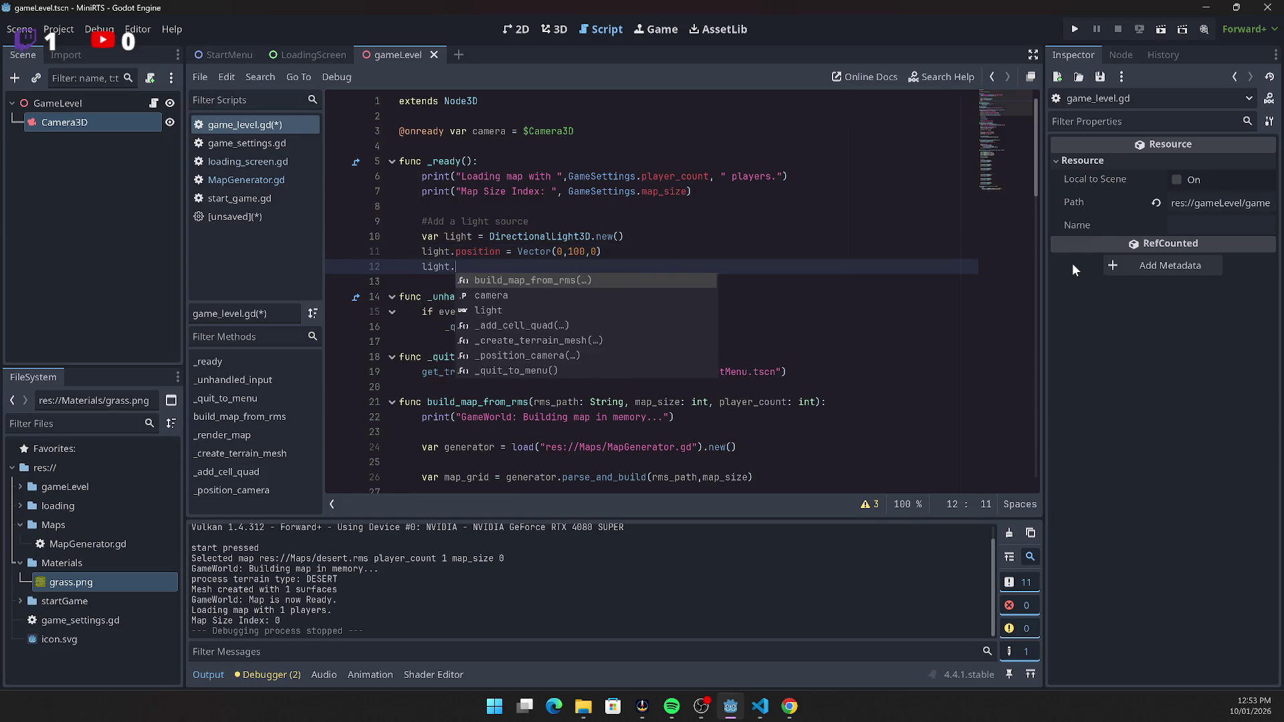
key(BackSpace)
text(rot)
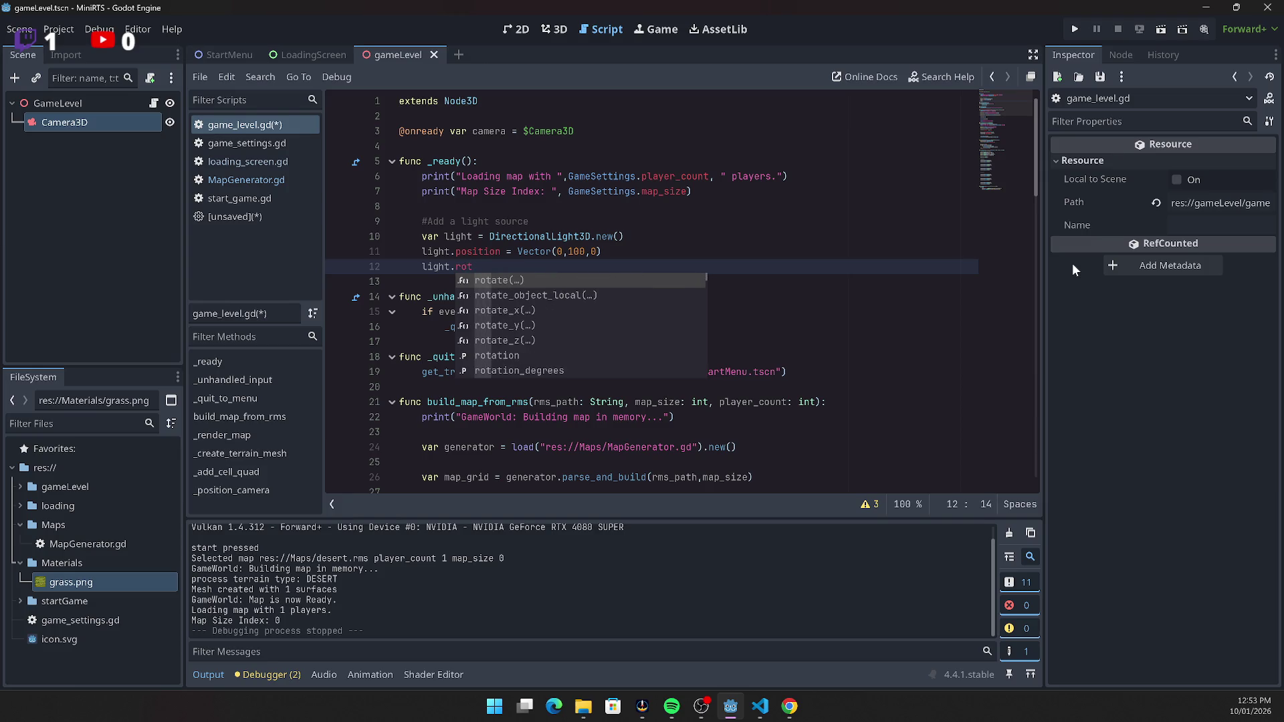
key(Down)
key(Down)
key(Down)
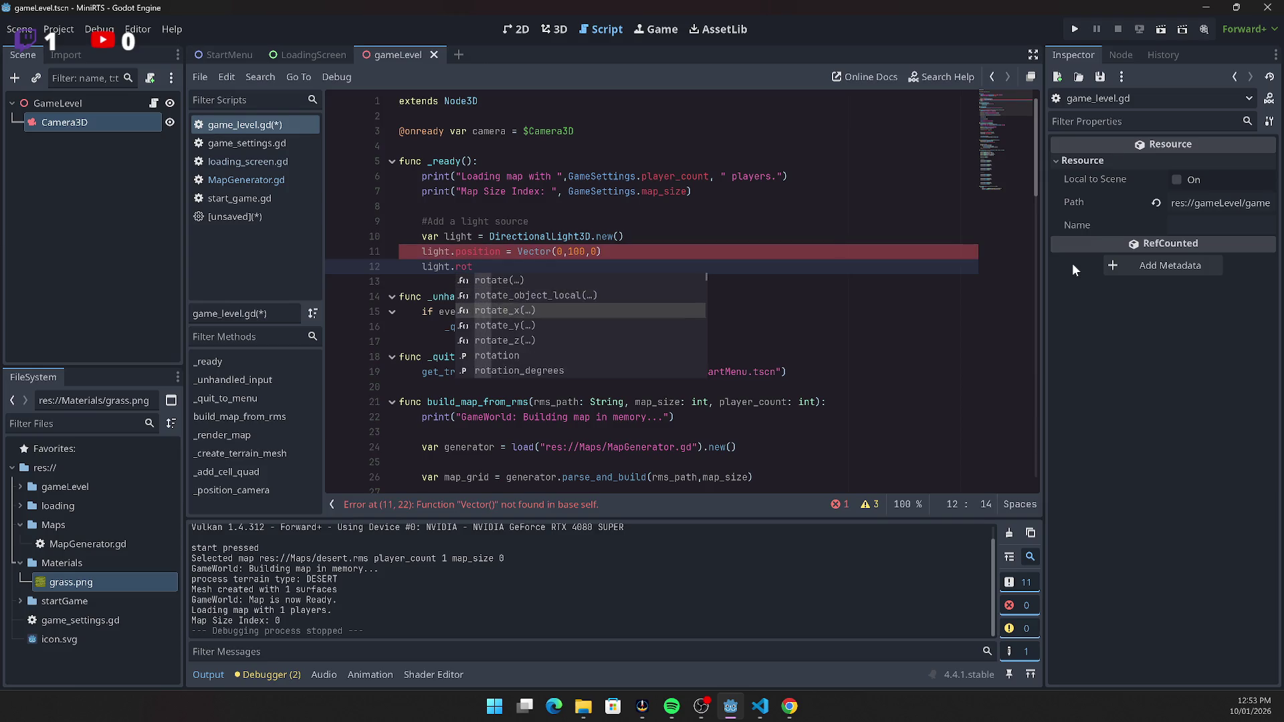
key(Return)
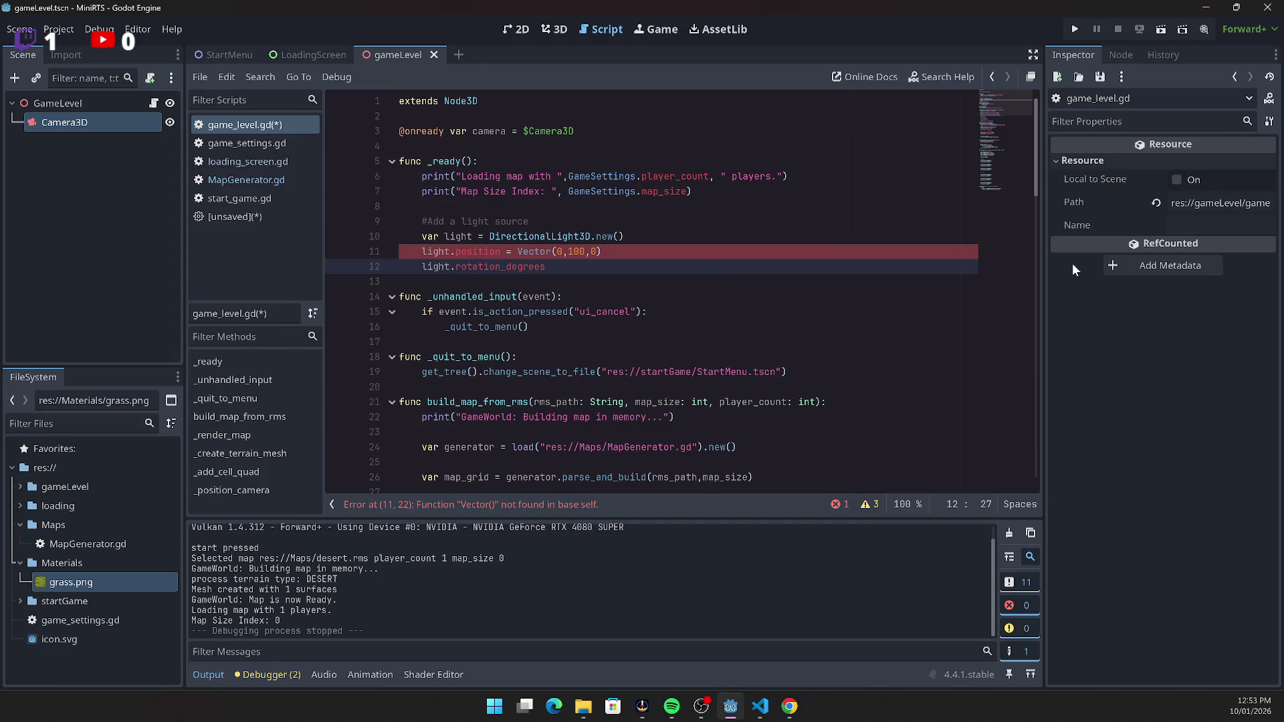
text(= )
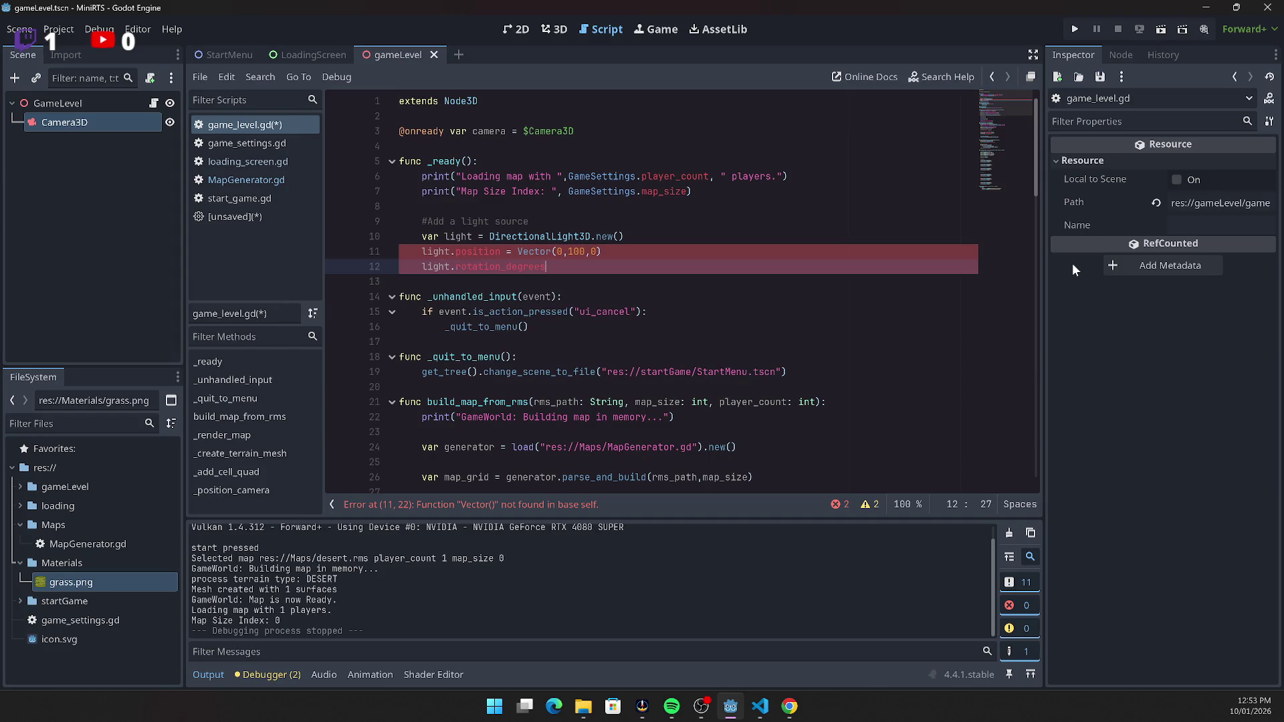
text(Vector3()
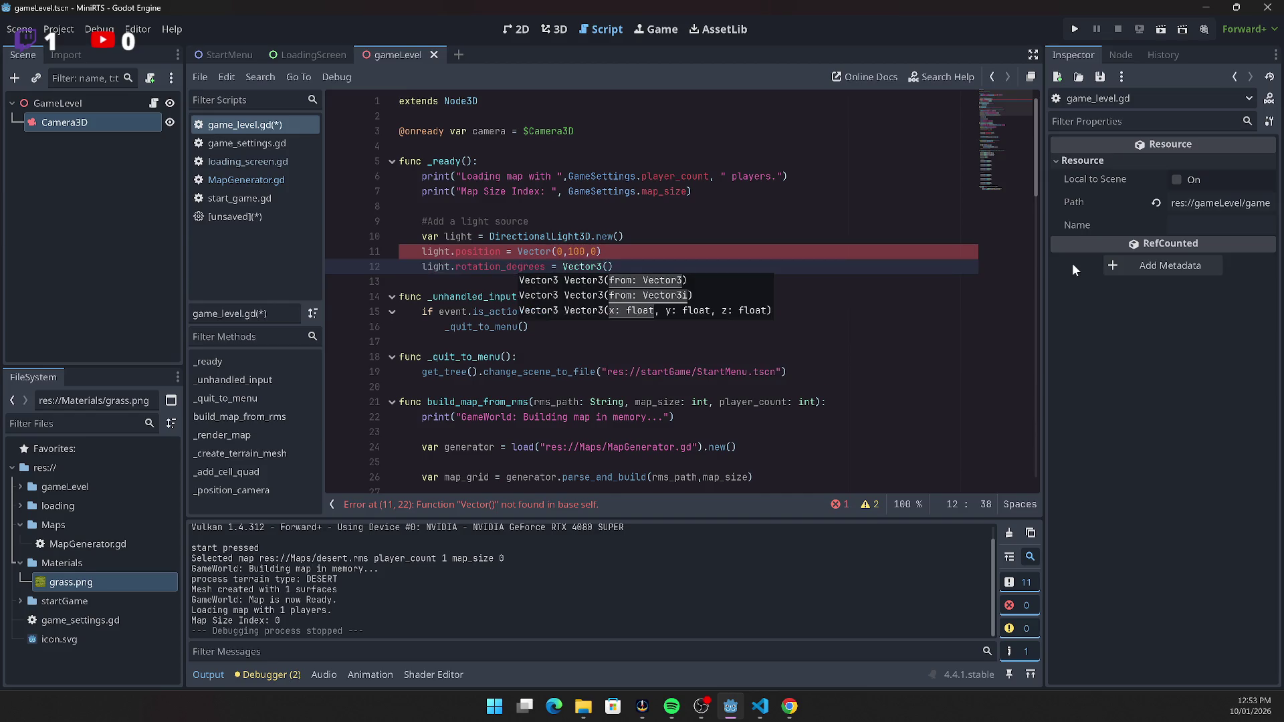
text(-45,)
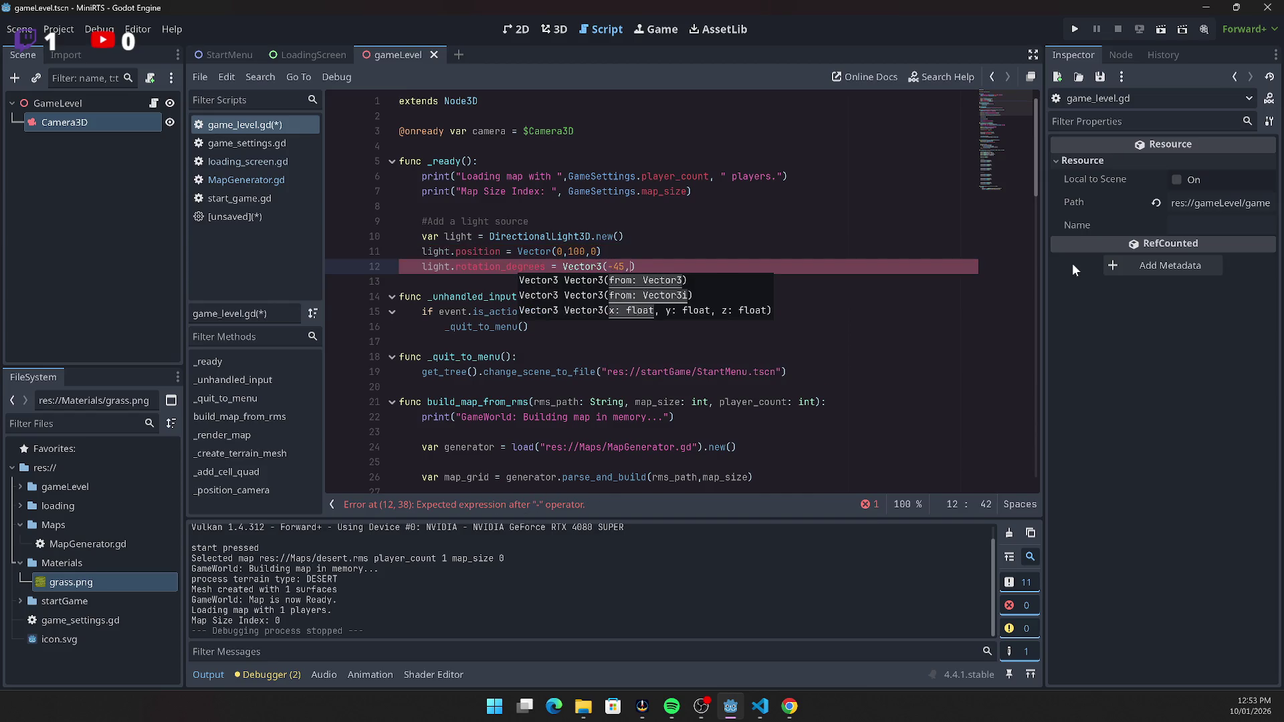
text(-30,0);)
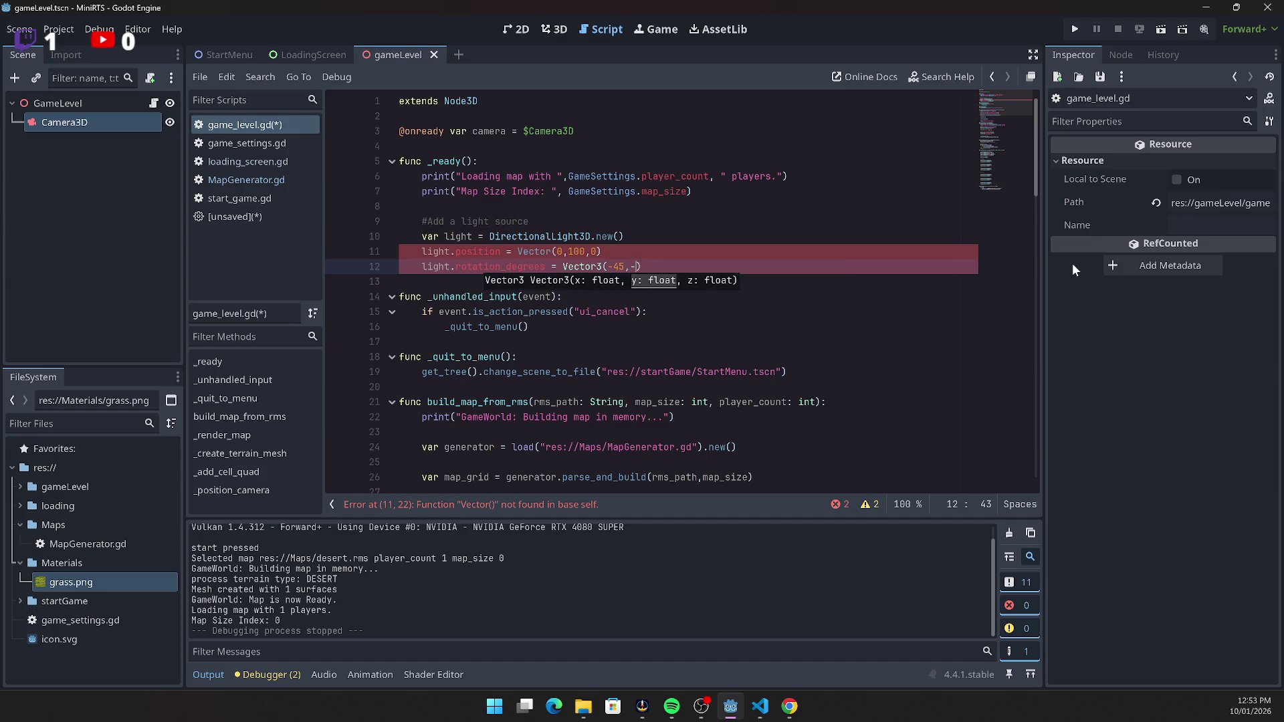
key(BackSpace)
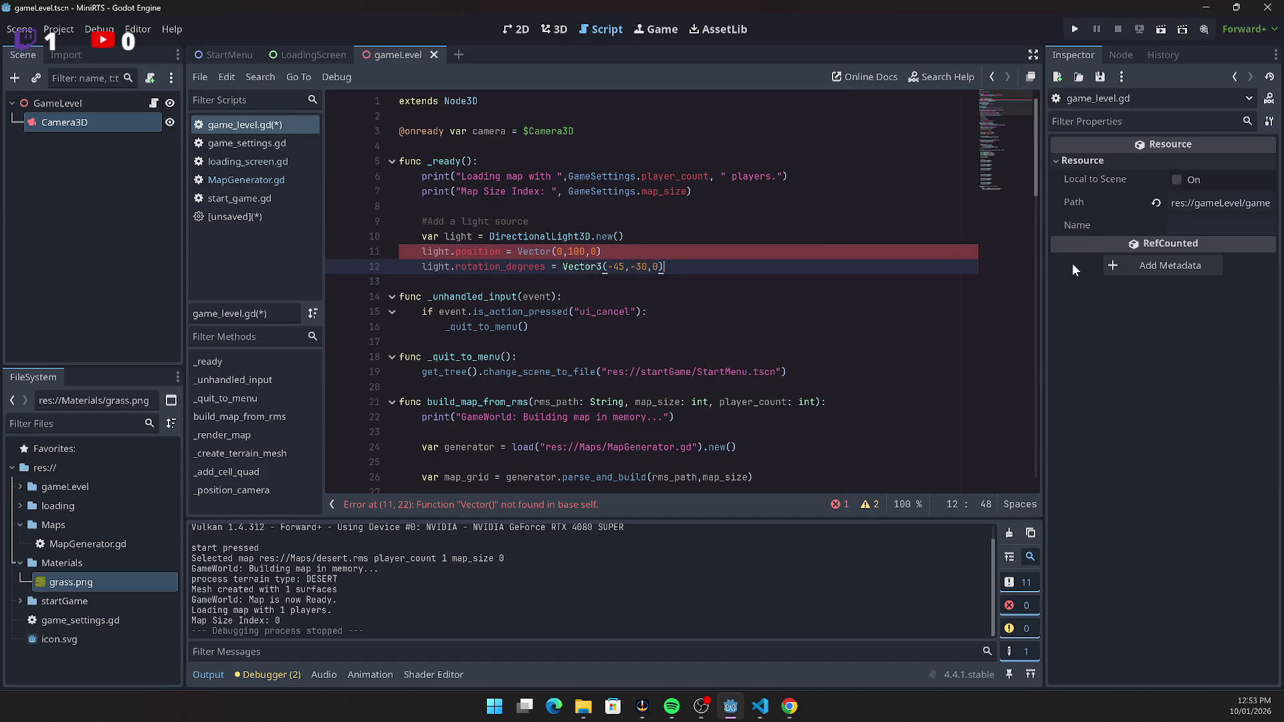
key(Return)
Set light_energy to 1.0, add add_child(light), and save the script
text(ligh)
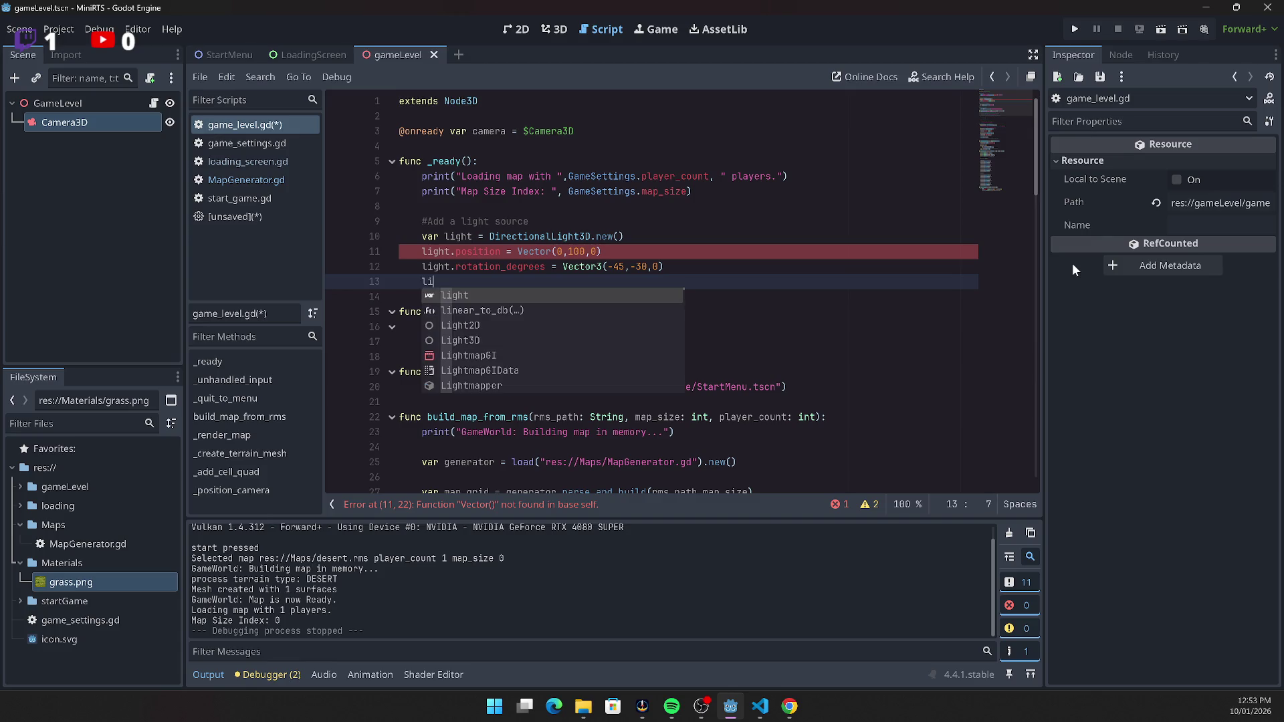
text(t.en)
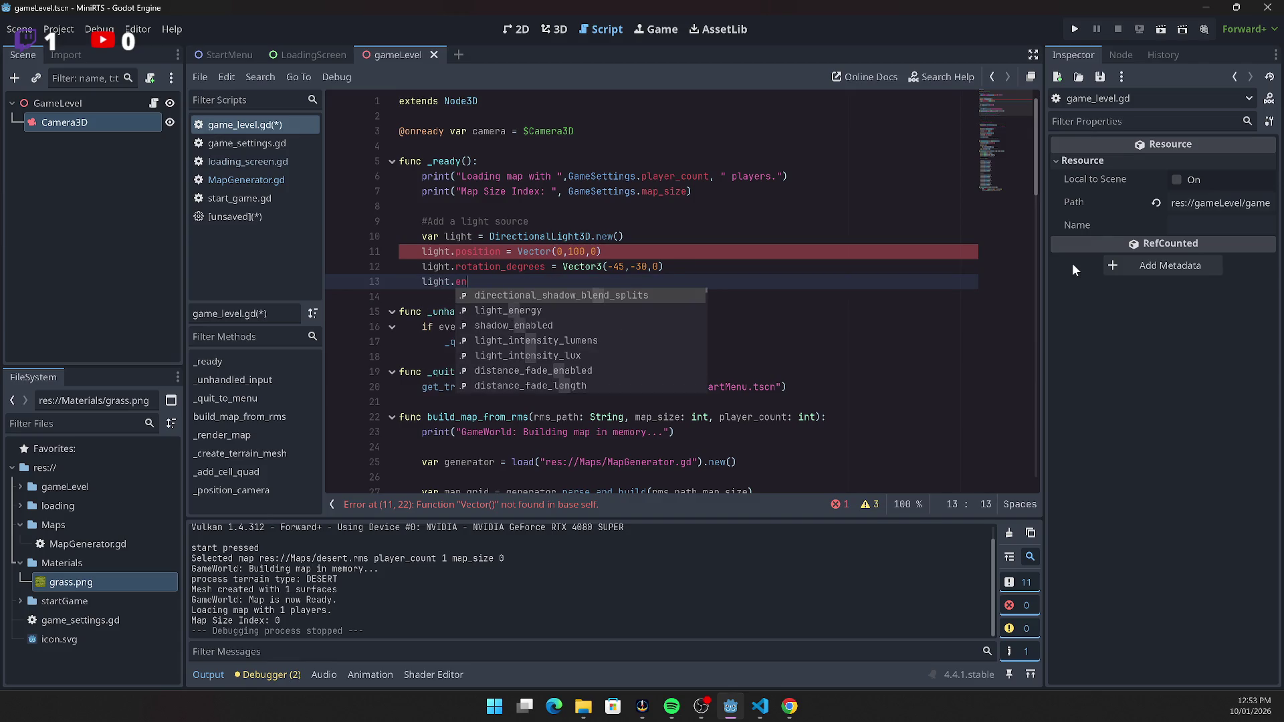
key(BackSpace)
key(BackSpace)
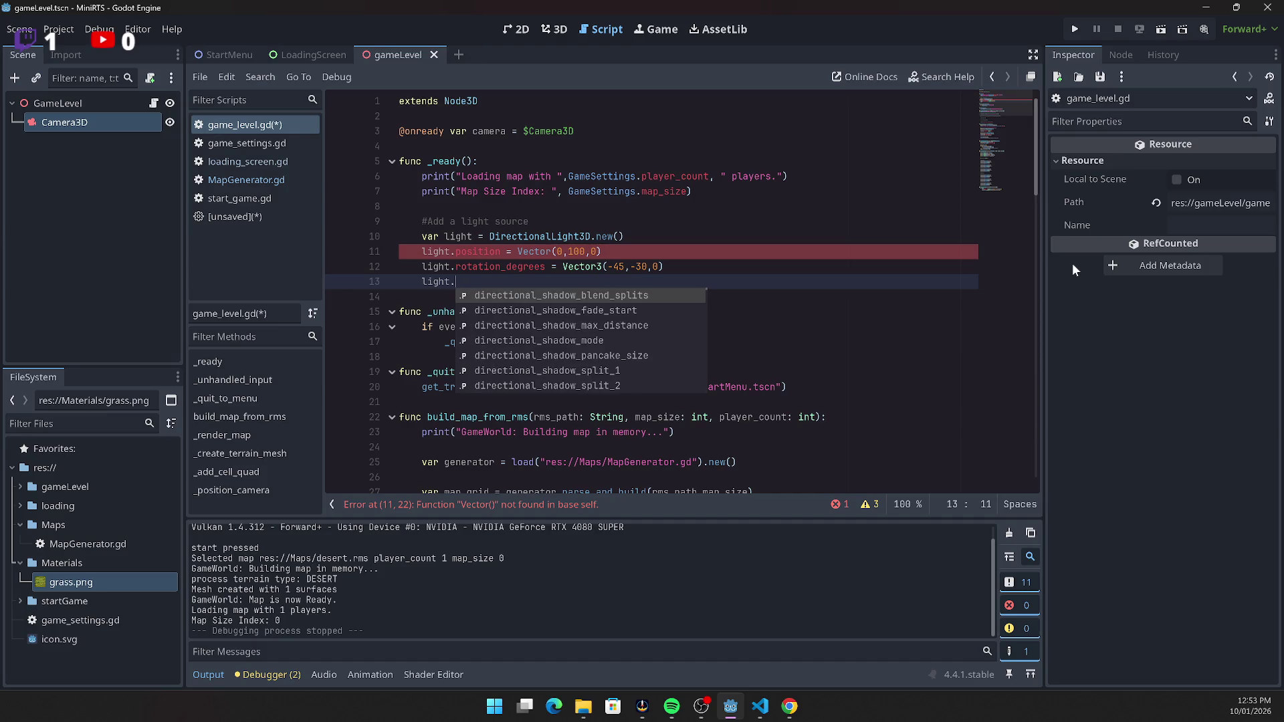
text(light)
text(_en)
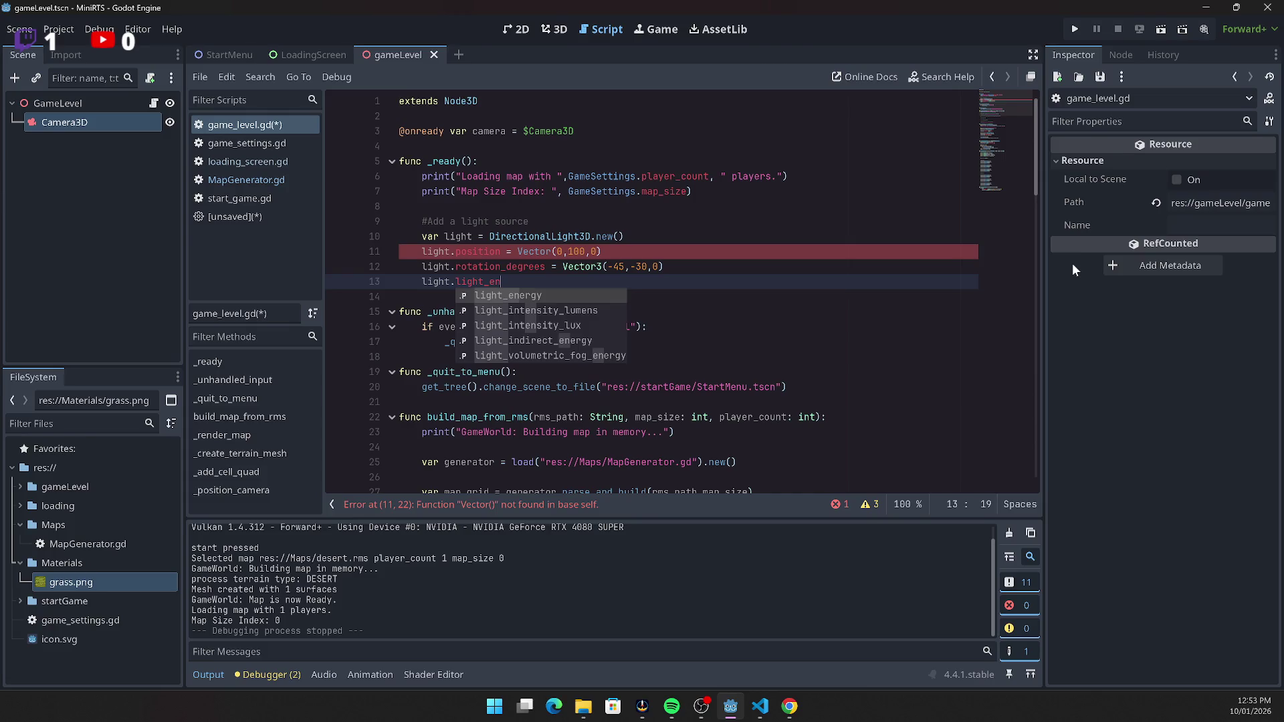
key(Return)
text(1.0)
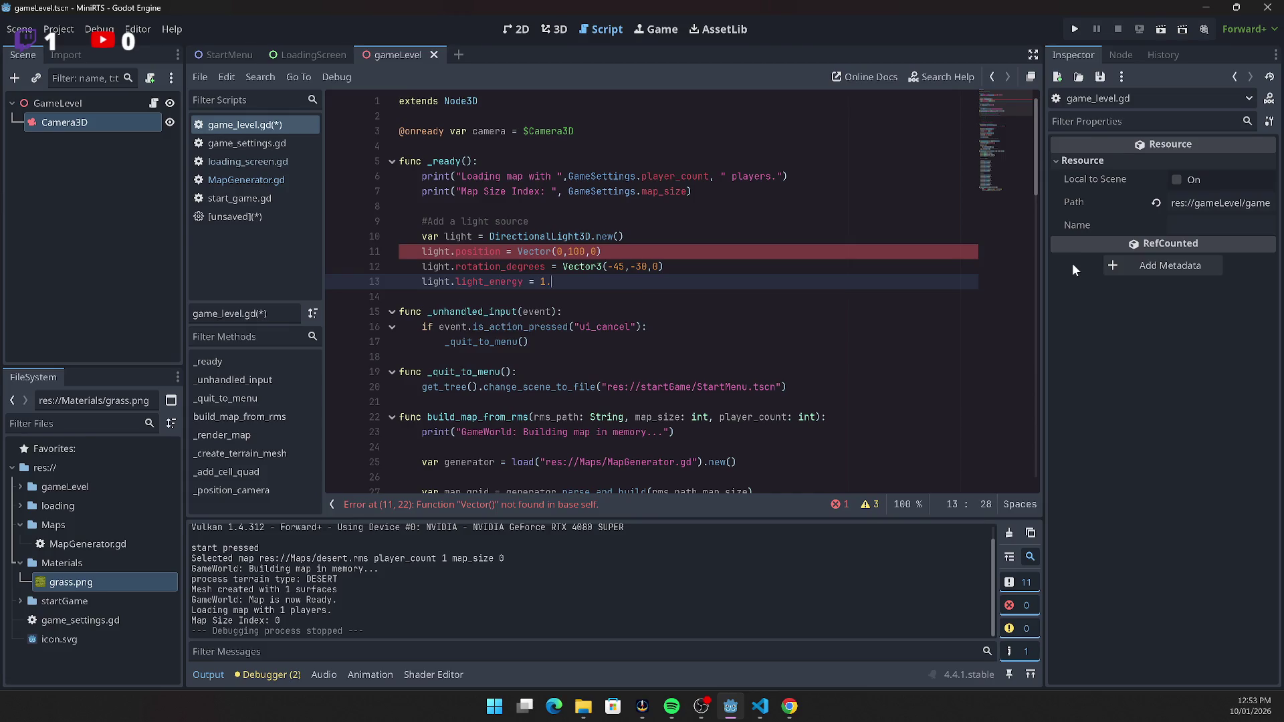
key(Return)
text(add_)
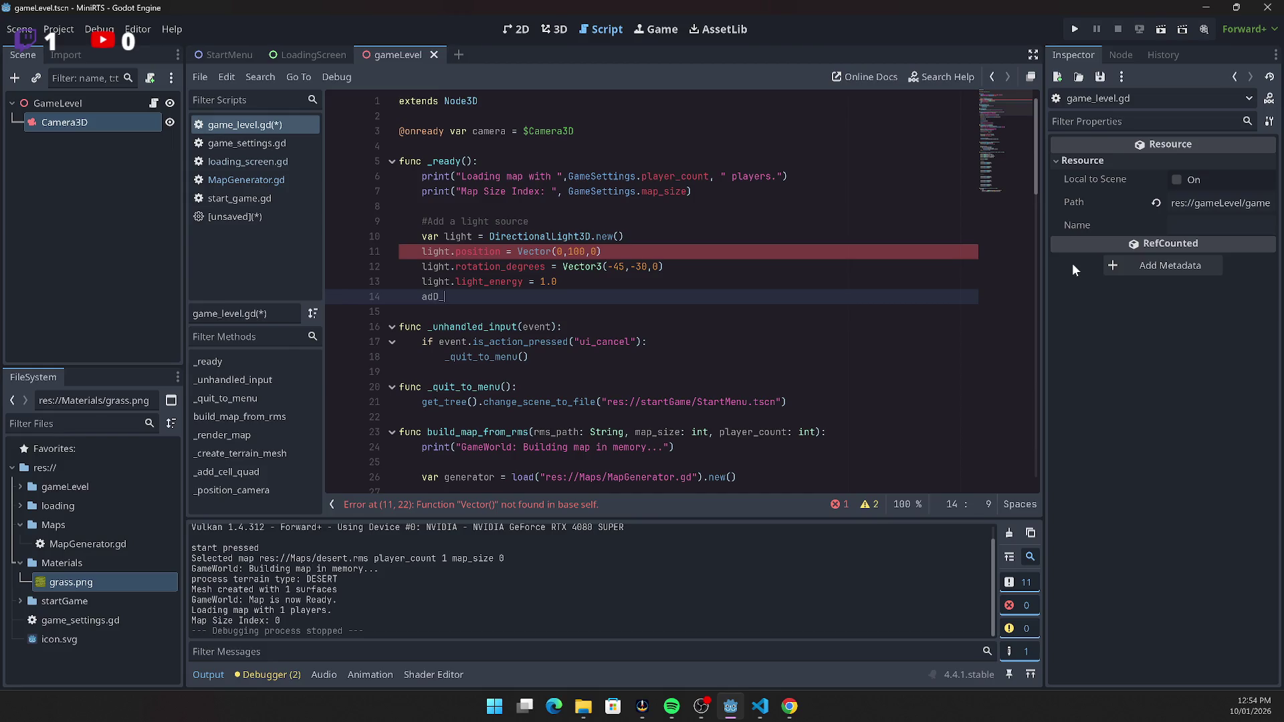
text(chi)
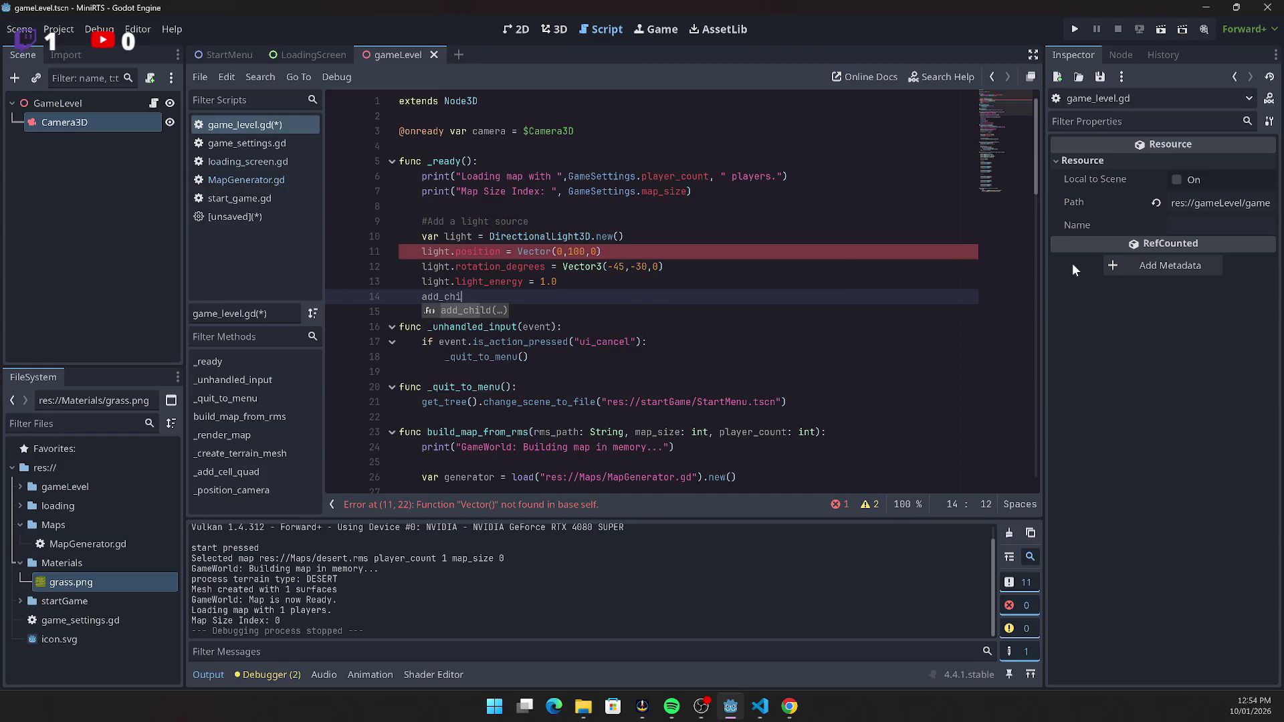
key(Return)
text(light)
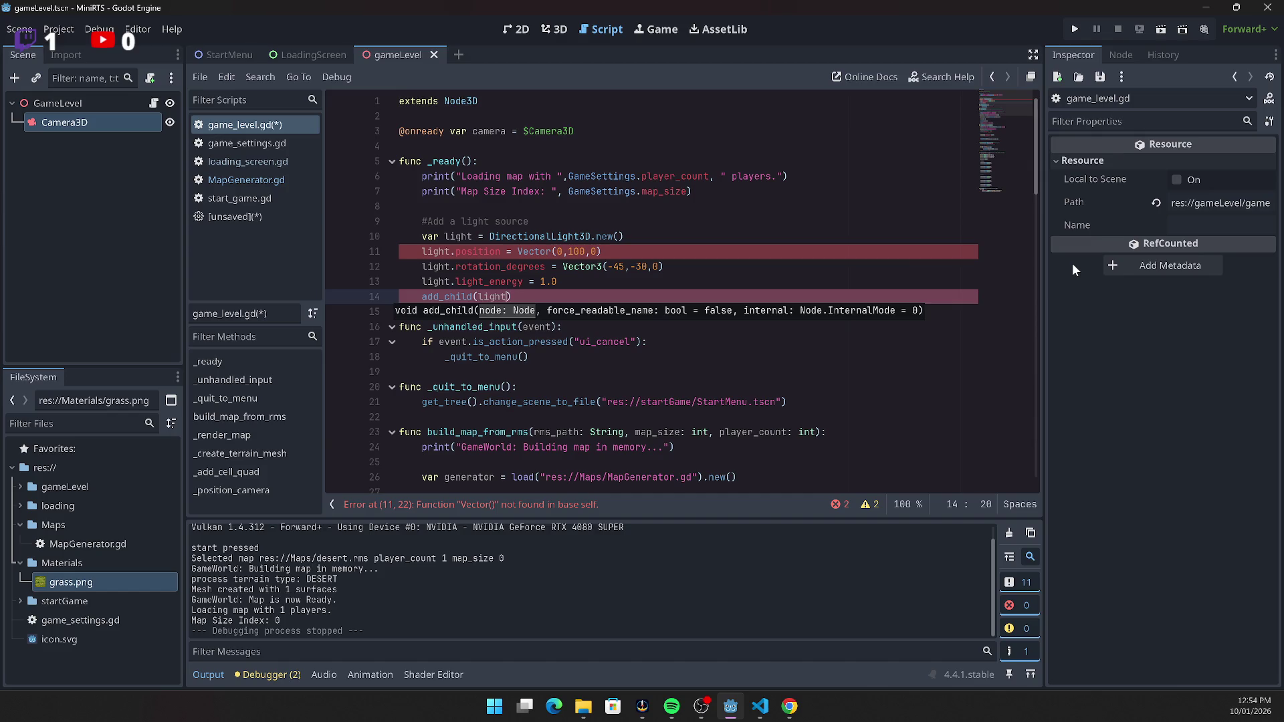
key(ctrl+s)
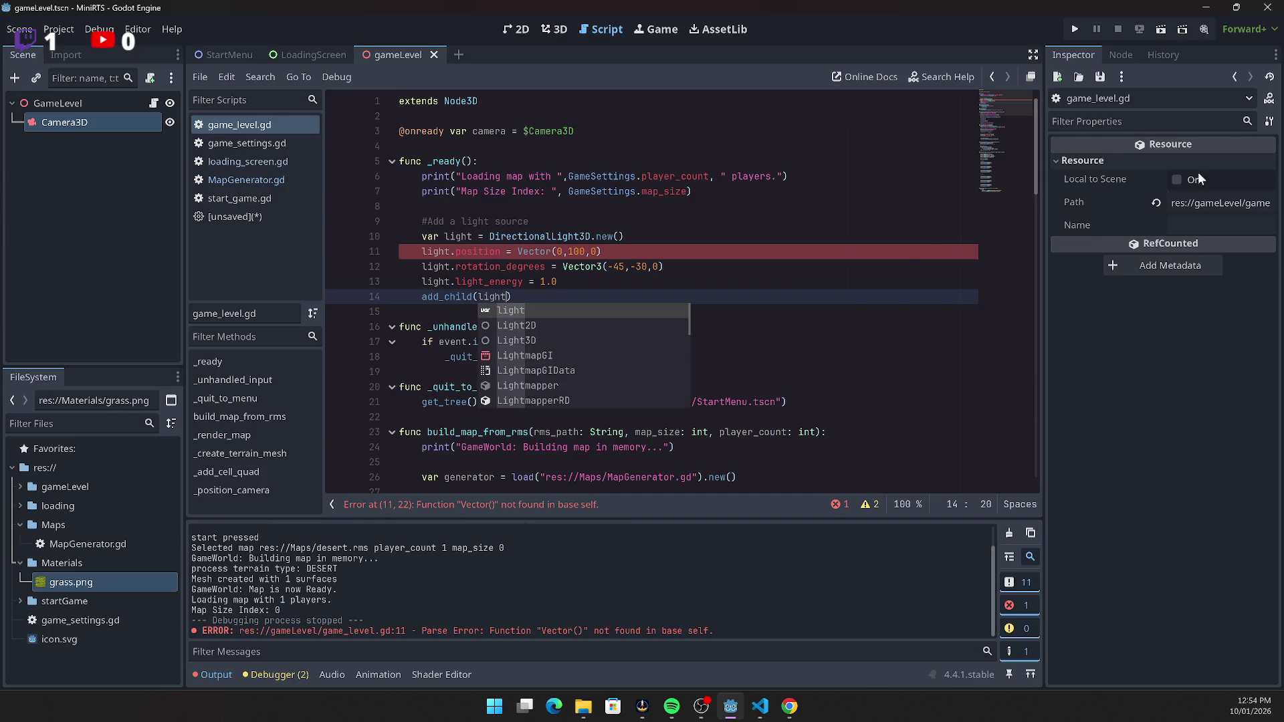
Fix line 11 to Vector3(0,100,0), then test-run the game and close it
click(742, 177)
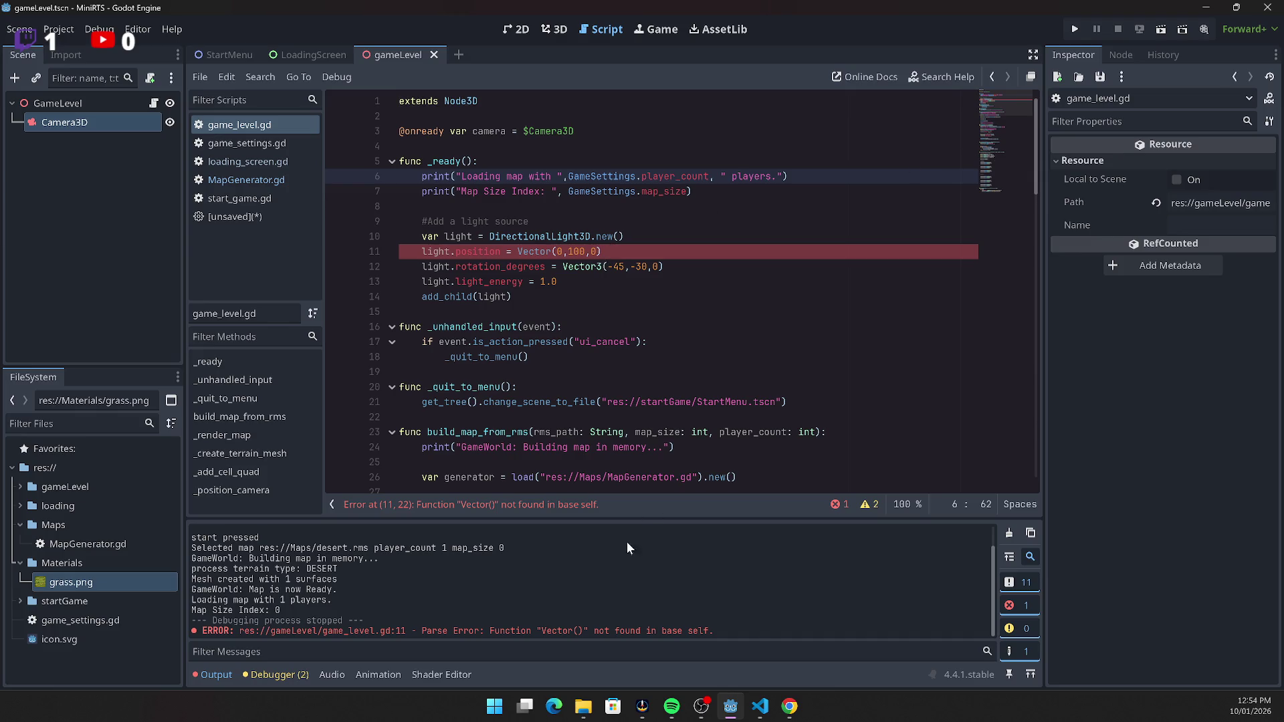
click(552, 253)
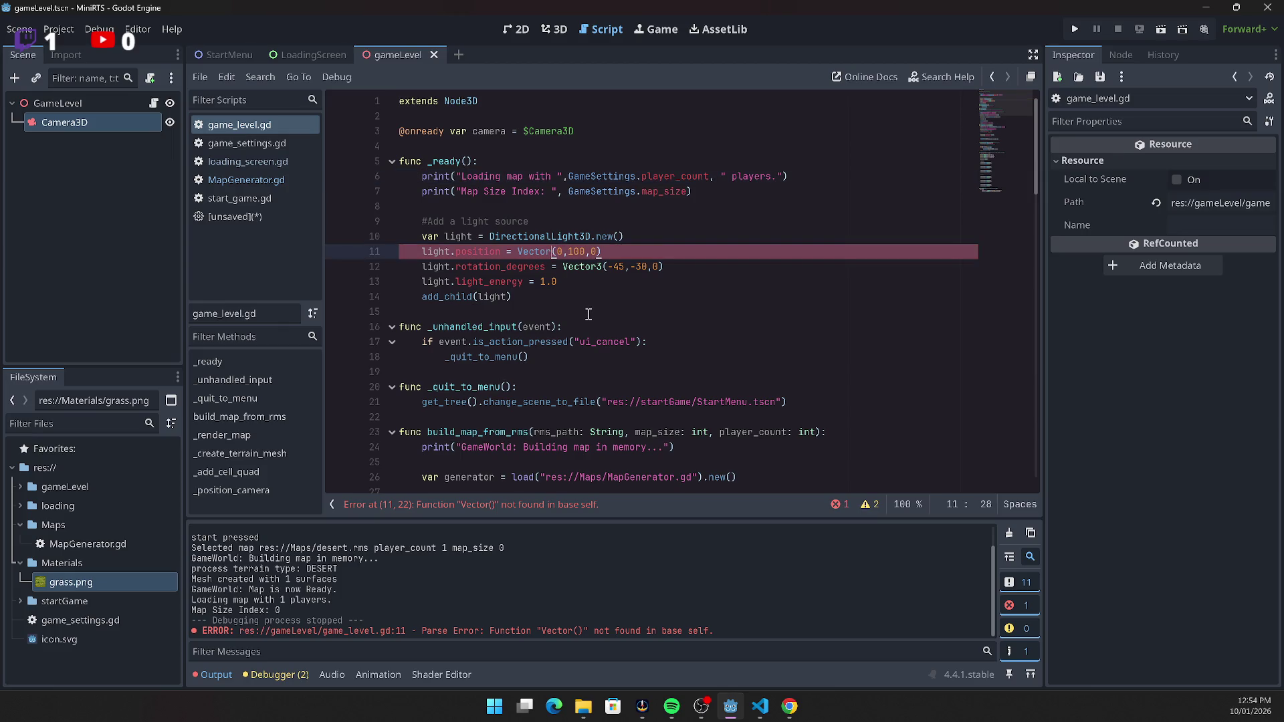
text(3)
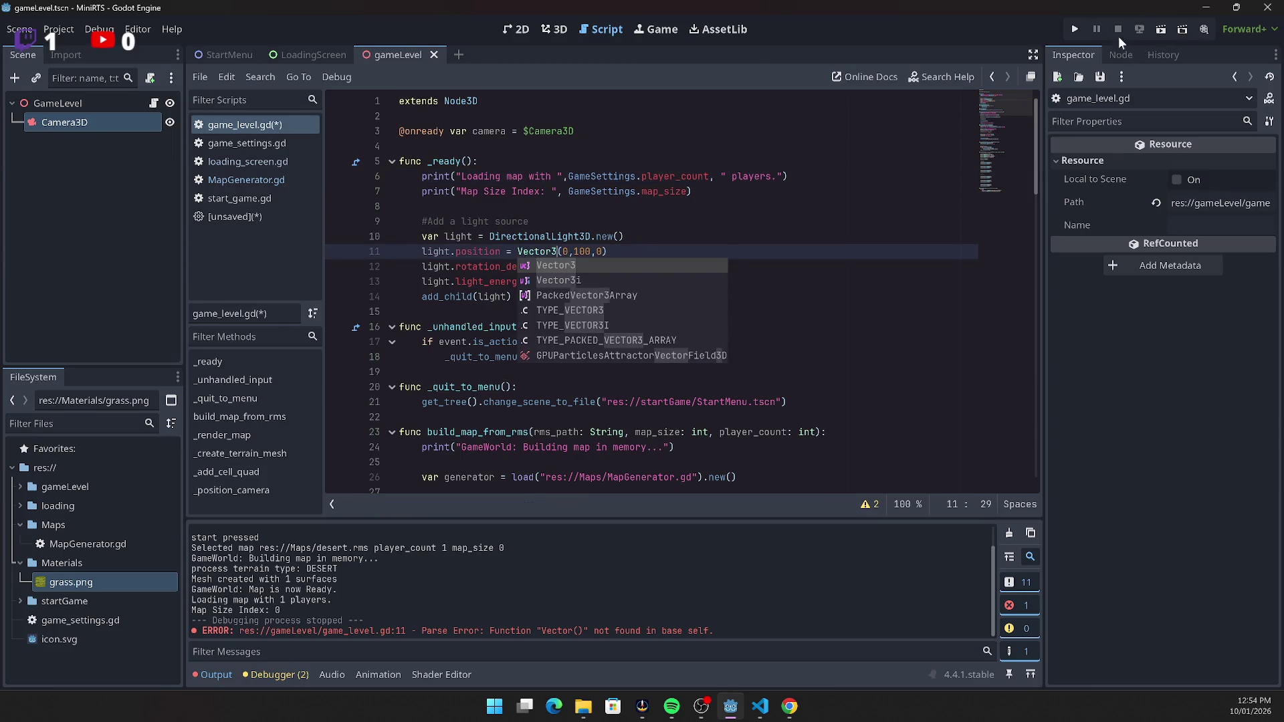
click(1071, 30)
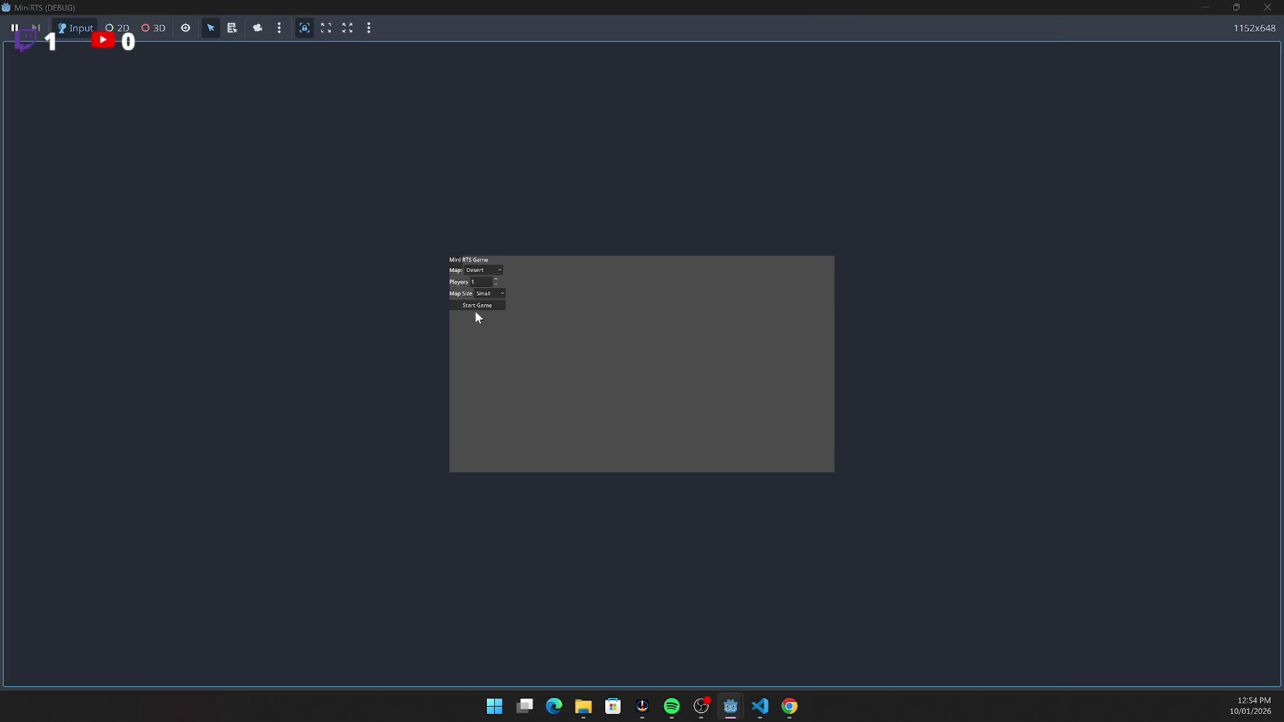
click(467, 307)
click(1267, 10)
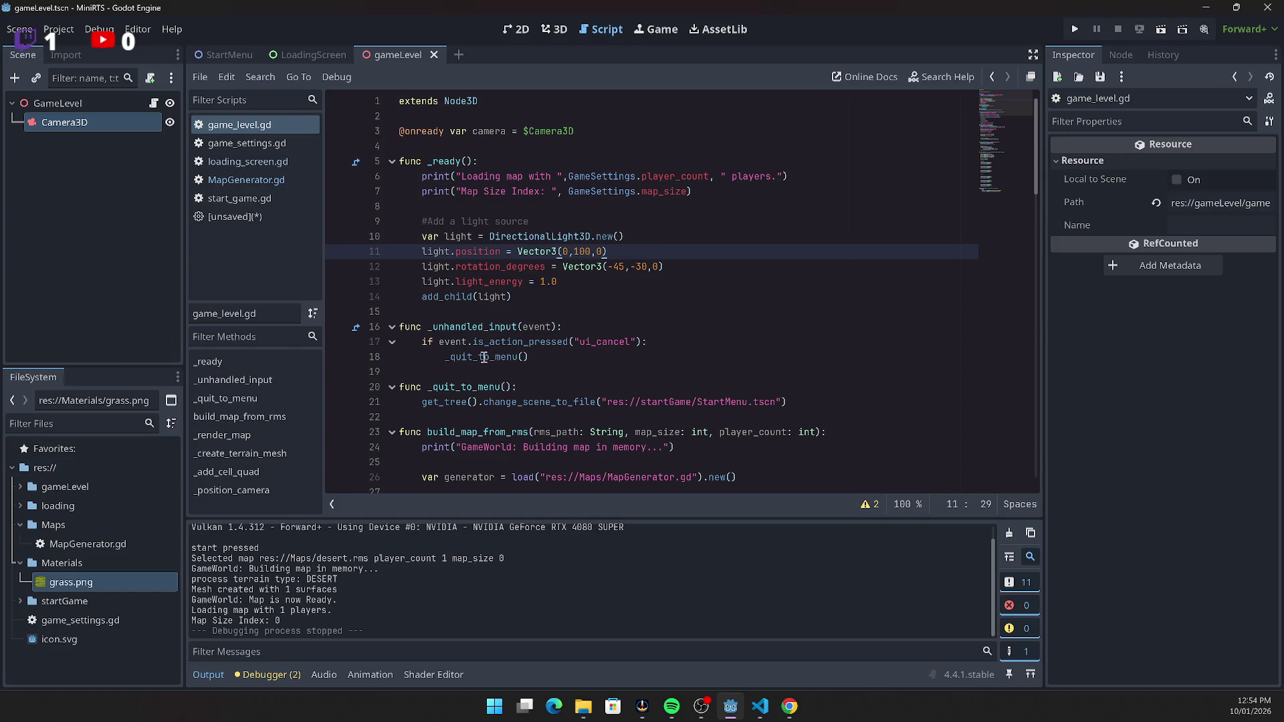
scroll(457, 349, down, 20)
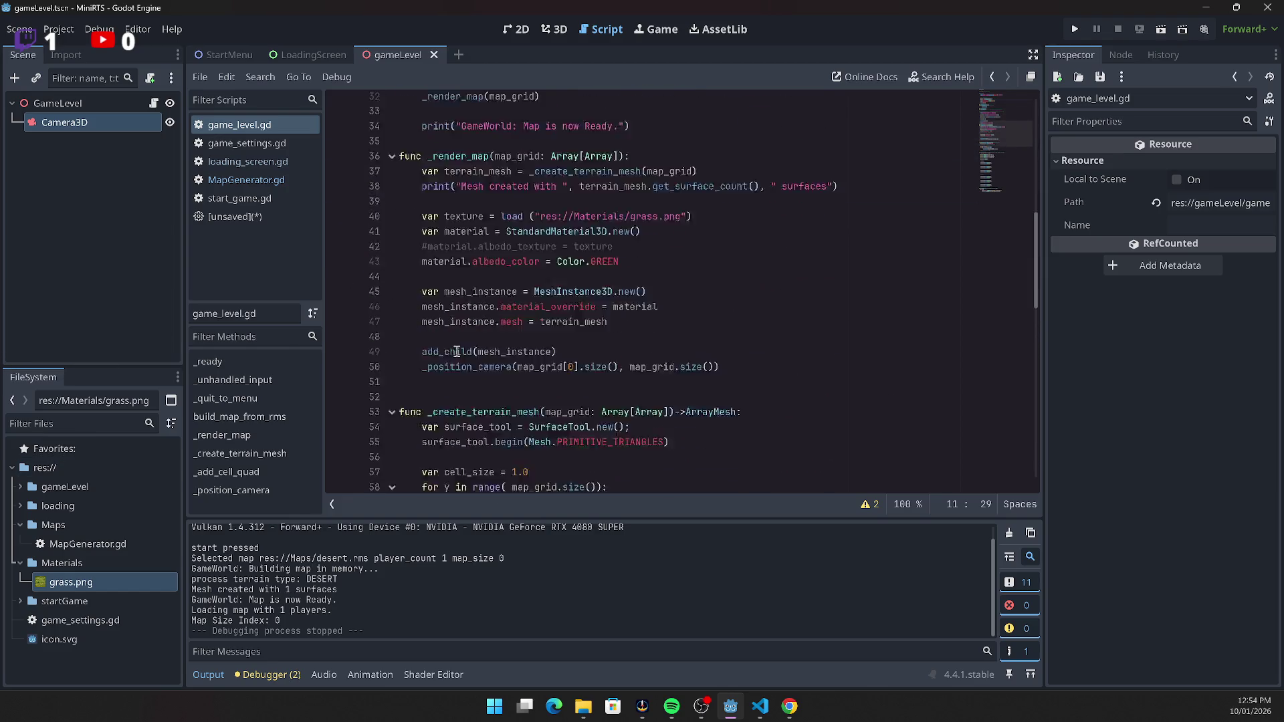
scroll(457, 348, down, 3)
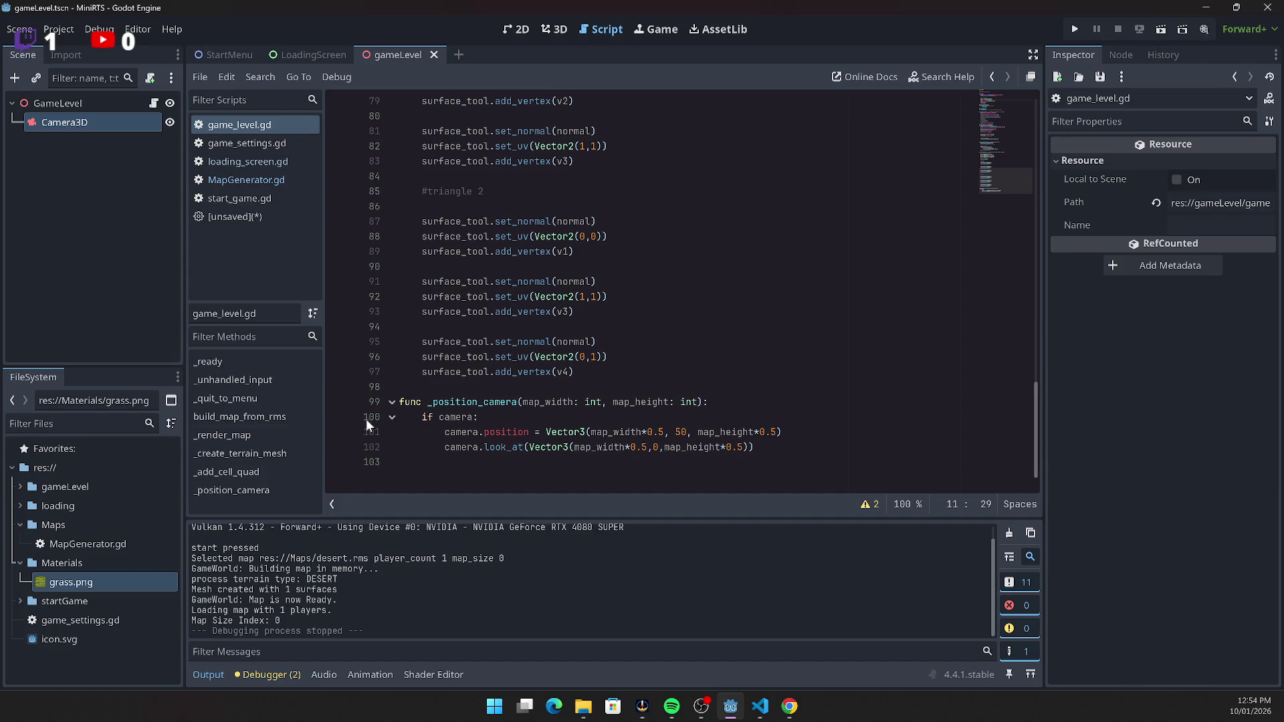
scroll(573, 350, up, 4)
scroll(572, 351, up, 9)
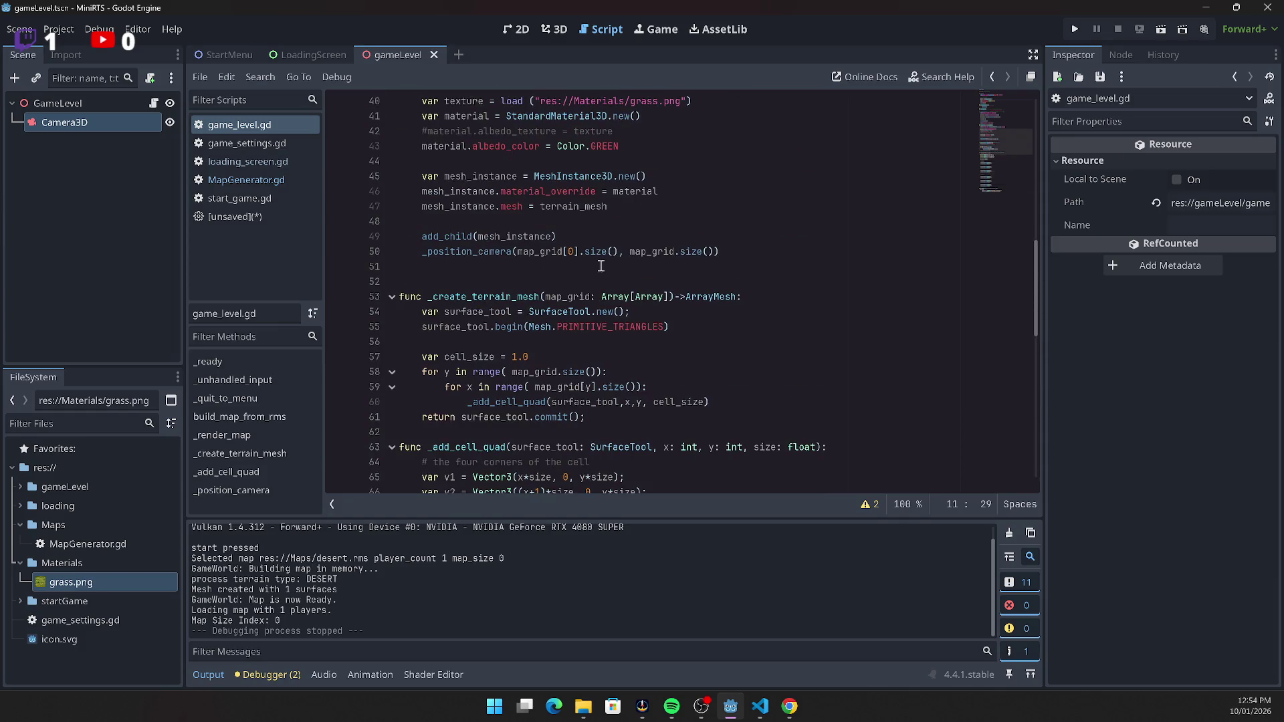
click(742, 269)
click(720, 251)
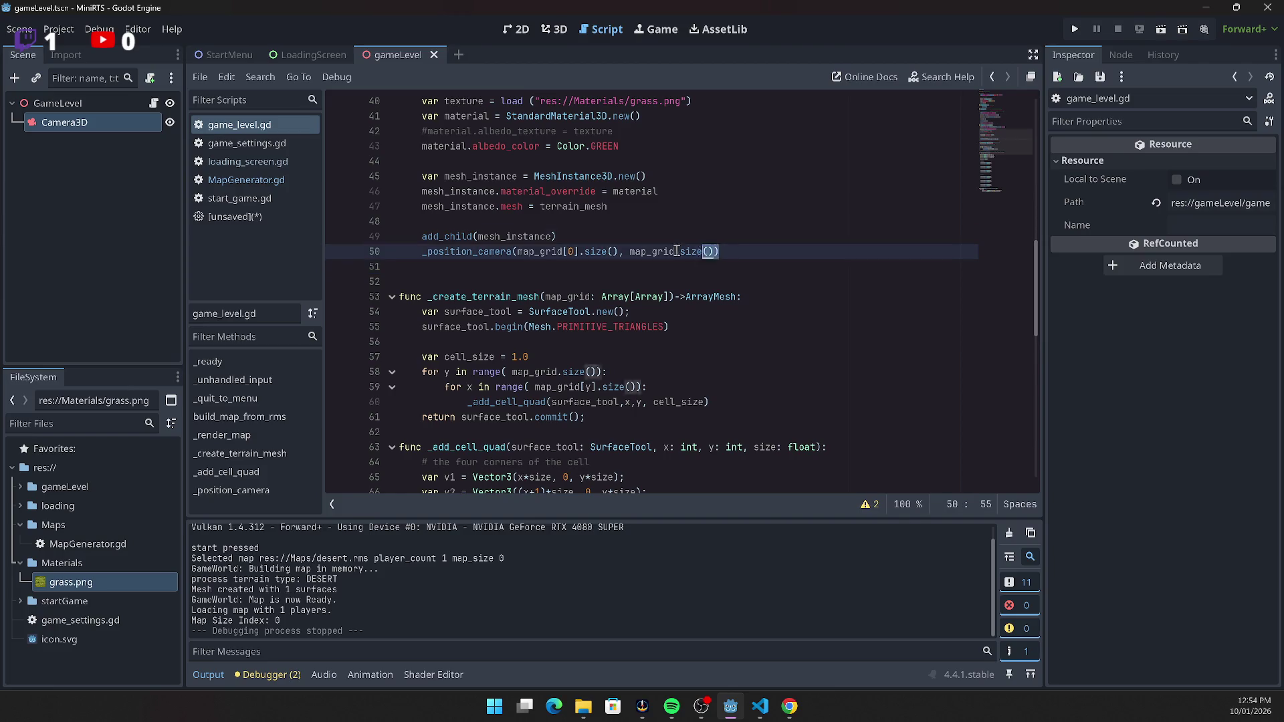
key(shift+Home)
key(ctrl+c)
key(BackSpace)
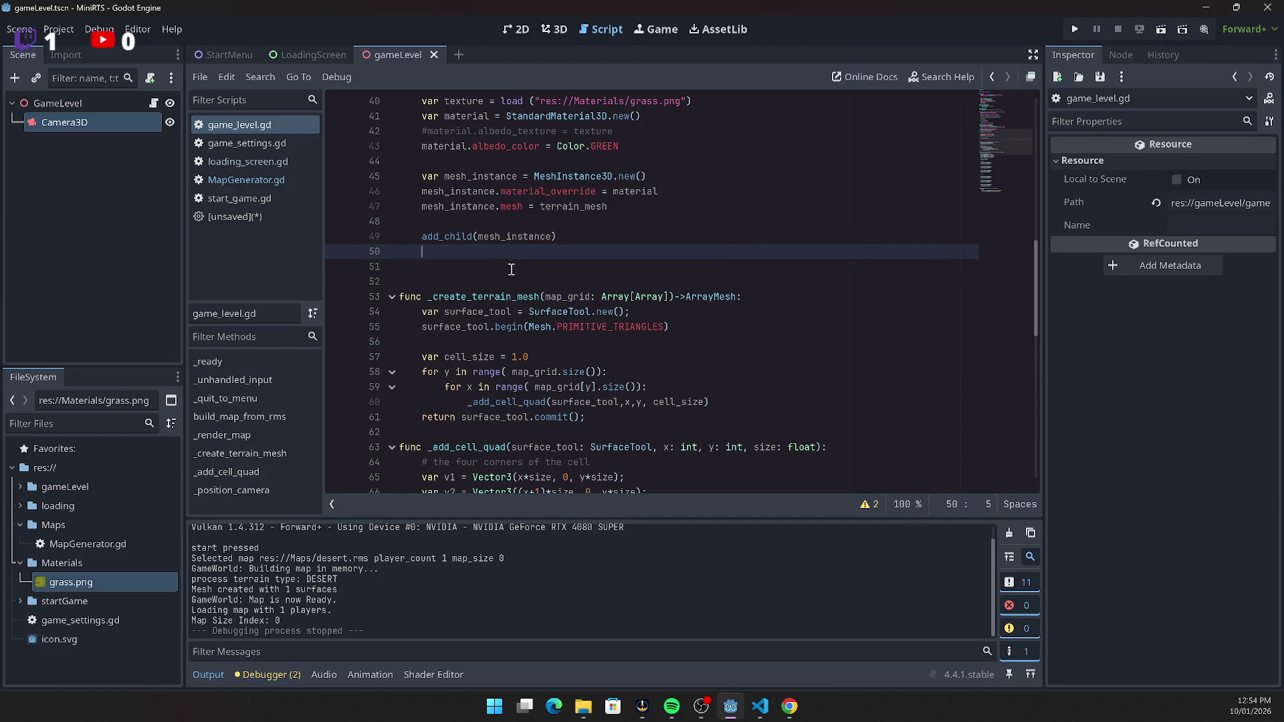
scroll(506, 268, up, 7)
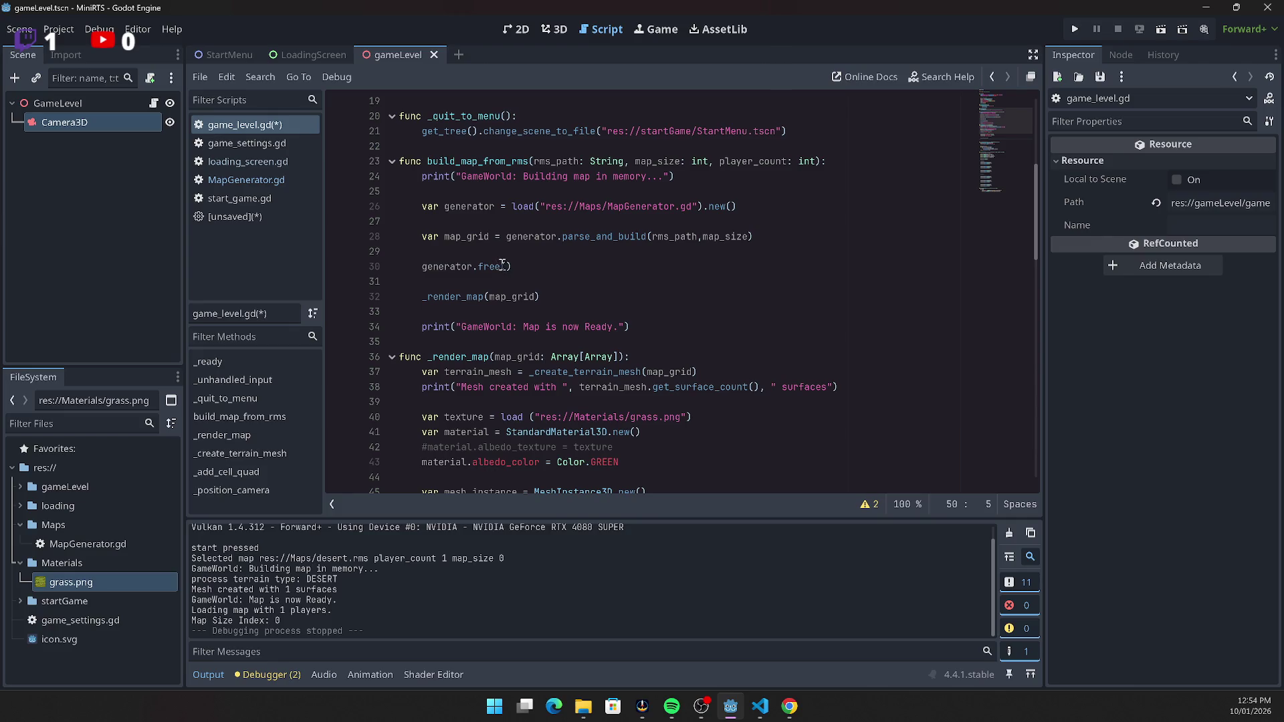
scroll(501, 264, up, 1)
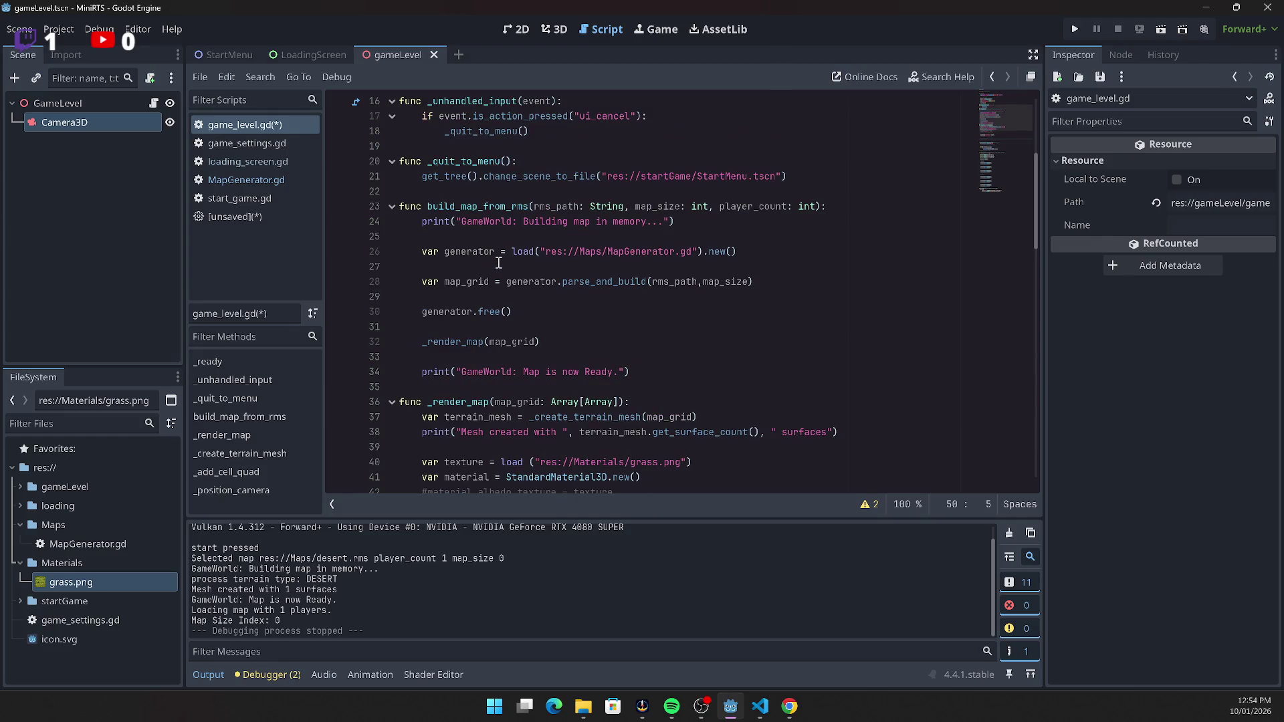
click(575, 346)
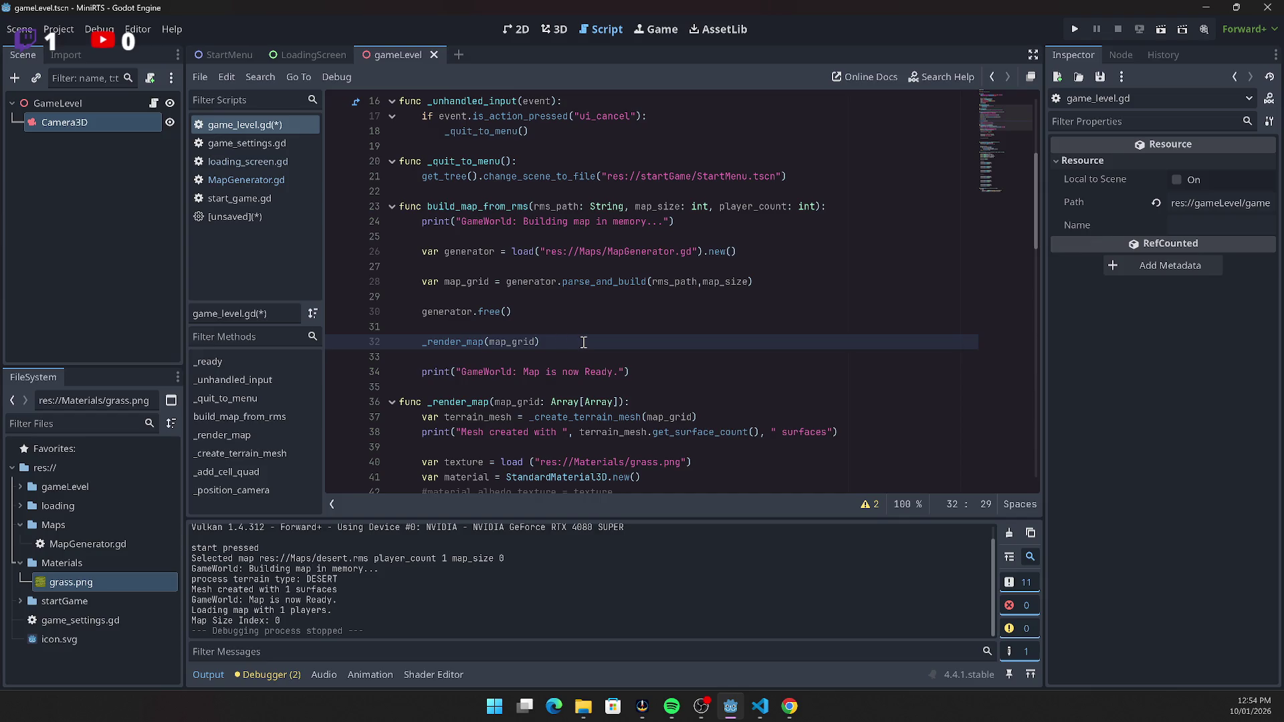
key(Return)
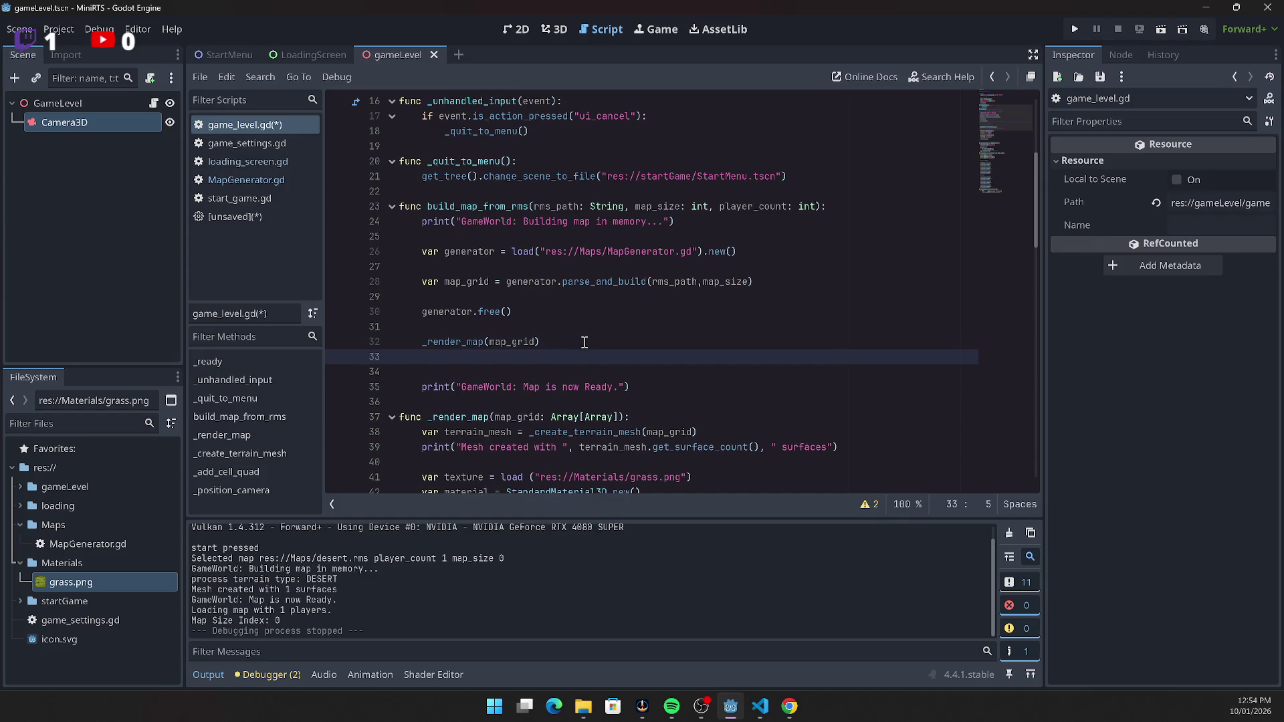
scroll(582, 338, up, 4)
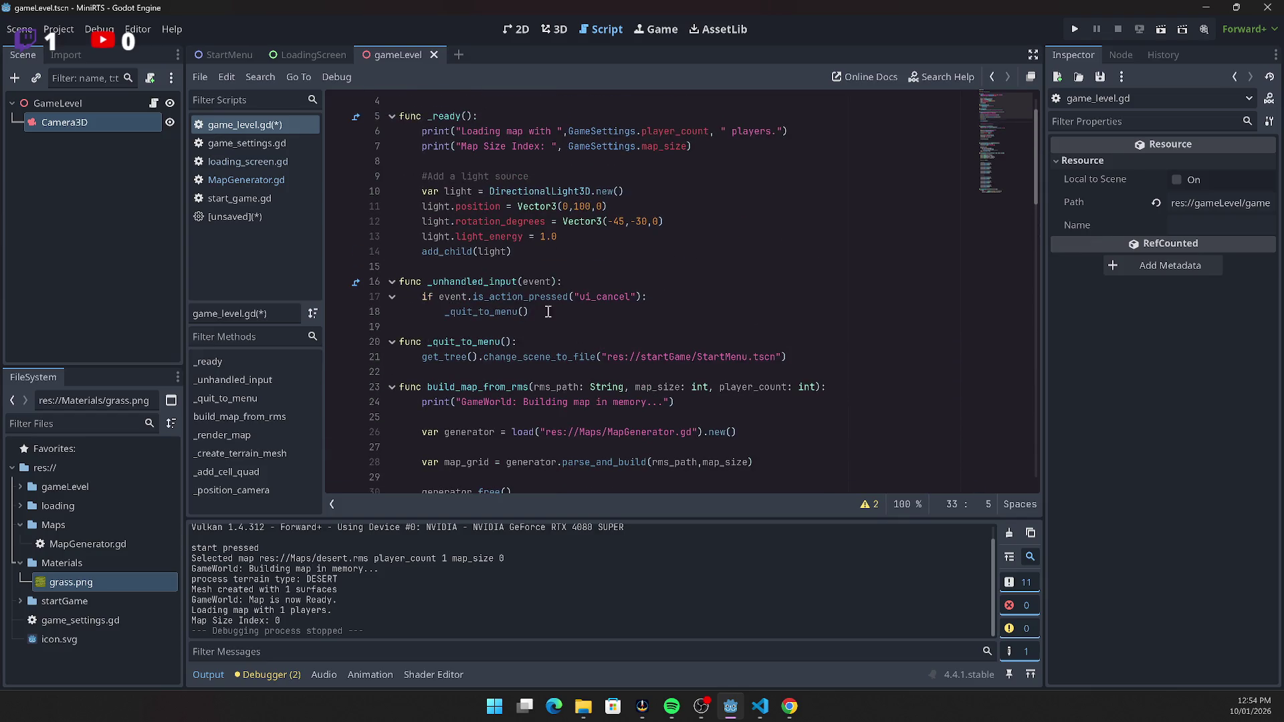
click(525, 252)
key(Return)
scroll(524, 254, down, 3)
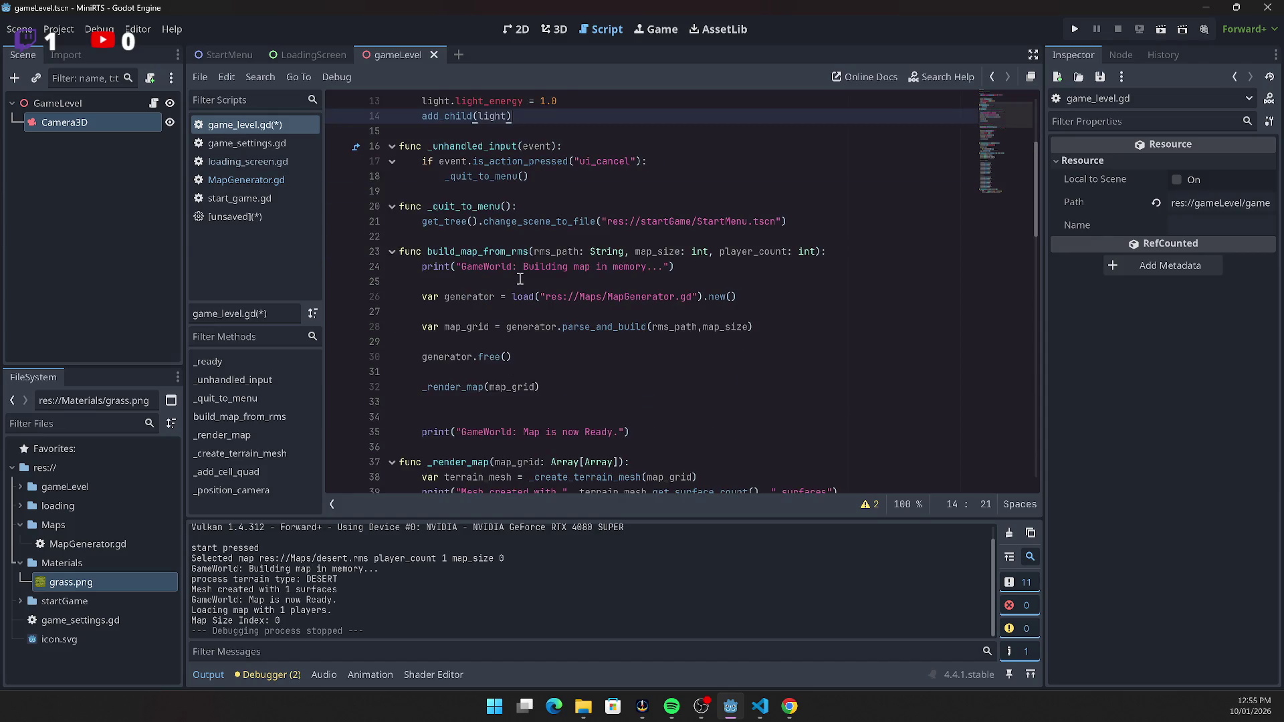
key(ctrl+v)
key(ctrl+s)
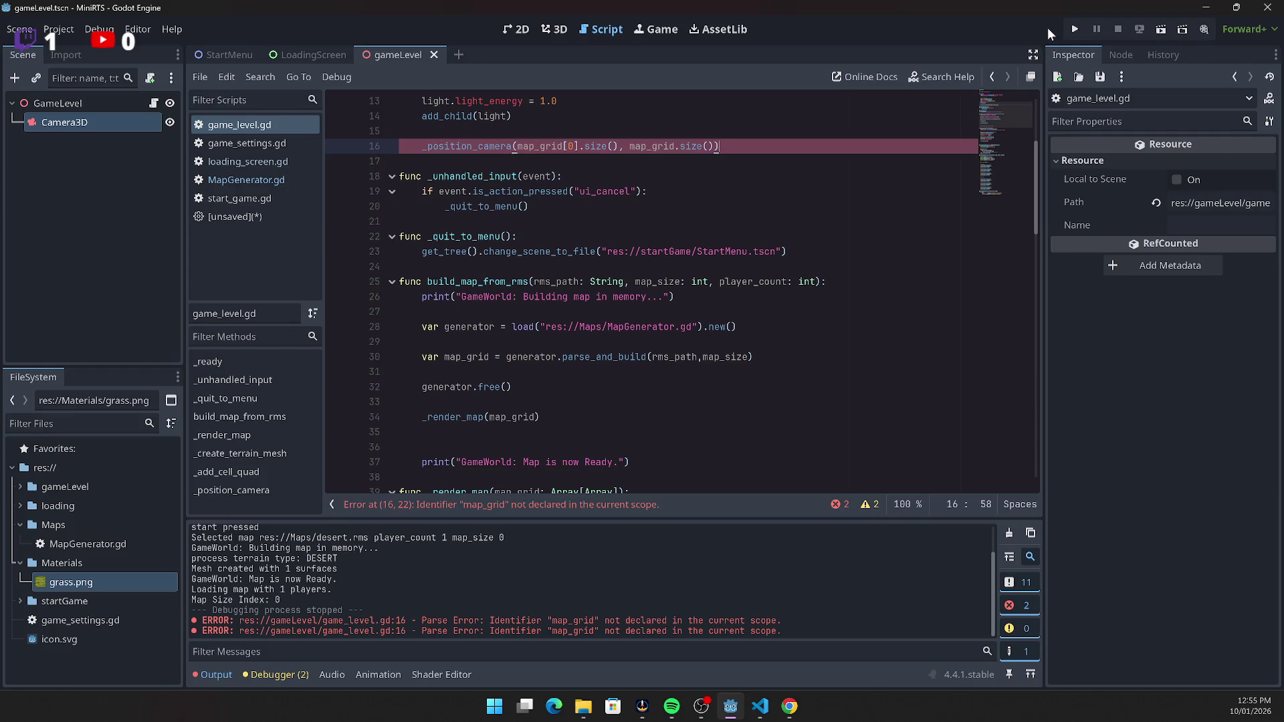
key(ctrl+z)
key(ctrl+z)
key(ctrl+z)
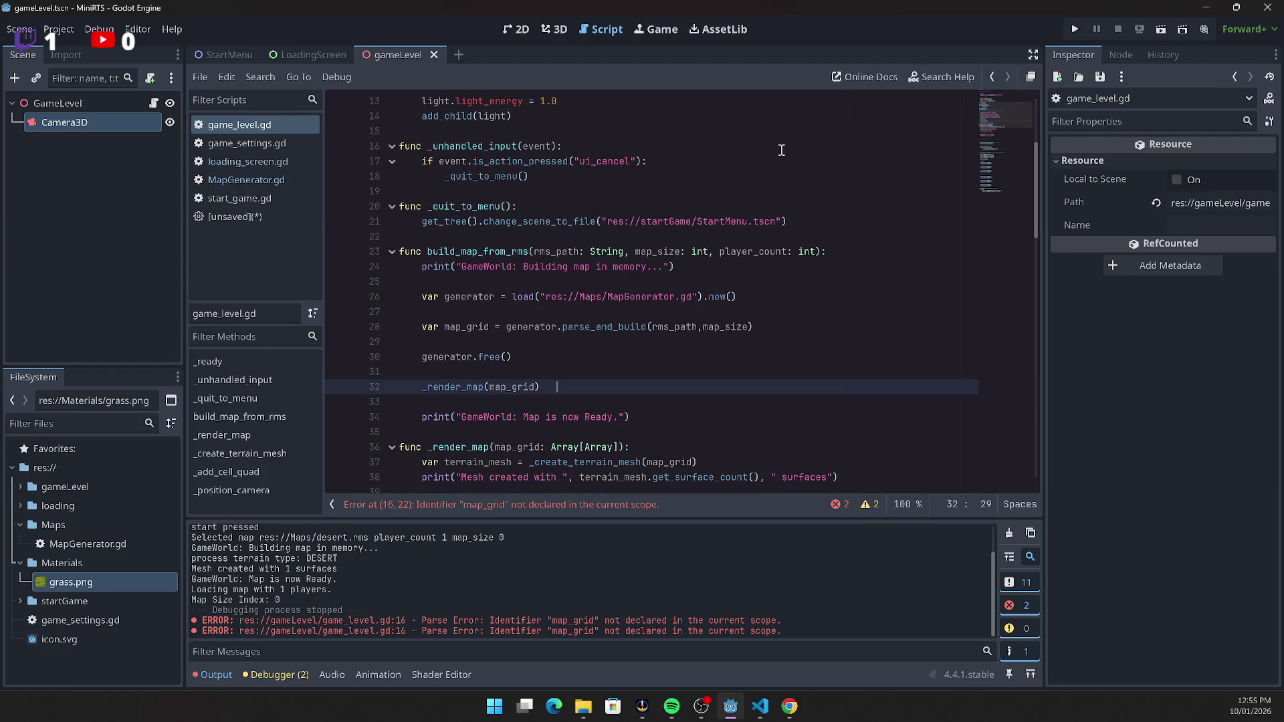
key(ctrl+z)
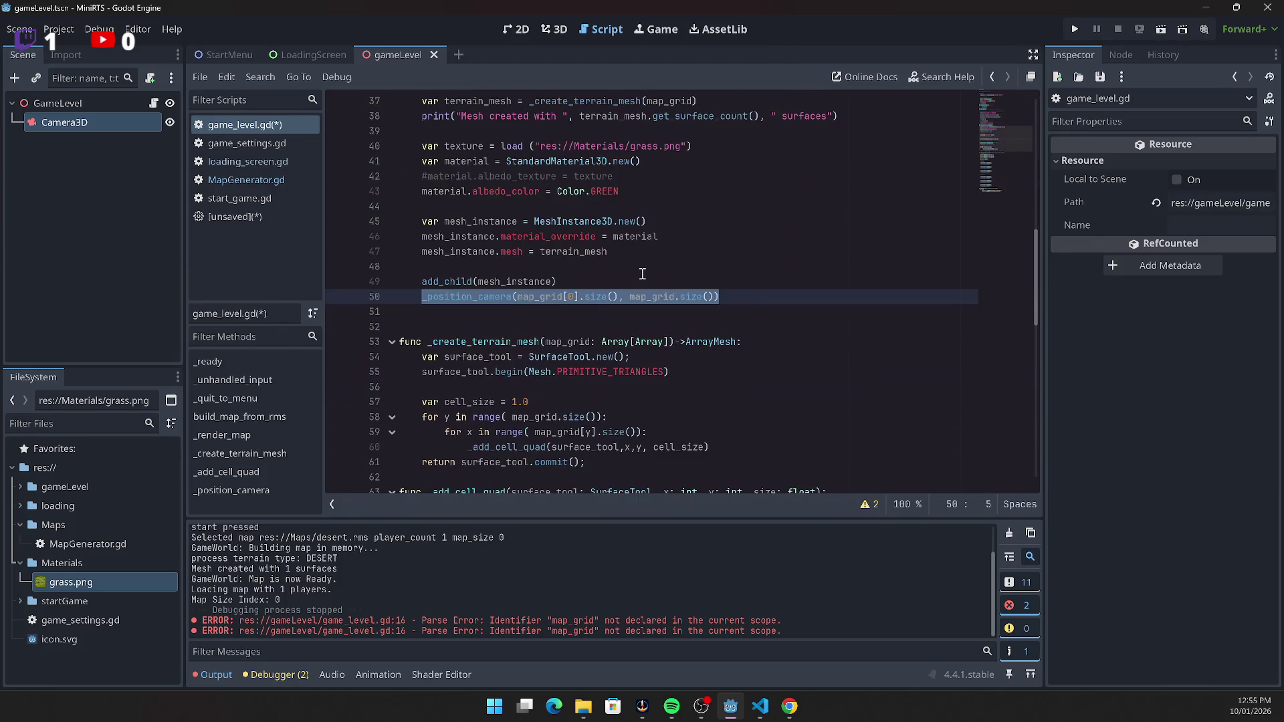
scroll(636, 270, down, 10)
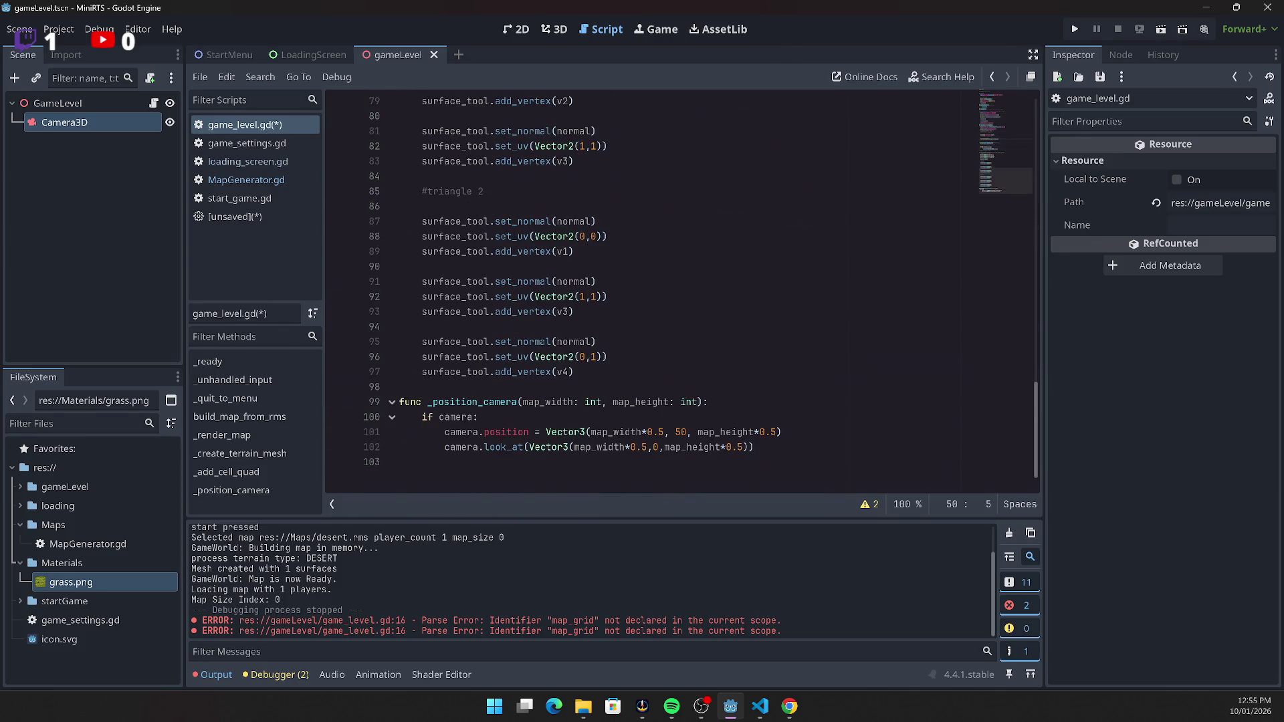
click(764, 448)
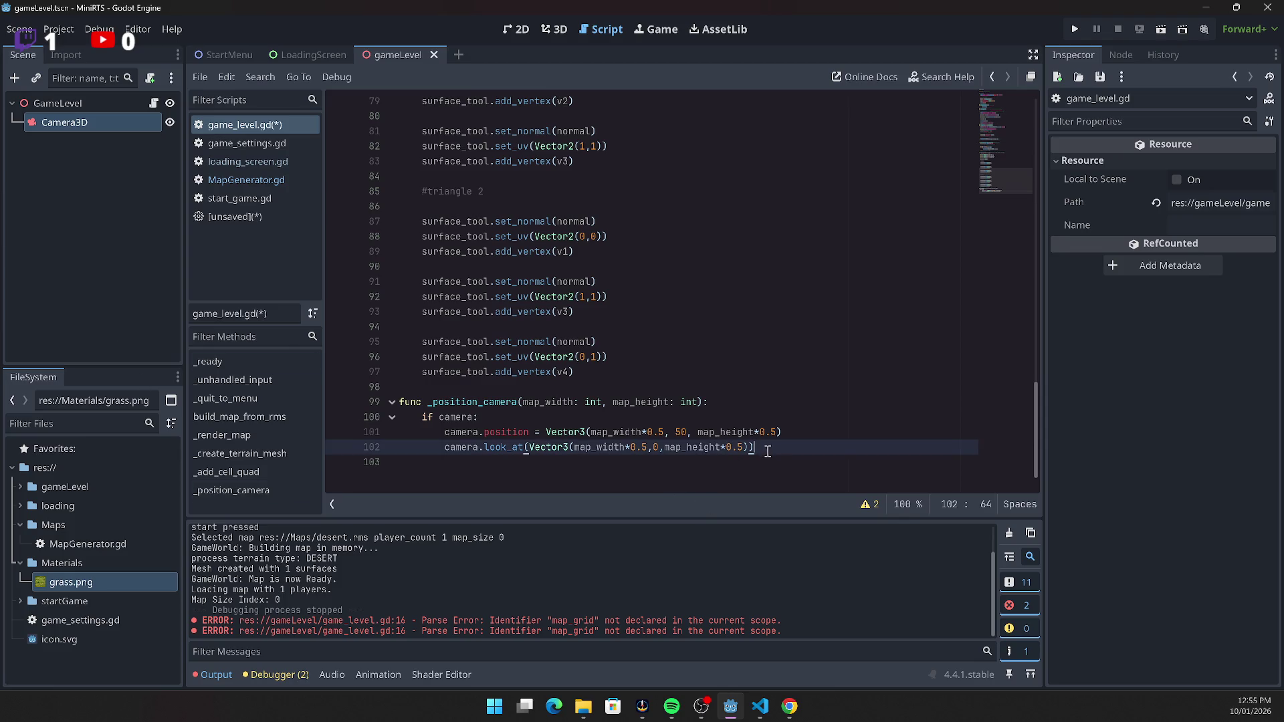
Add print("Camera positioned at: ", camera.position) to _position_camera
key(Return)
text(prinut)
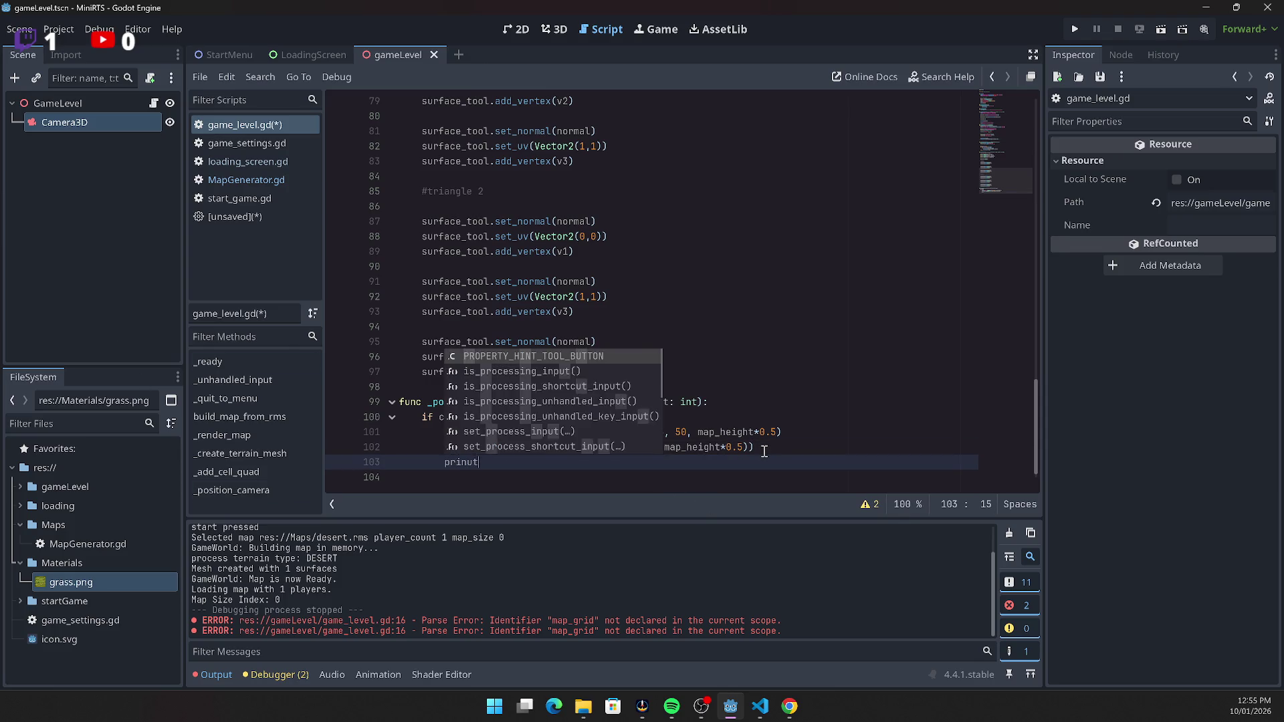
text(()
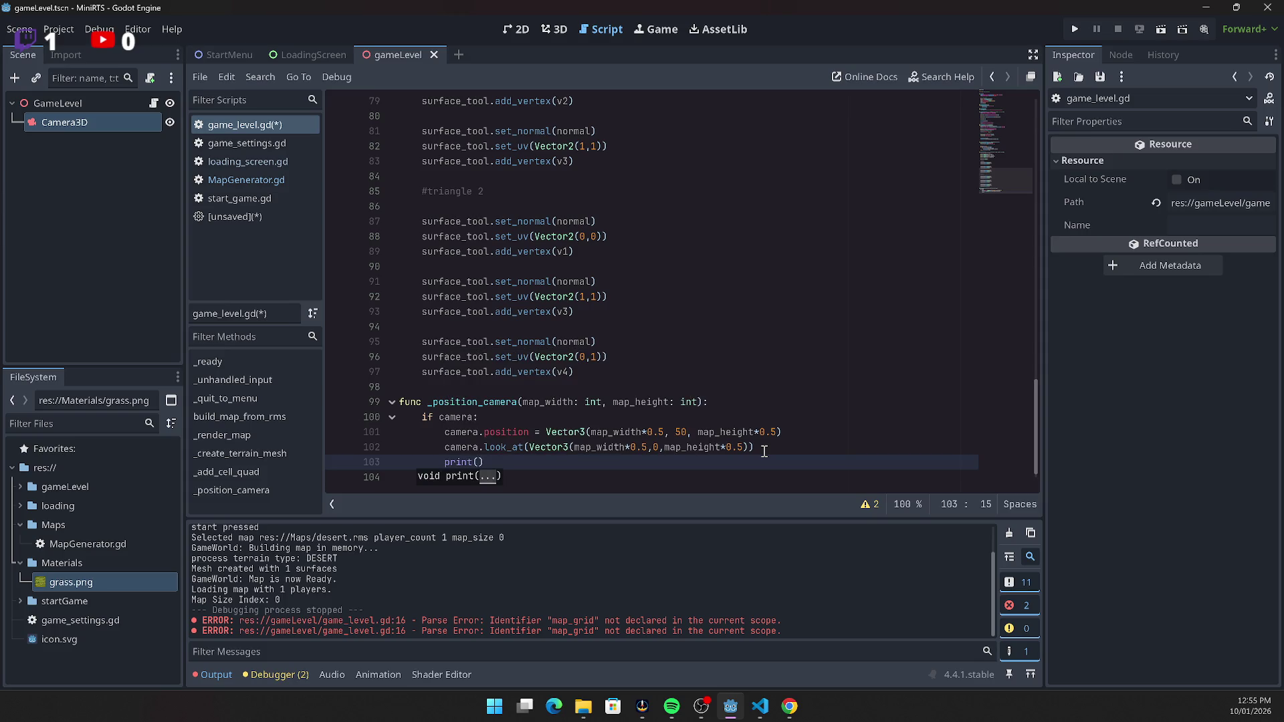
text(:")
key(BackSpace)
key(BackSpace)
text("Camera )
text(postions)
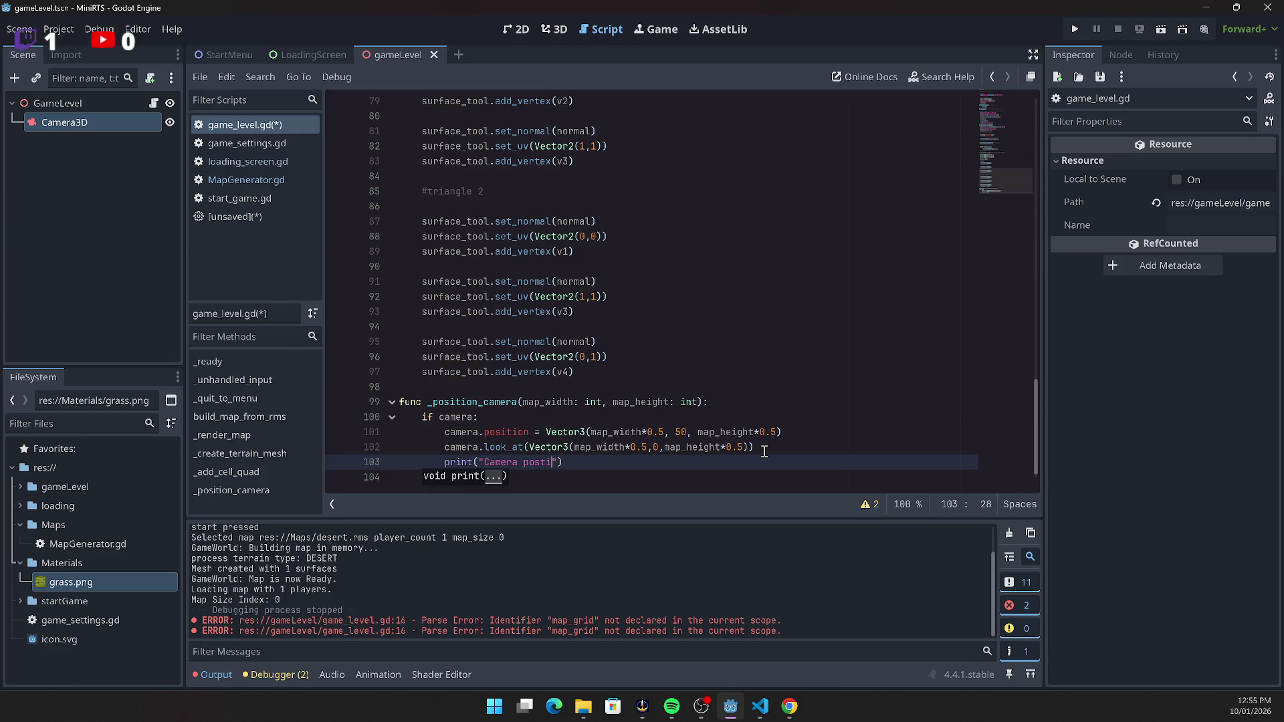
key(BackSpace)
text(ed at:)
text( ")
text(, camera_)
key(BackSpace)
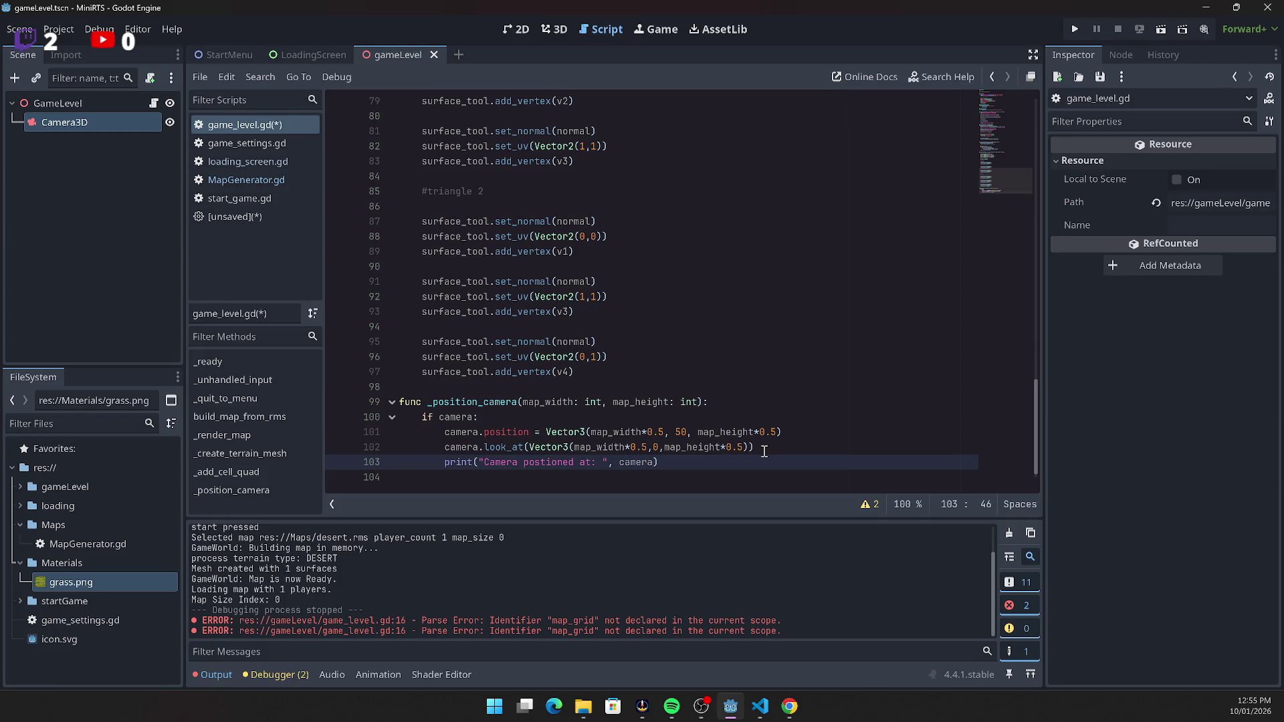
text(.pois)
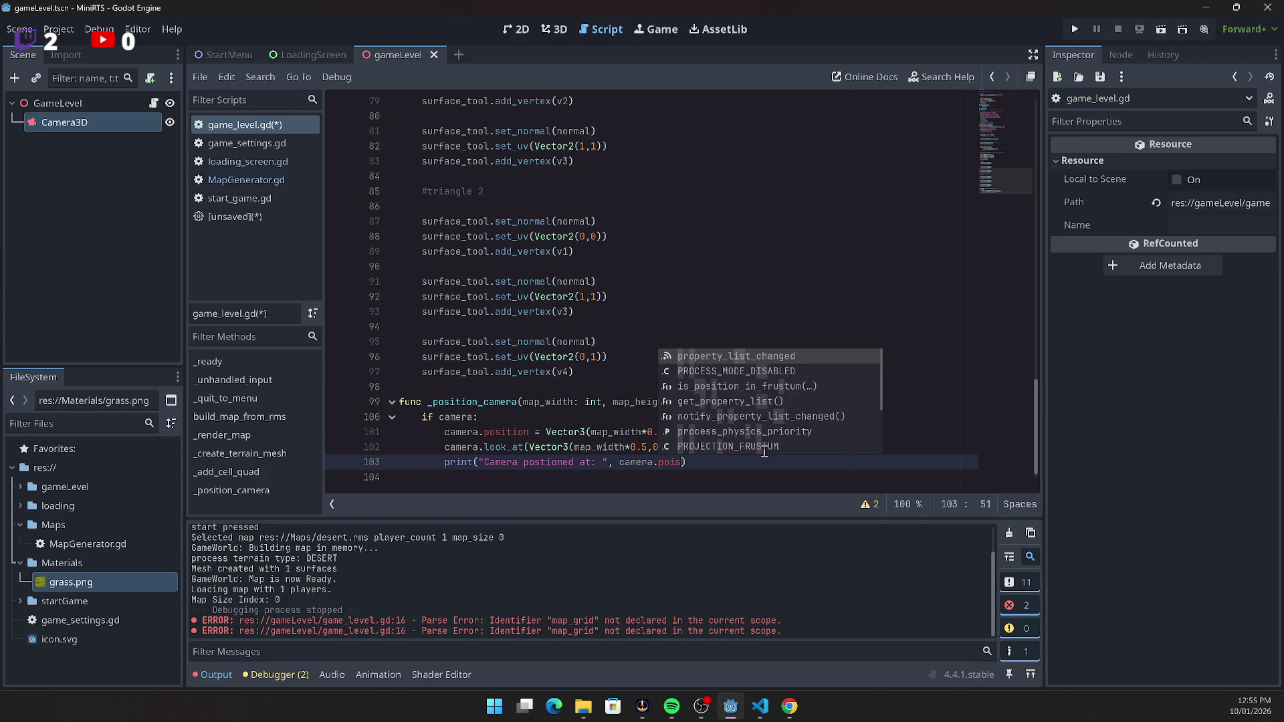
key(BackSpace)
key(BackSpace)
text(sition)
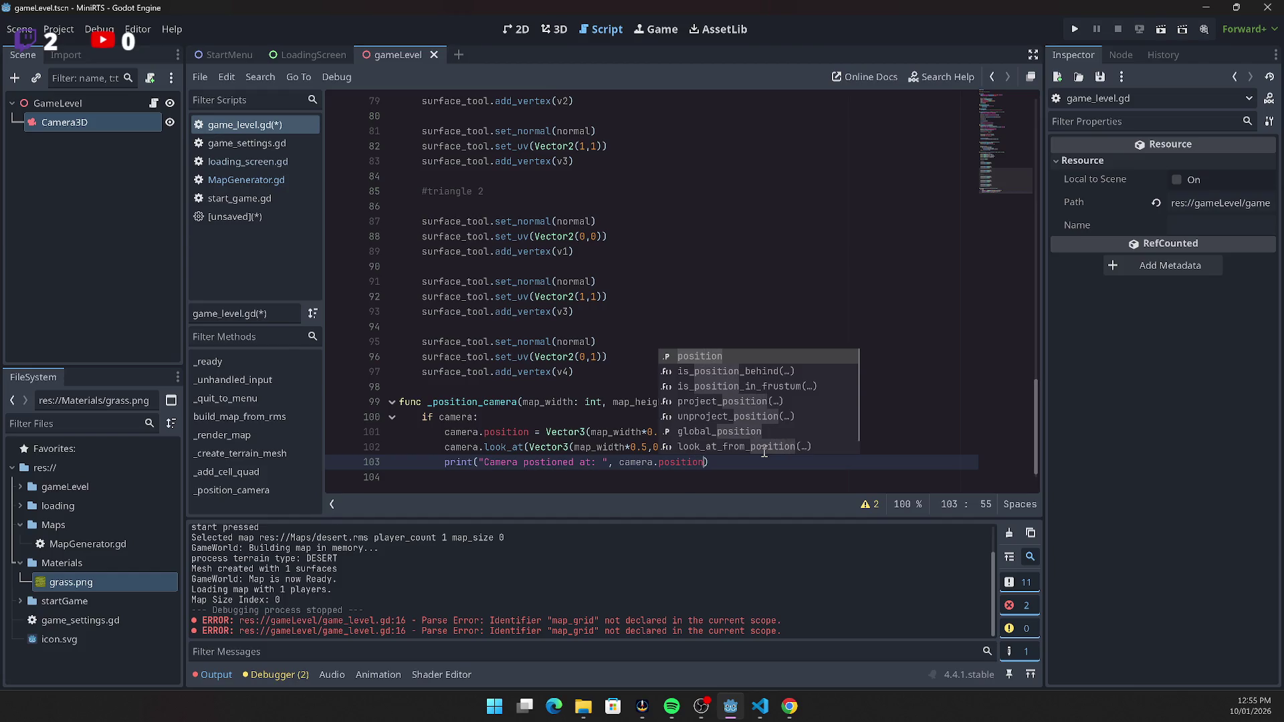
Add a "Looking at" print of Vector3(map_width*0.5, map_height*0.5) and save the script
key(Return)
key(Return)
text(print(")
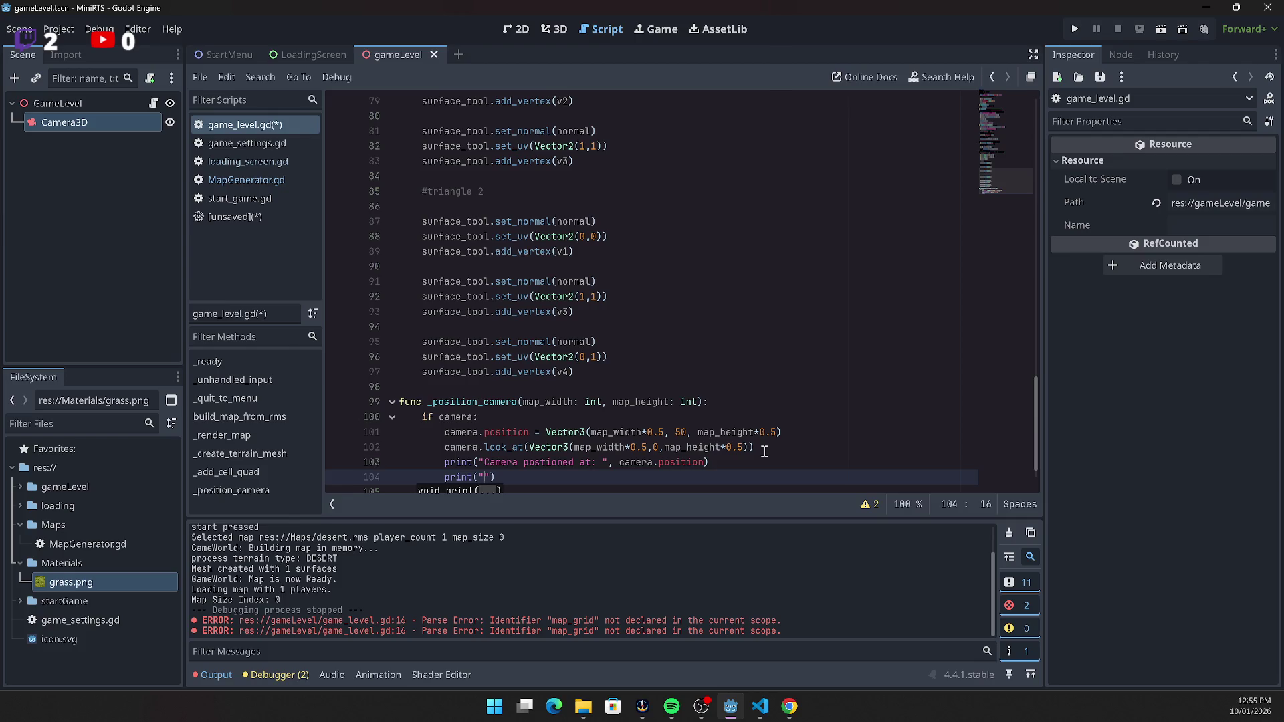
text(Lookiung a)
key(BackSpace)
key(BackSpace)
key(BackSpace)
text(ng at)
key(BackSpace)
text(, Vector)
text(3(ma)
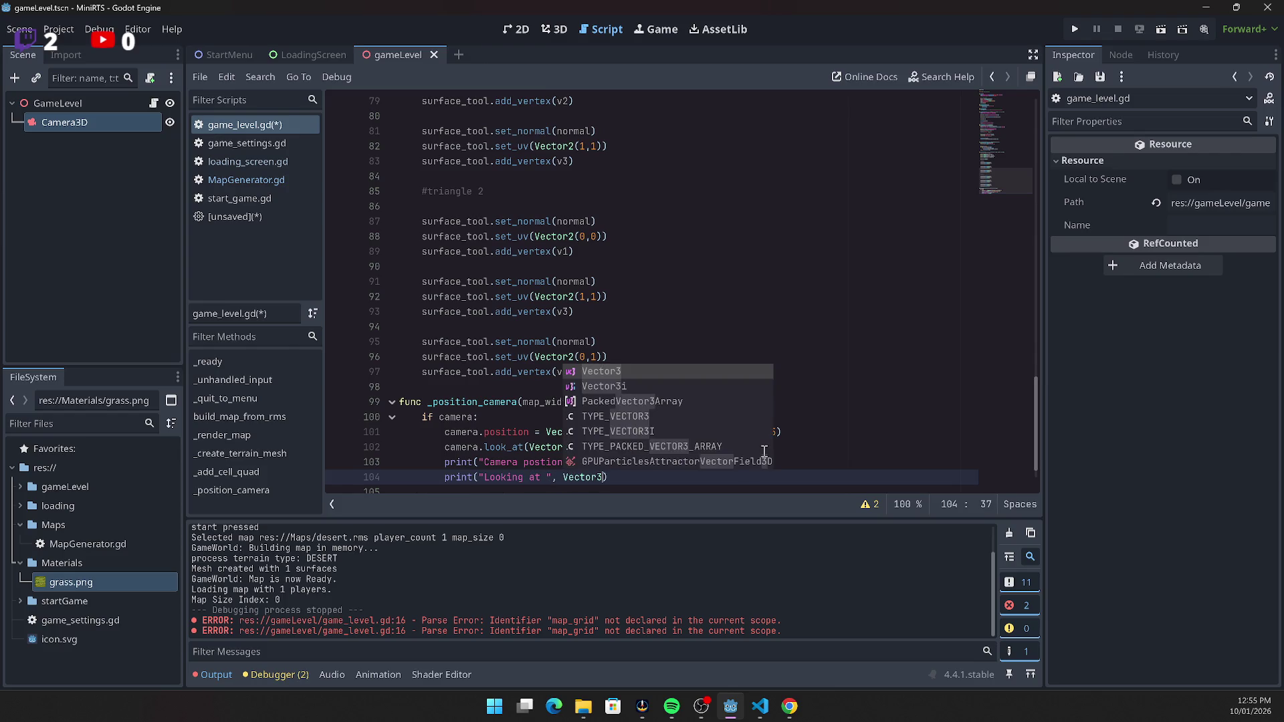
text(p_width*0)
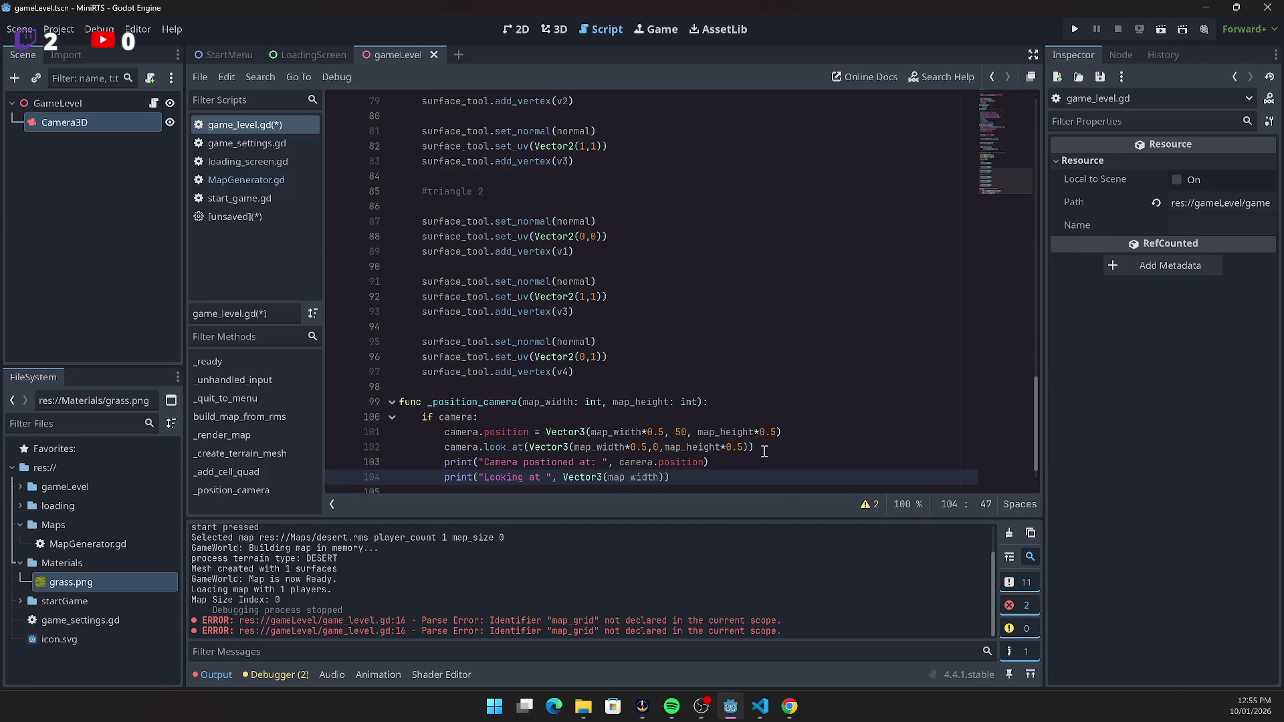
text(.5)
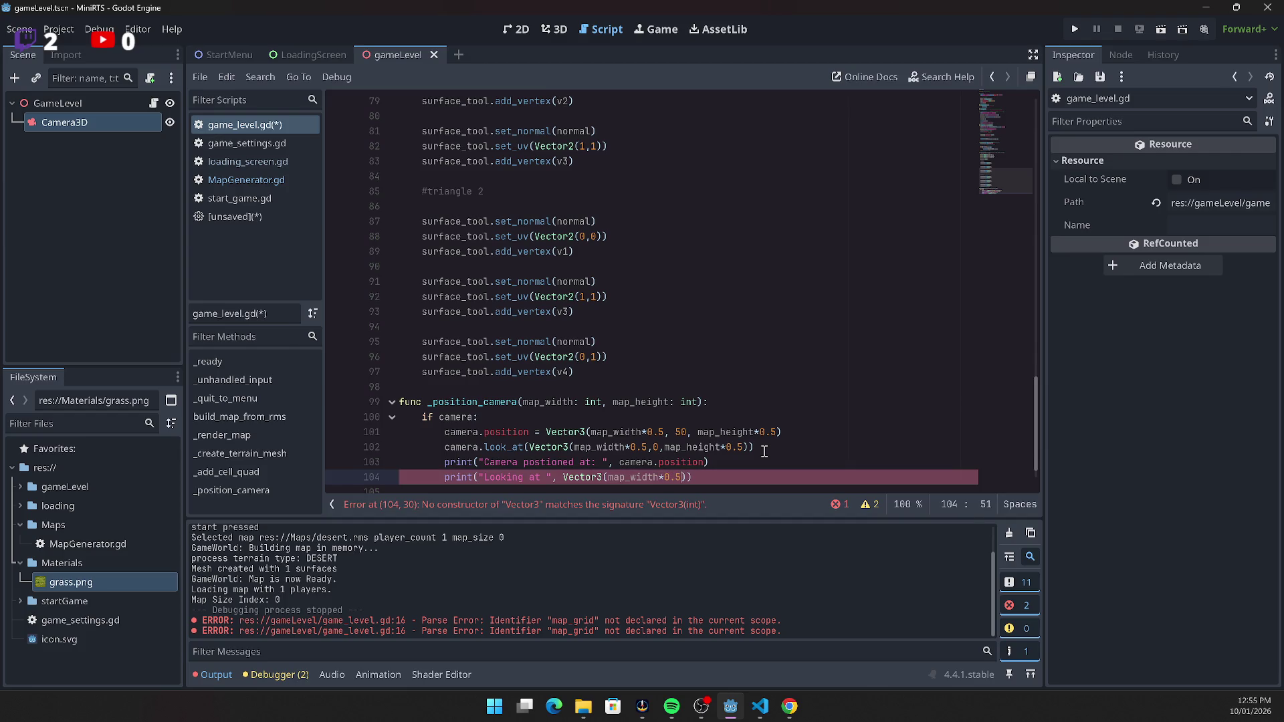
text(, map_he)
key(Return)
text(0.5)
key(ctrl+s)
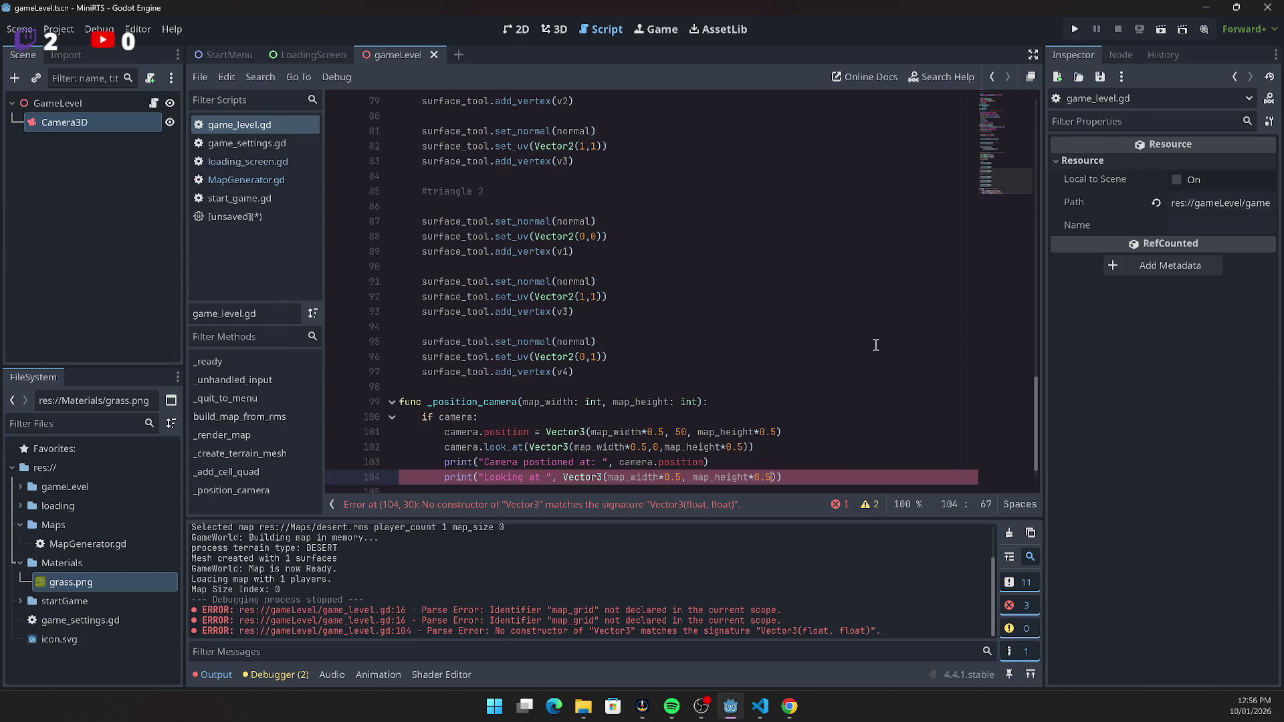
Insert the missing 0 to make Vector3(map_width*0.5, 0, map_height*0.5), then run the project
scroll(749, 468, down, 1)
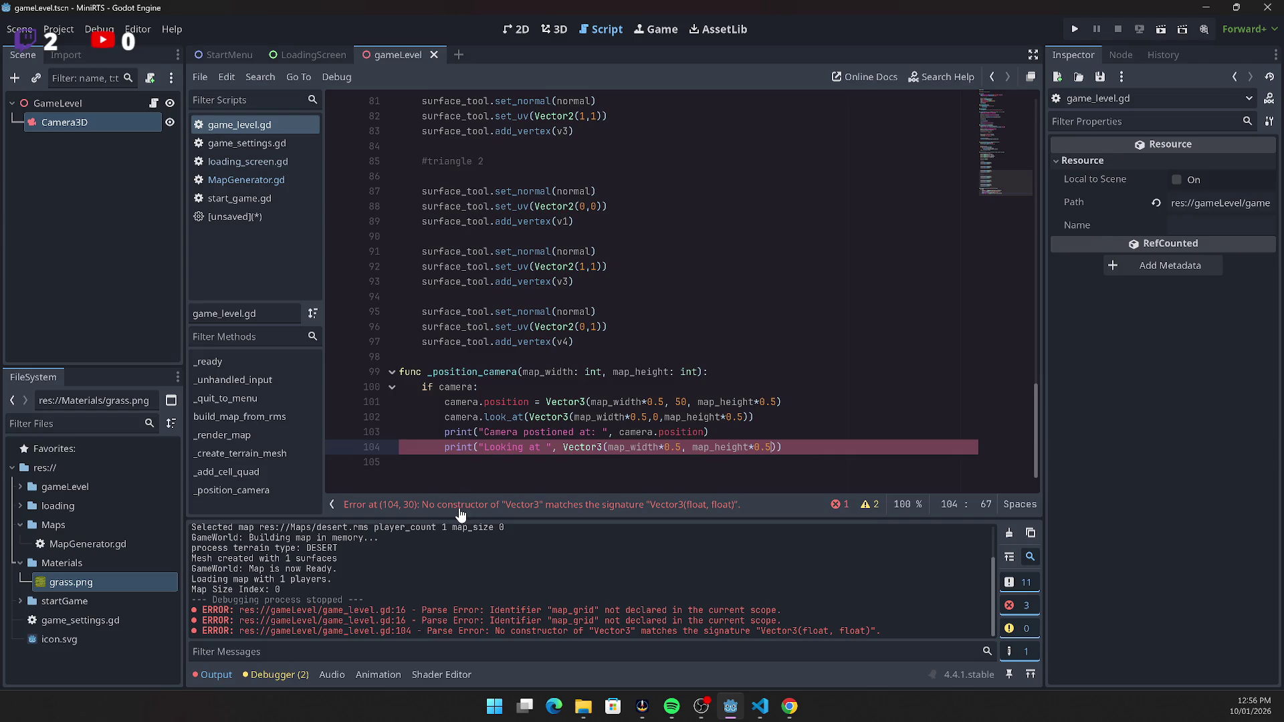
click(702, 462)
click(800, 343)
key(shift+Up)
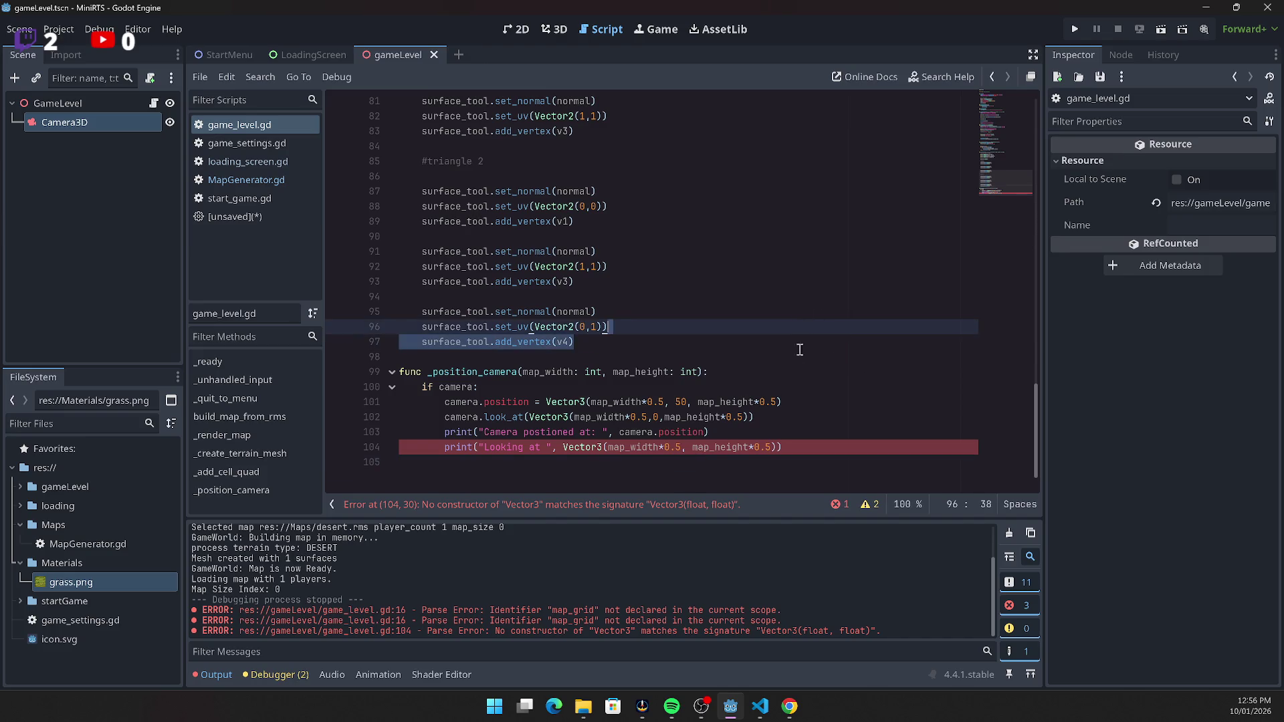
click(687, 448)
text(0,)
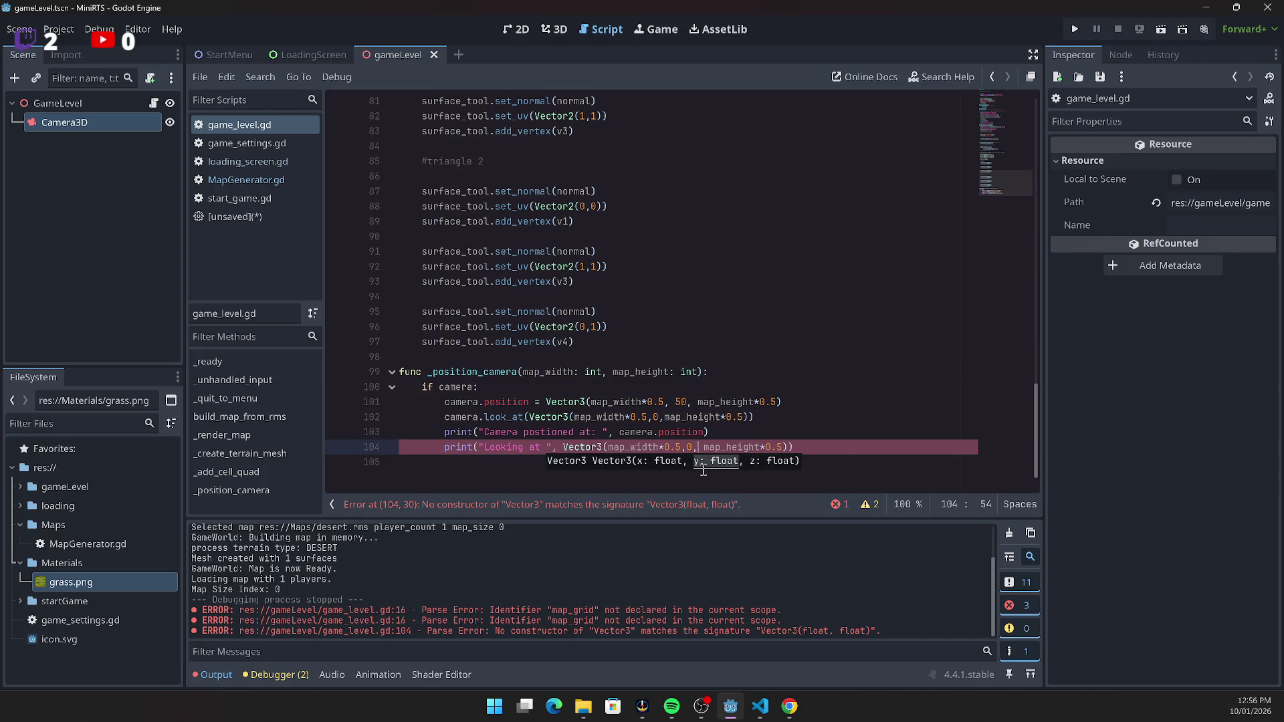
click(805, 298)
click(1074, 28)
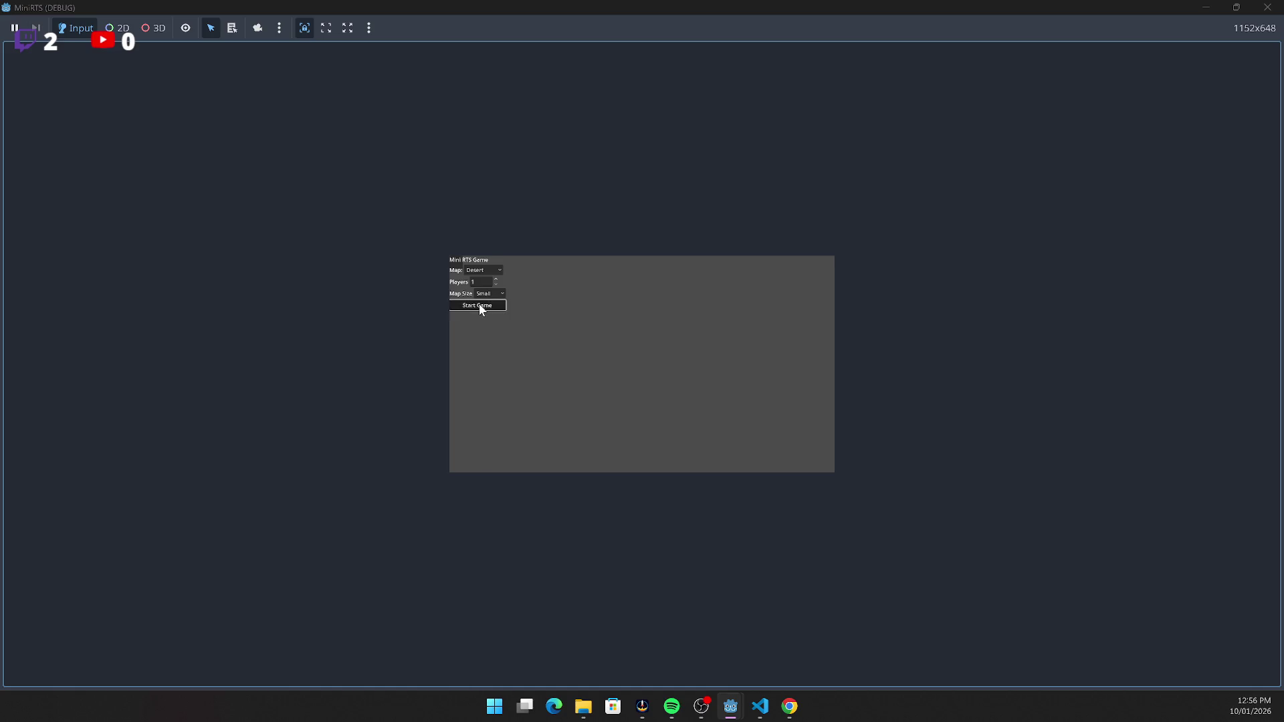
Start the game from its menu, close it, and select the printed log lines in Output
click(480, 306)
click(1266, 8)
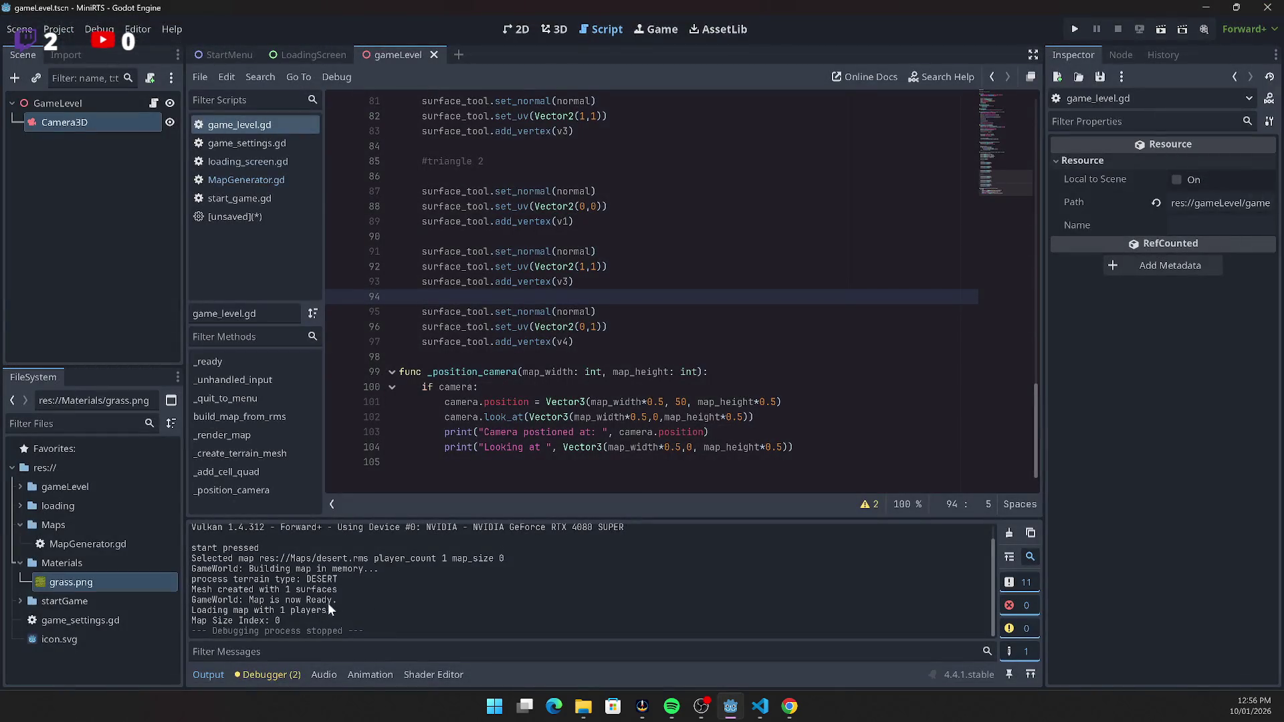
drag(281, 621, 214, 547)
click(561, 342)
Review the Camera positioned print line in _position_camera
click(498, 391)
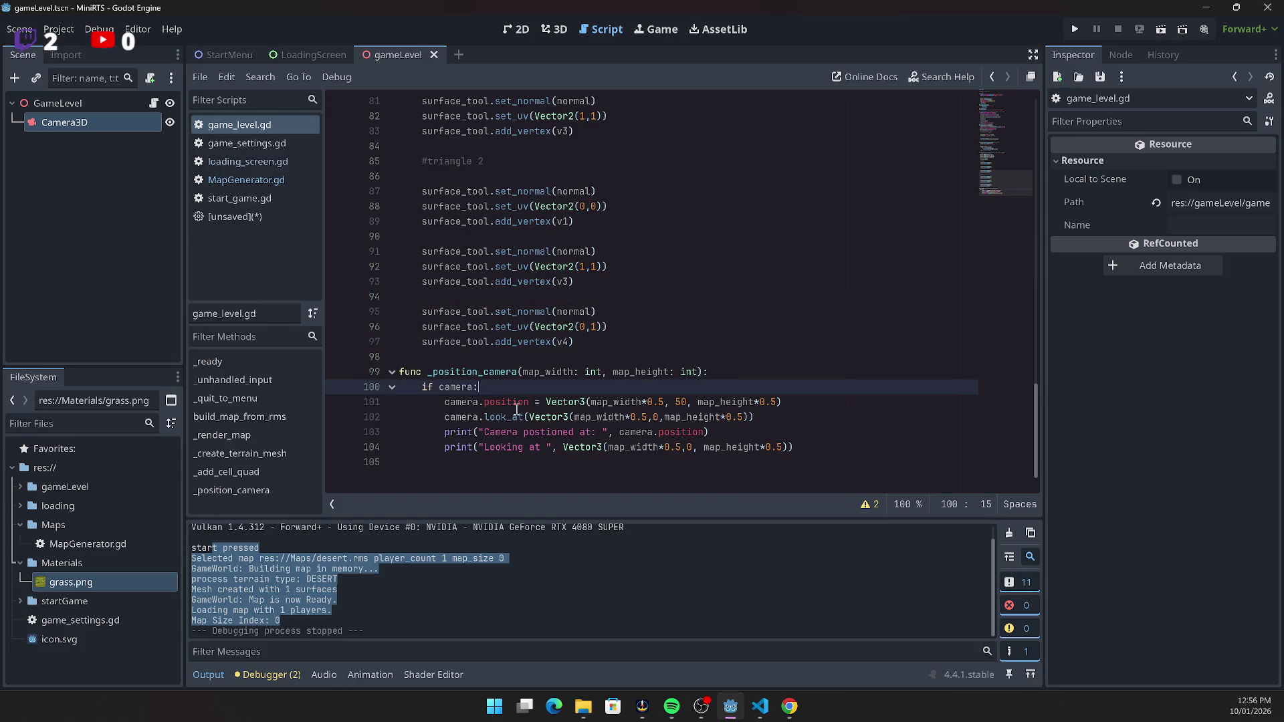
click(517, 432)
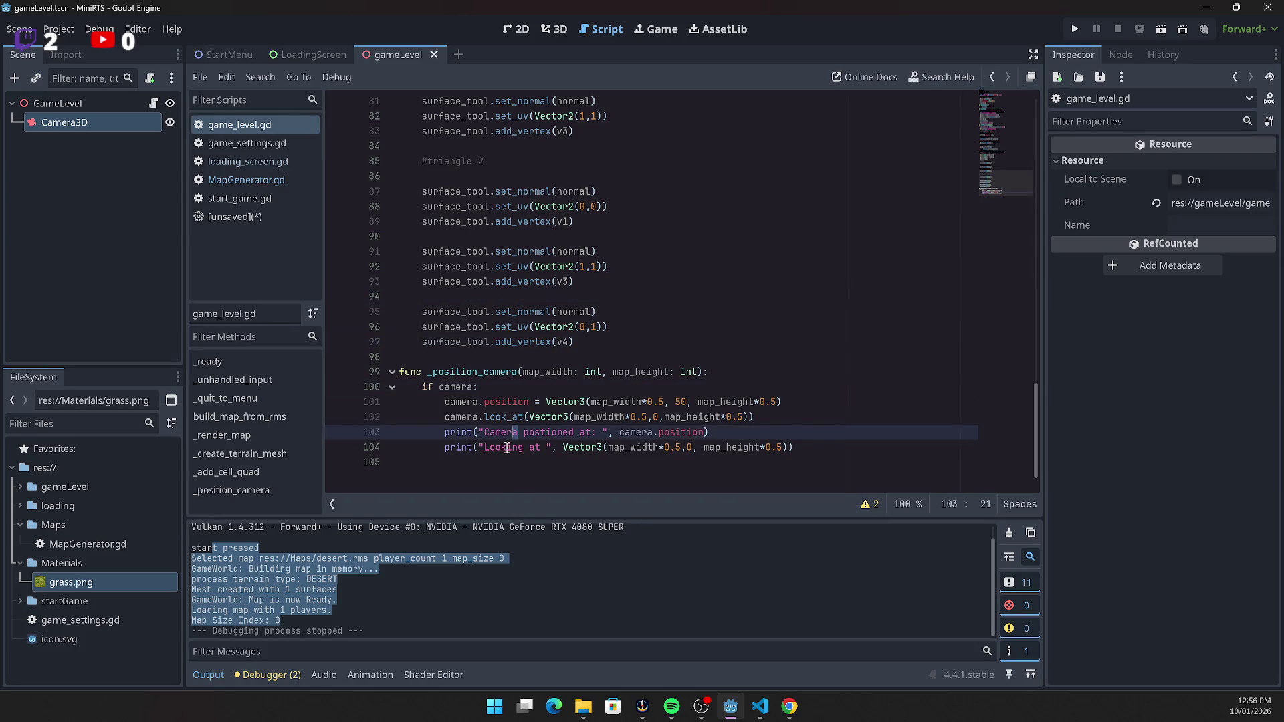
scroll(507, 447, up, 1)
scroll(506, 448, down, 1)
Select Camera3D and set its Transform position x and y to 50
click(82, 126)
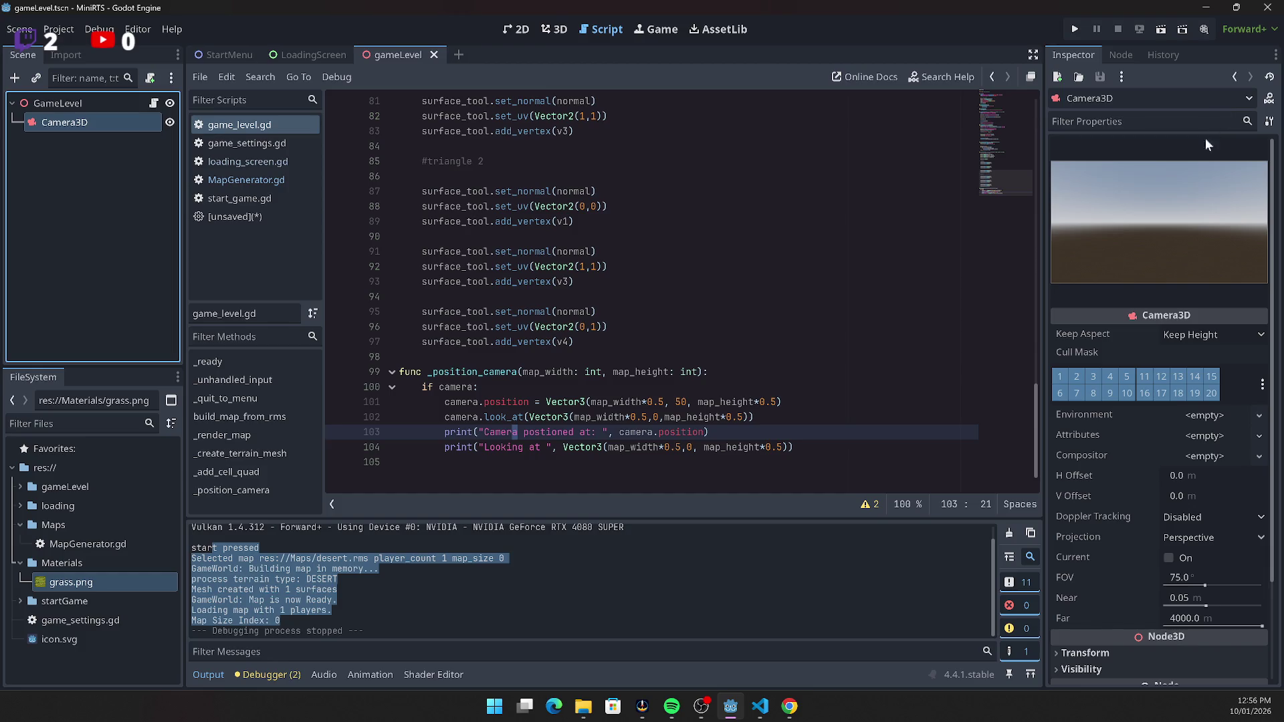
scroll(1153, 459, down, 3)
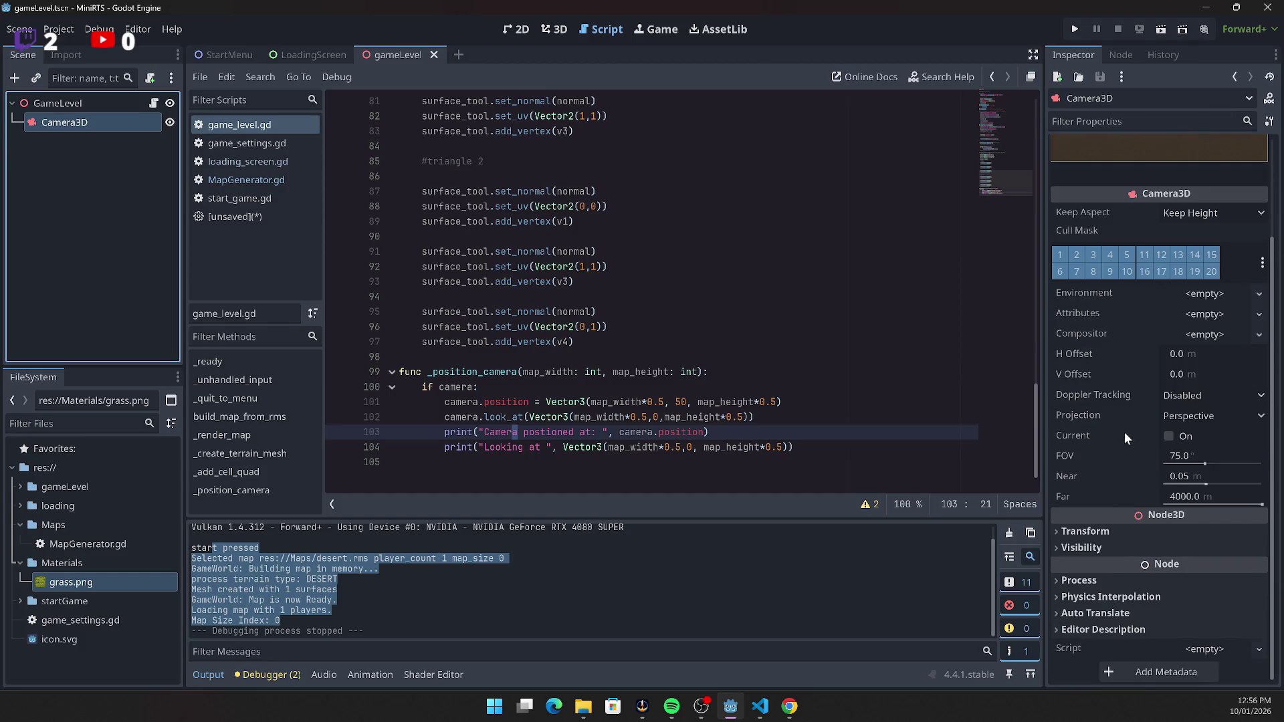
click(1056, 531)
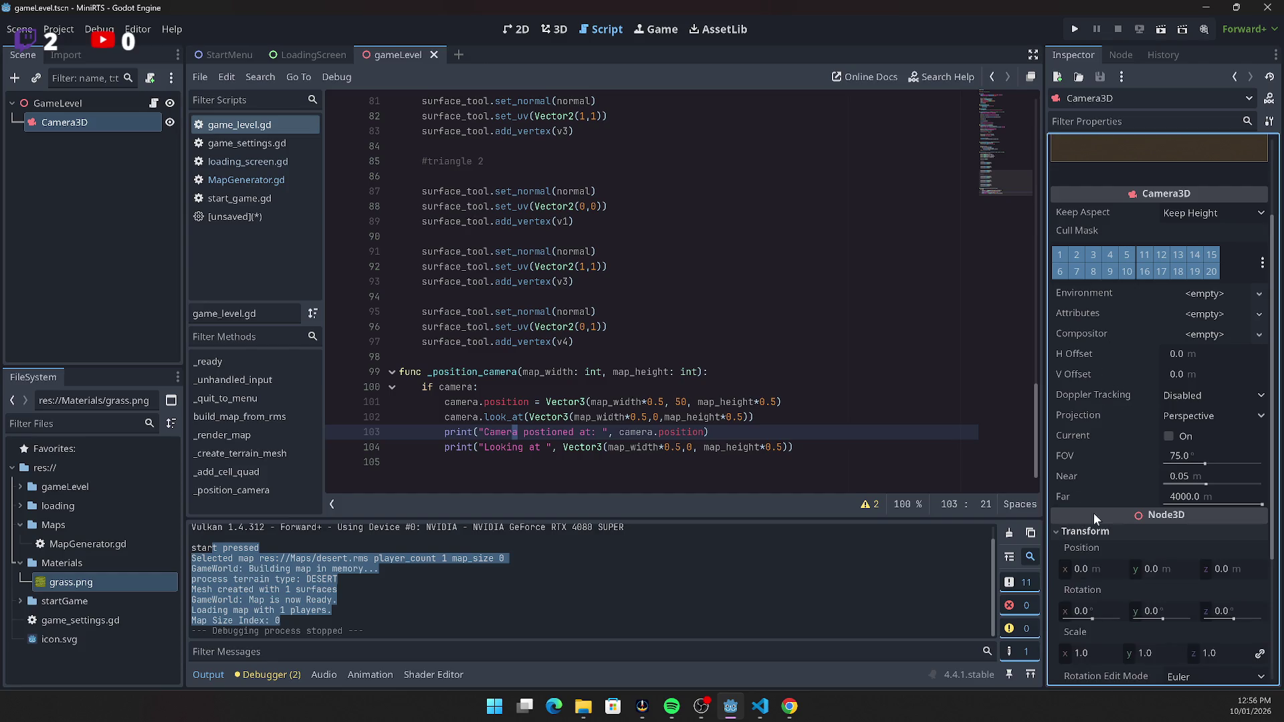
scroll(1135, 508, down, 2)
click(1076, 433)
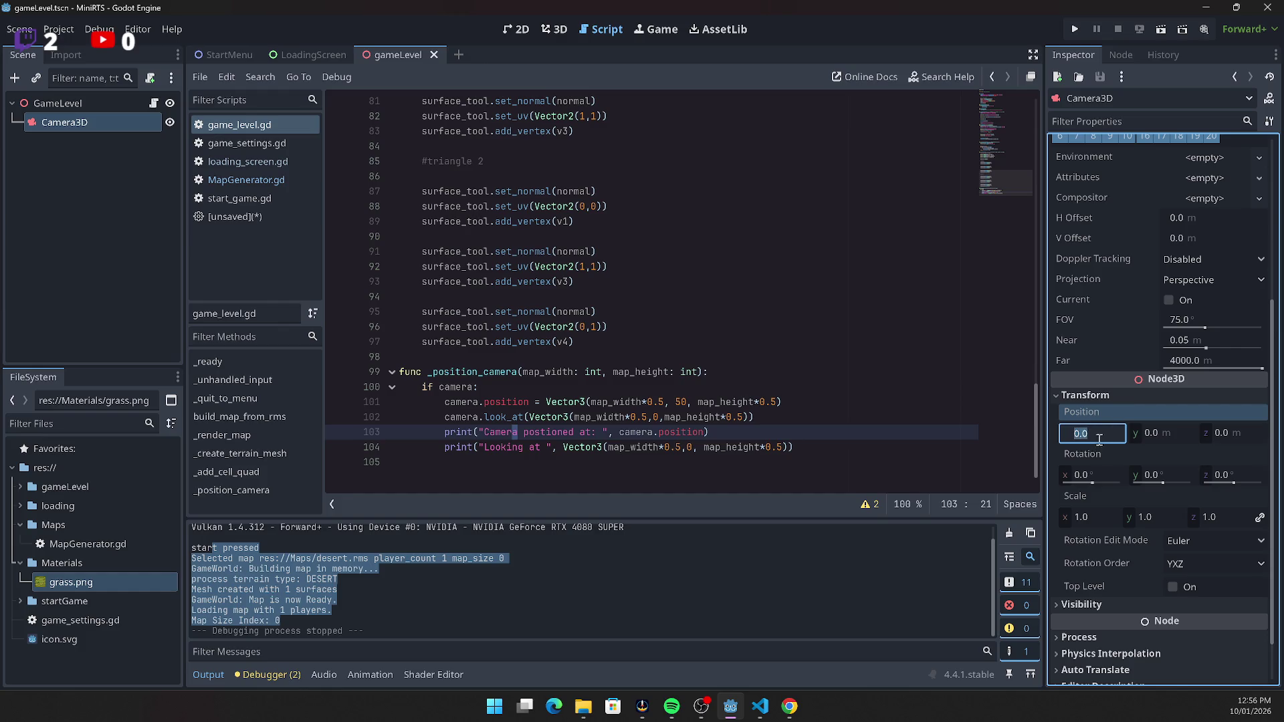
text(50)
click(1151, 432)
text(50)
Set the position z to 50, filter the properties for 'loo', and run the project
click(1213, 435)
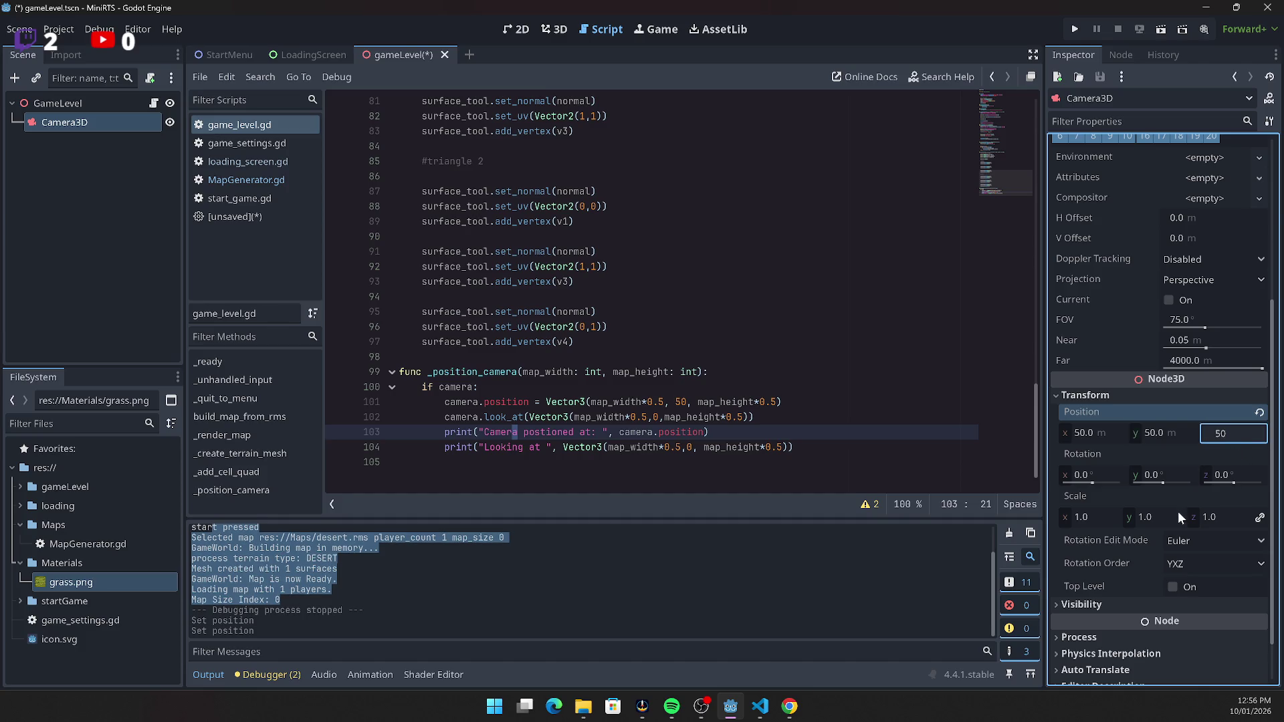
scroll(1165, 523, down, 2)
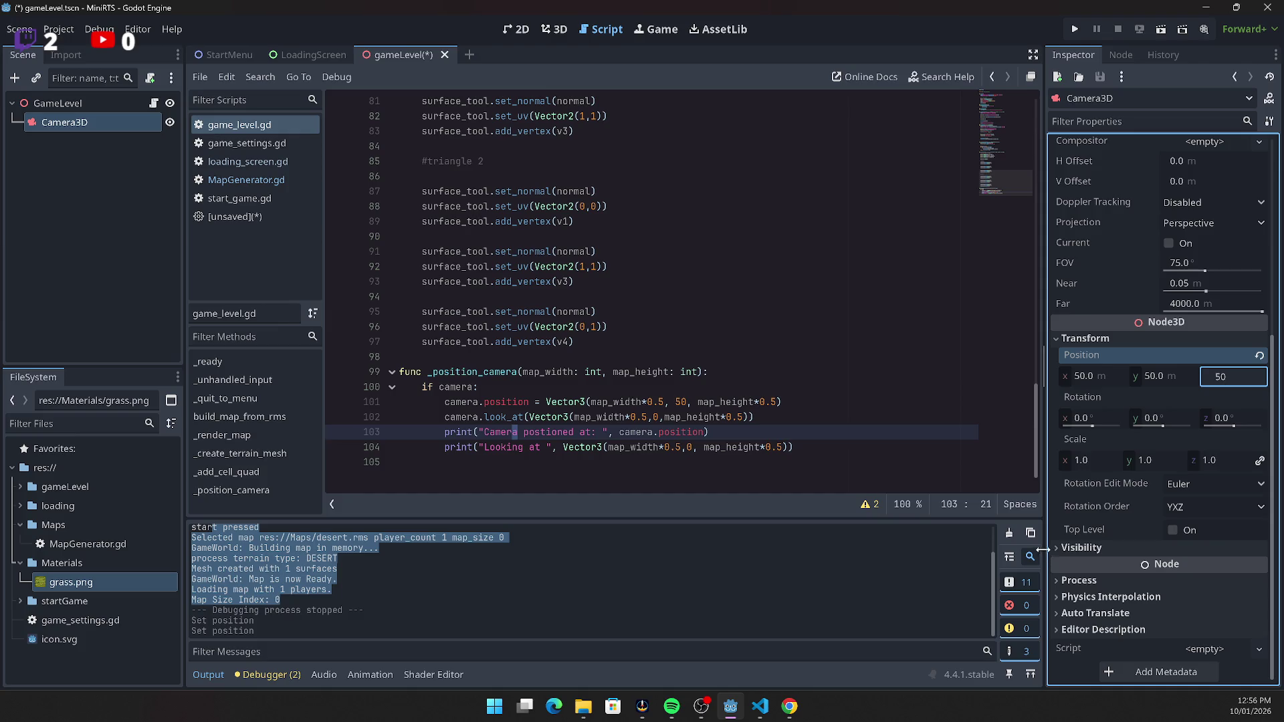
scroll(1096, 294, up, 2)
scroll(1097, 294, up, 2)
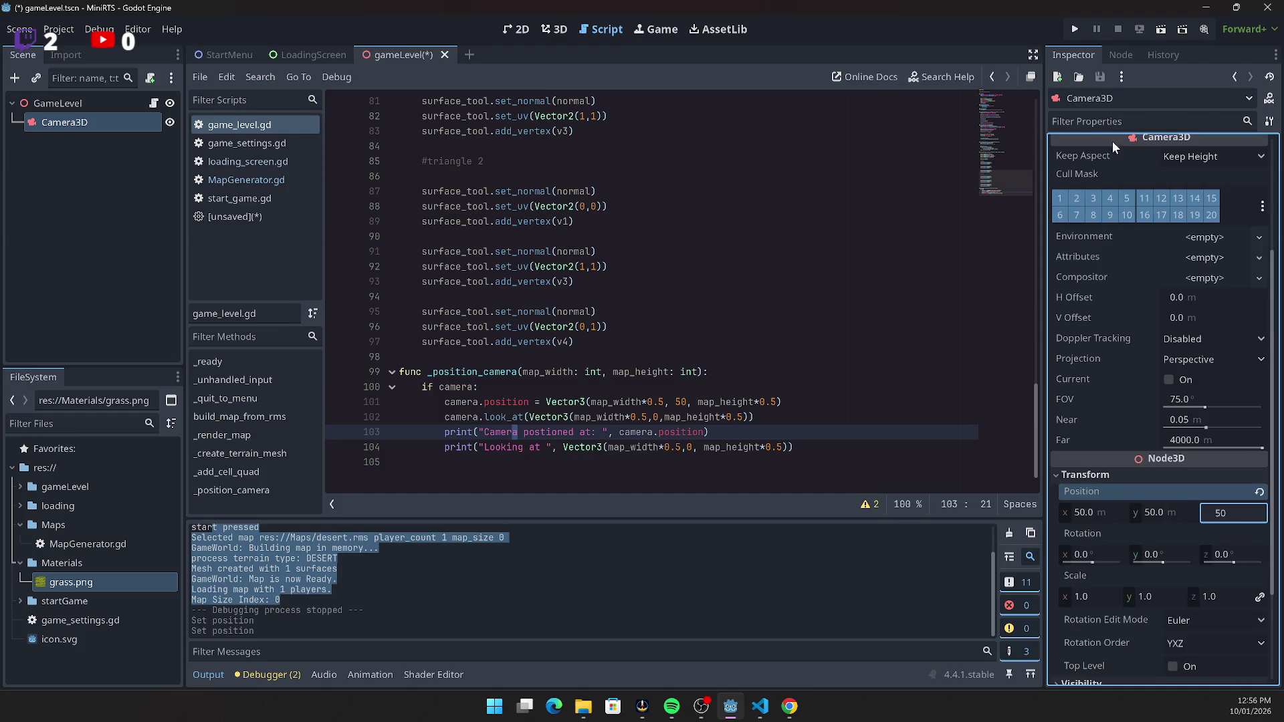
click(1122, 122)
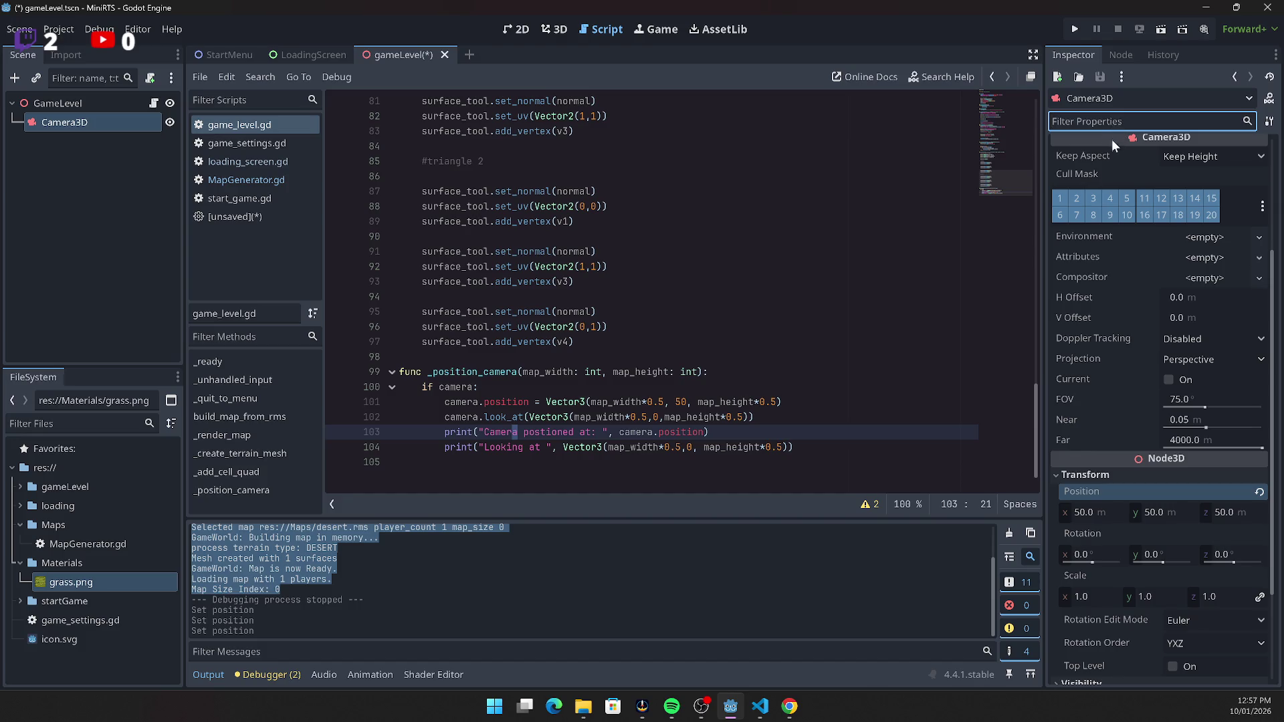
text(loo)
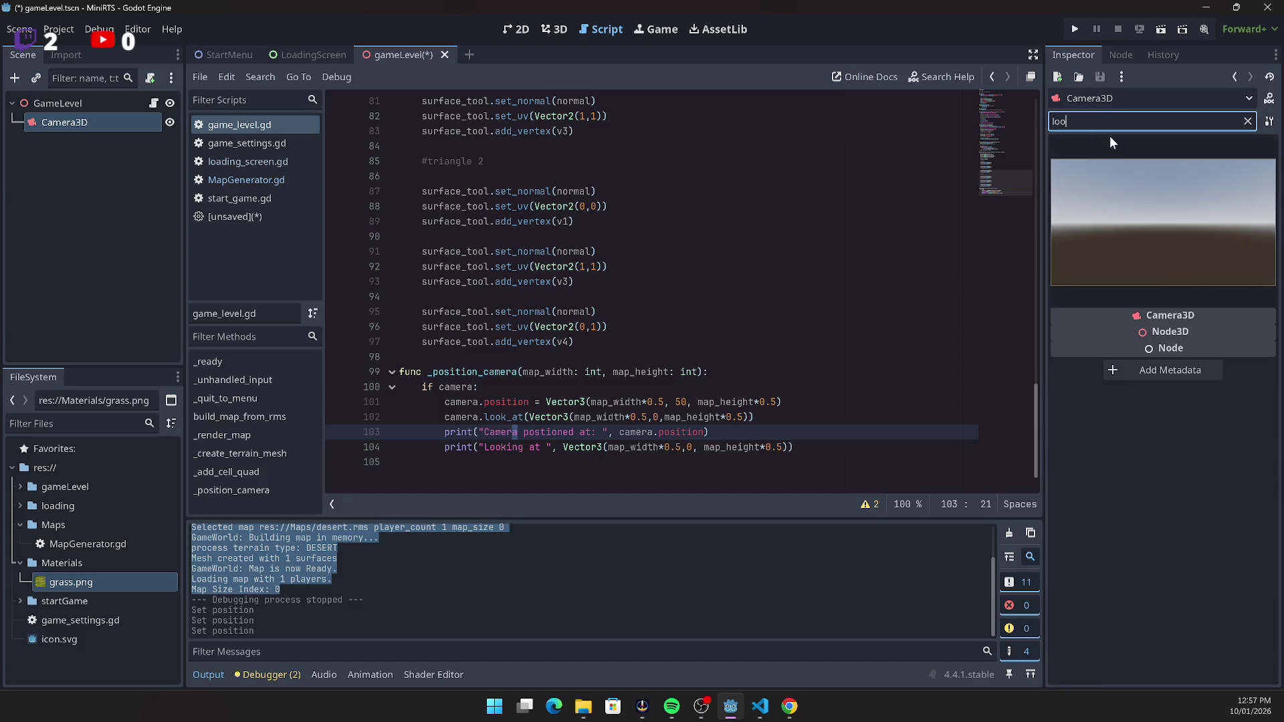
click(1075, 30)
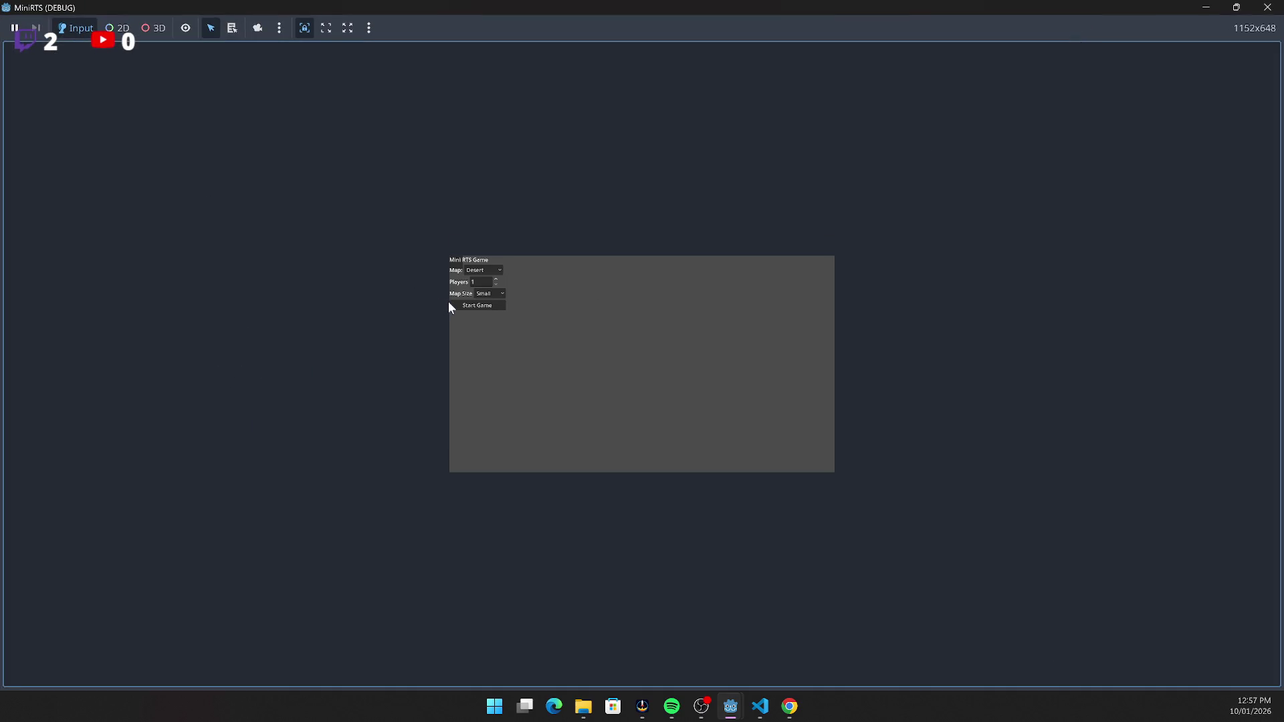
Start a game from the MiniRTS menu, then close the debug window
click(461, 305)
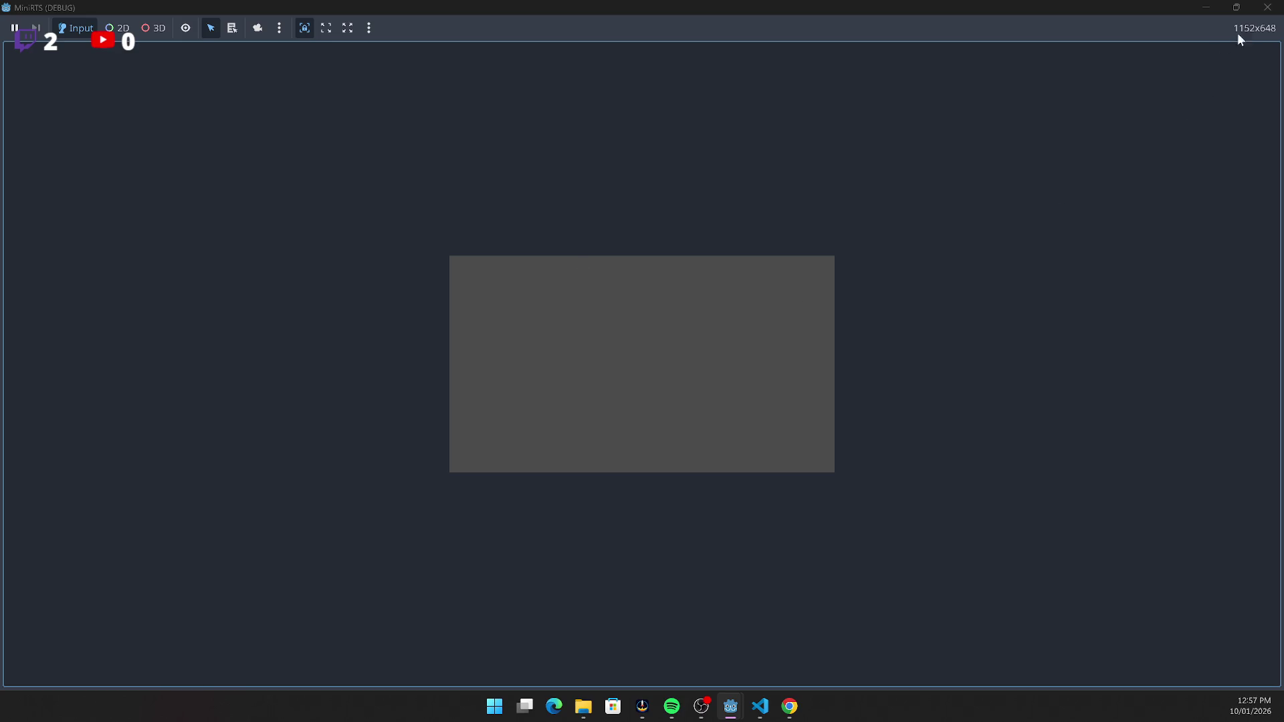
click(1267, 7)
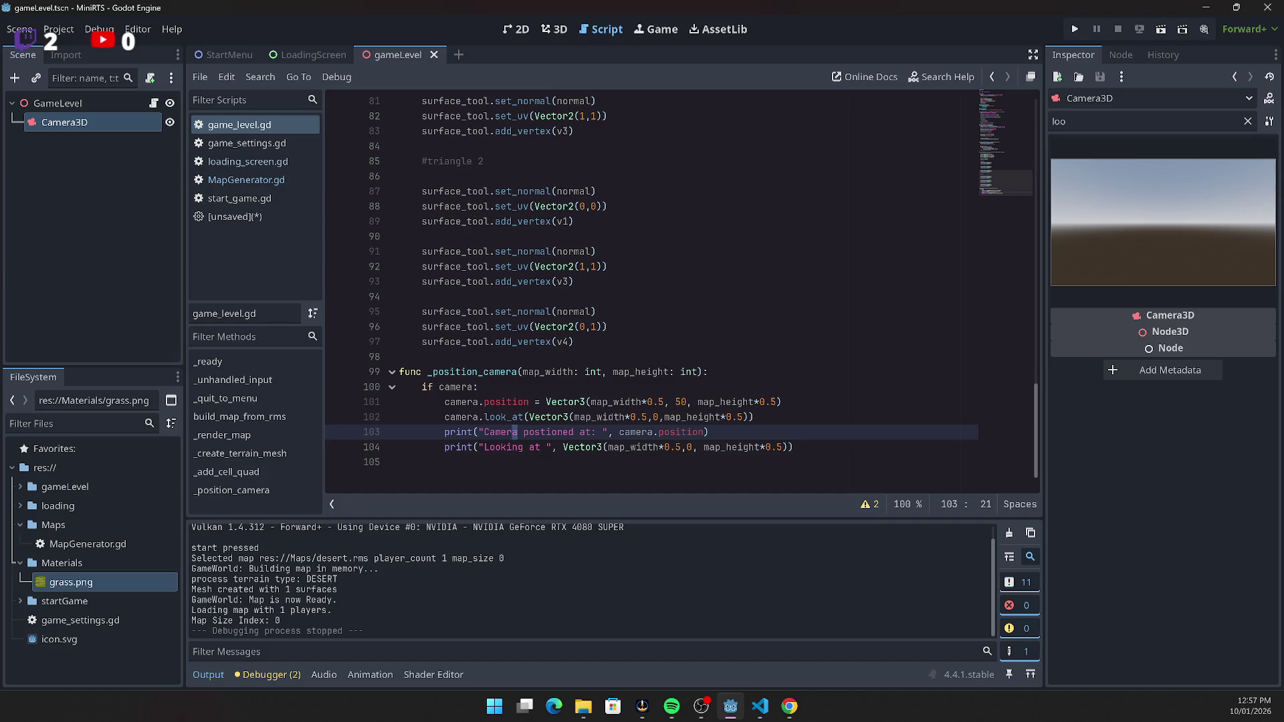
Add mesh_instance.position = Vector3.ZERO on a new line after the terrain_mesh assignment
click(577, 282)
scroll(554, 280, up, 3)
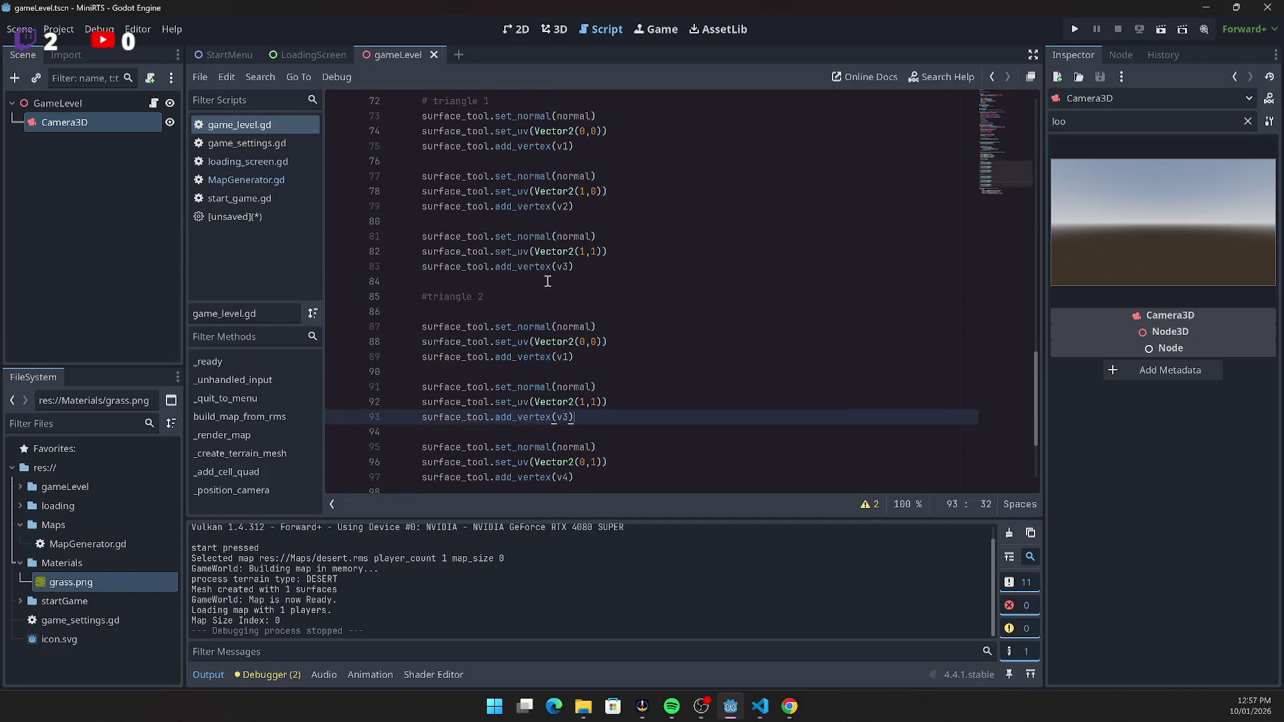
scroll(547, 279, up, 13)
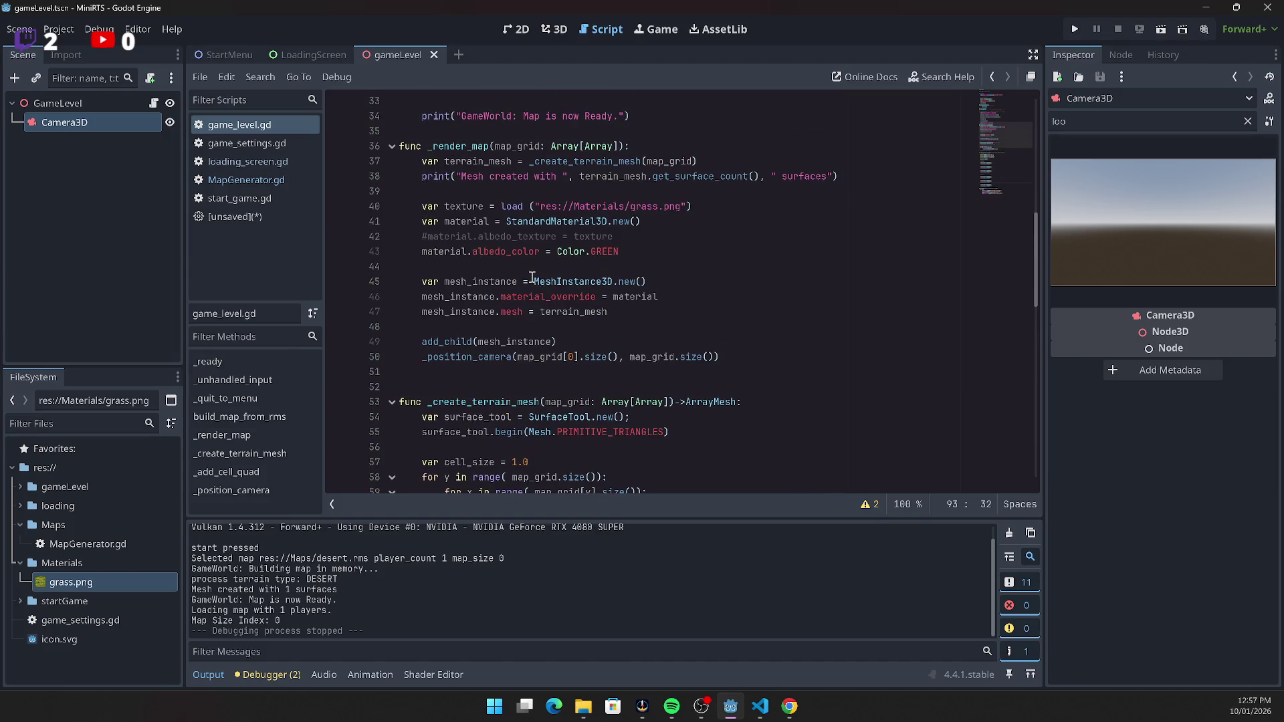
click(692, 321)
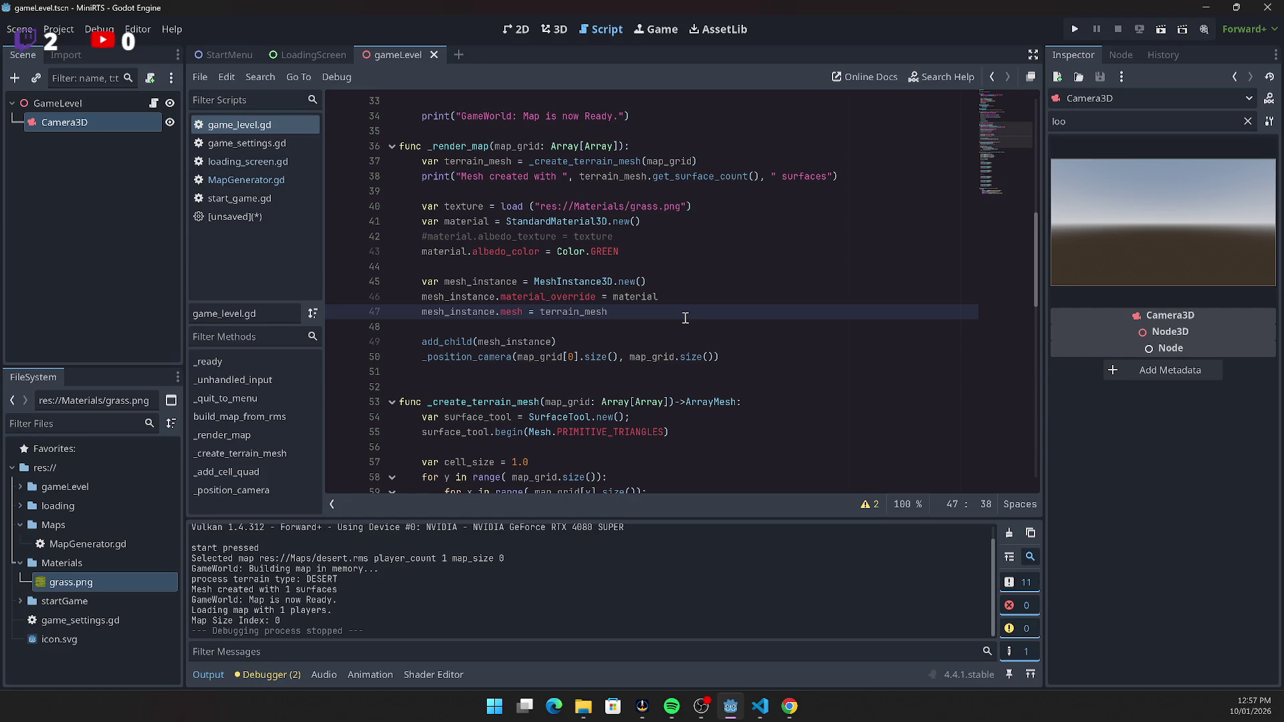
key(Return)
text(mesh_)
key(Return)
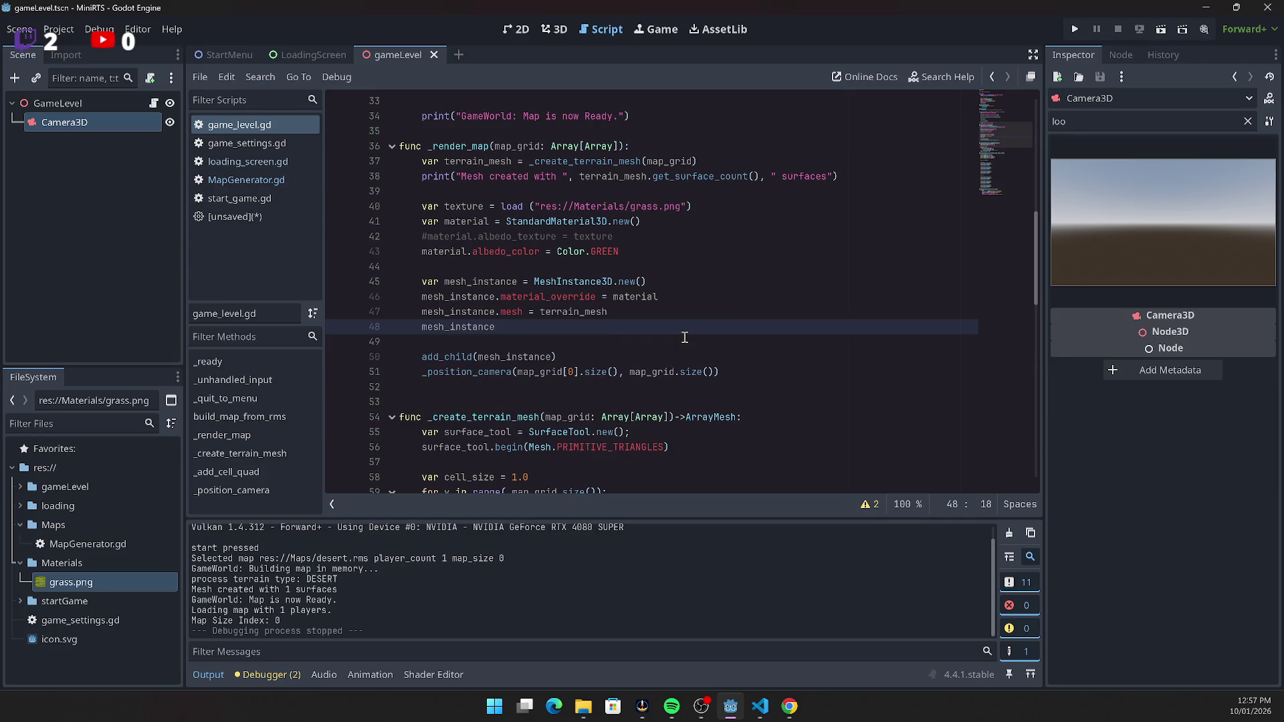
text(position = Vector3.ZERO)
scroll(685, 337, up, 2)
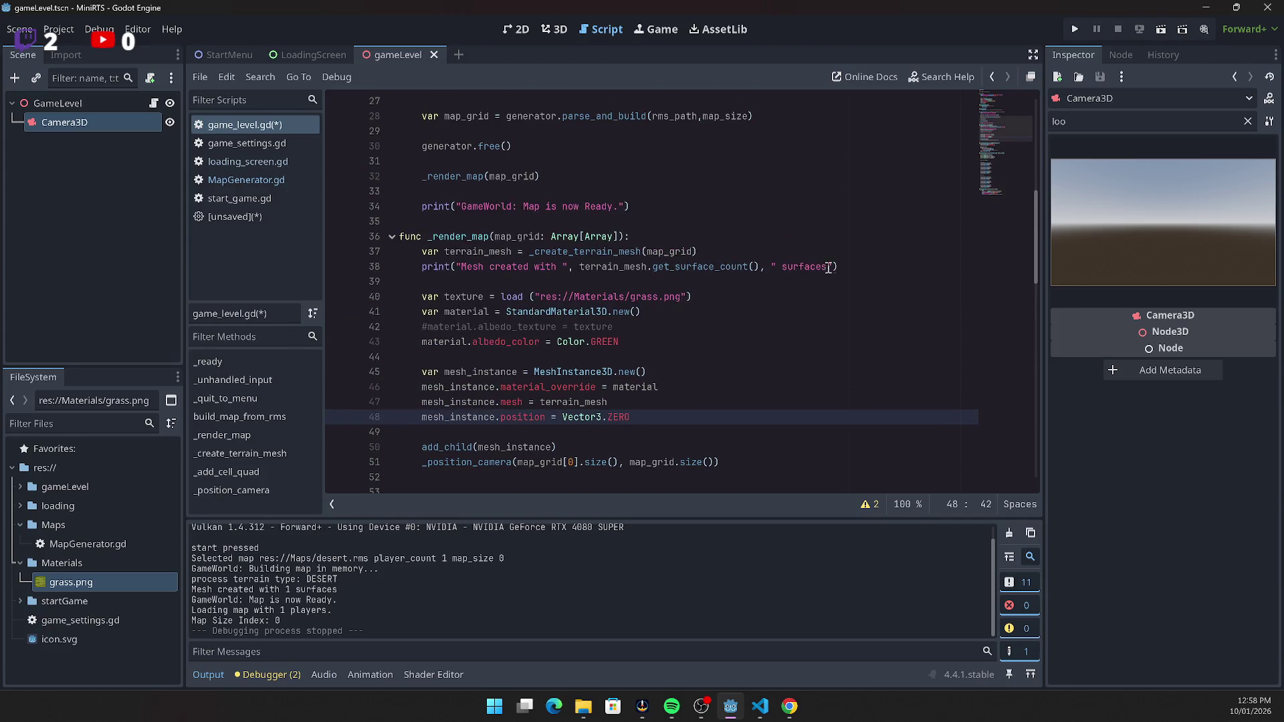
click(863, 267)
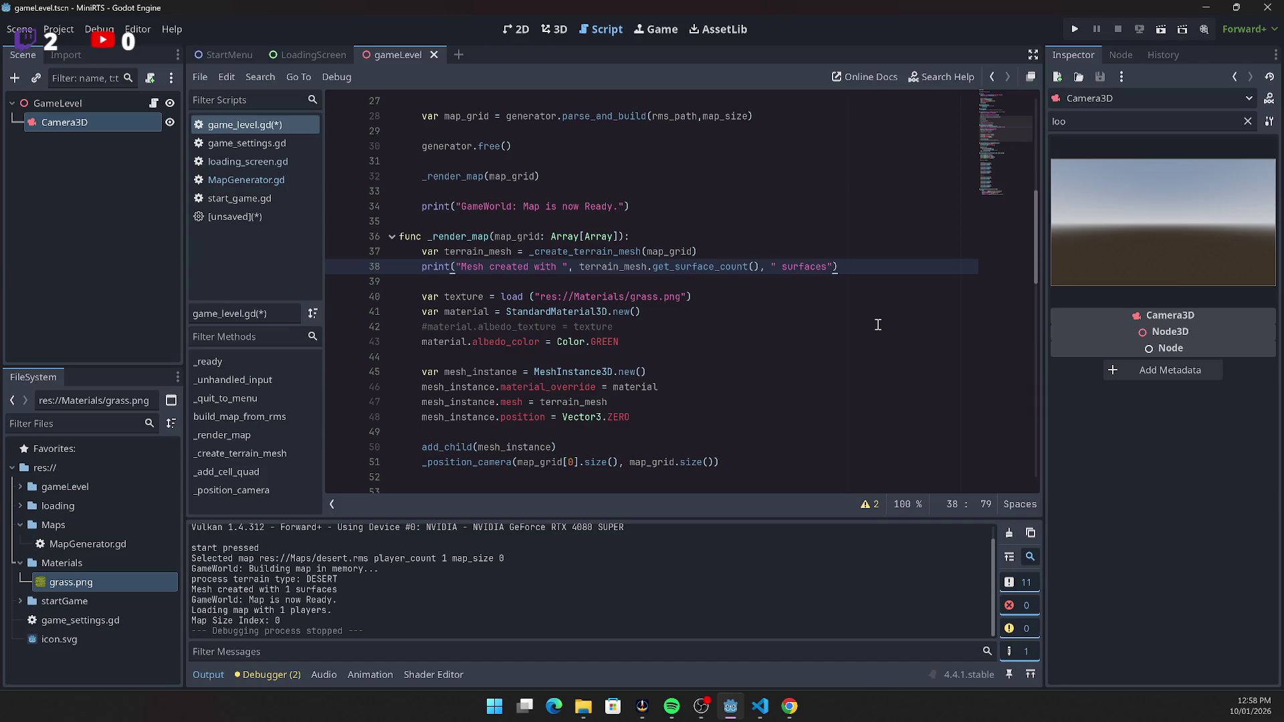
key(alt+Tab)
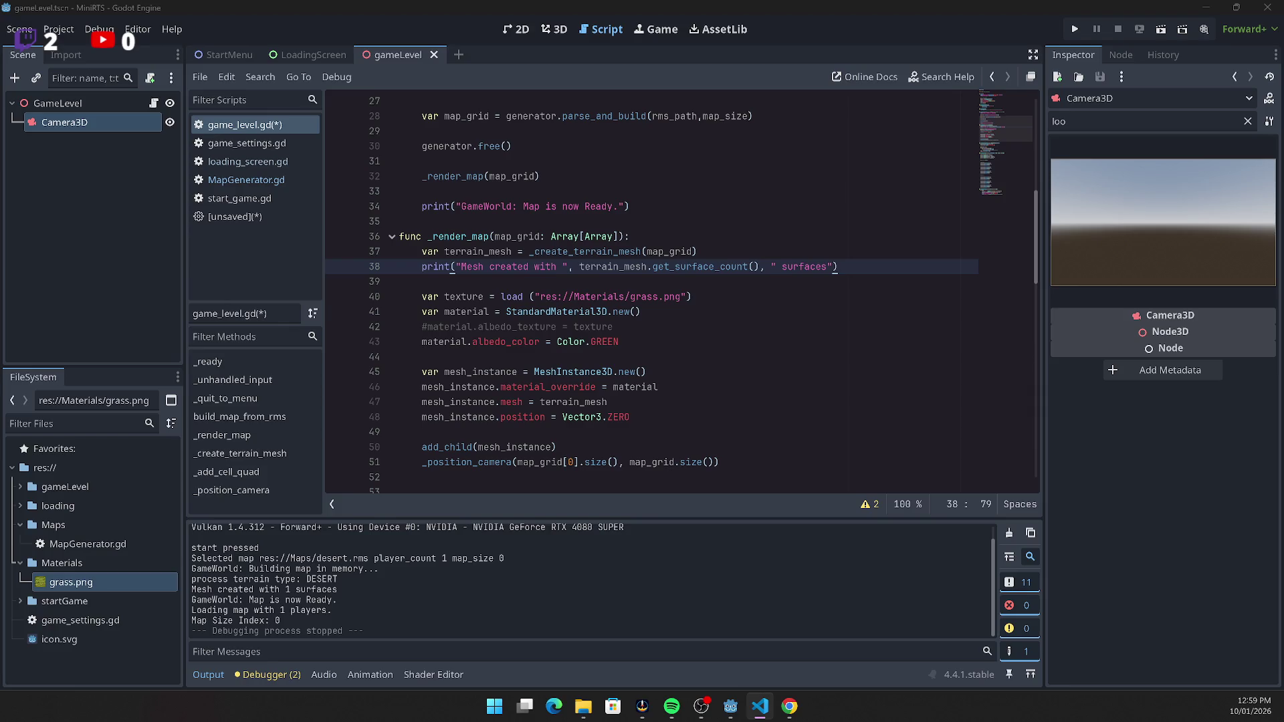
click(735, 237)
scroll(555, 253, up, 2)
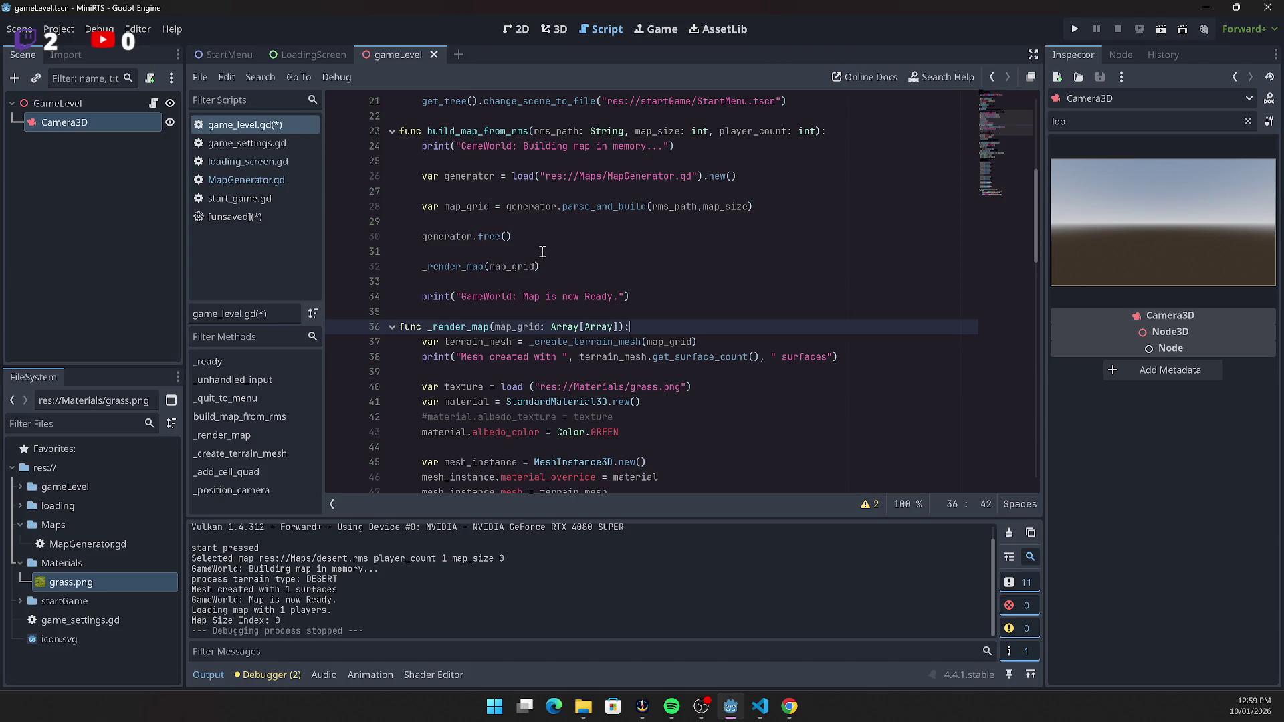
double_click(488, 131)
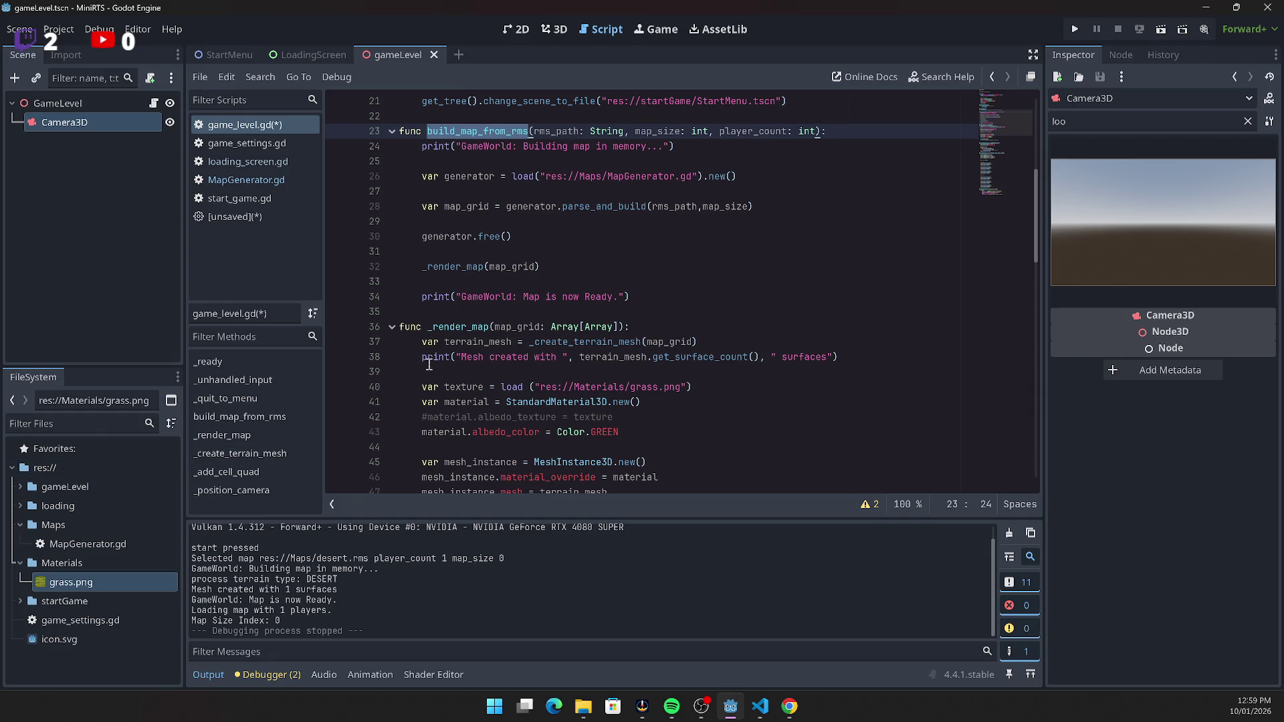
scroll(512, 350, up, 3)
scroll(513, 350, up, 4)
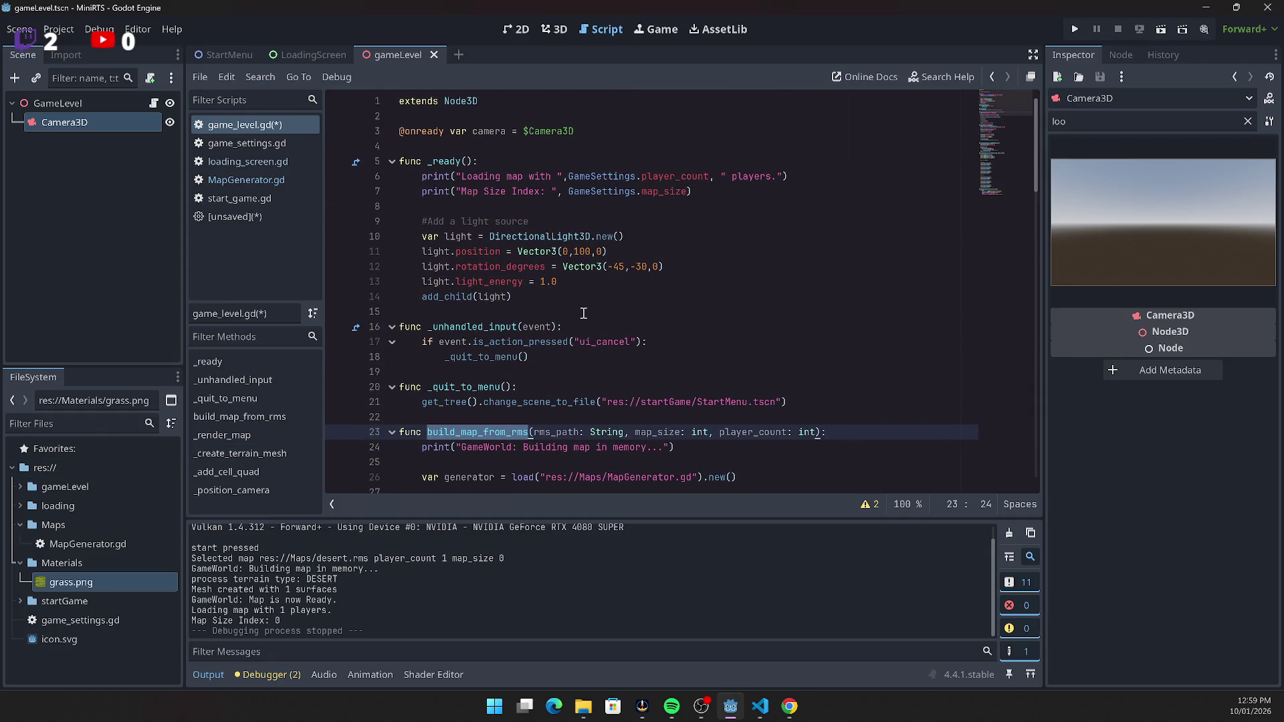
After the light setup, add an if camera: block setting camera.position = Vector3(50,50,50)
click(578, 312)
click(559, 297)
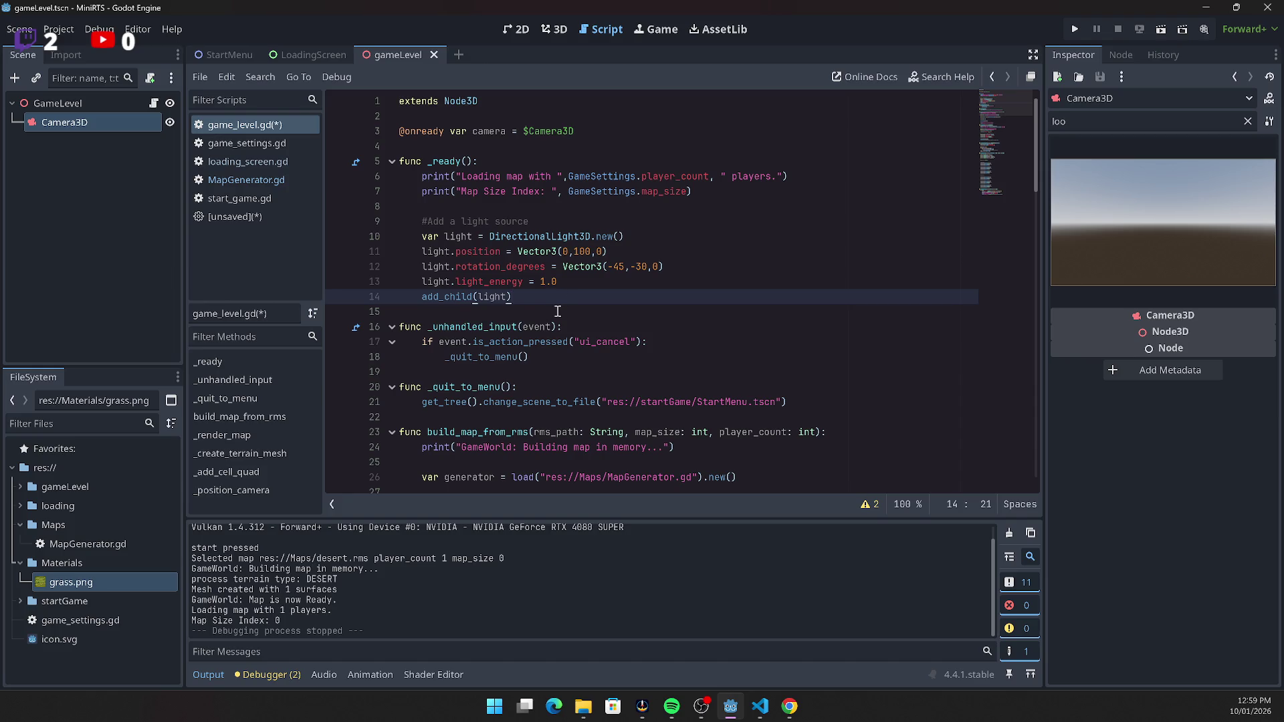
key(Return)
key(Return)
text(if camera)
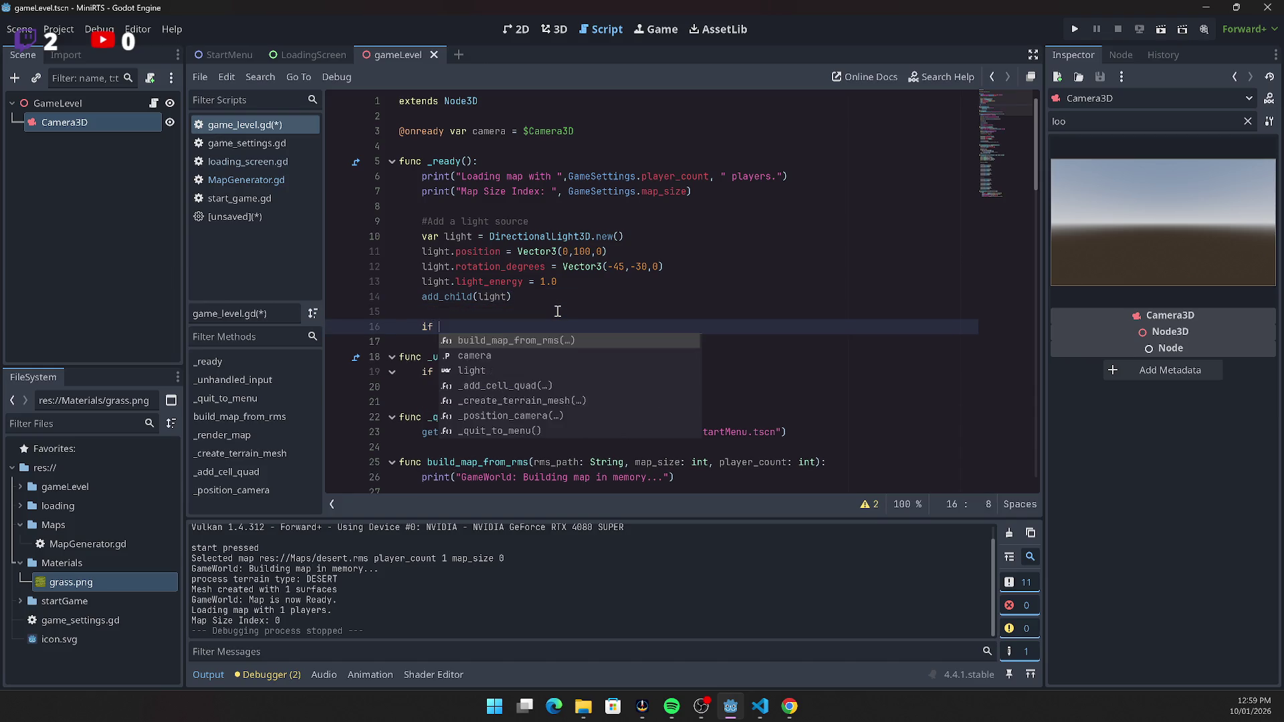
text(:)
key(Return)
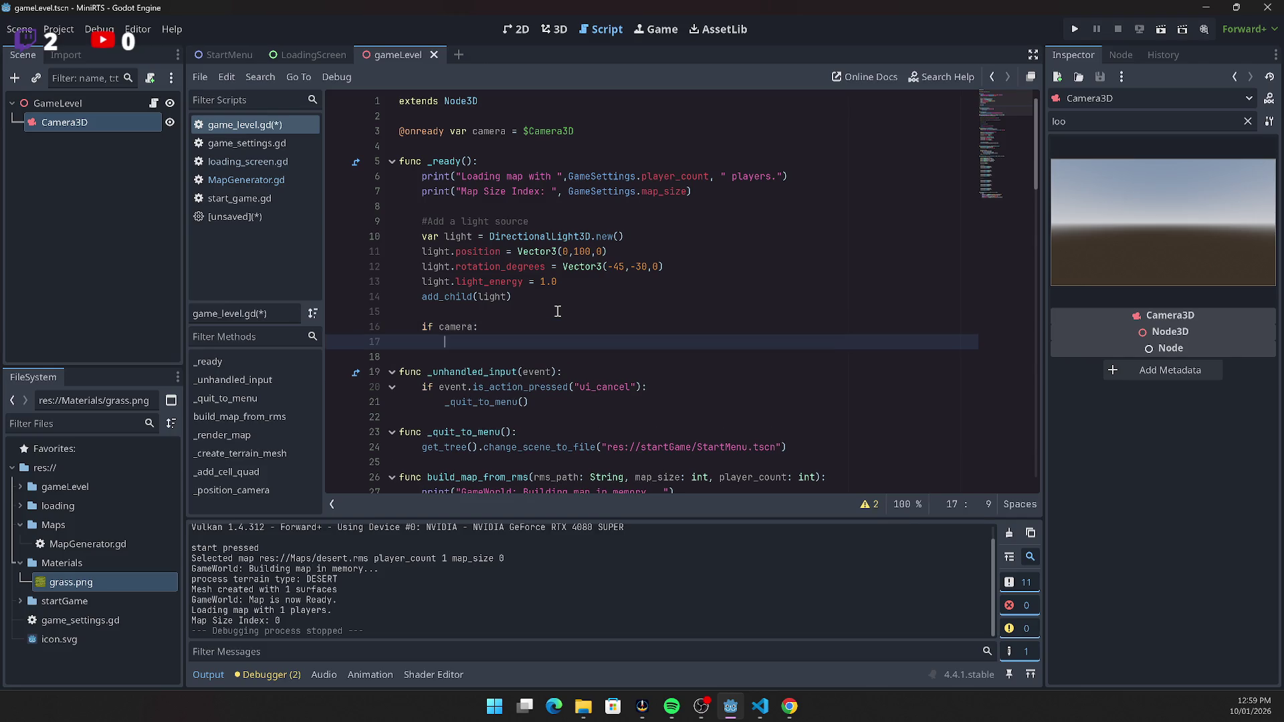
text(camer)
key(BackSpace)
key(BackSpace)
key(BackSpace)
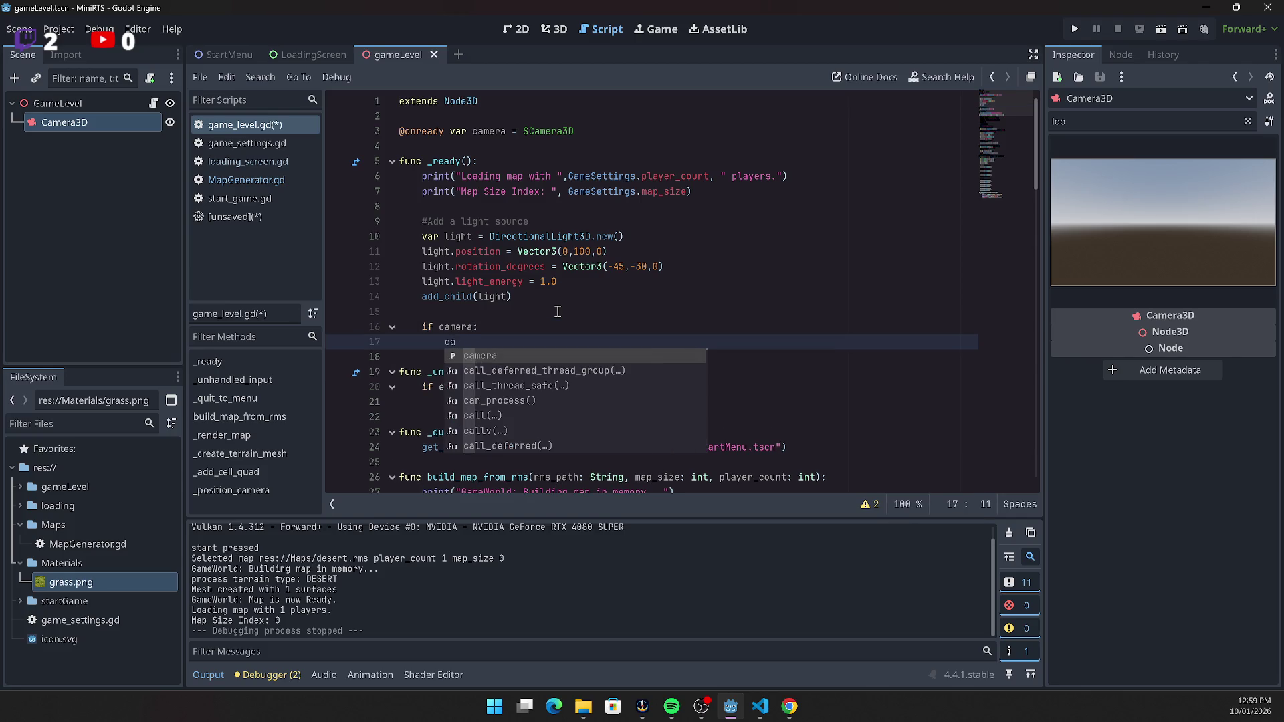
key(Return)
text(pos)
key(Return)
text(= Vector)
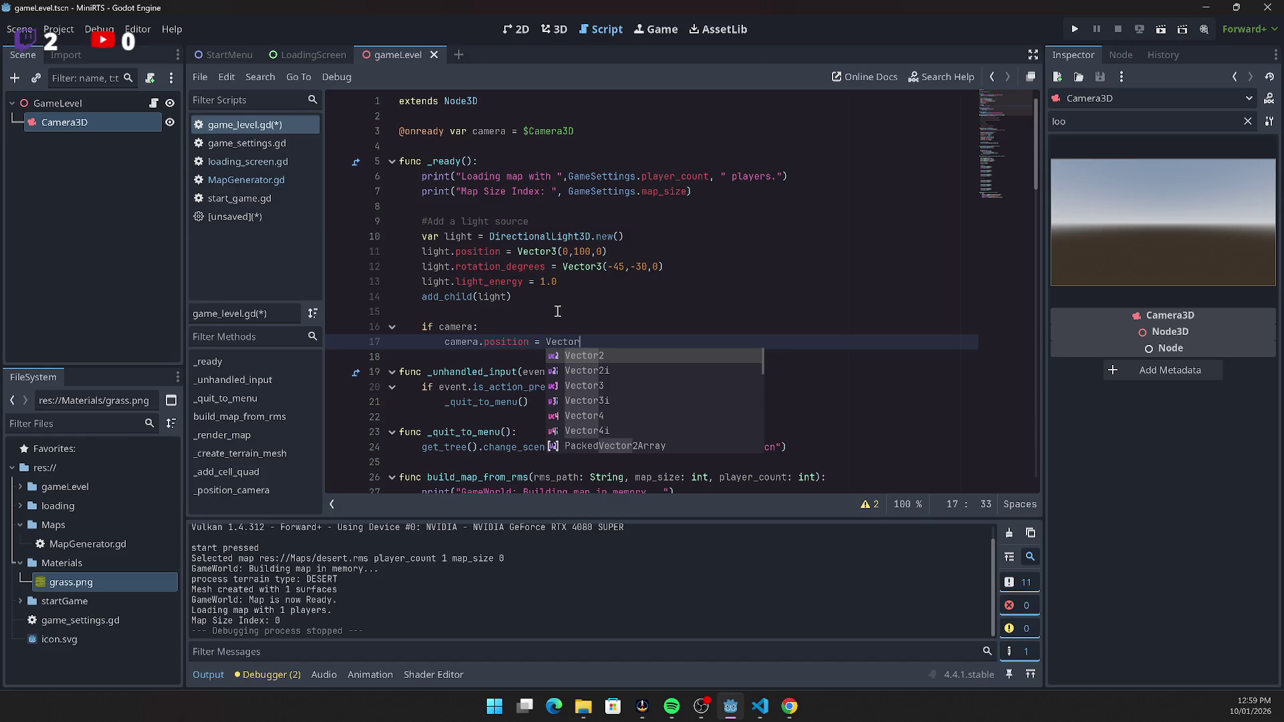
text(3)
key(Return)
text(50,50,50))
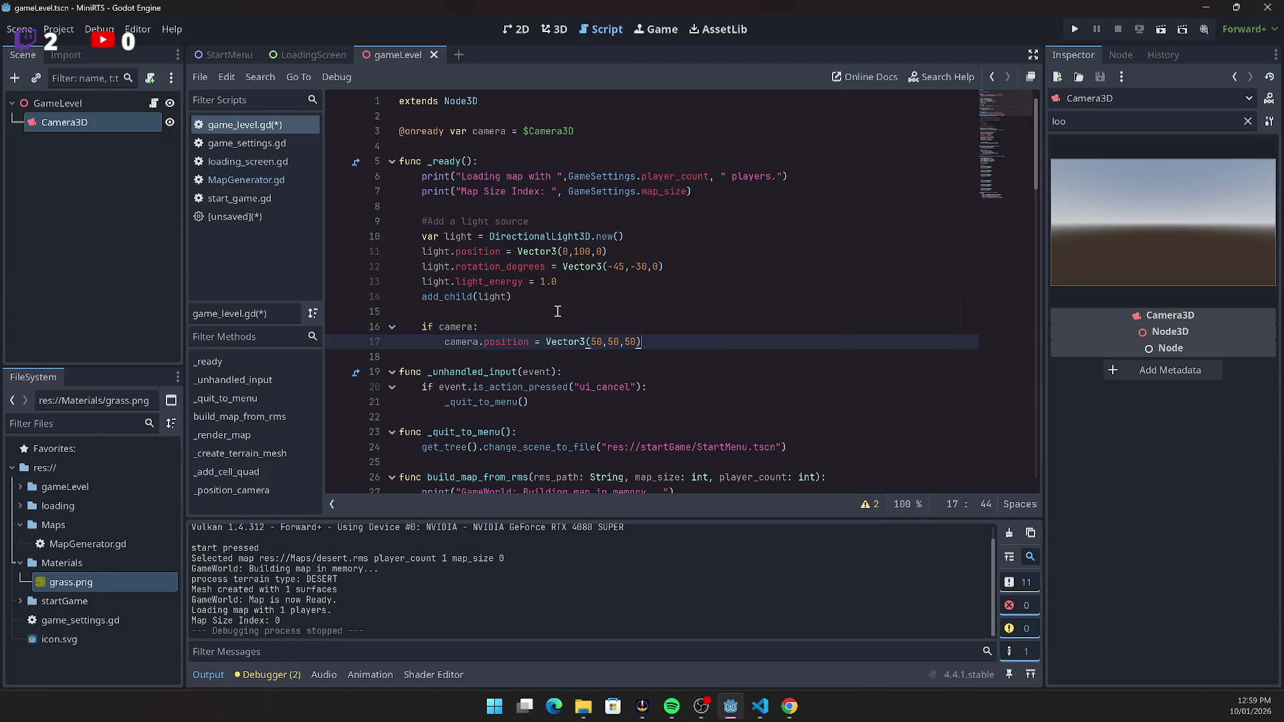
Make the camera look_at Vector3(50,0,50)
key(Return)
text(cam)
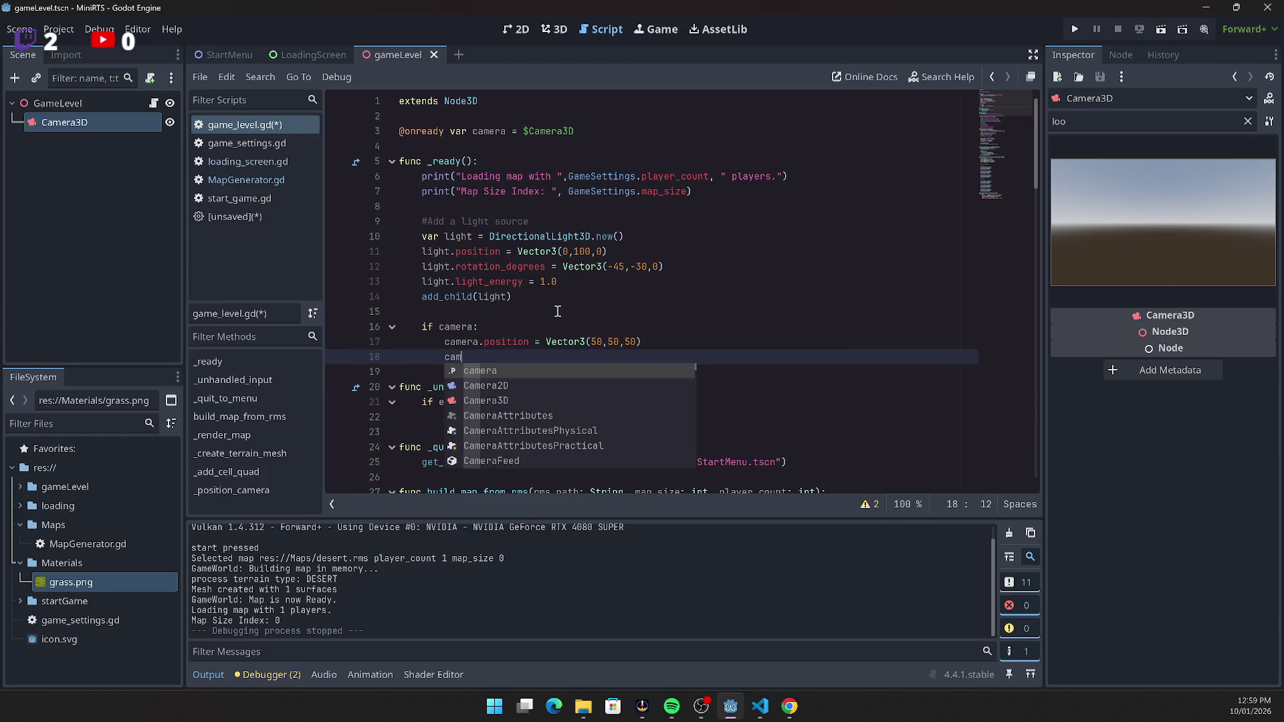
key(Return)
text(.look_at)
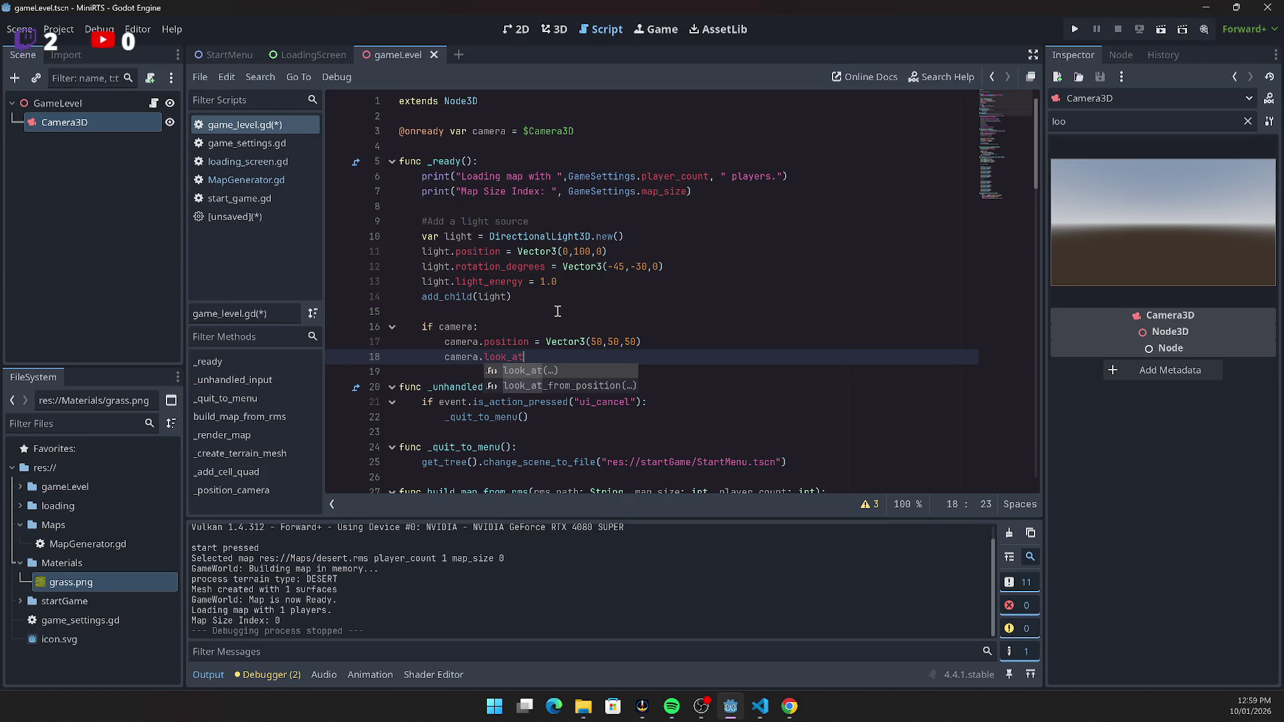
text((Vector)
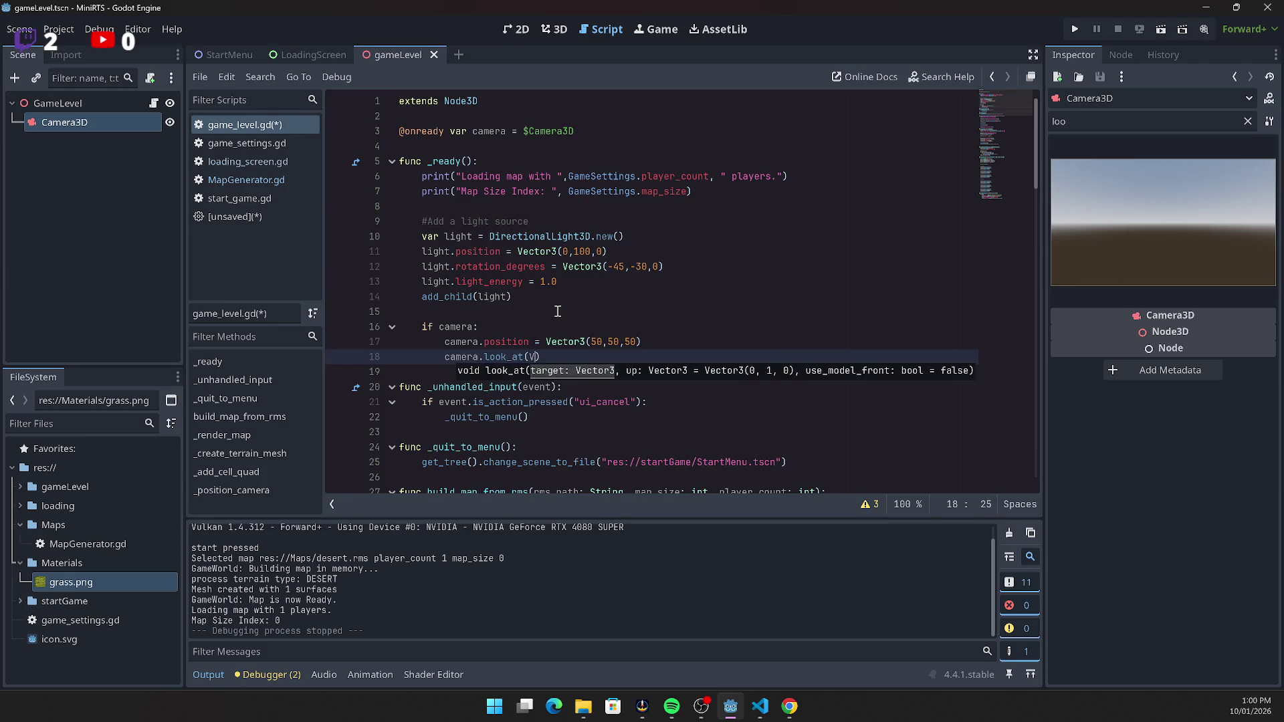
text(3()
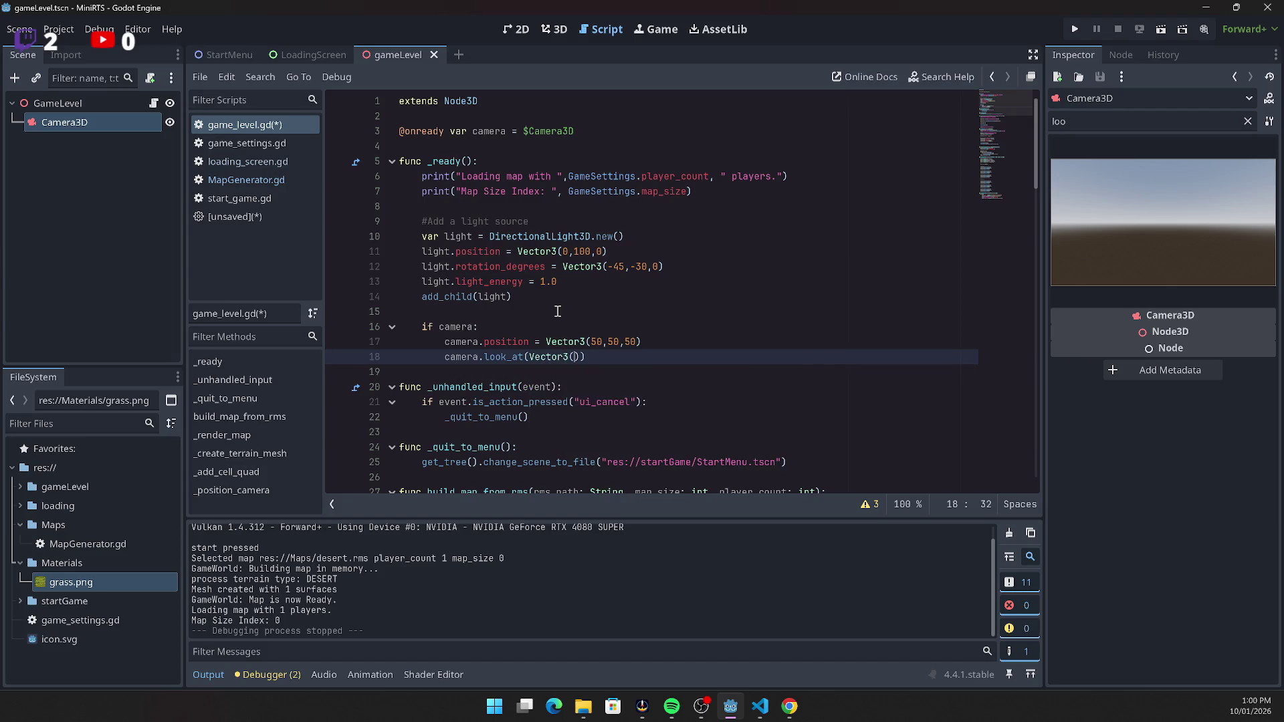
text(50,0,50))
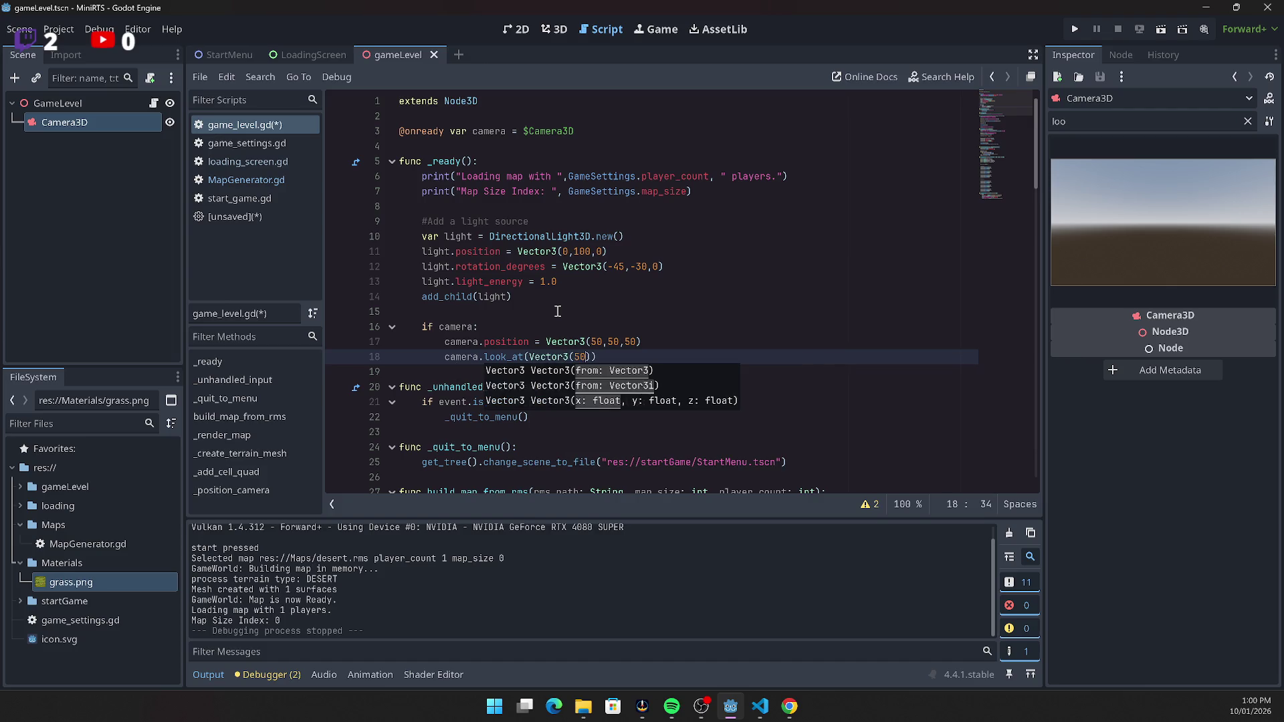
text())
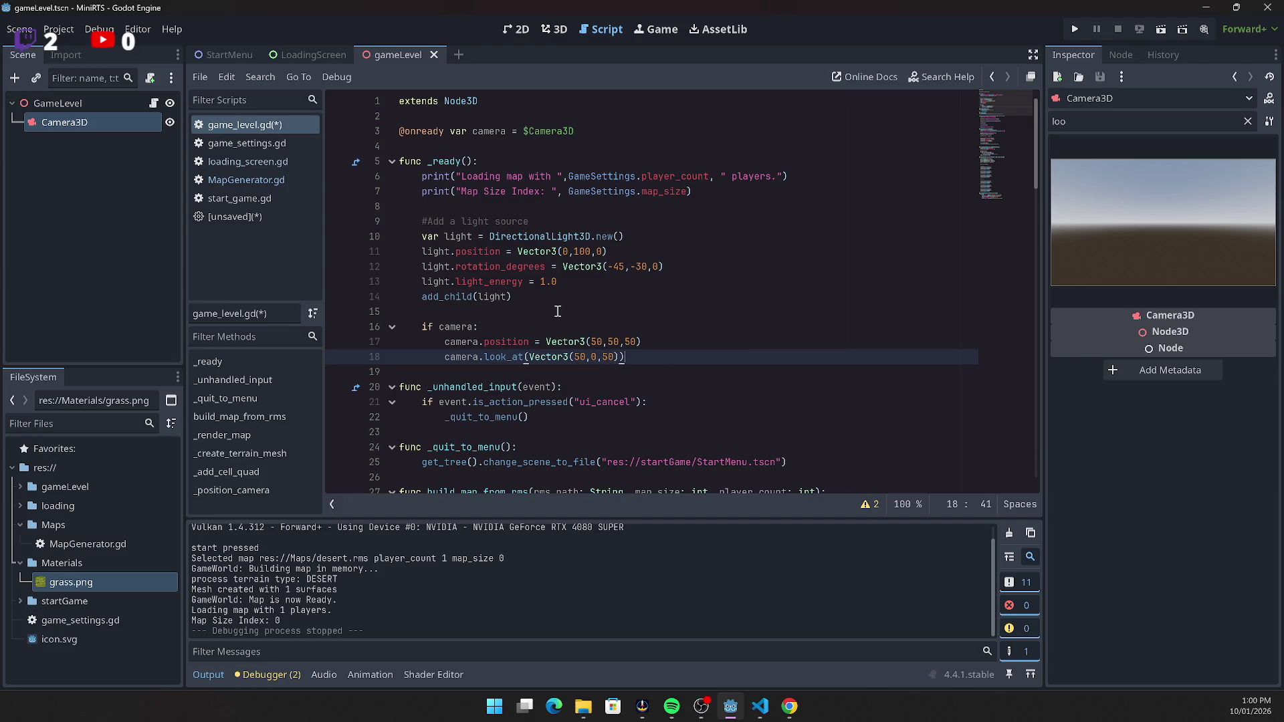
Print "Camera manually positioned at: " with the camera's position, then run the game
key(Return)
text(print)
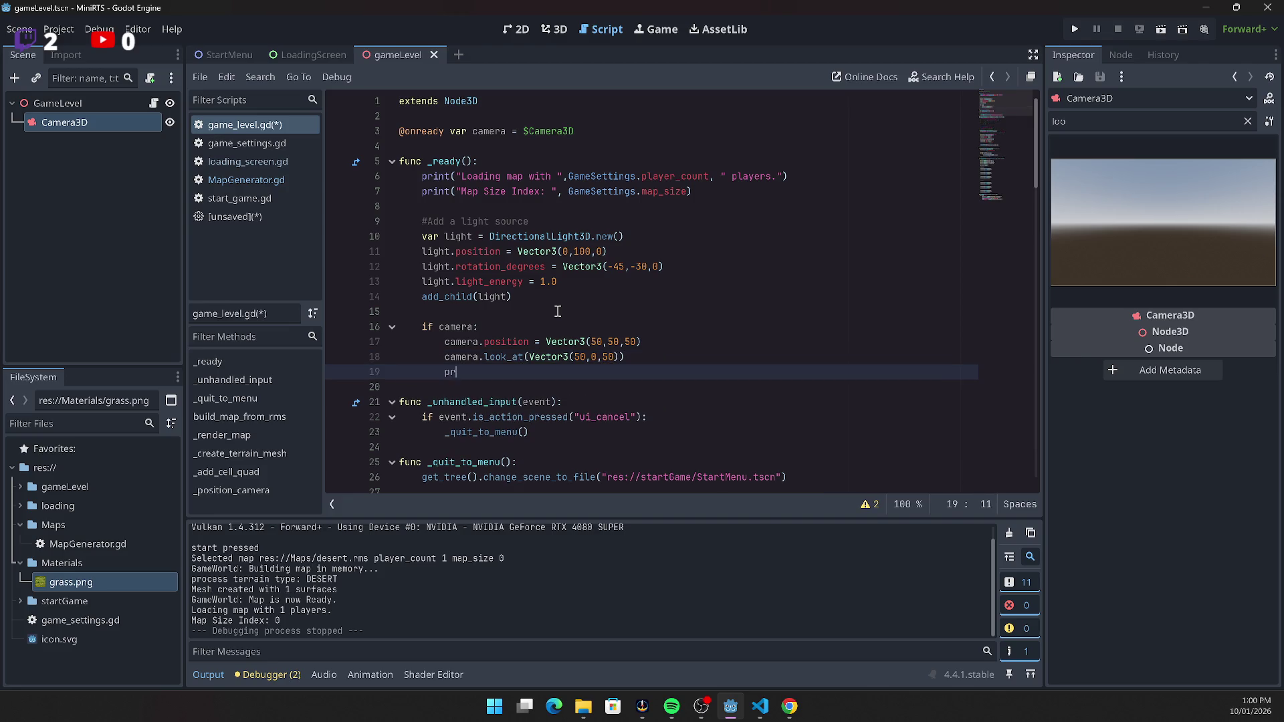
text(("Camer)
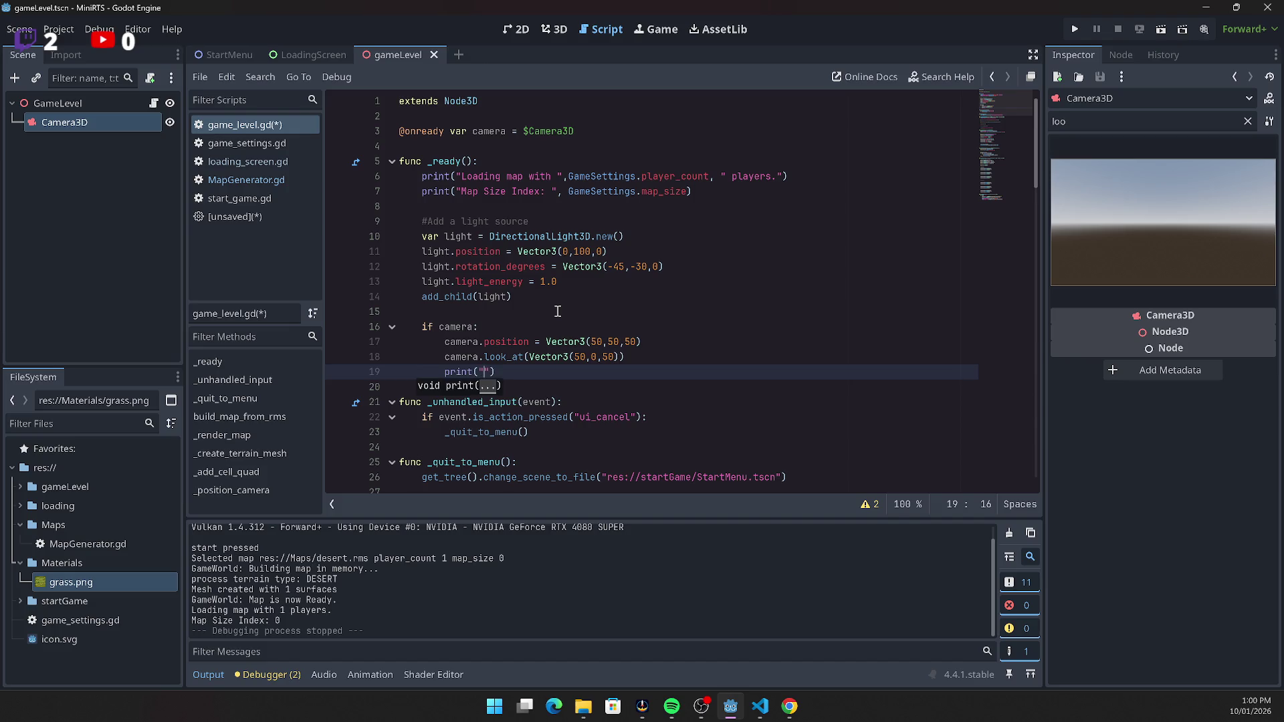
text(a manually )
text(positioned a)
text(t: )
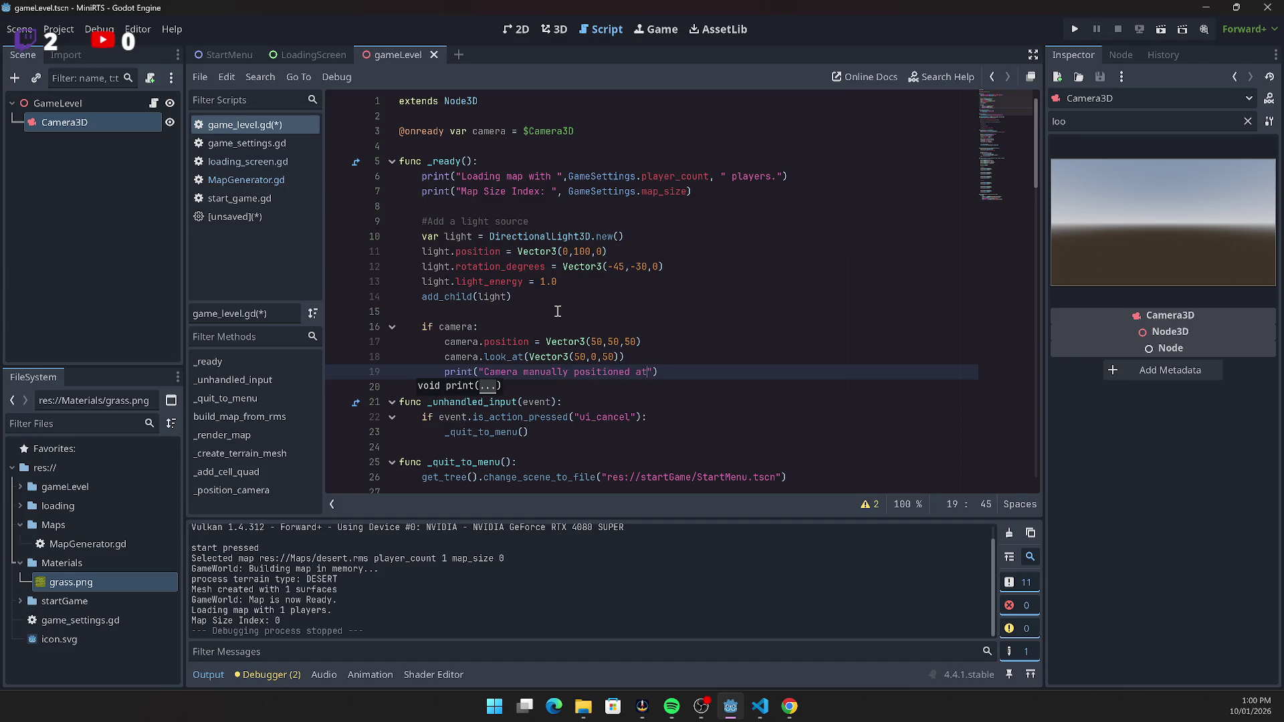
text(": camera)
key(BackSpace)
key(BackSpace)
key(BackSpace)
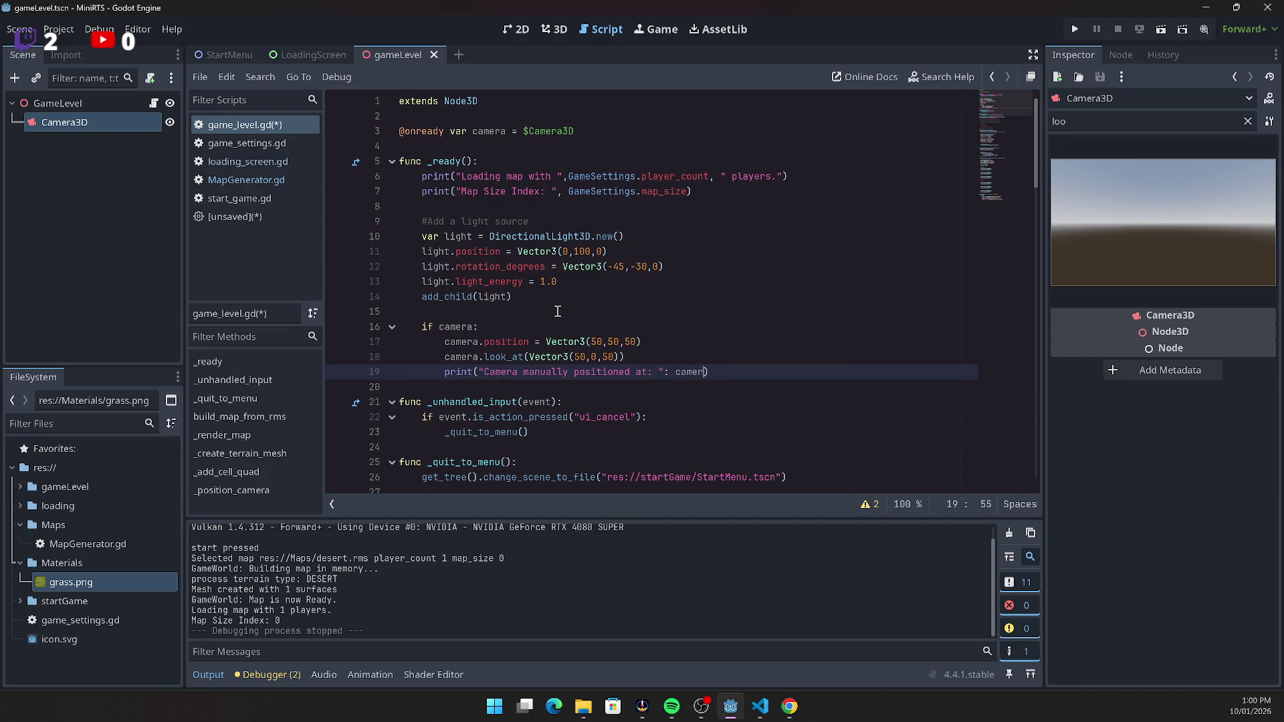
key(BackSpace)
key(BackSpace)
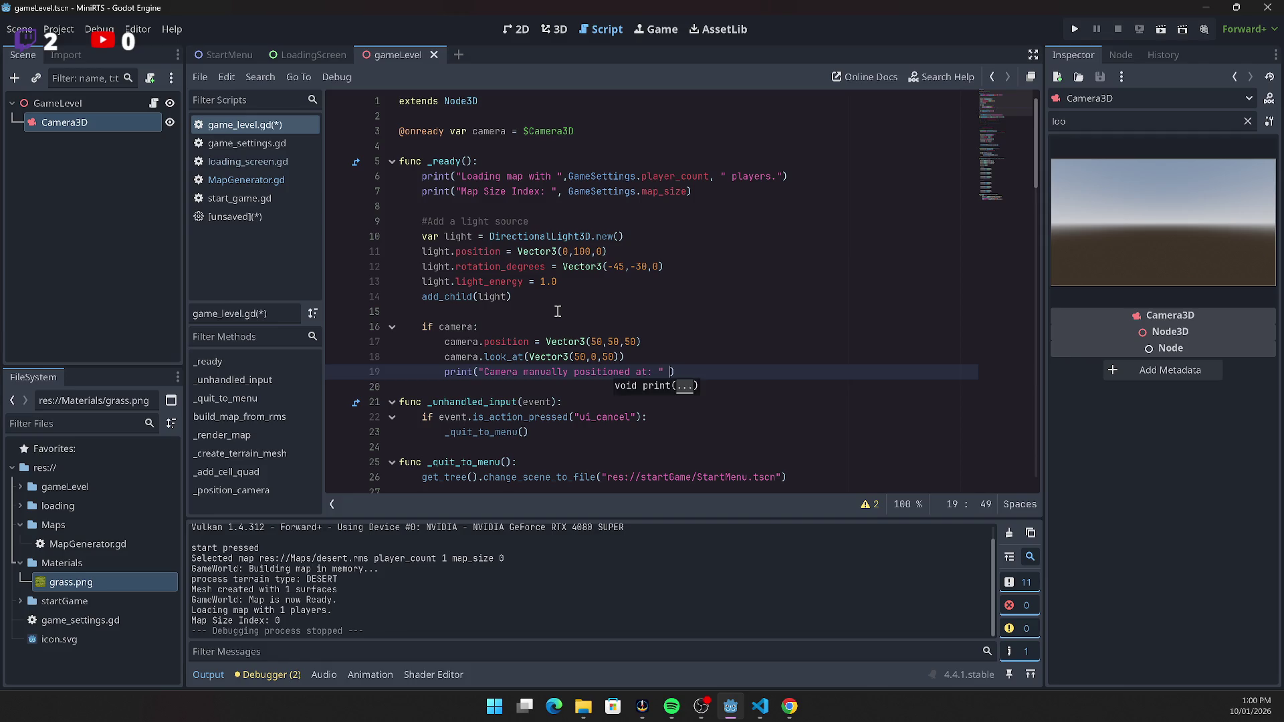
text(, camera_p)
text(ostions)
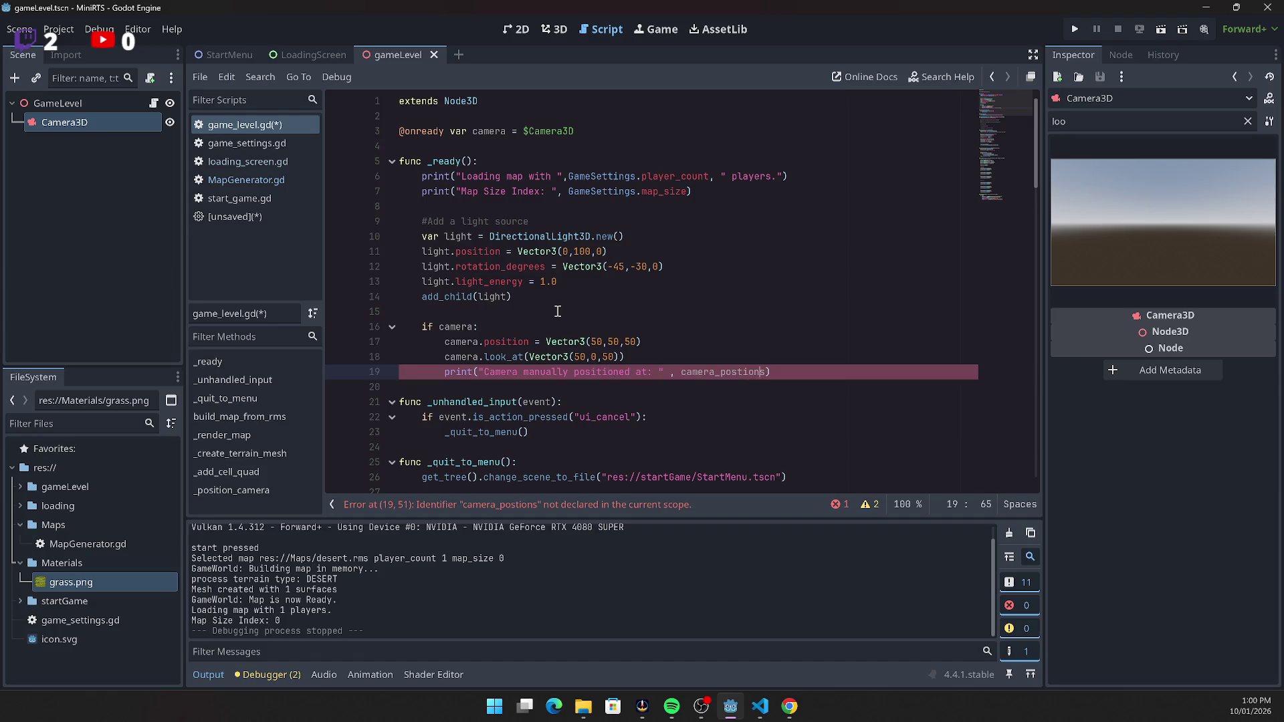
key(BackSpace)
text(.)
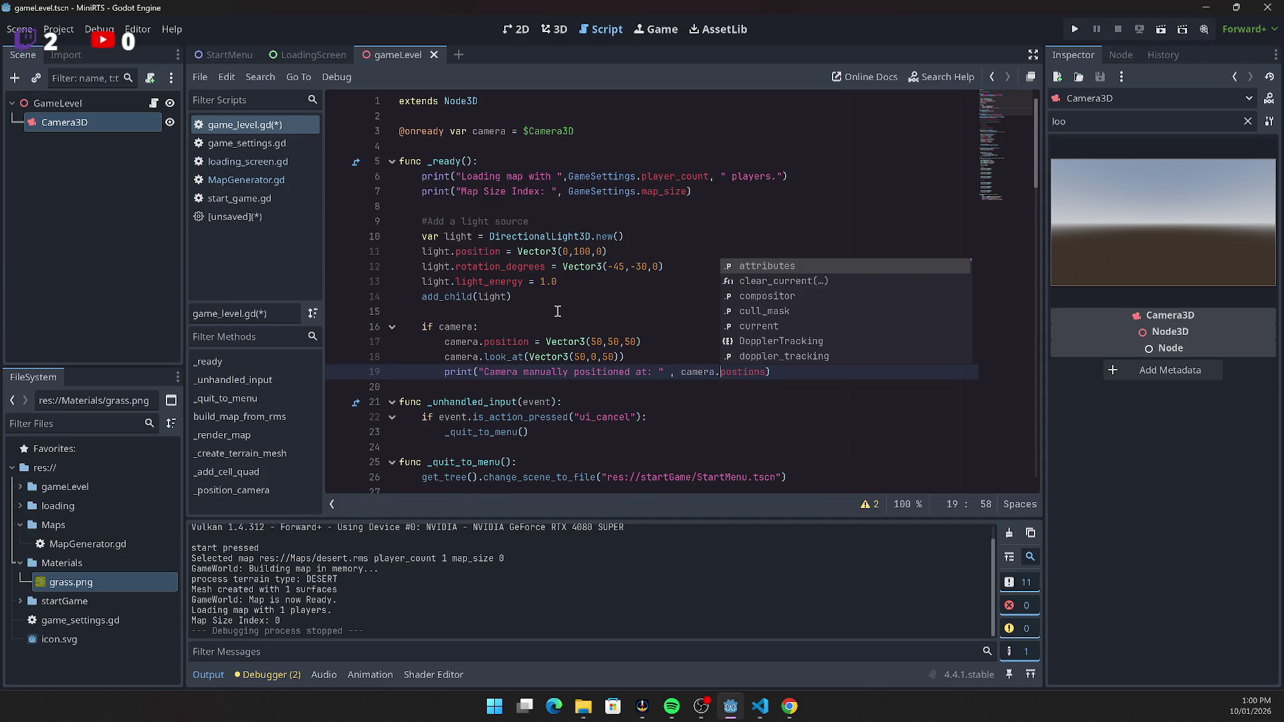
click(915, 144)
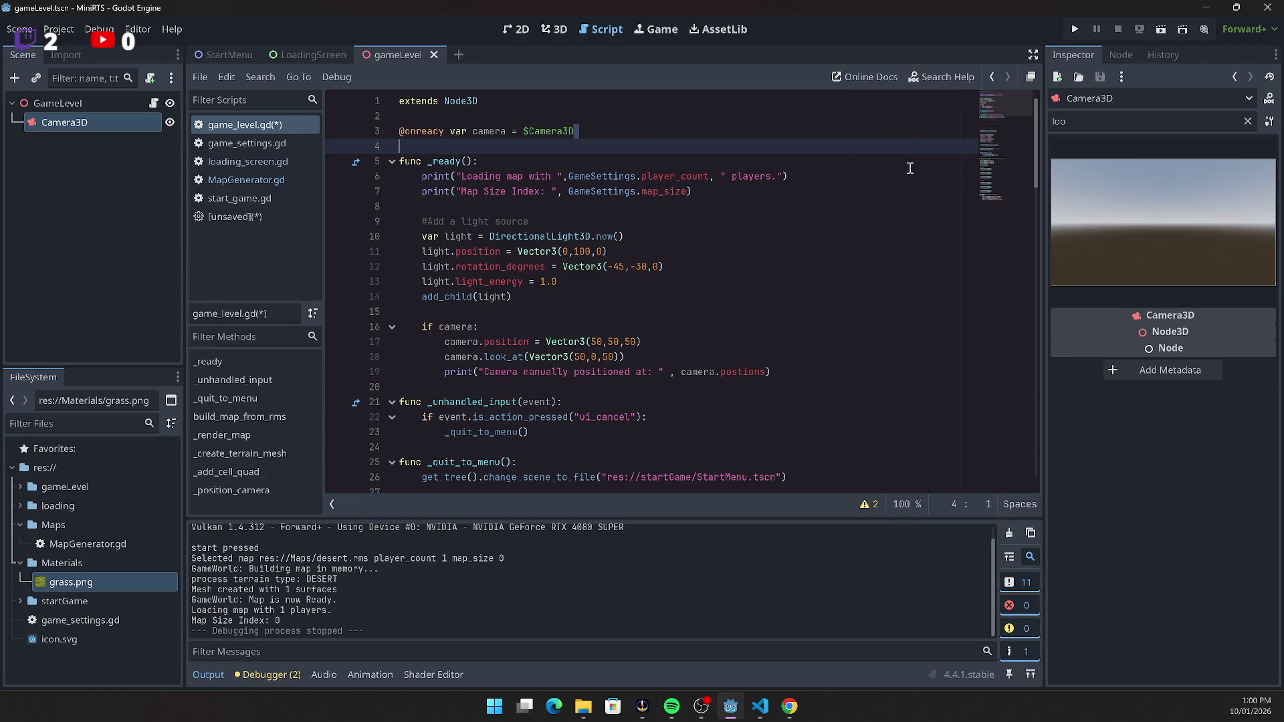
click(765, 373)
key(BackSpace)
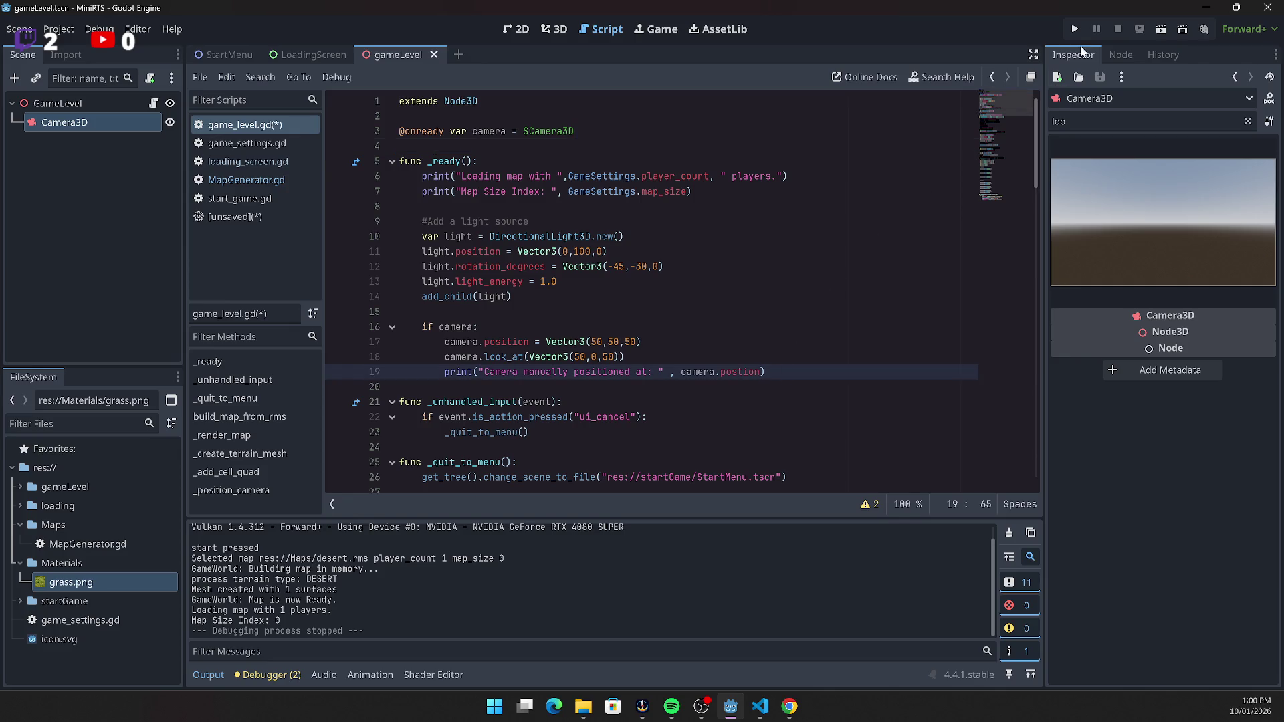
click(1075, 29)
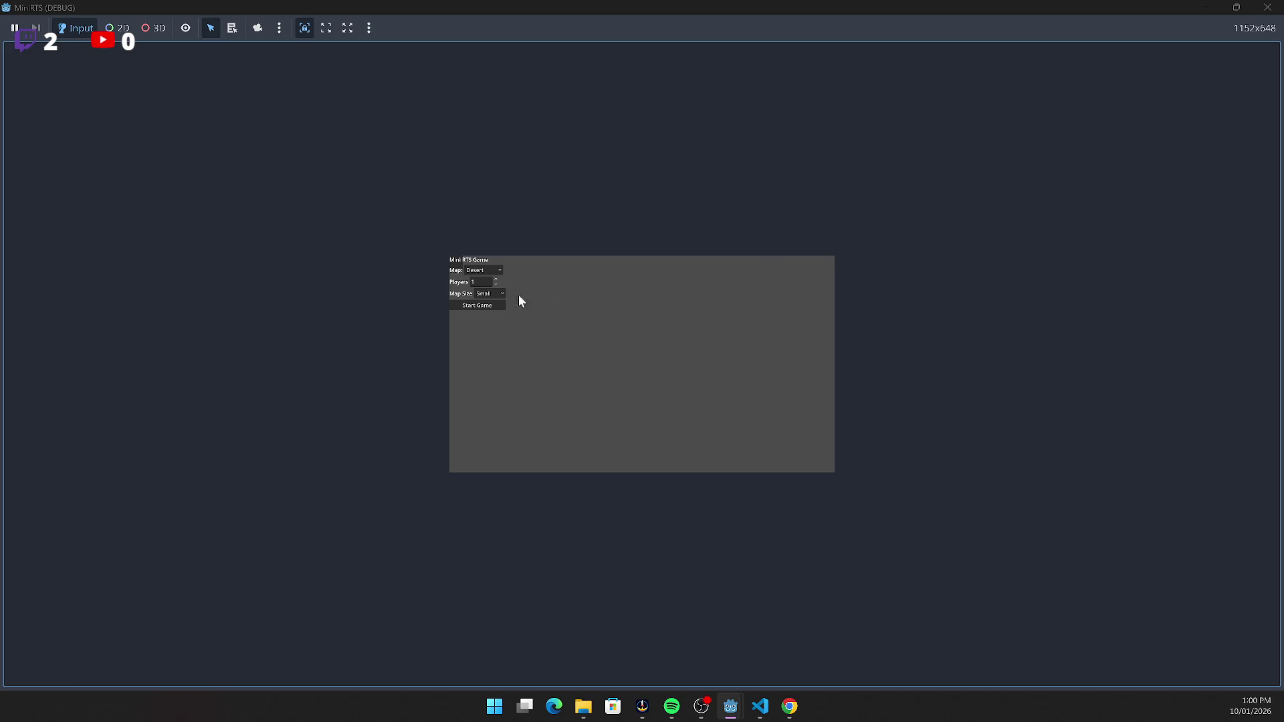
Start a match, fix the line 19 'postion' typo to 'position', and relaunch the game
click(488, 305)
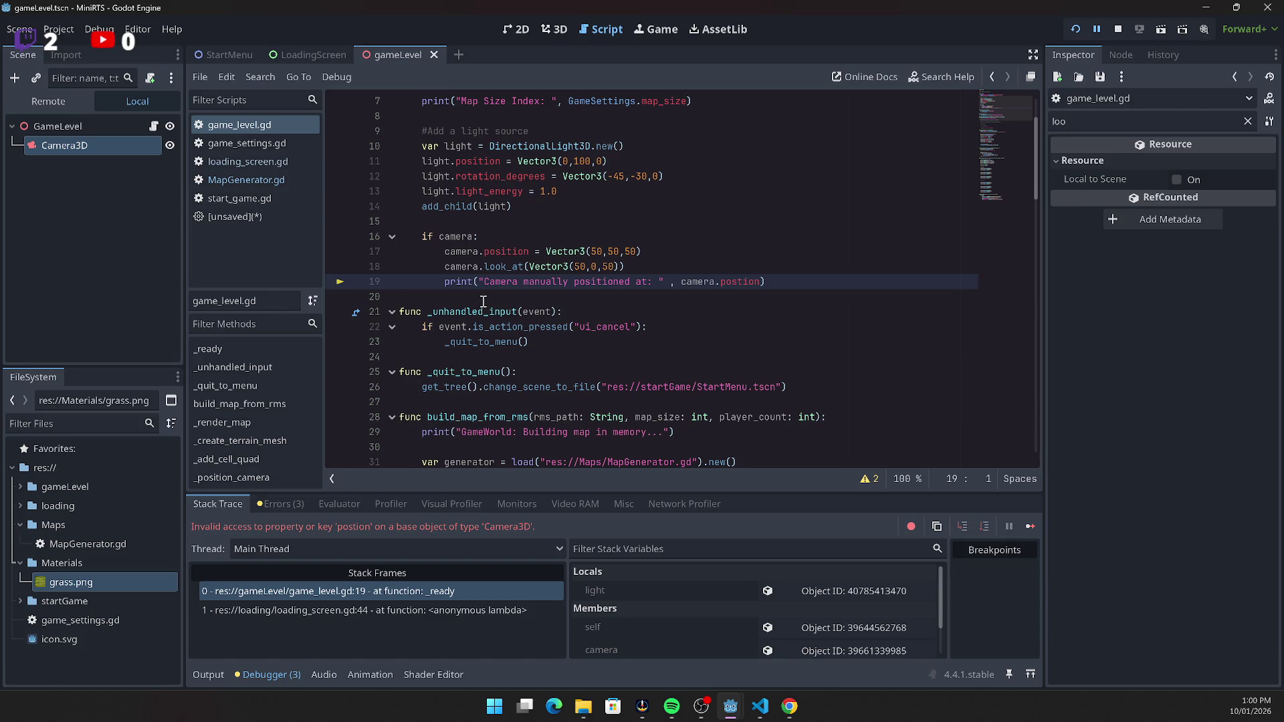
click(738, 282)
text(i)
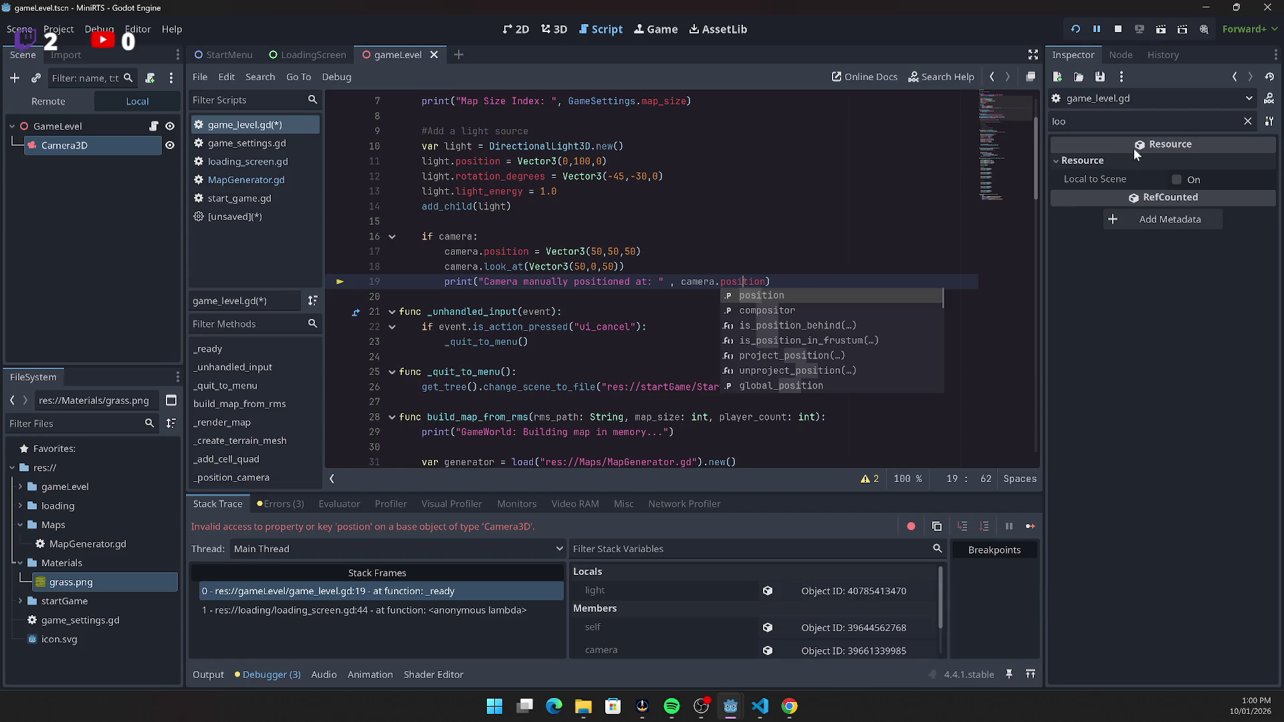
click(1070, 29)
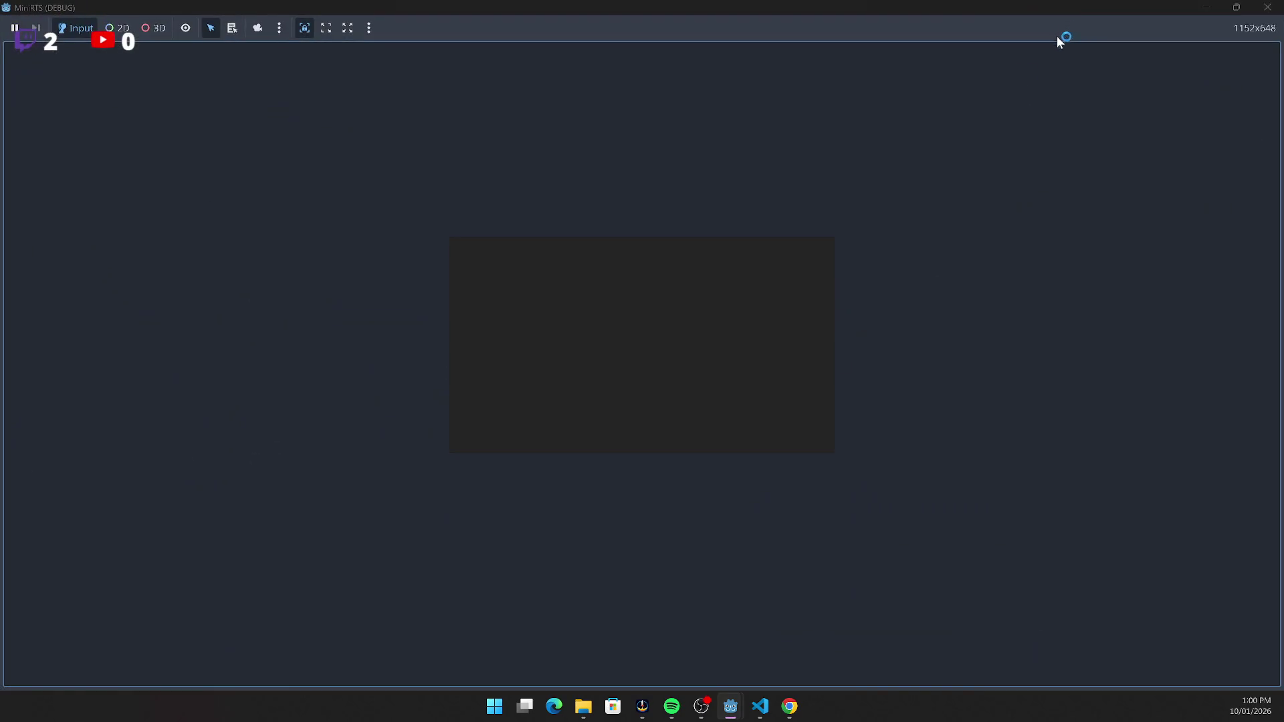
Start a match to see the solid green terrain, then close the game window
click(495, 309)
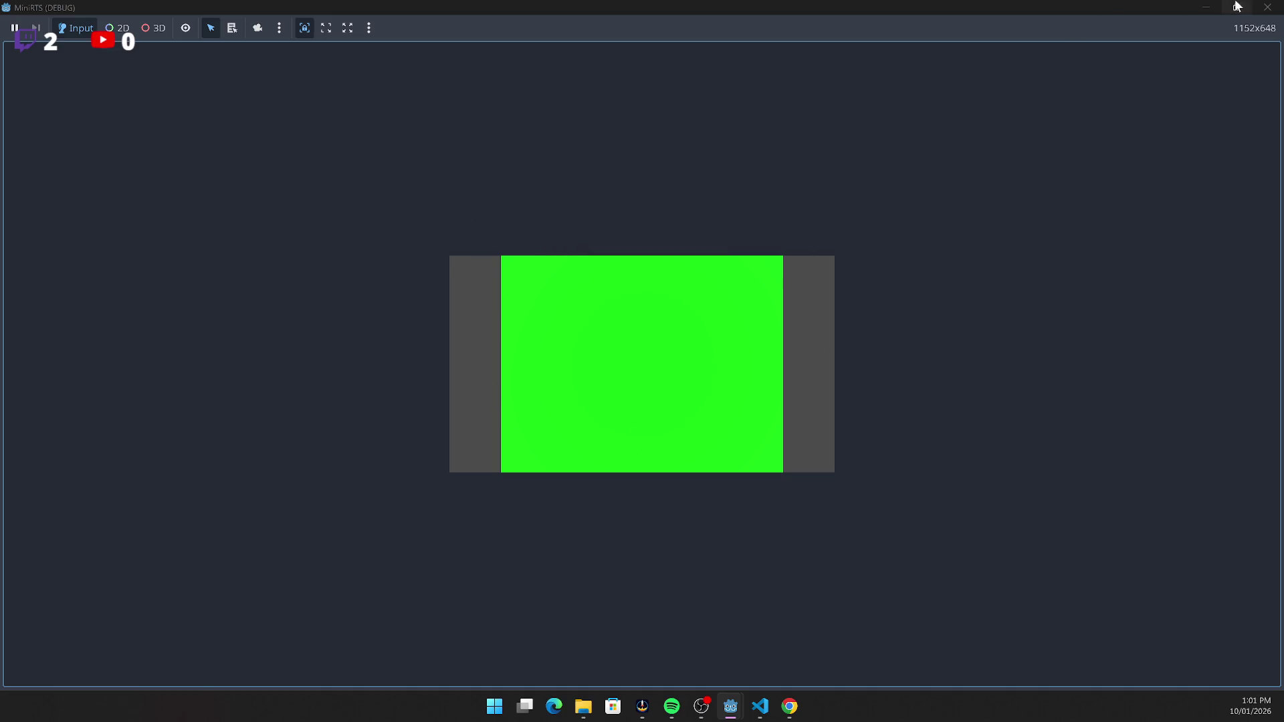
click(1267, 8)
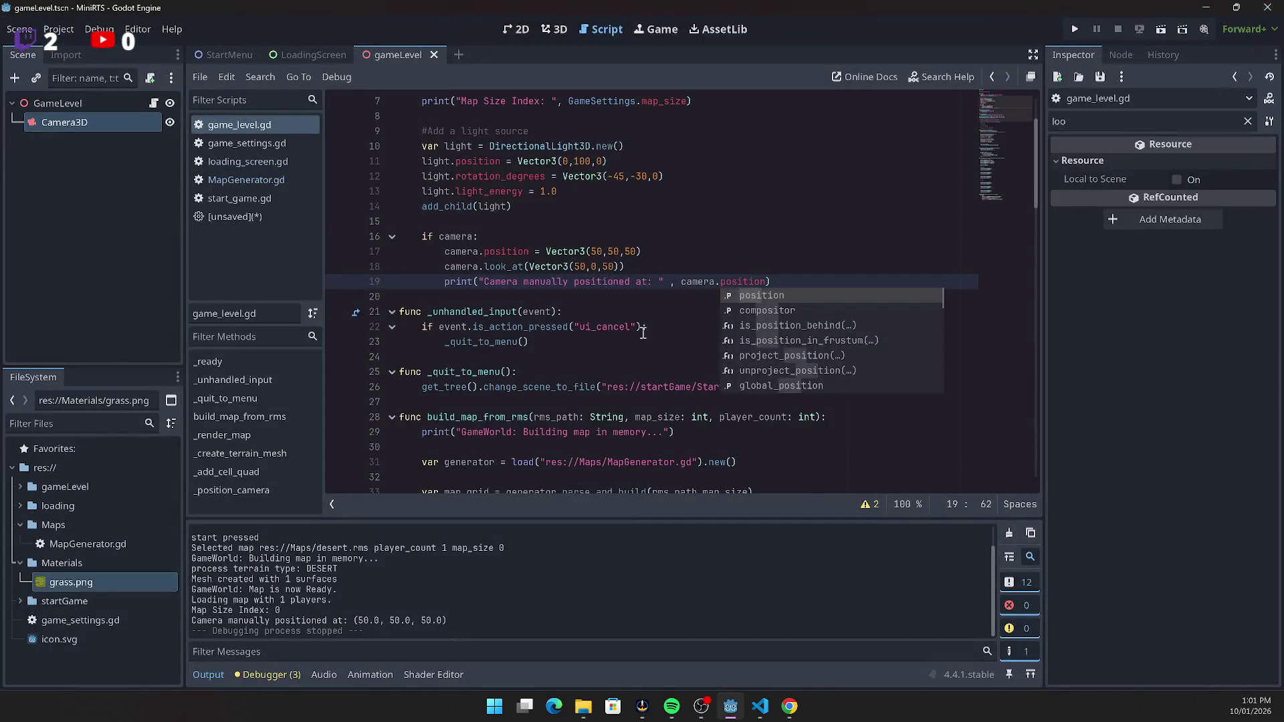
Replace the albedo_color = Color.GREEN line with the uncommented albedo_texture = texture, save, and run
click(592, 363)
scroll(590, 365, down, 2)
scroll(590, 365, down, 2)
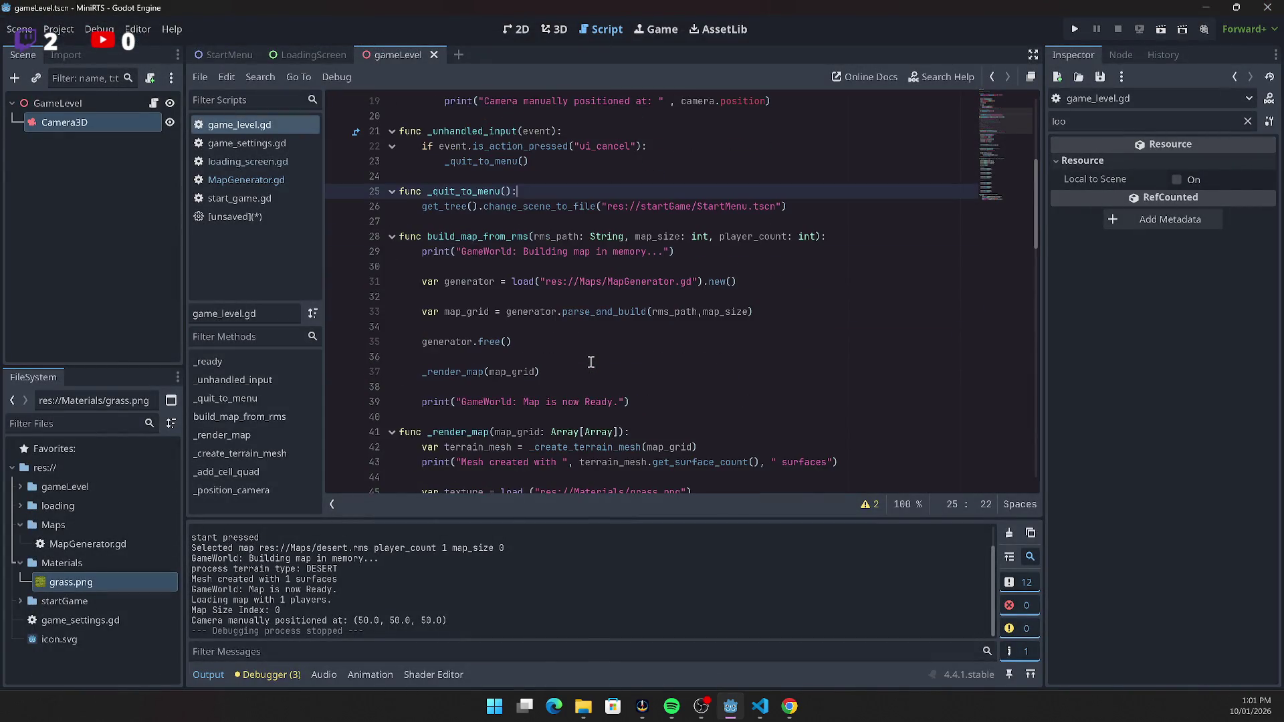
scroll(591, 361, down, 4)
scroll(591, 357, down, 1)
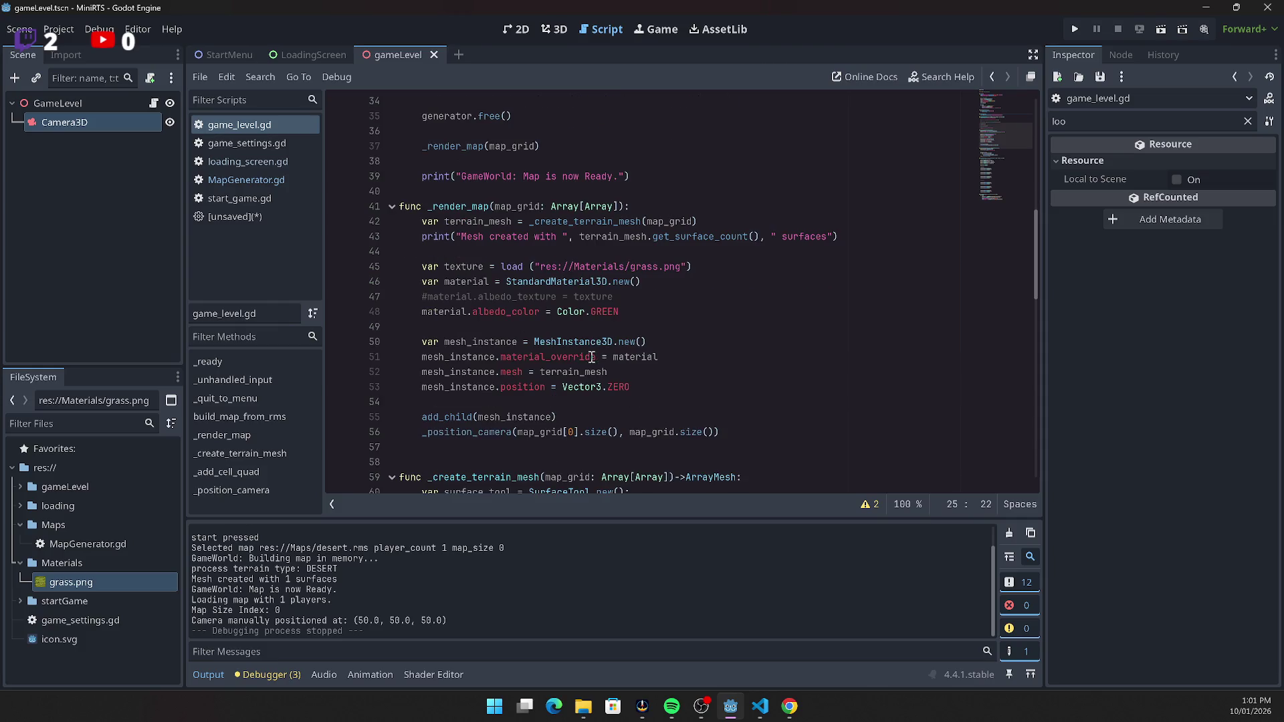
drag(625, 312, 402, 311)
key(BackSpace)
click(425, 295)
key(ctrl+k)
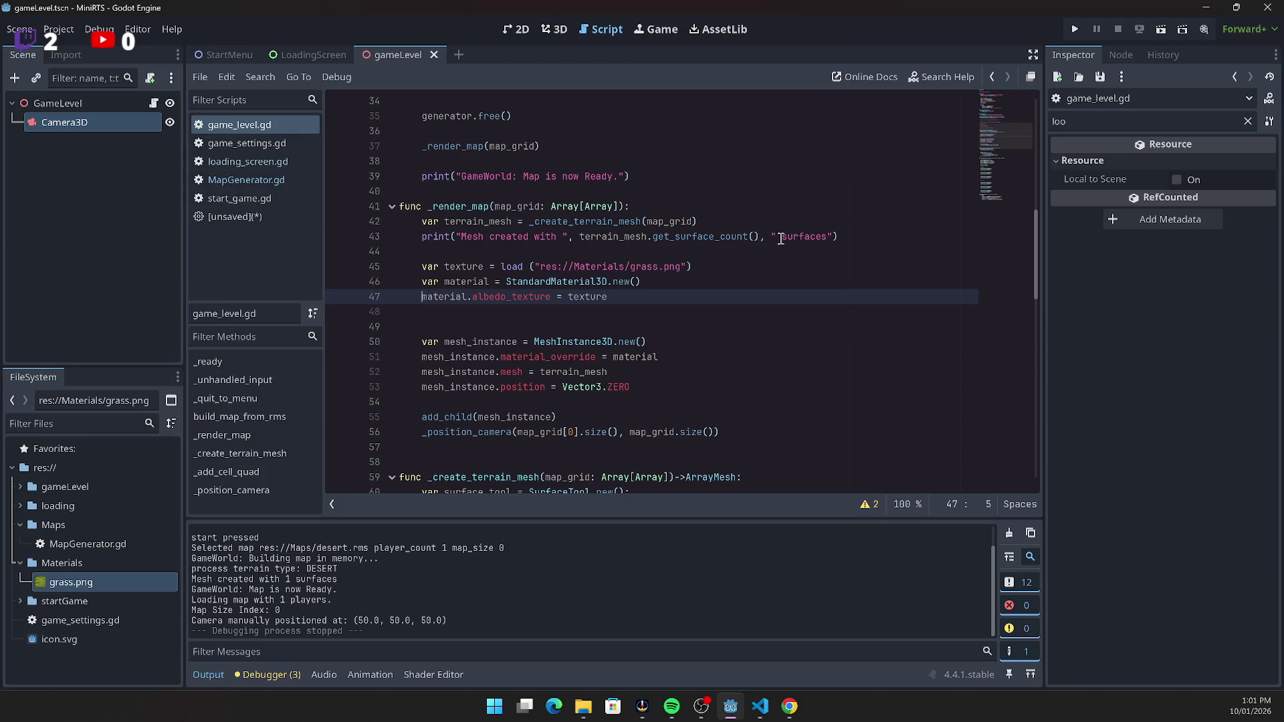
key(ctrl+s)
click(1070, 29)
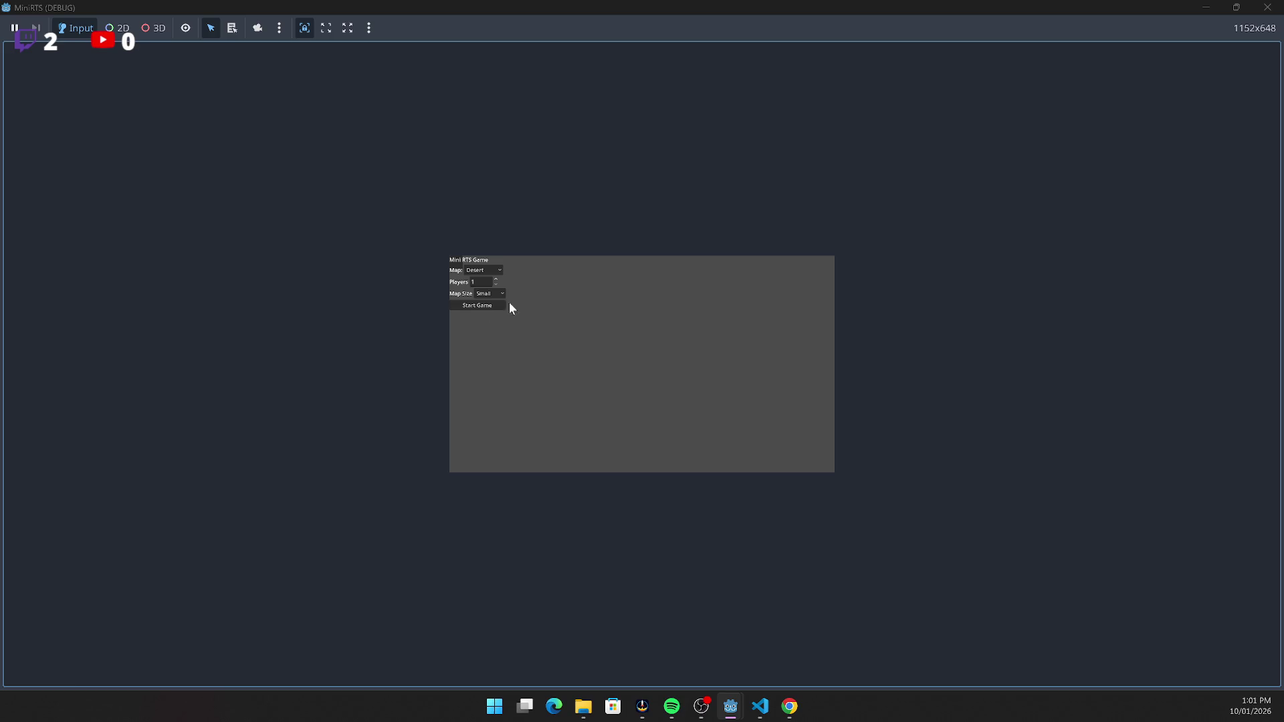
Check the grass-textured terrain in a match, close the game, and delete the empty line after line 47
click(469, 308)
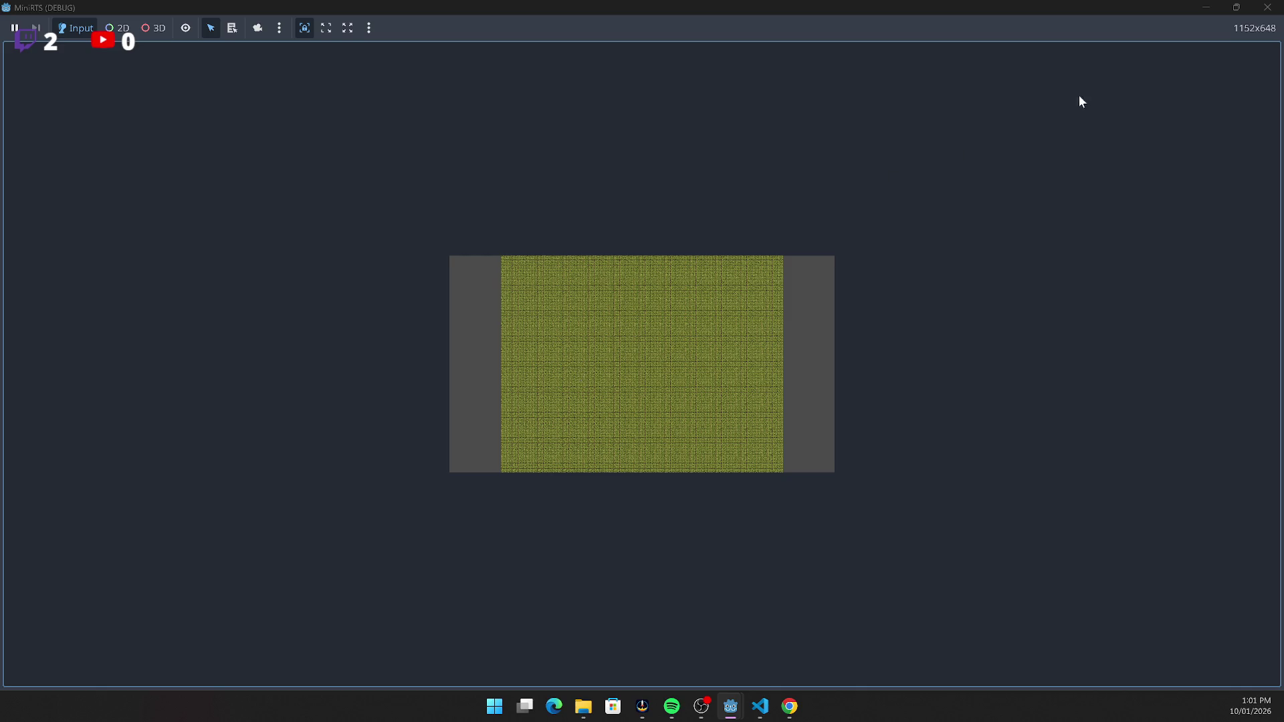
click(1267, 7)
click(649, 298)
key(Delete)
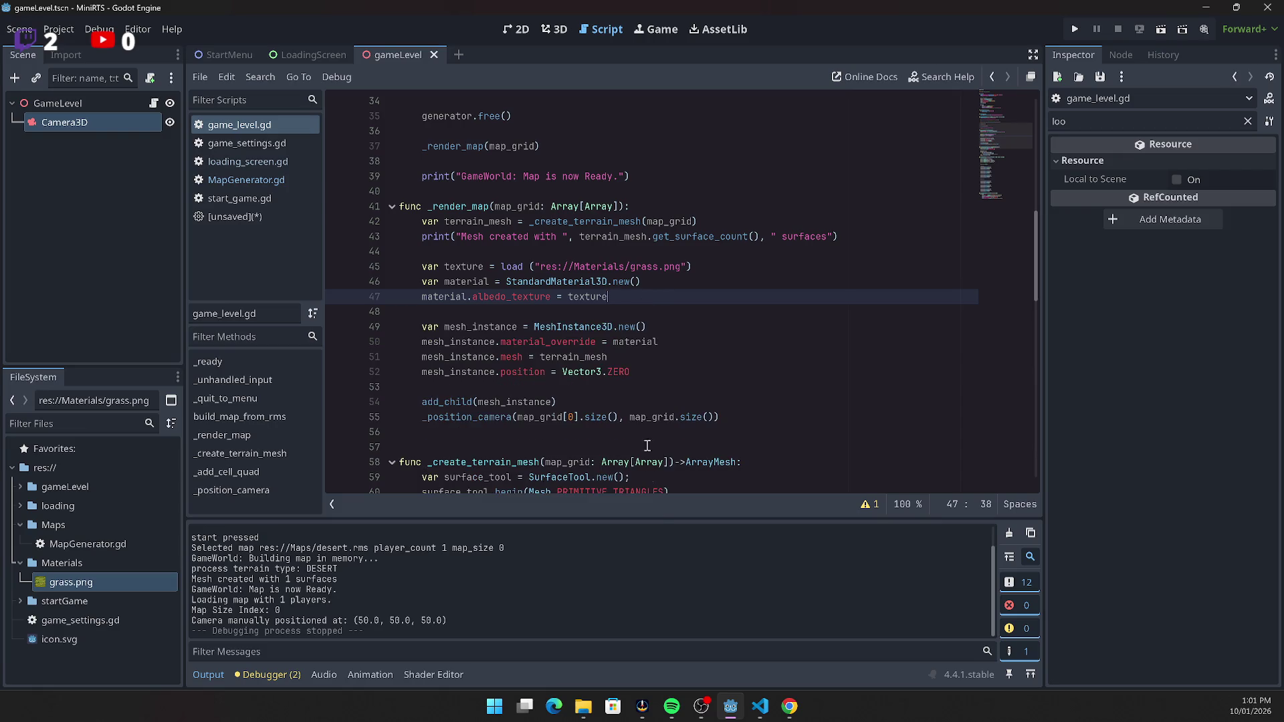
scroll(637, 416, down, 9)
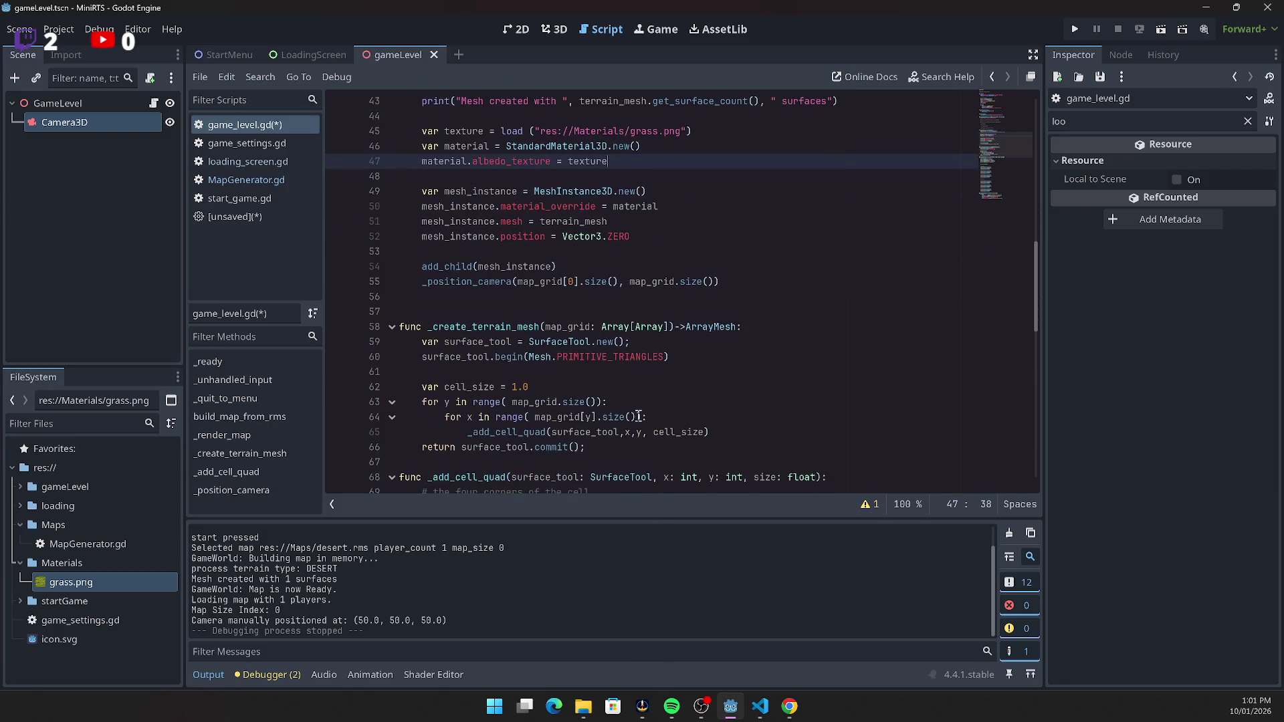
scroll(637, 415, down, 7)
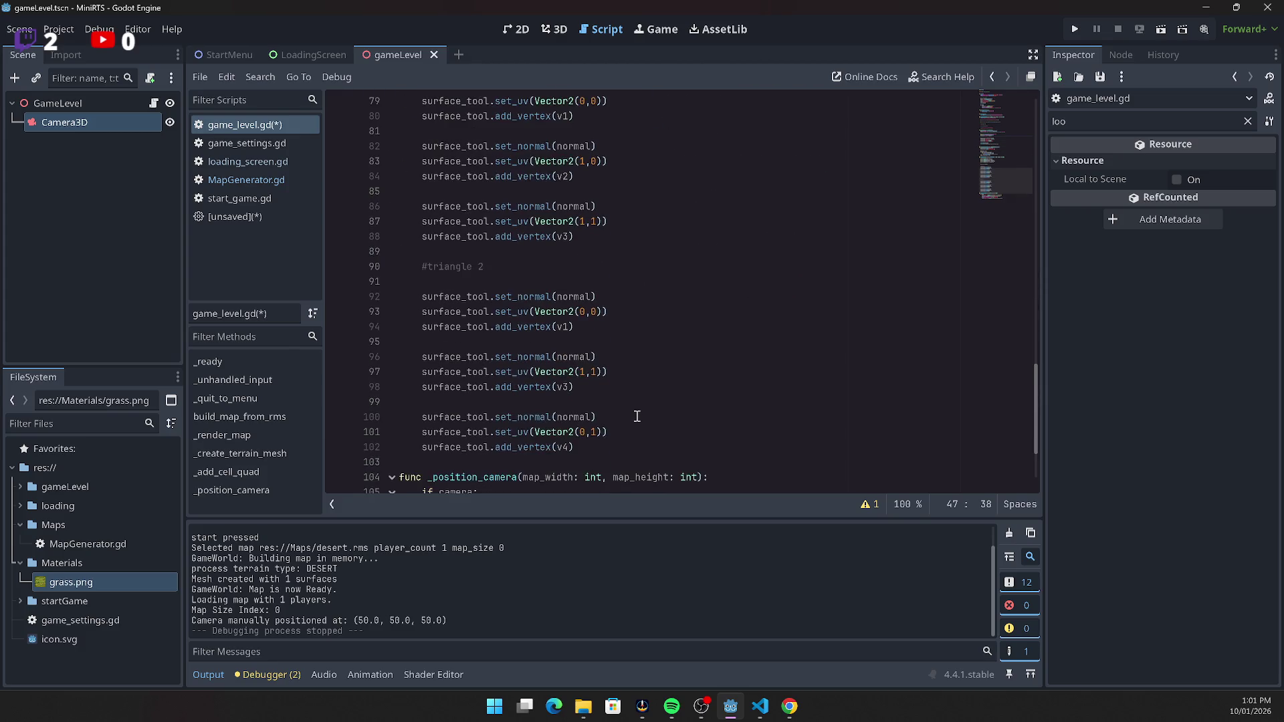
scroll(639, 414, down, 2)
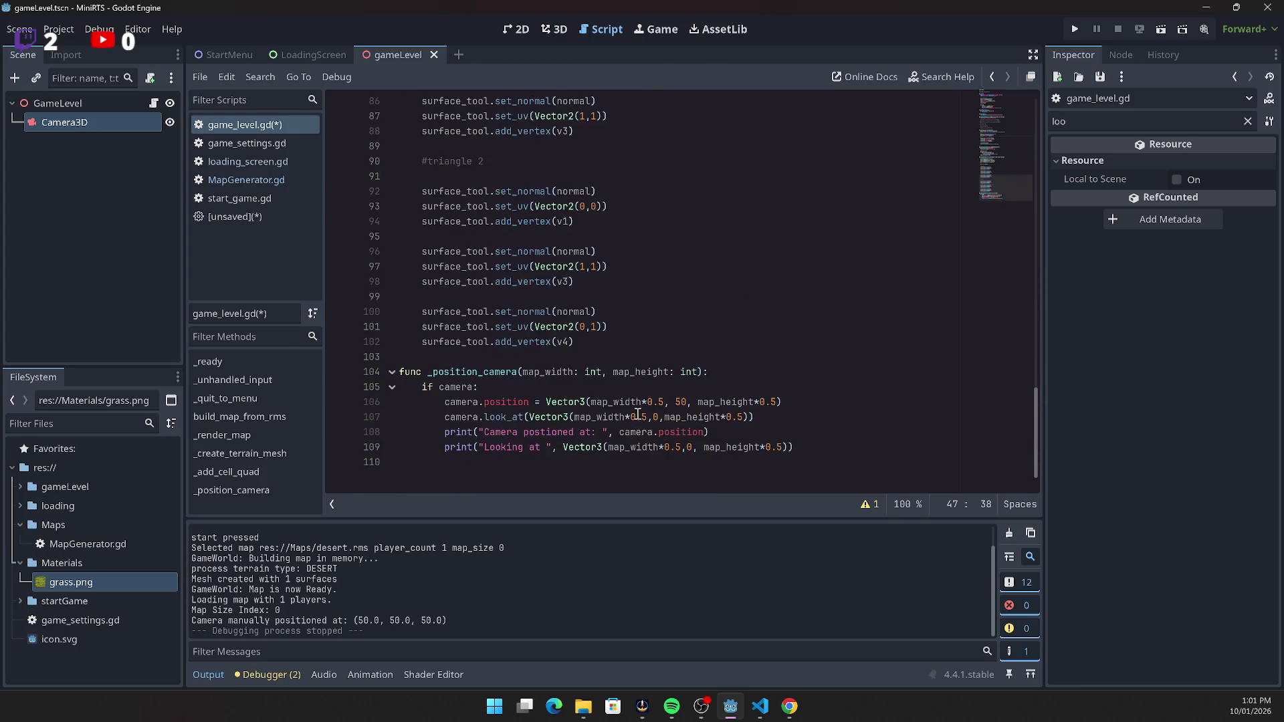
scroll(637, 408, up, 16)
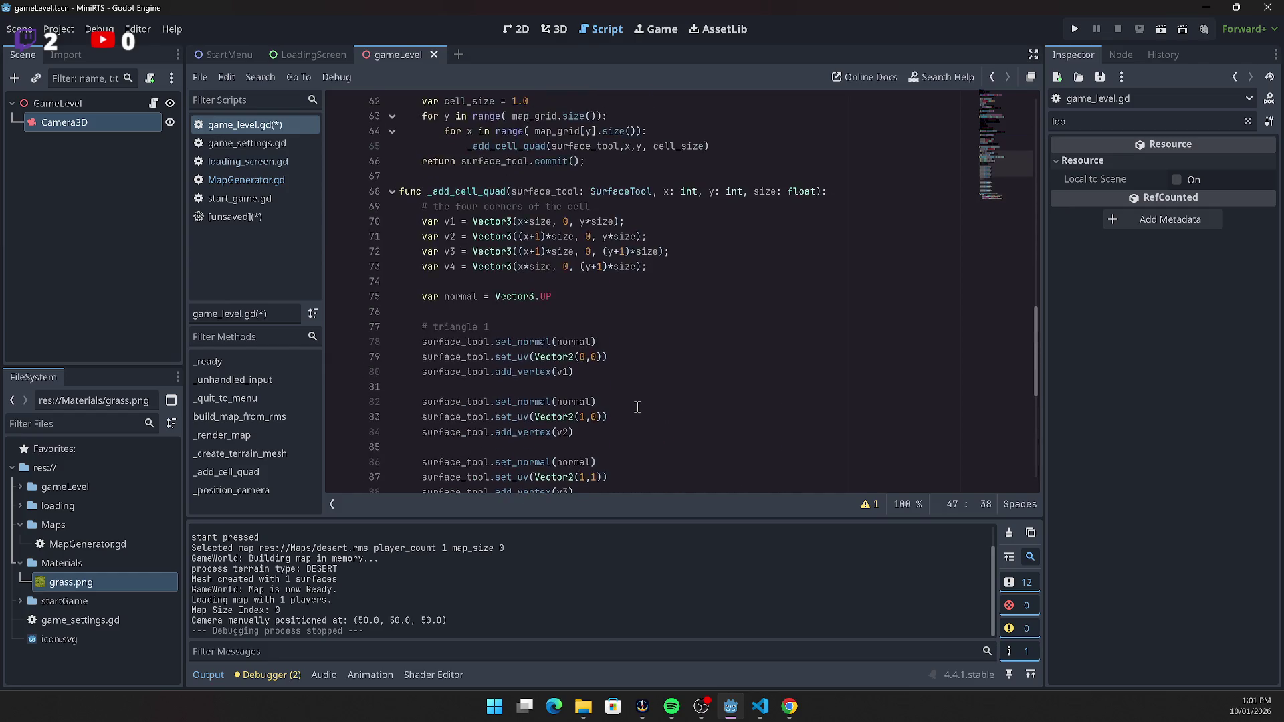
scroll(636, 409, up, 2)
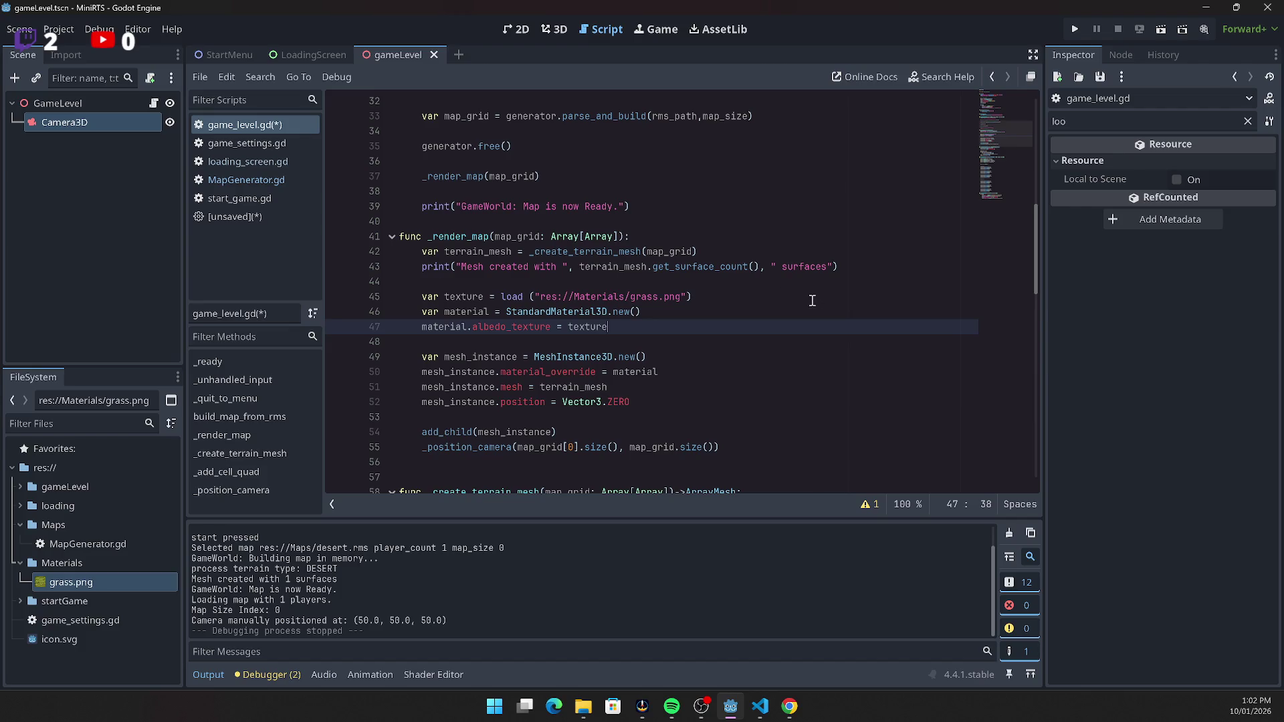
scroll(803, 307, down, 8)
scroll(790, 318, down, 5)
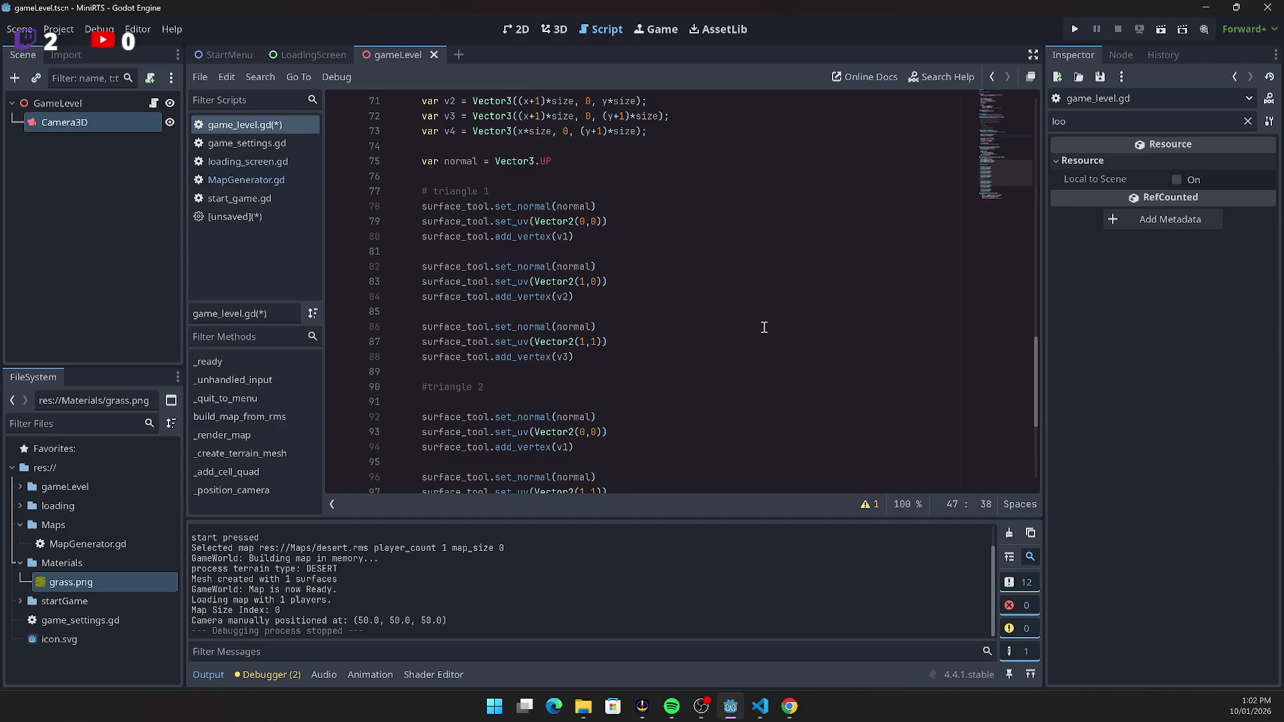
scroll(761, 328, up, 1)
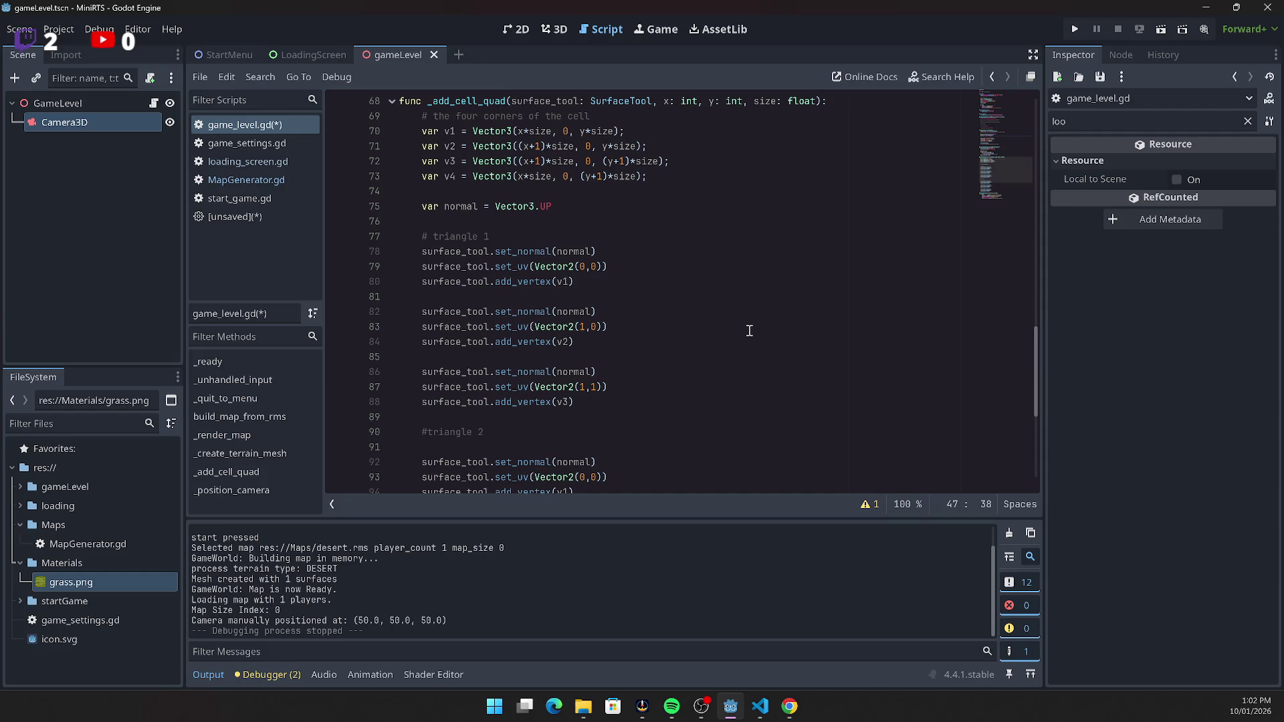
Set the UVs on lines 79, 83 and 87 to Vector2(x,y), (x+1,y) and (x+1,y+1)
double_click(583, 266)
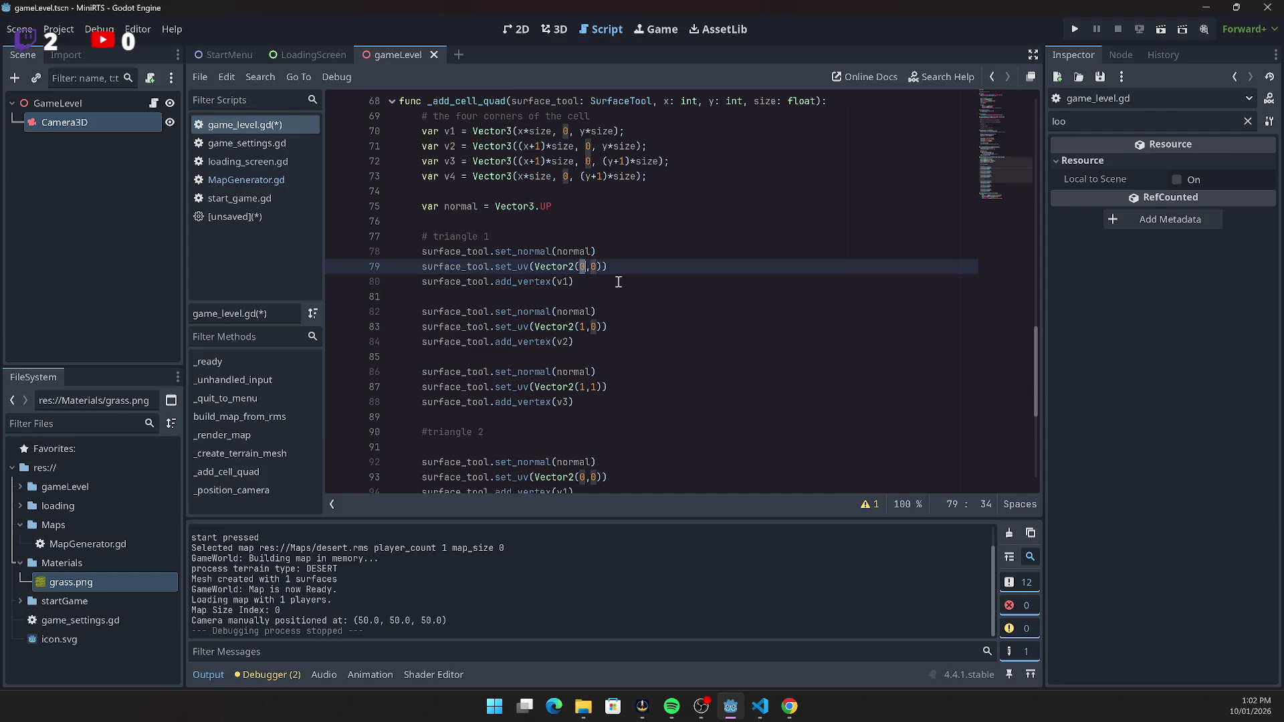
text(x)
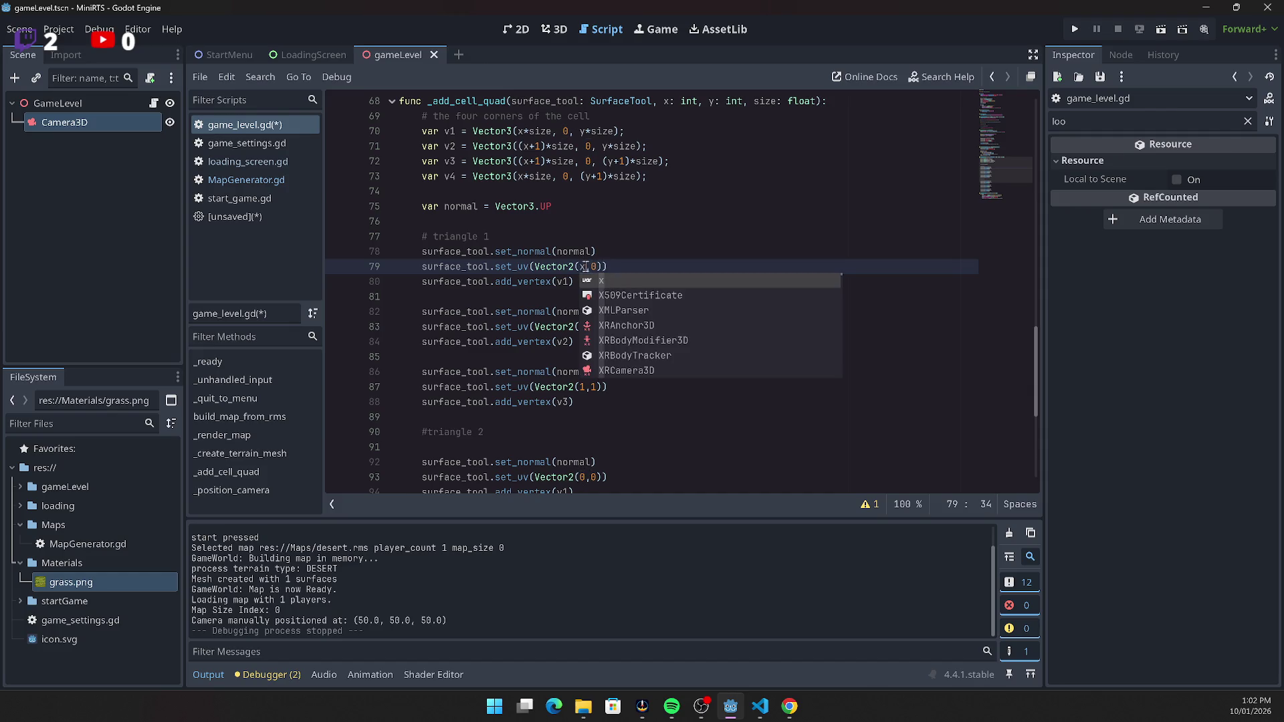
click(594, 266)
text(y)
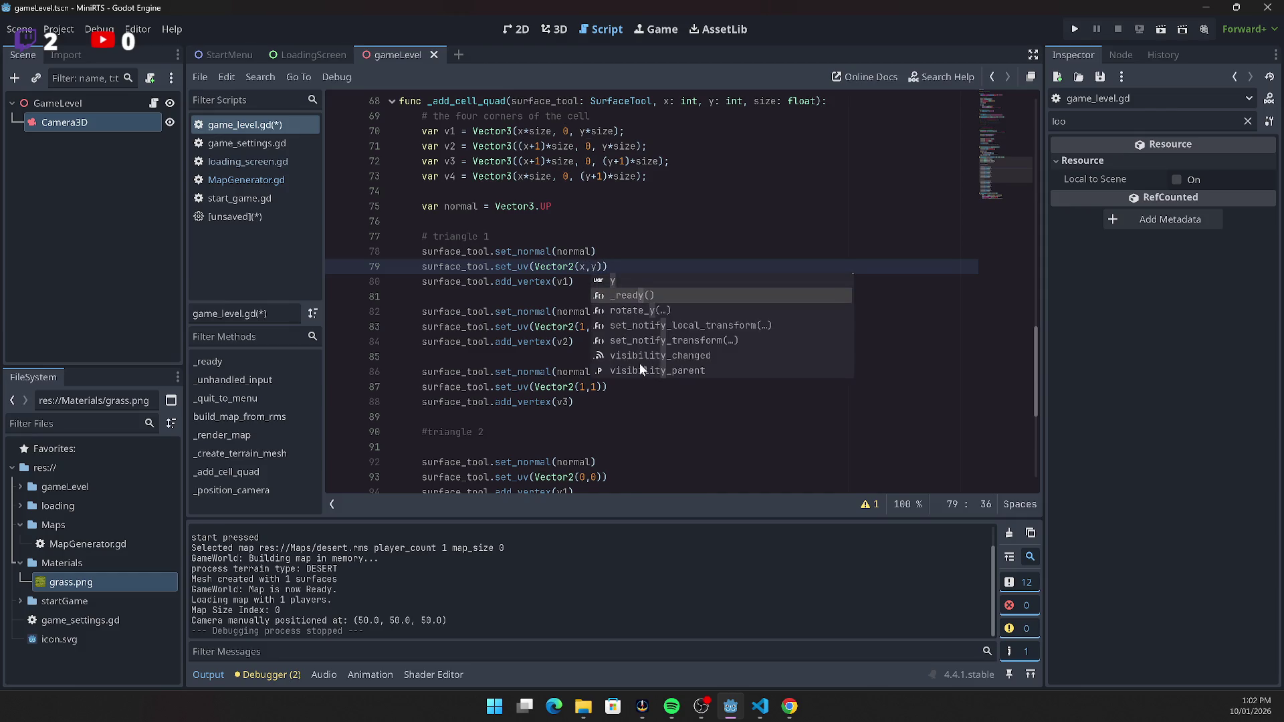
click(579, 326)
text(x+)
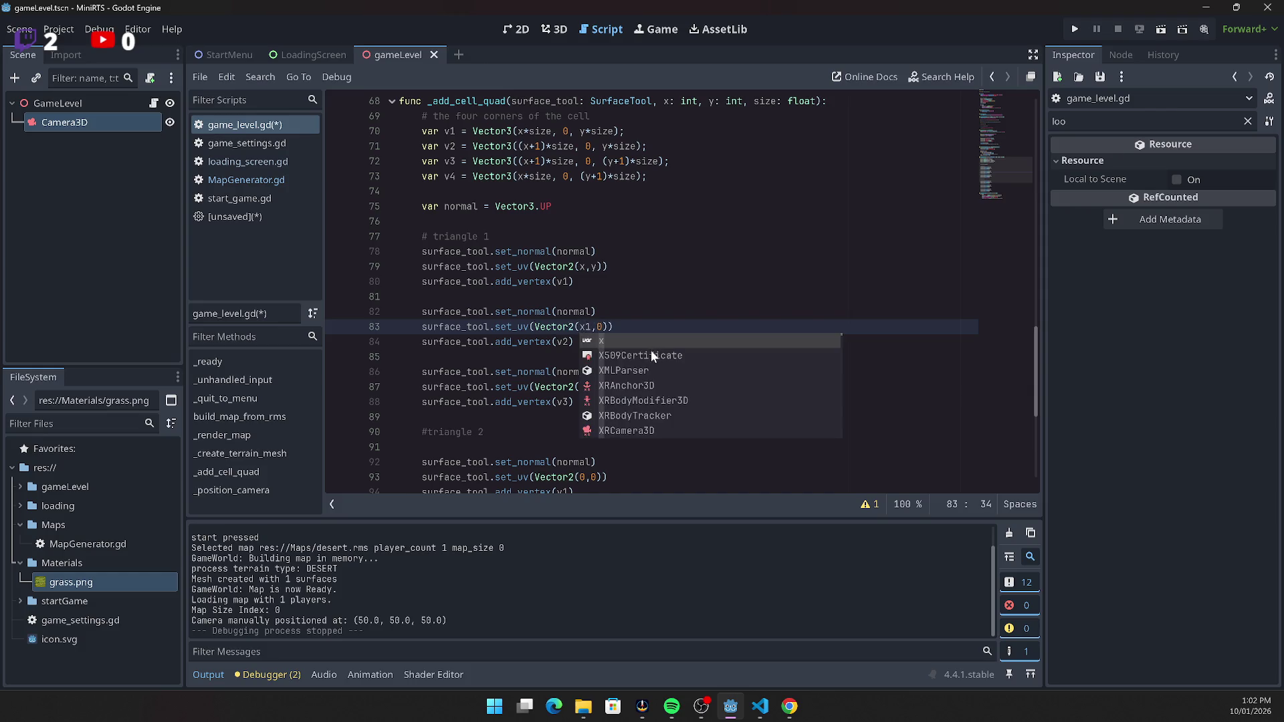
key(Escape)
double_click(605, 325)
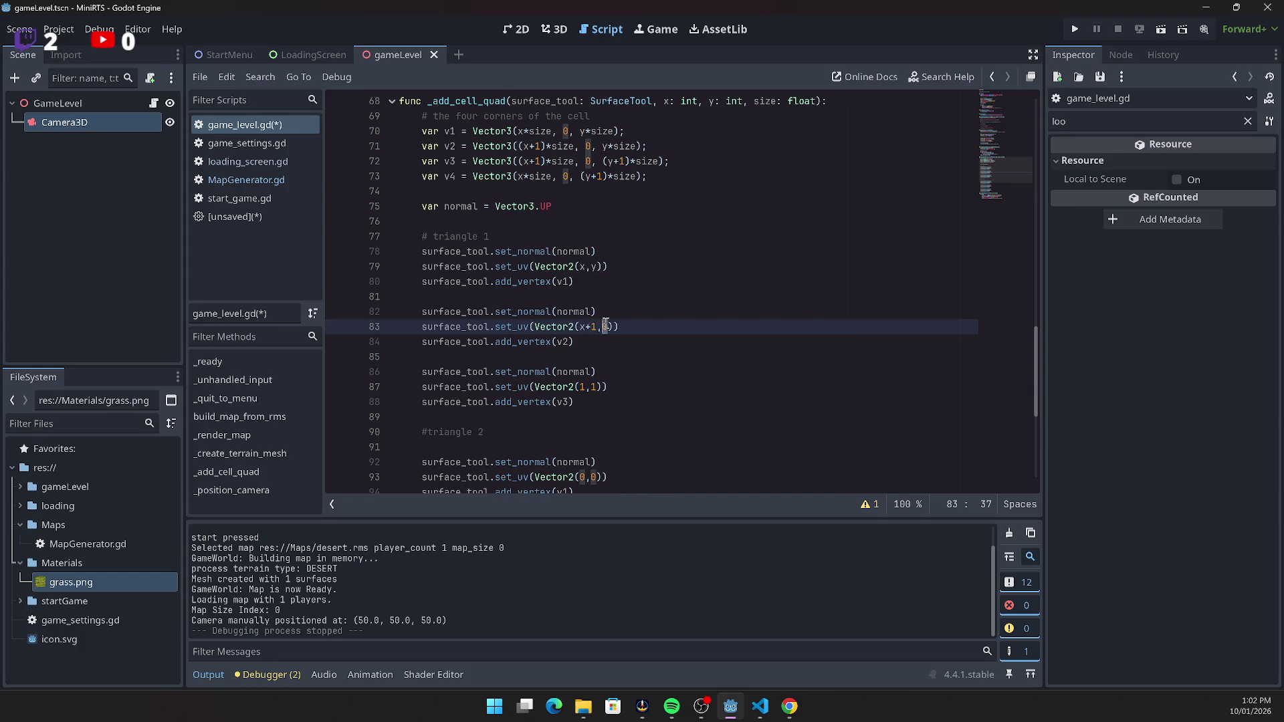
text(y)
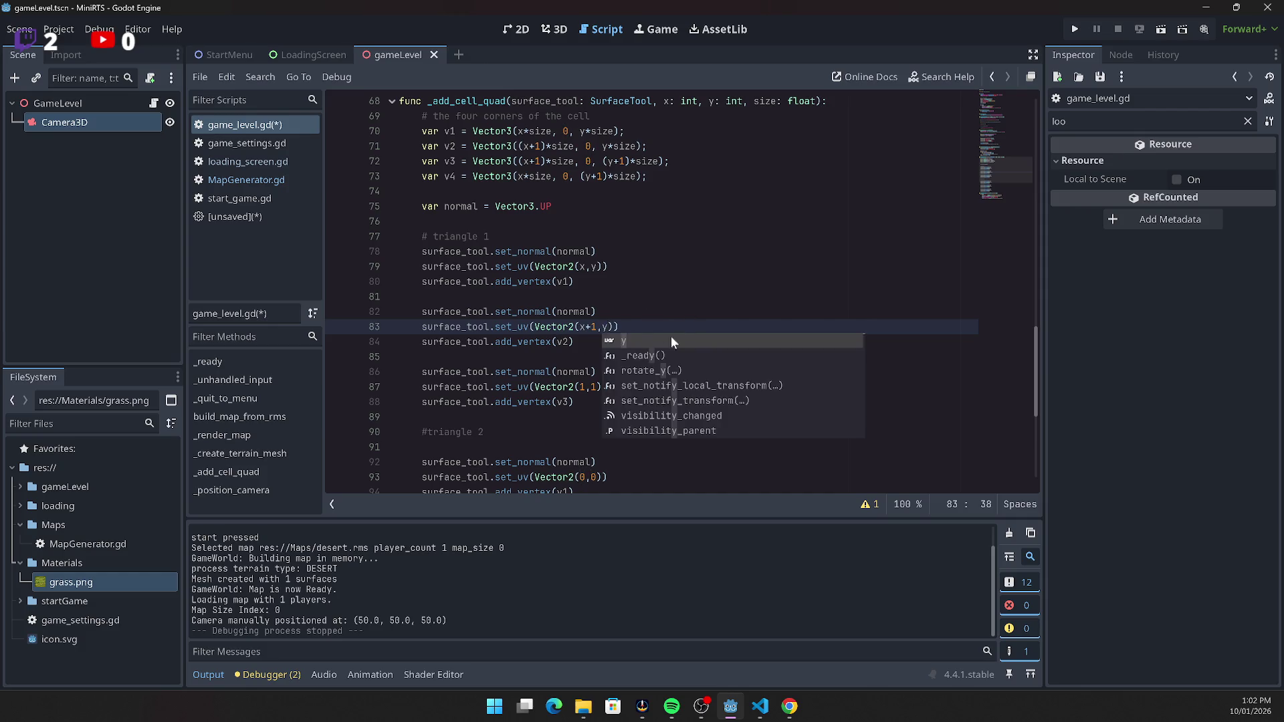
click(710, 253)
scroll(669, 280, down, 3)
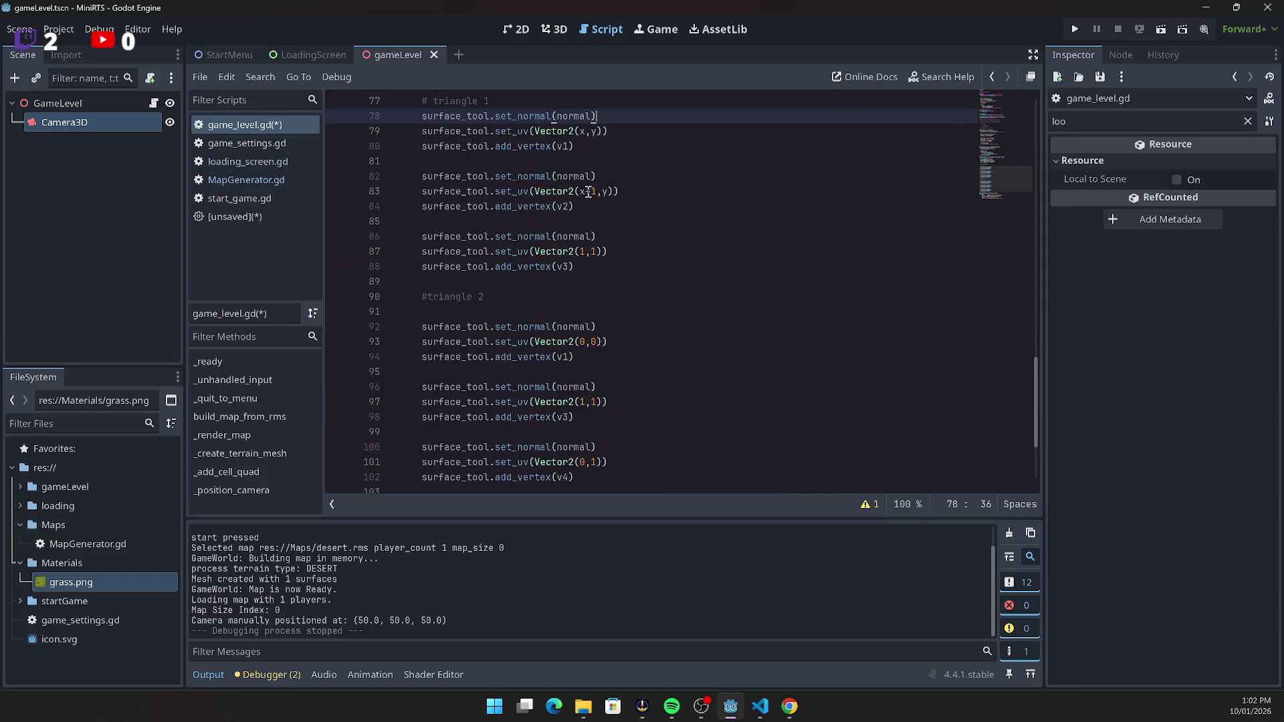
click(580, 253)
text(x)
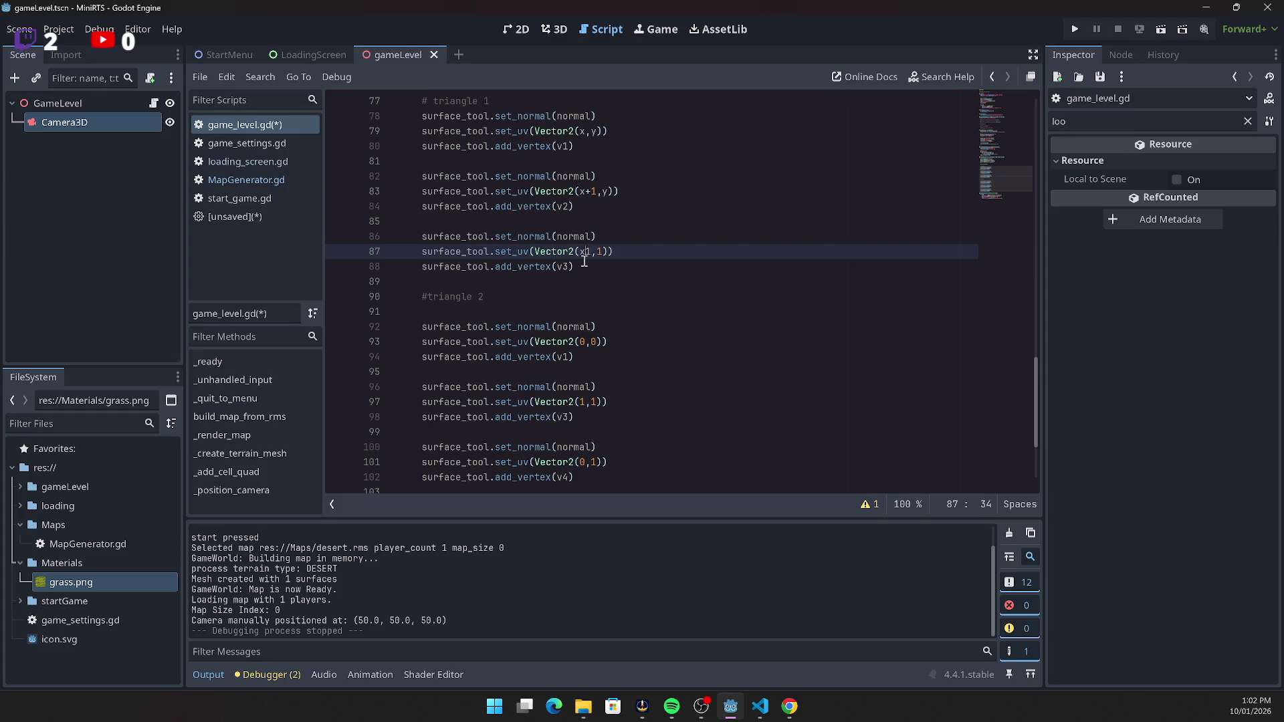
text(+)
key(Right)
key(Right)
text(y)
text(+)
key(Escape)
Set the UVs on lines 93, 97 and 101 to Vector2(x,y), (x+1,y+1) and (x,y+1)
click(583, 342)
double_click(583, 341)
text(x,)
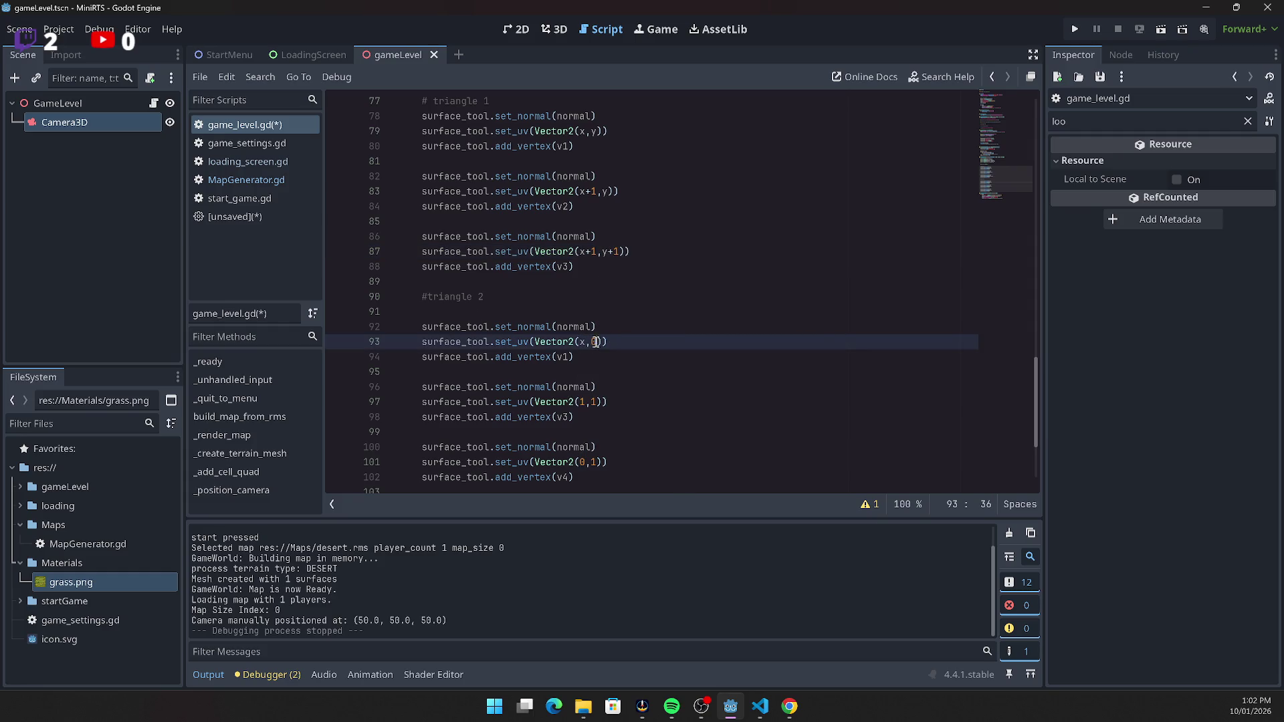
text(y)
double_click(581, 403)
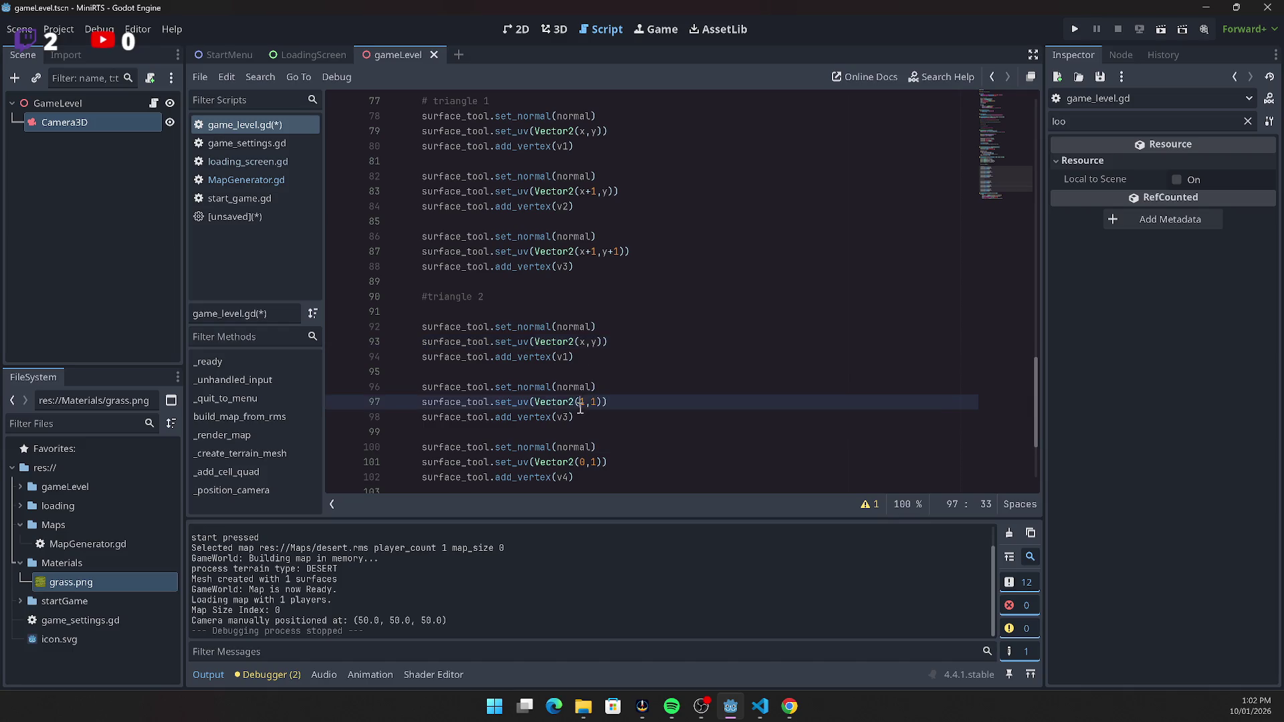
text(x+1,)
text(y+1)
double_click(582, 464)
text(x)
double_click(593, 462)
text(y+1)
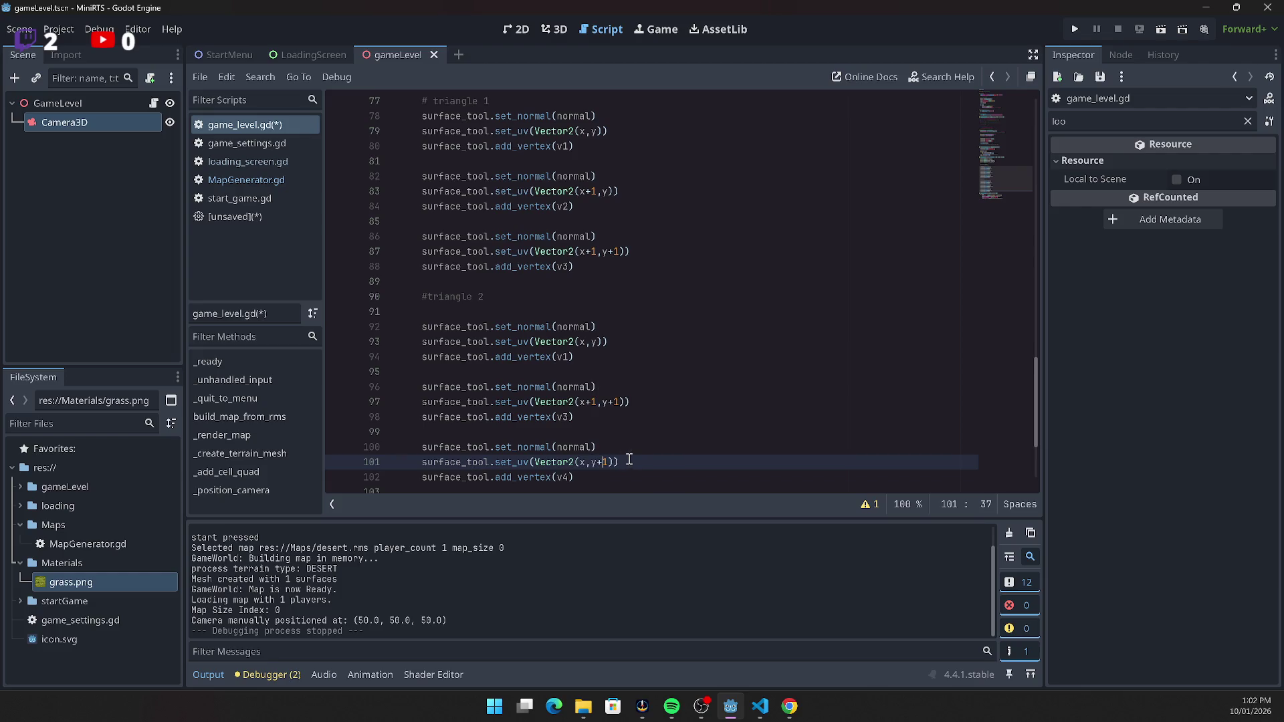
scroll(631, 453, down, 2)
scroll(631, 453, down, 1)
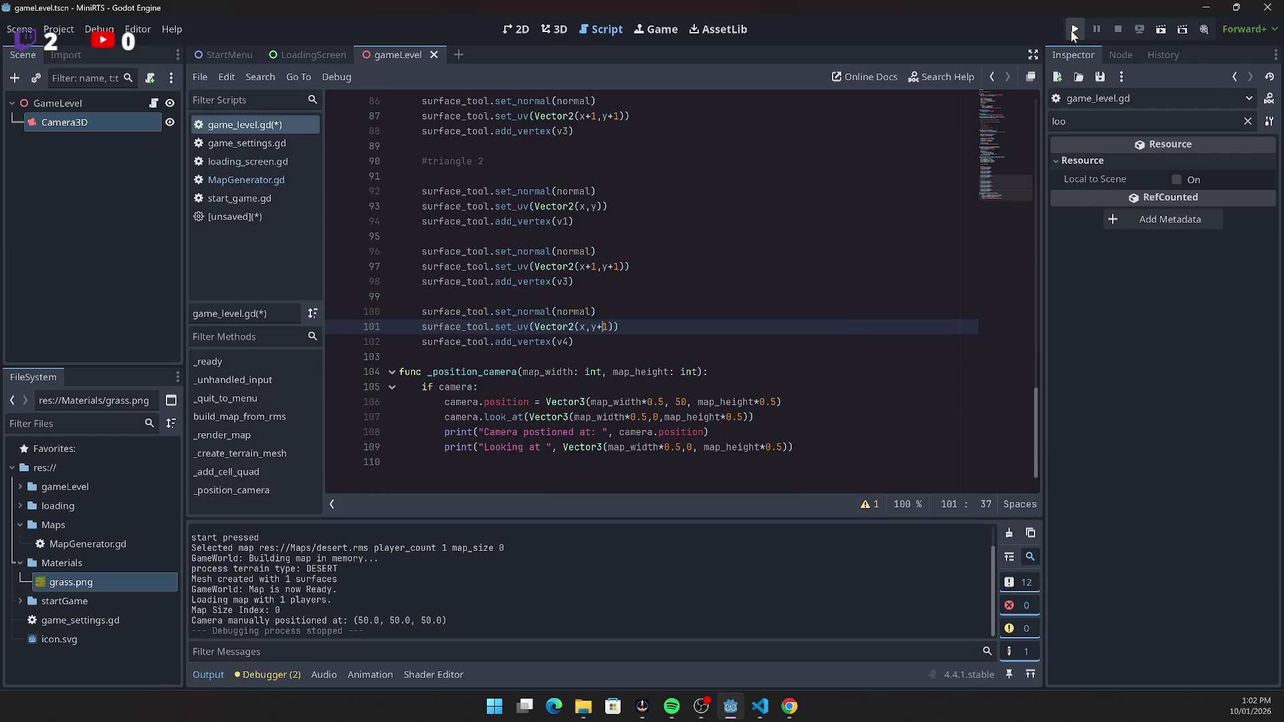
Run the project and start a match to view the per-cell grass tiling, then stop it
click(1071, 30)
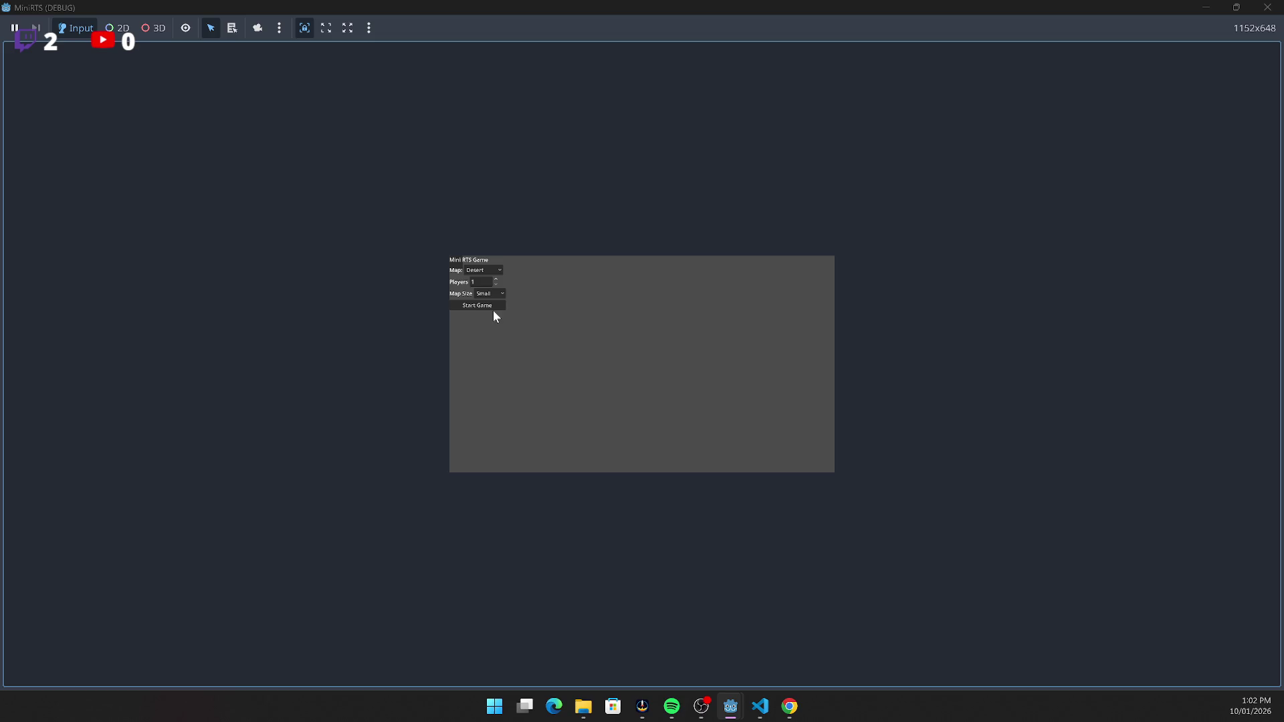
click(495, 306)
click(1266, 8)
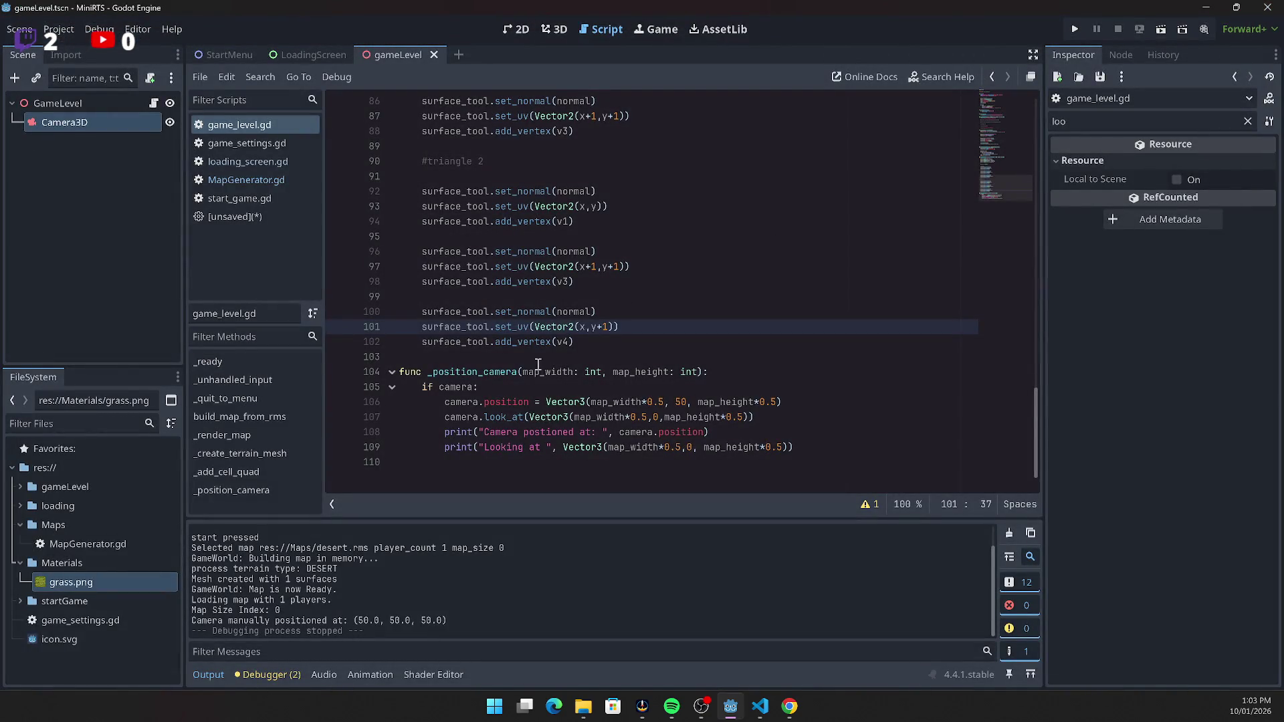
Set material.texture_filter to BaseMaterial3D.TEXTURE_FILTER_LINEAR_WITH_MIPMAPS after the albedo texture line
scroll(532, 365, up, 3)
scroll(530, 365, up, 13)
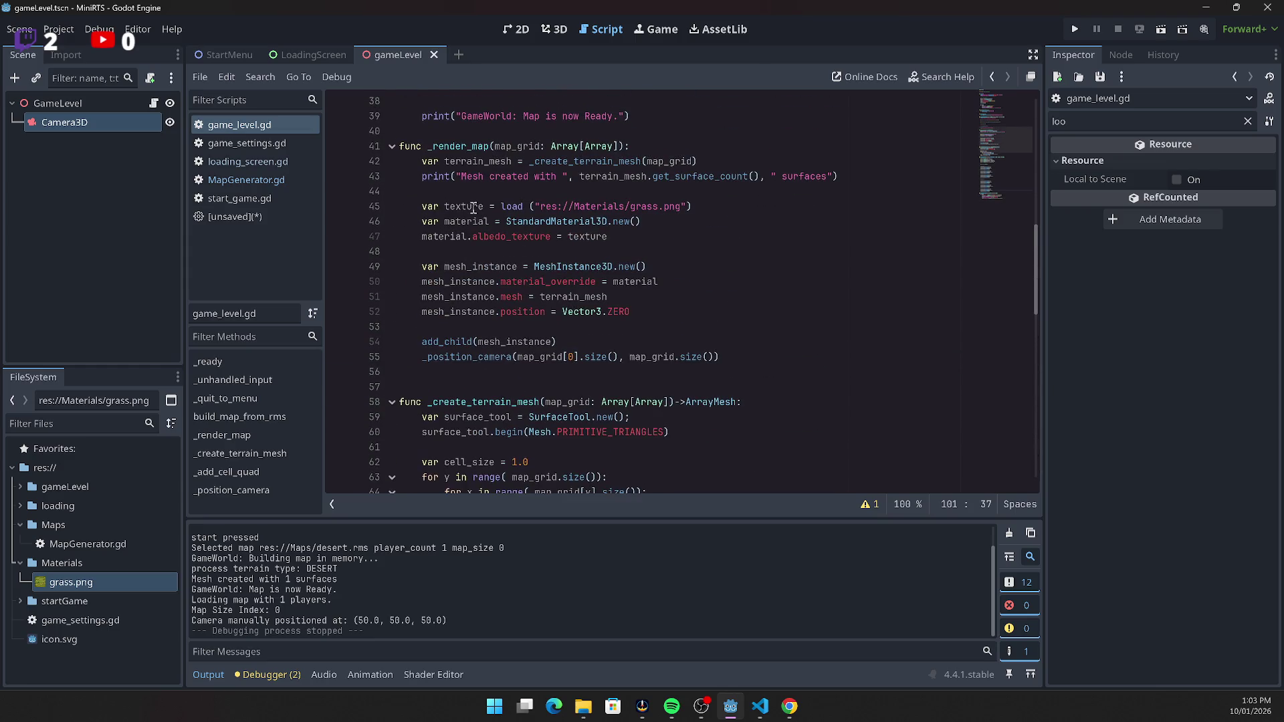
click(473, 221)
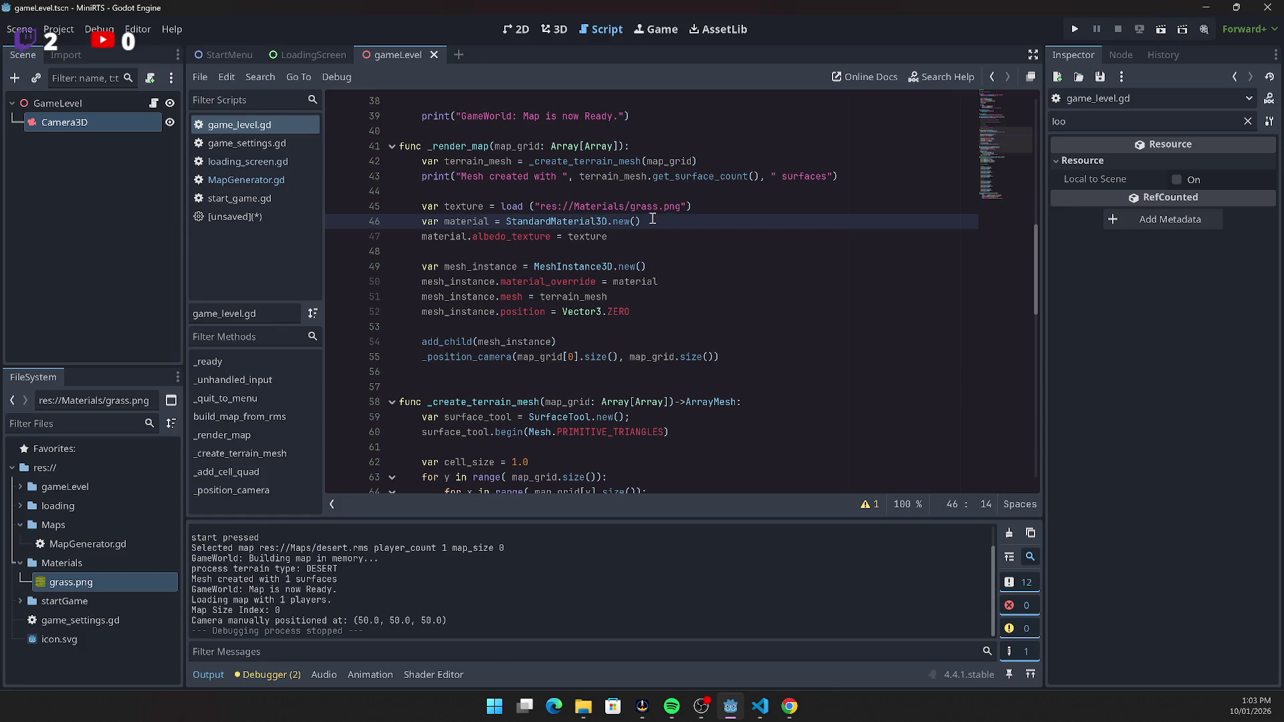
click(622, 235)
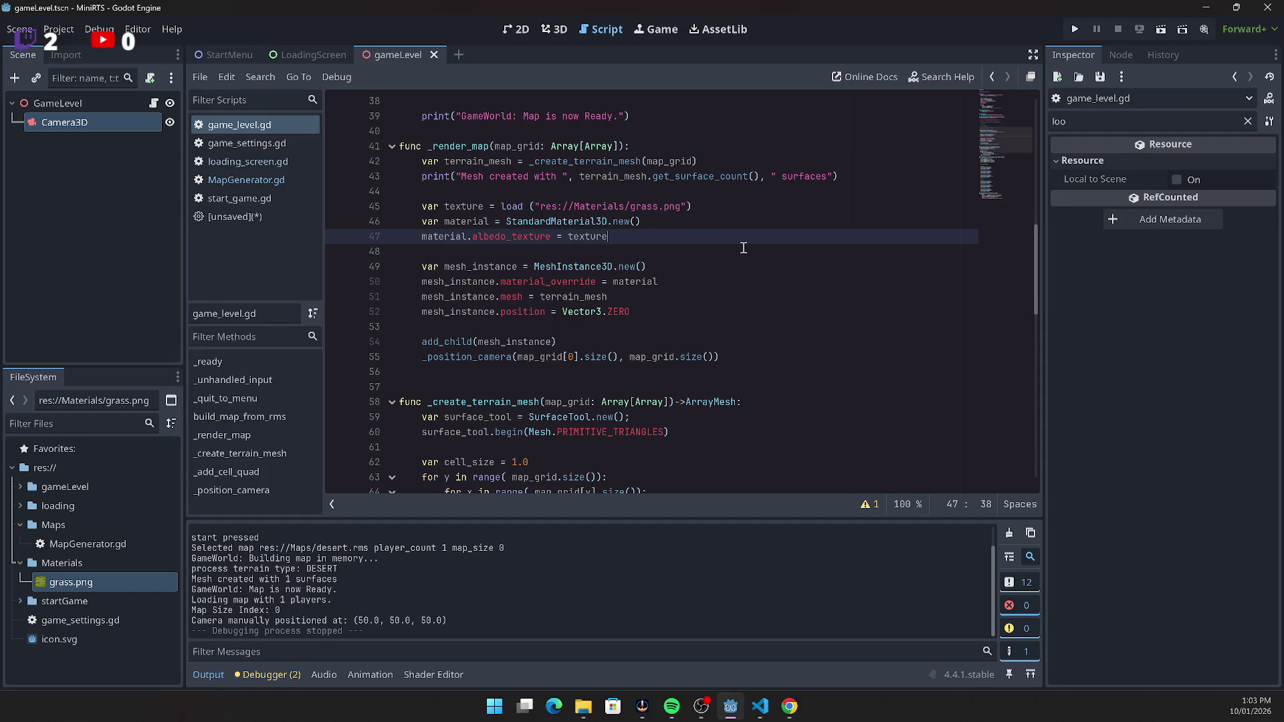
key(Return)
text(material.)
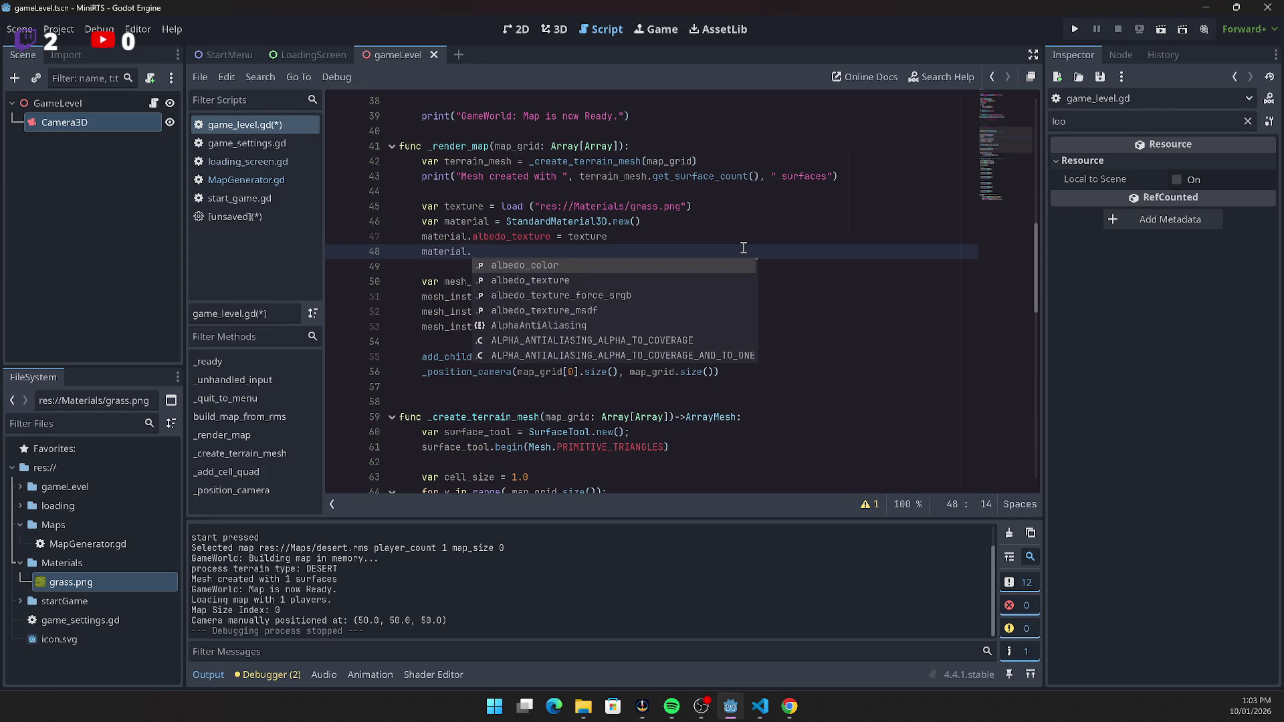
text(tex)
key(Return)
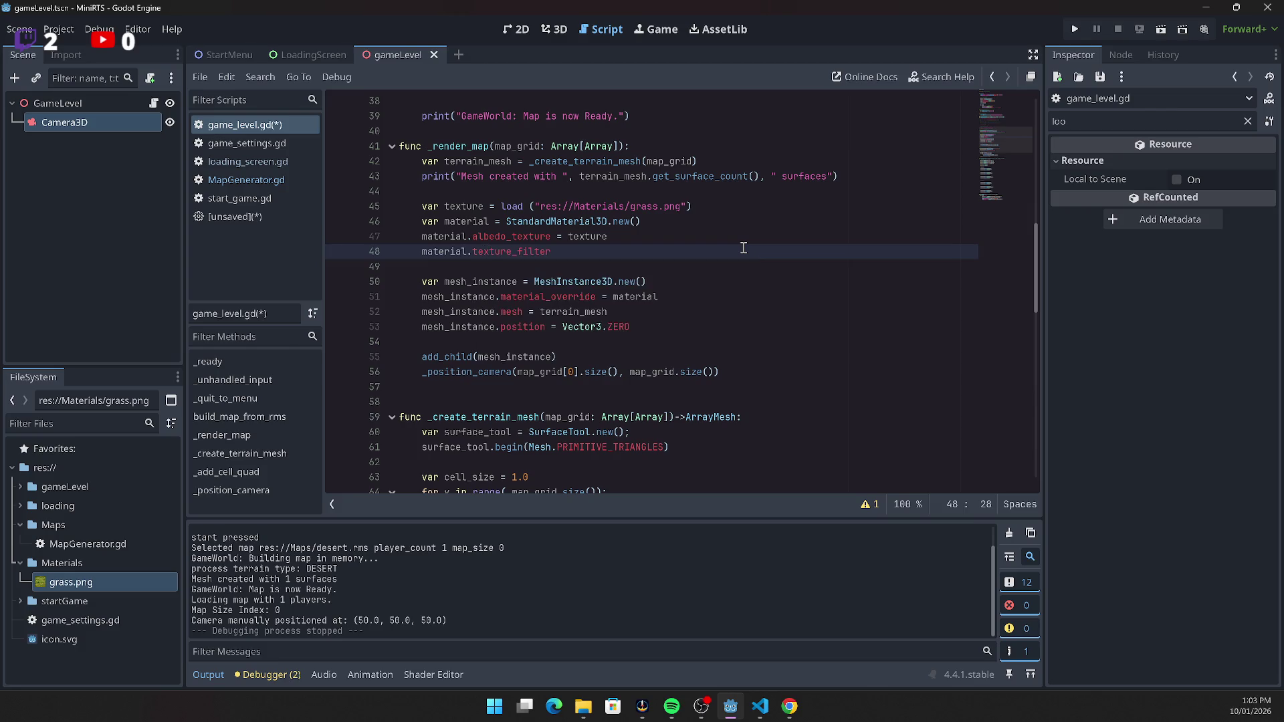
text(= BaseM)
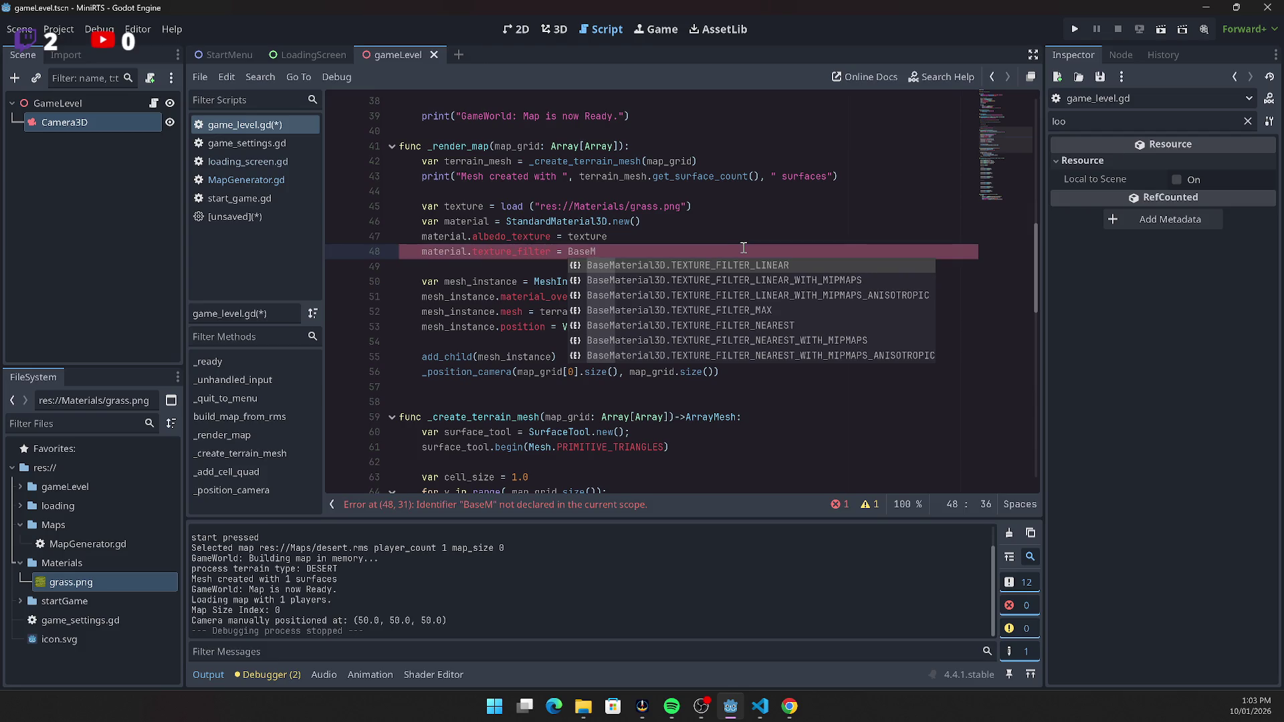
key(Down)
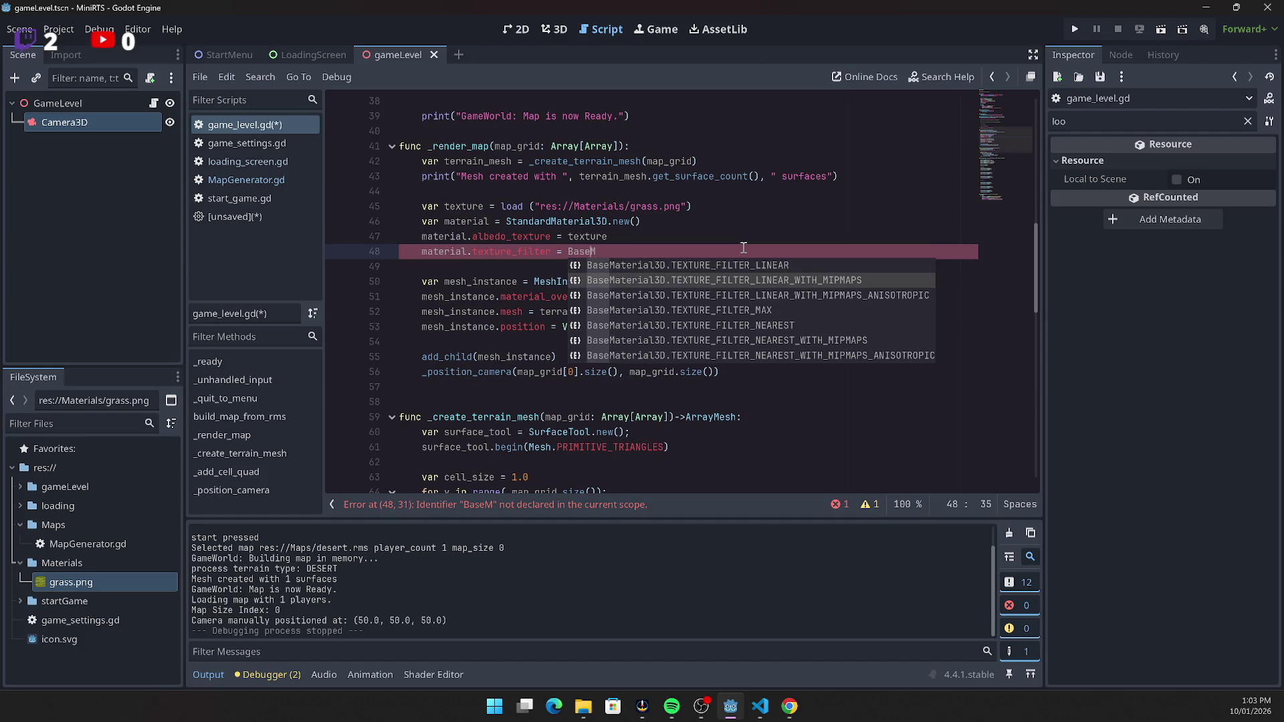
Add material.uv1_scale = Vector3(1,1,1) and save the script
key(Return)
key(Return)
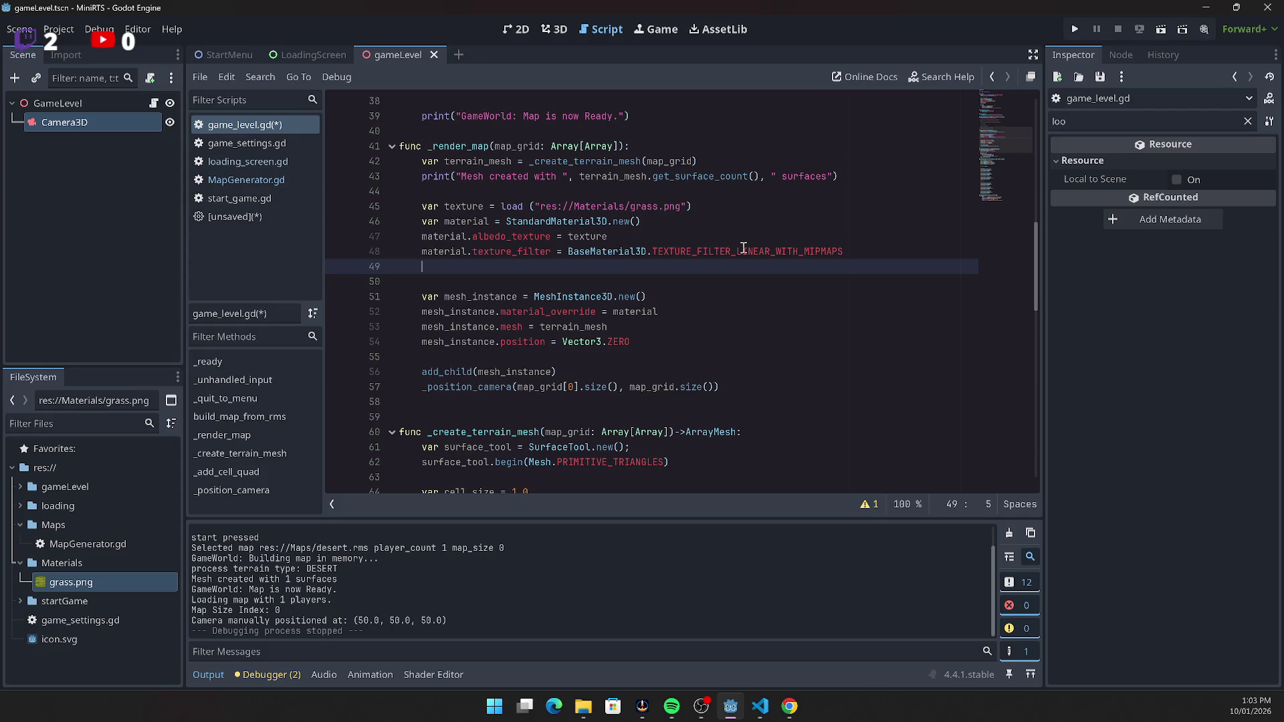
text(mater)
key(Return)
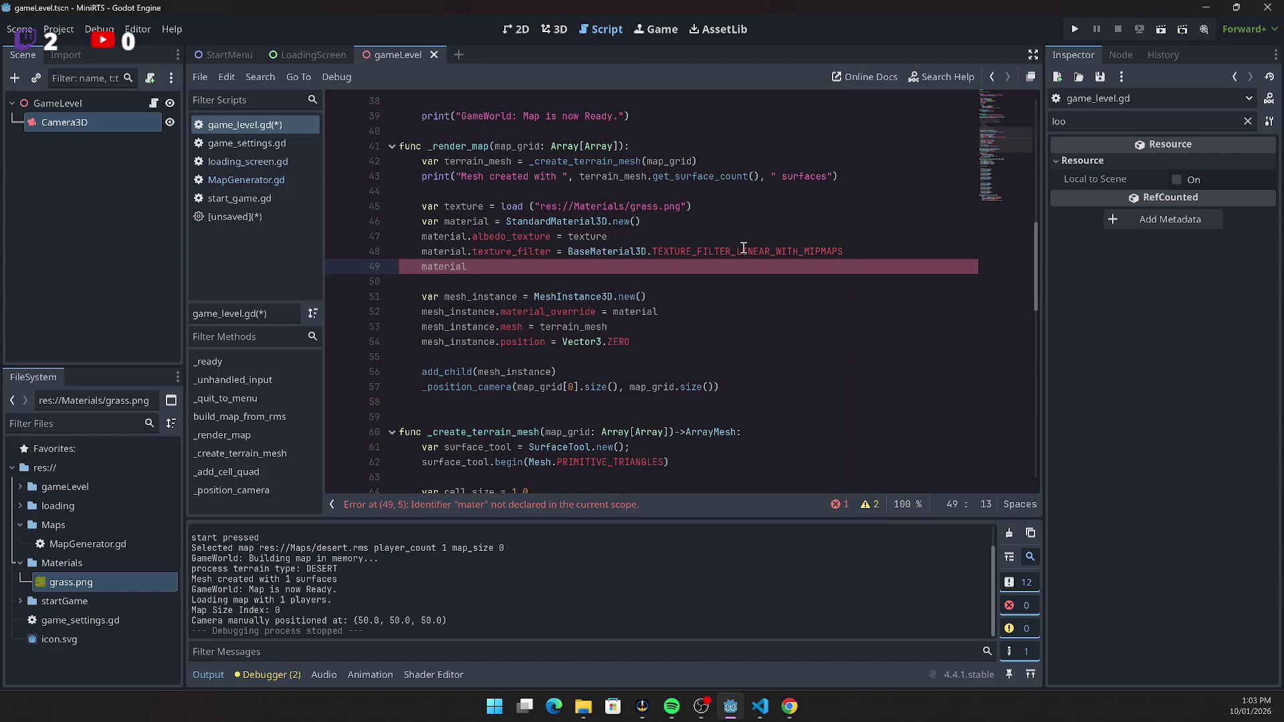
text(.)
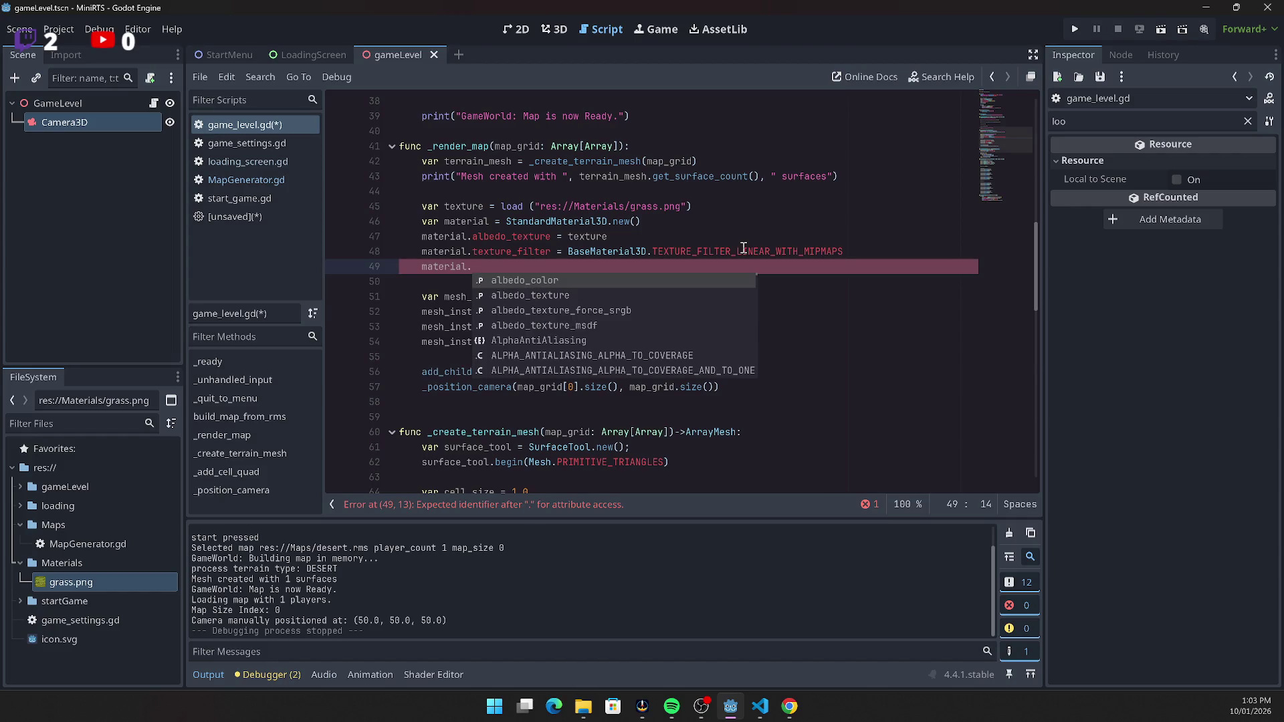
text(uv)
key(Return)
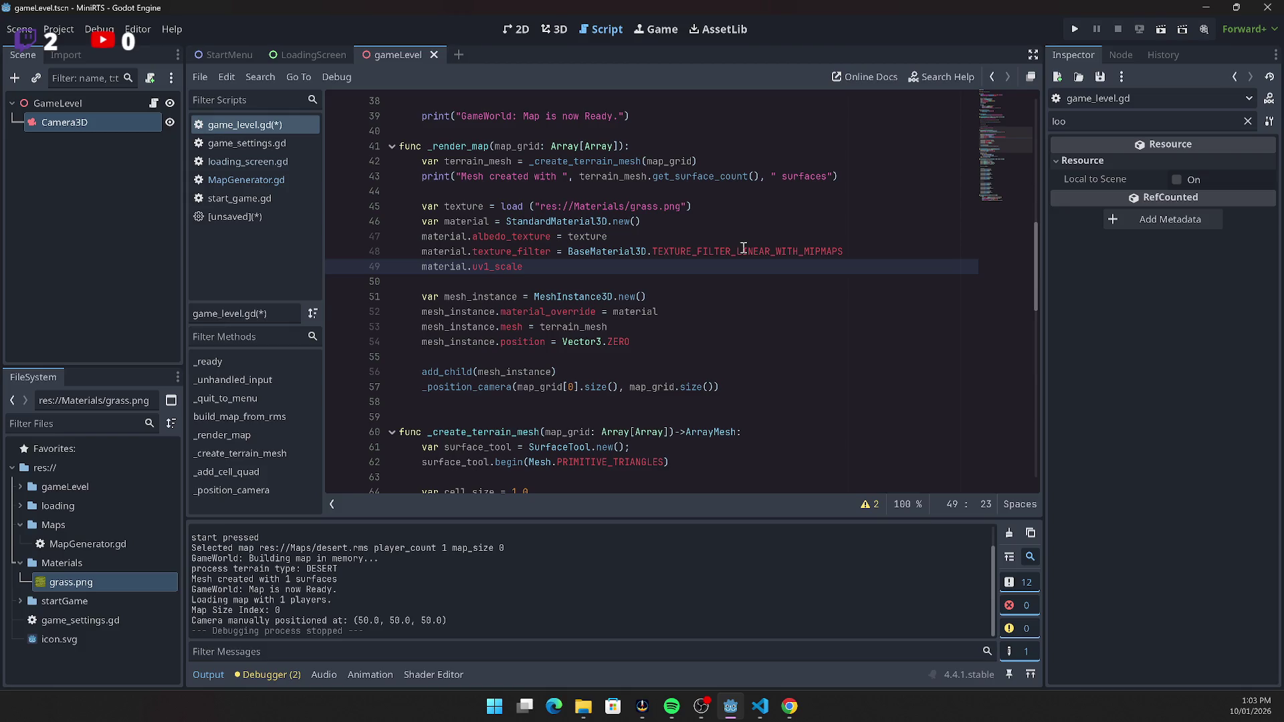
text(Vector)
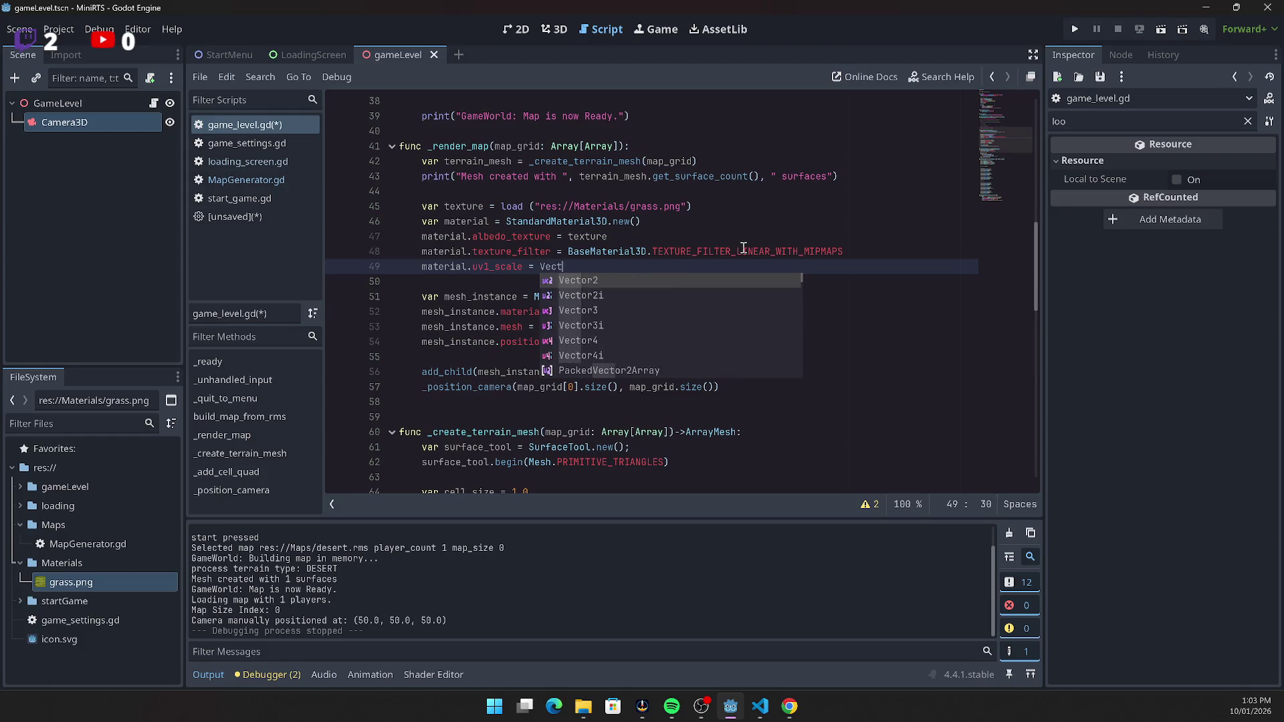
text(3(1)
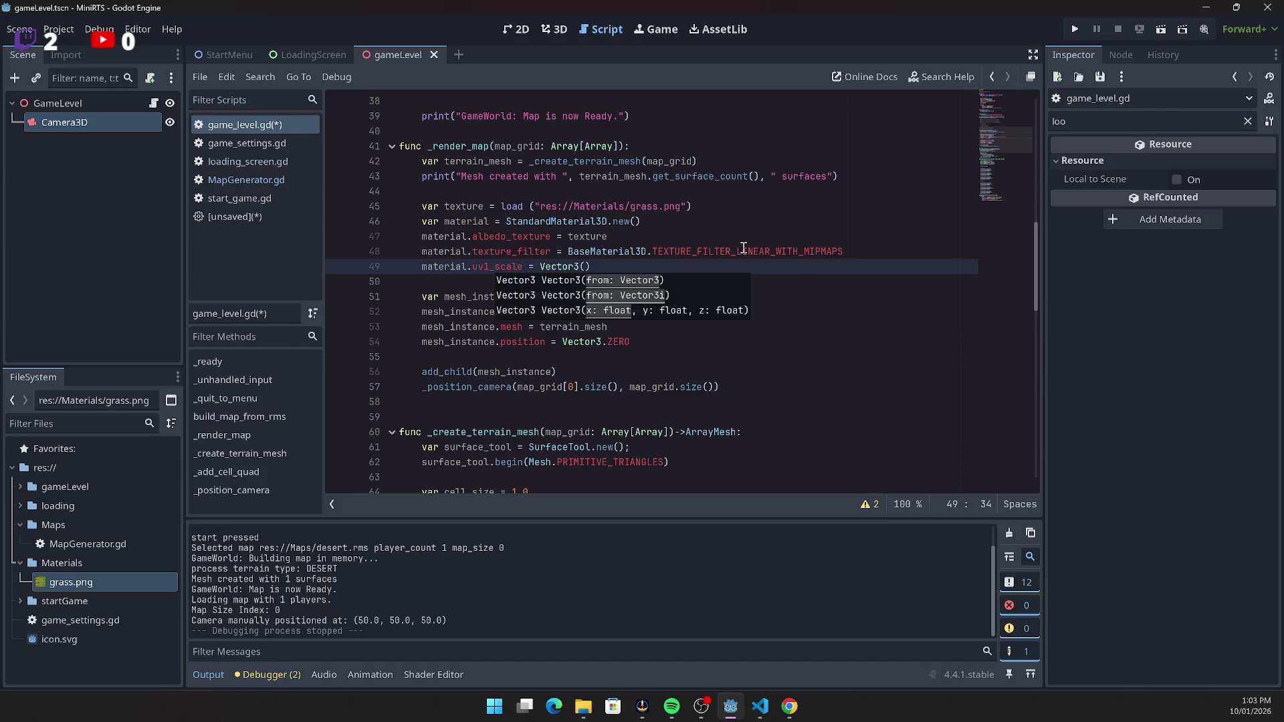
text(,1,1);)
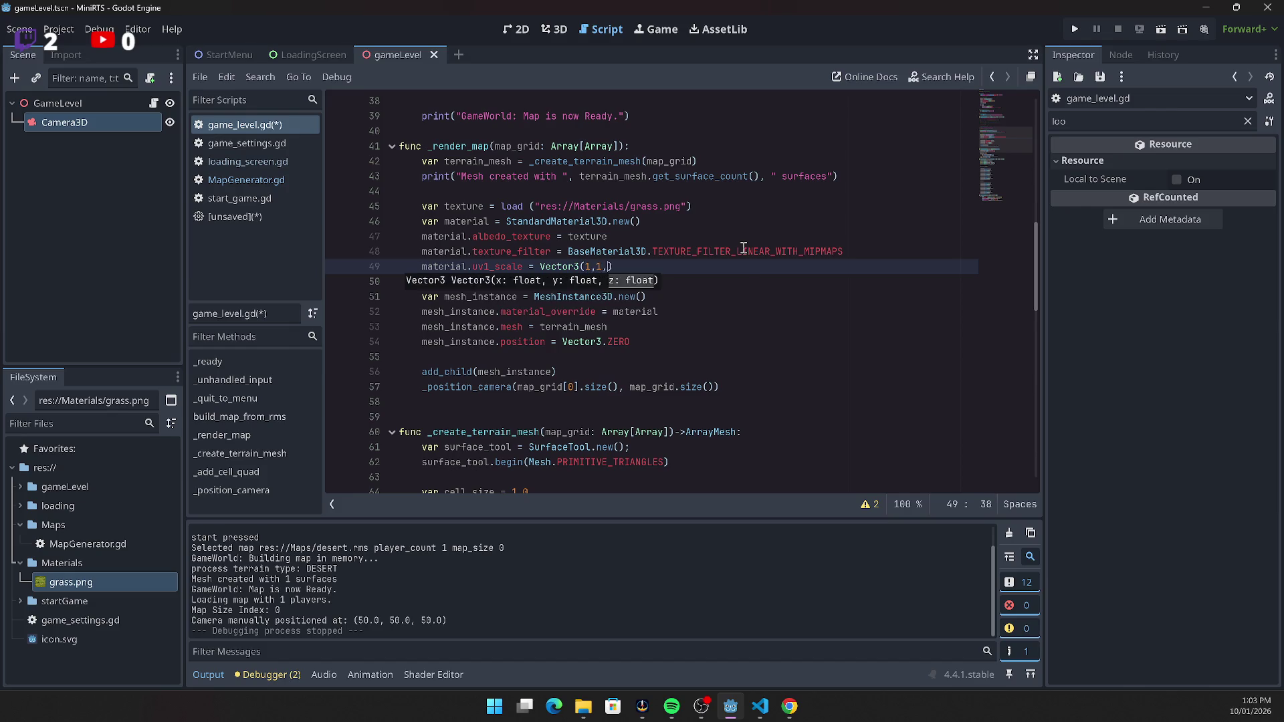
key(BackSpace)
key(ctrl+s)
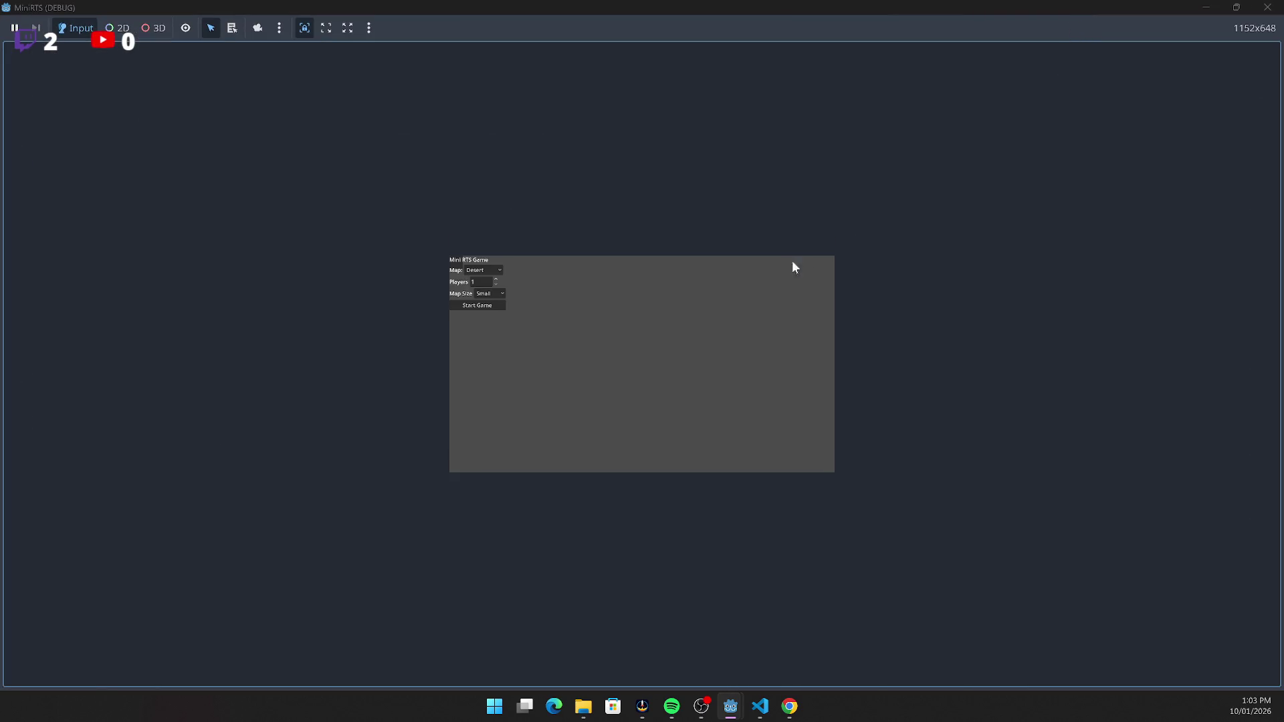
Start a match to view the grass terrain, return to the menu, close the game, and switch to the browser
click(470, 311)
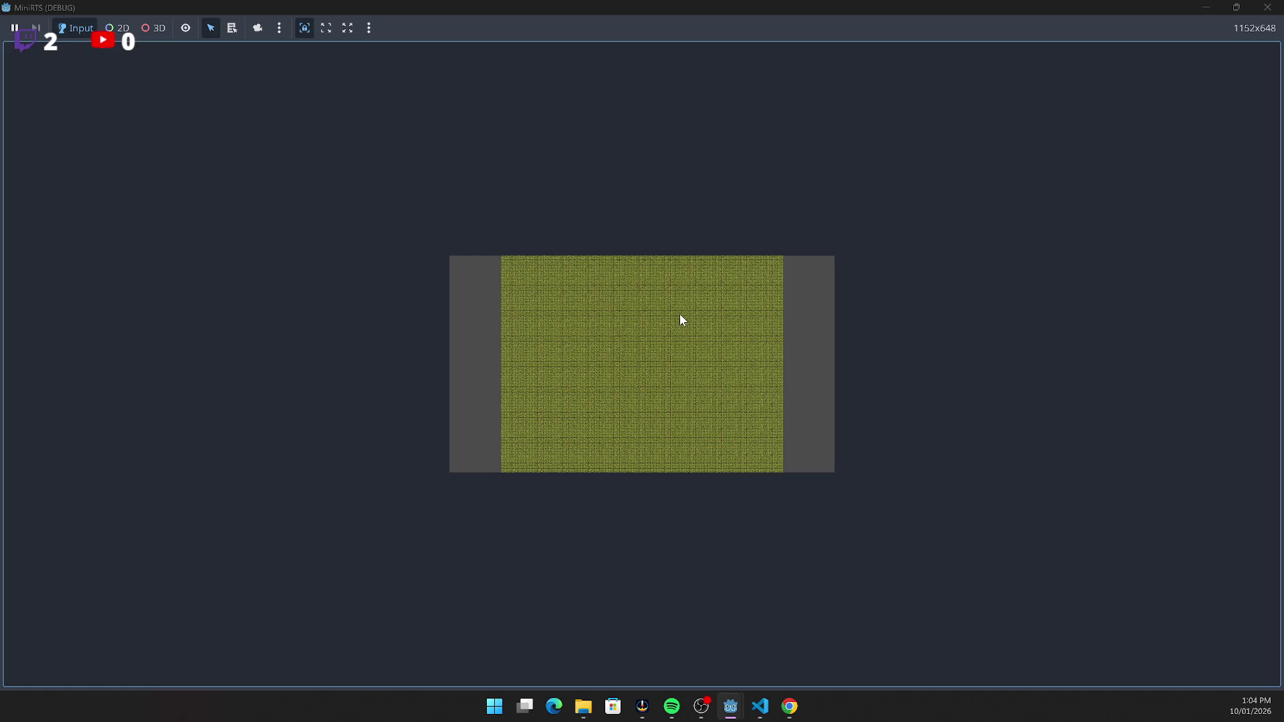
key(Escape)
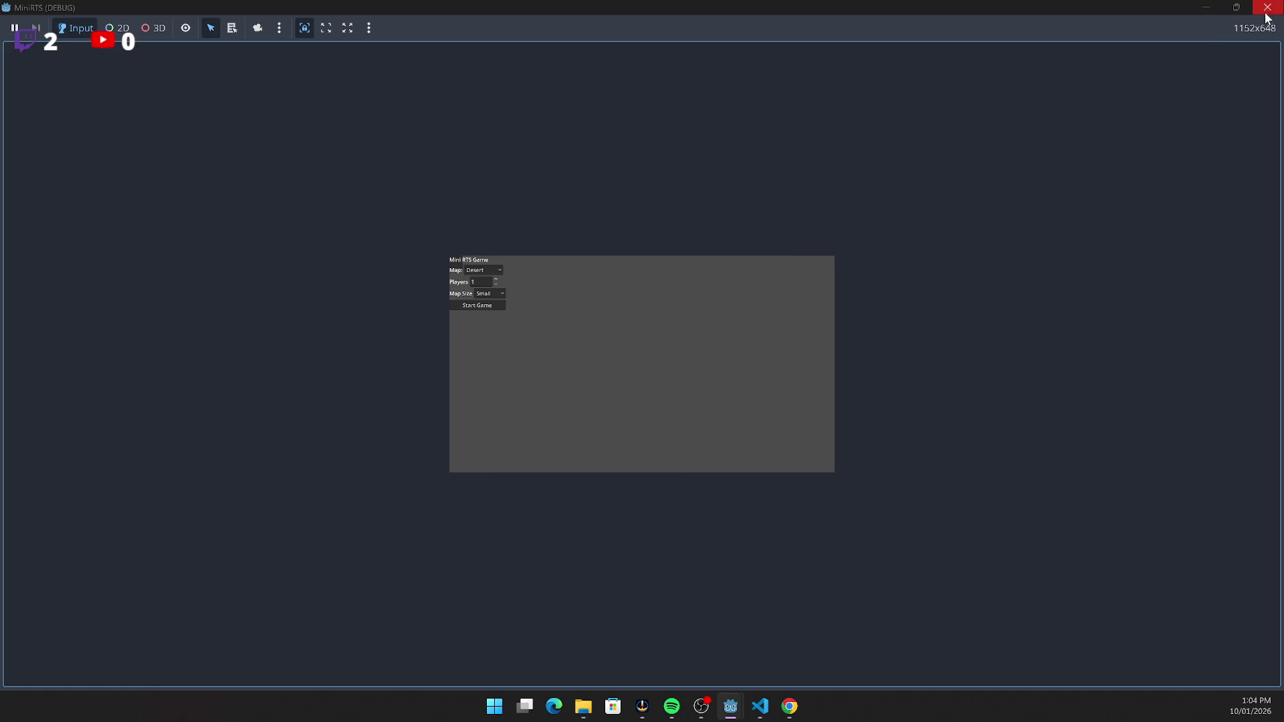
click(1267, 7)
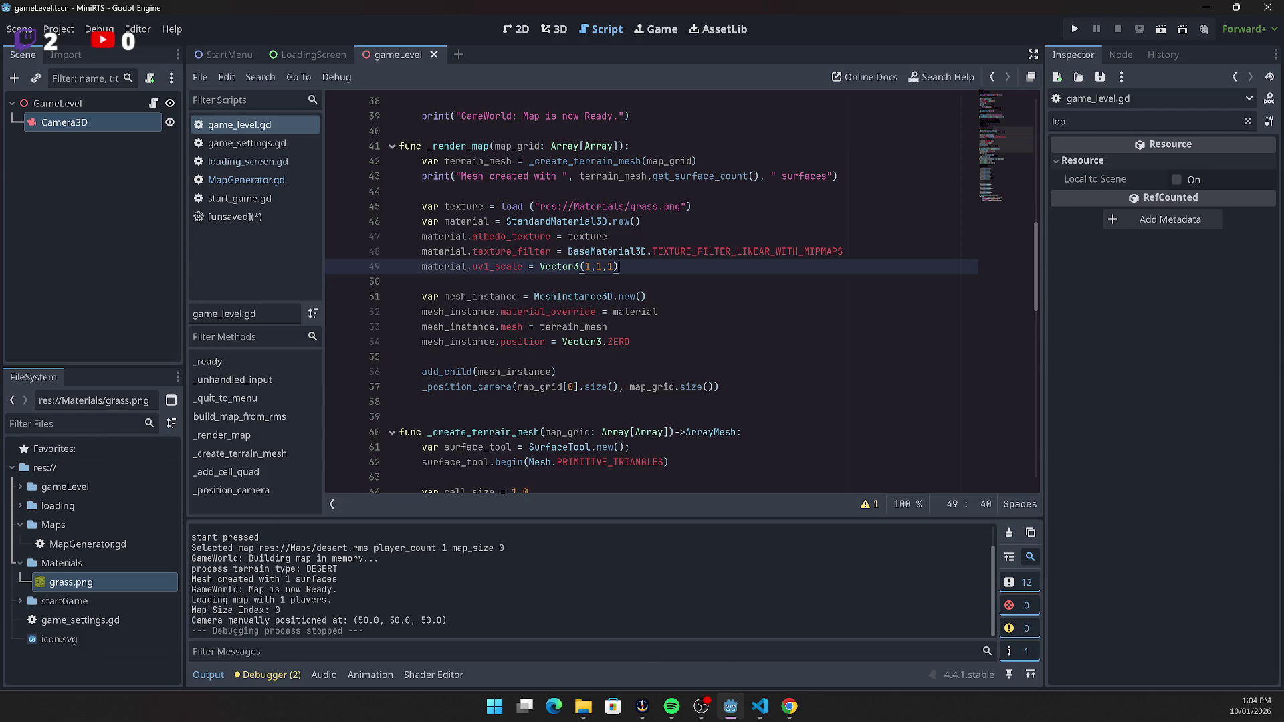
key(alt+Tab)
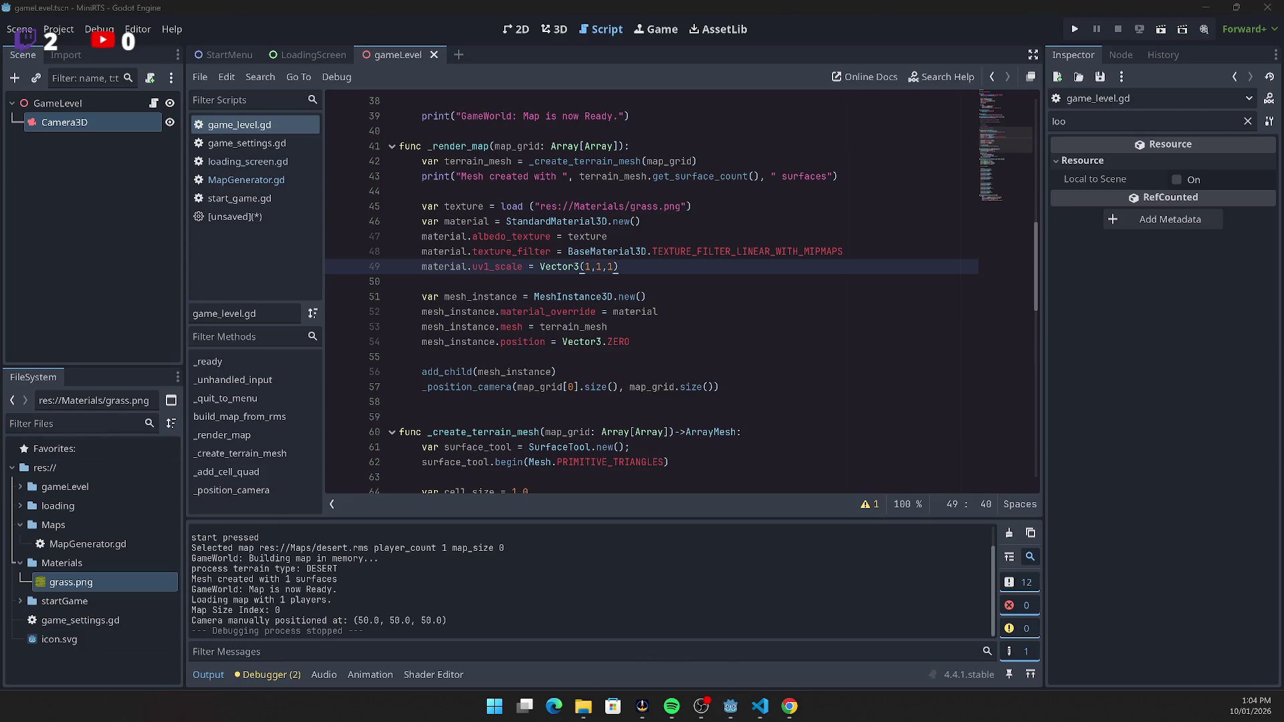
Ask ChatGPT to make the grass texture tileable for a tile map
mouse_move(428, 114)
mouse_down()
mouse_move(513, 85)
mouse_move(563, 6)
mouse_move(489, 98)
mouse_move(498, 74)
mouse_move(542, 96)
mouse_move(603, 76)
mouse_up()
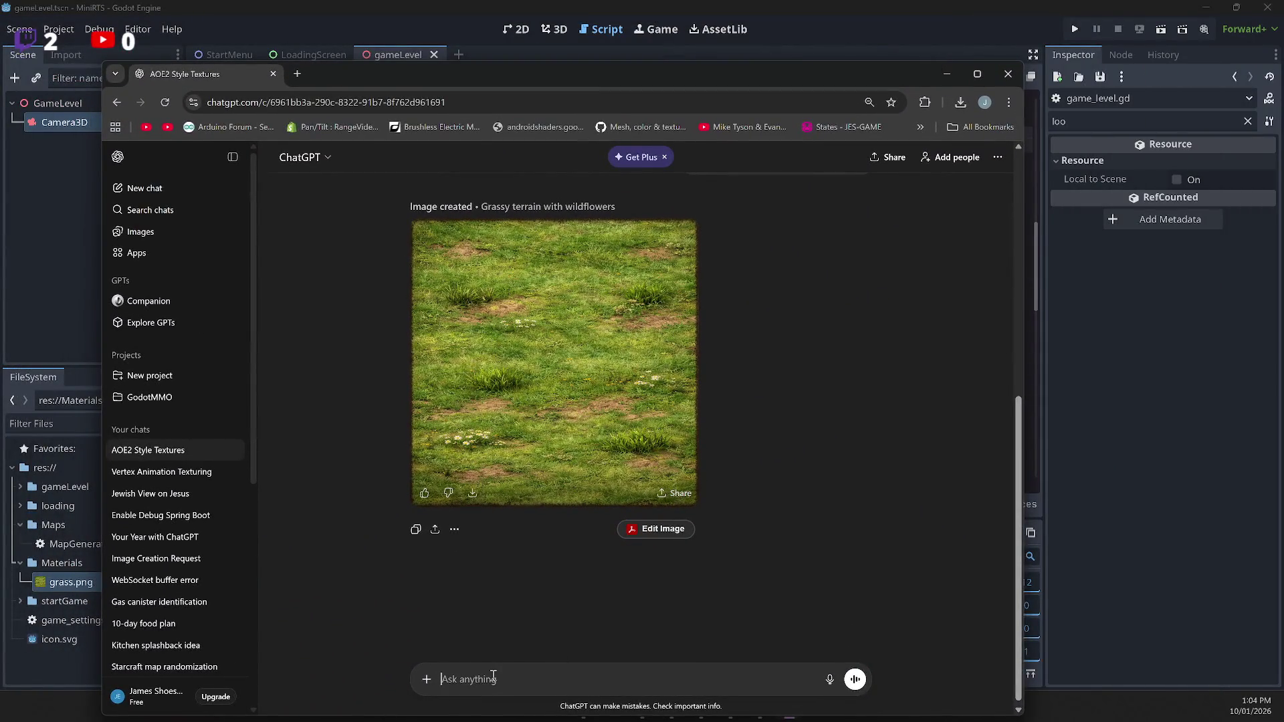
text(make the texture )
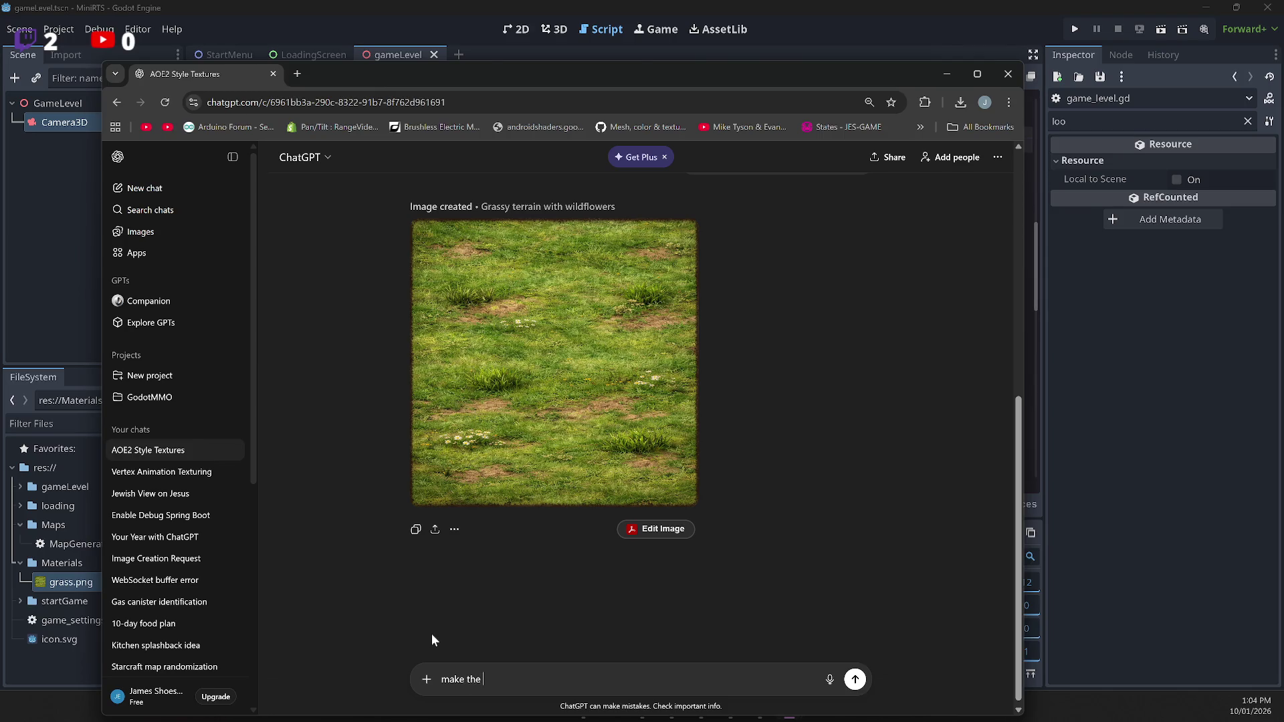
text(so its tilable)
text( like)
key(BackSpace)
key(BackSpace)
key(BackSpace)
key(BackSpace)
text(for a tile map)
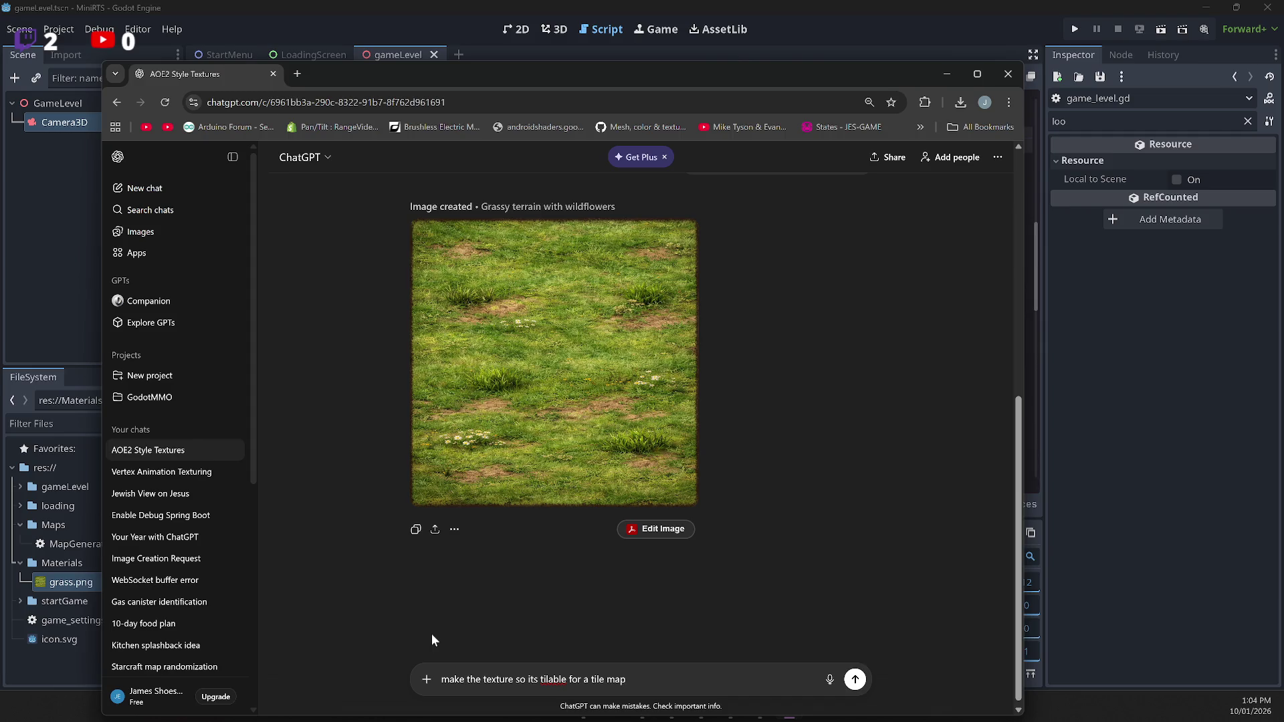
key(Return)
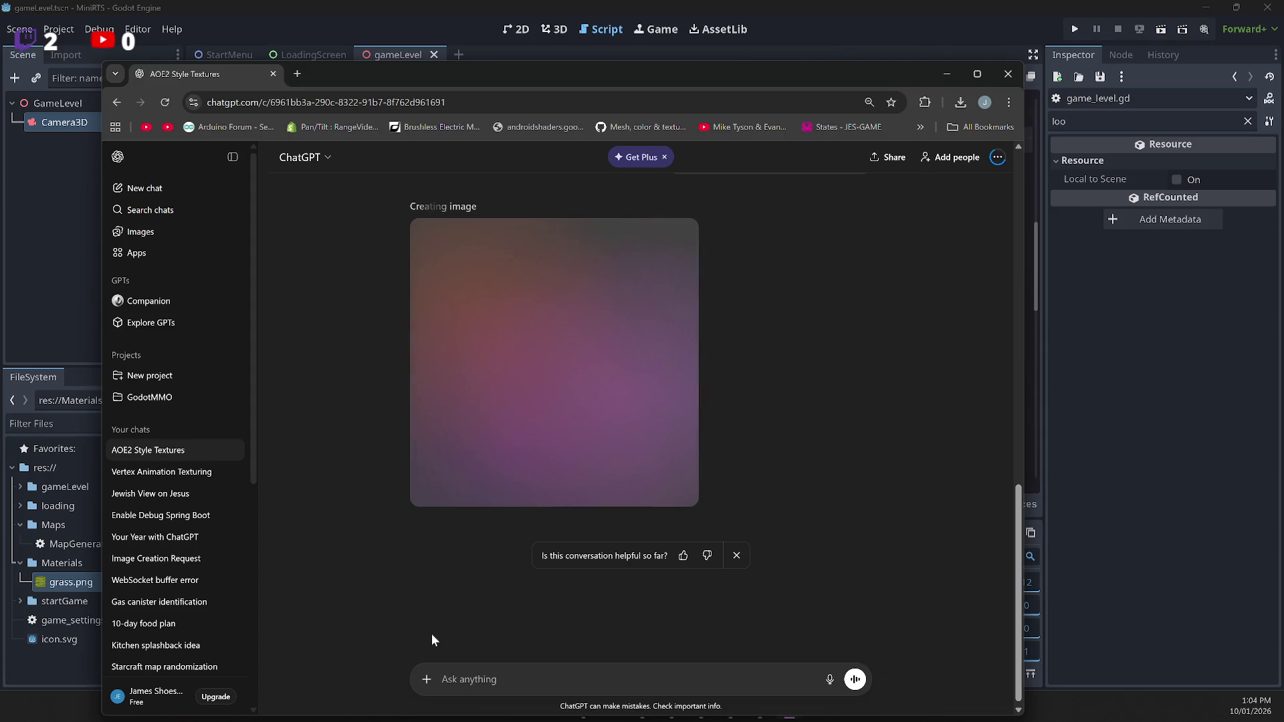
Download the generated 'Lush grassy meadow with flowers' texture as a 2.3 MB PNG
click(233, 157)
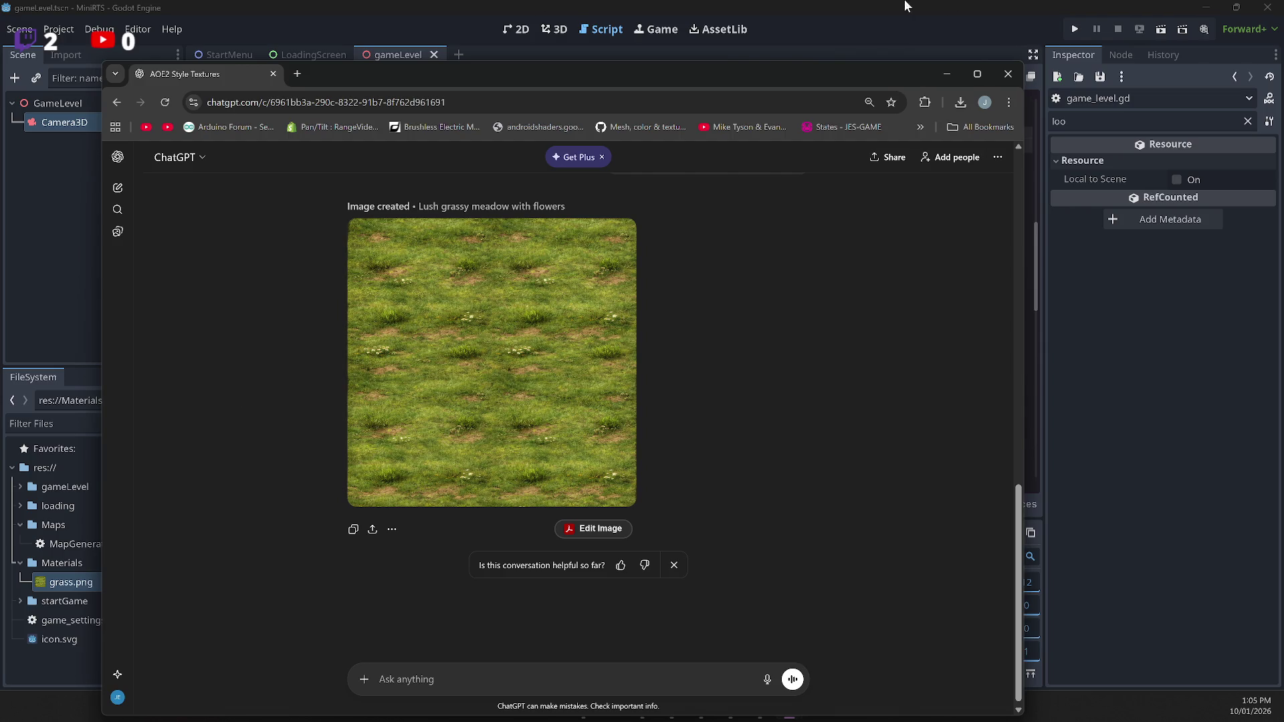
mouse_move(605, 299)
click(410, 493)
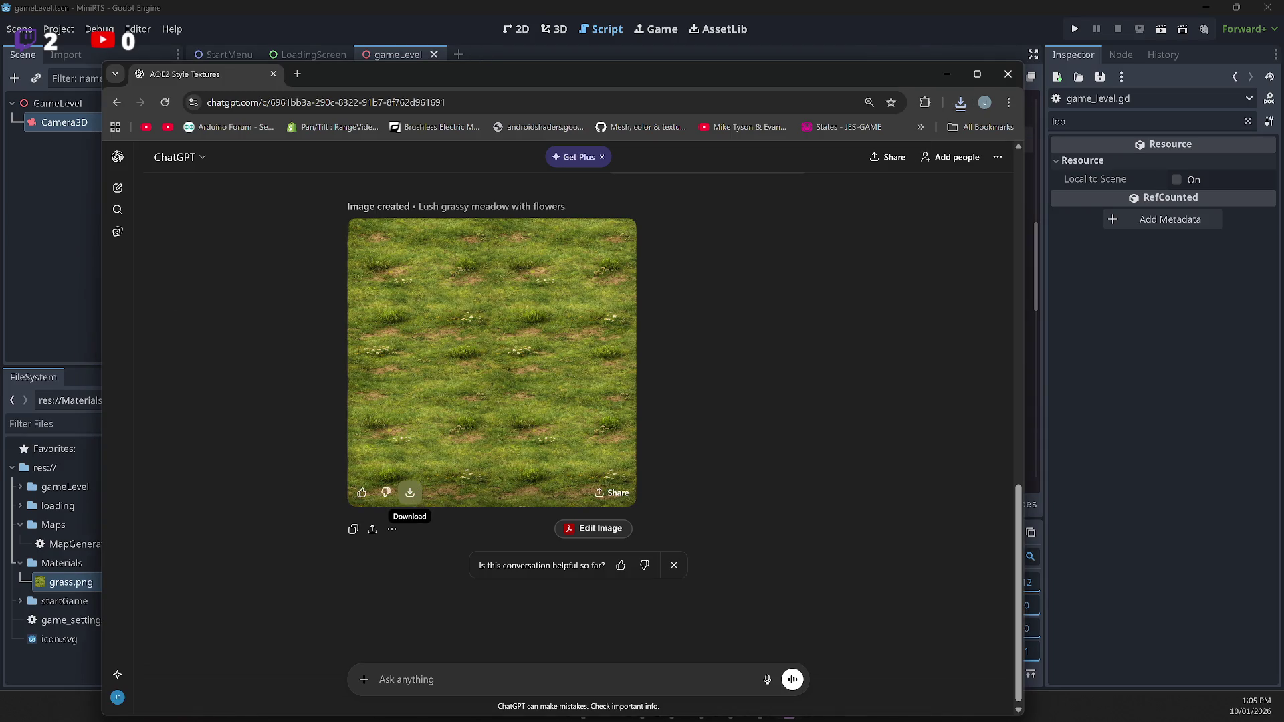
key(super+d)
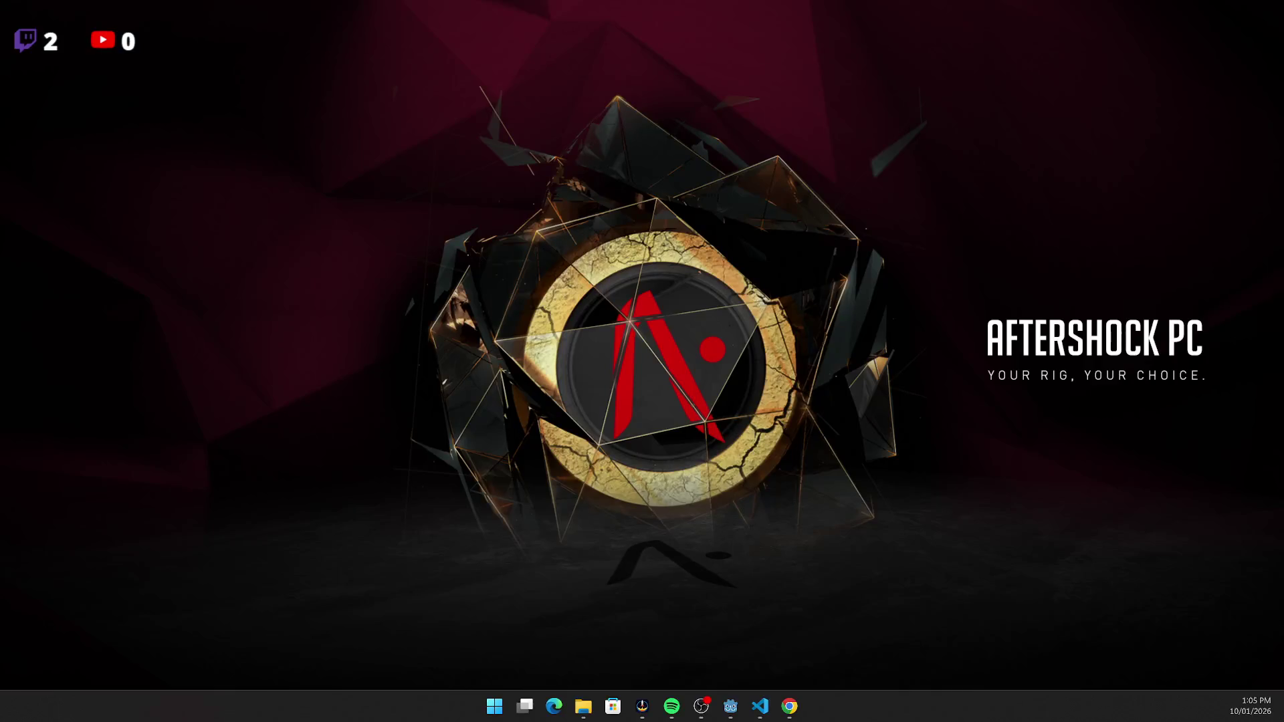
Delete the old grass.png from the Materials folder in Godot's FileSystem
key(super+d)
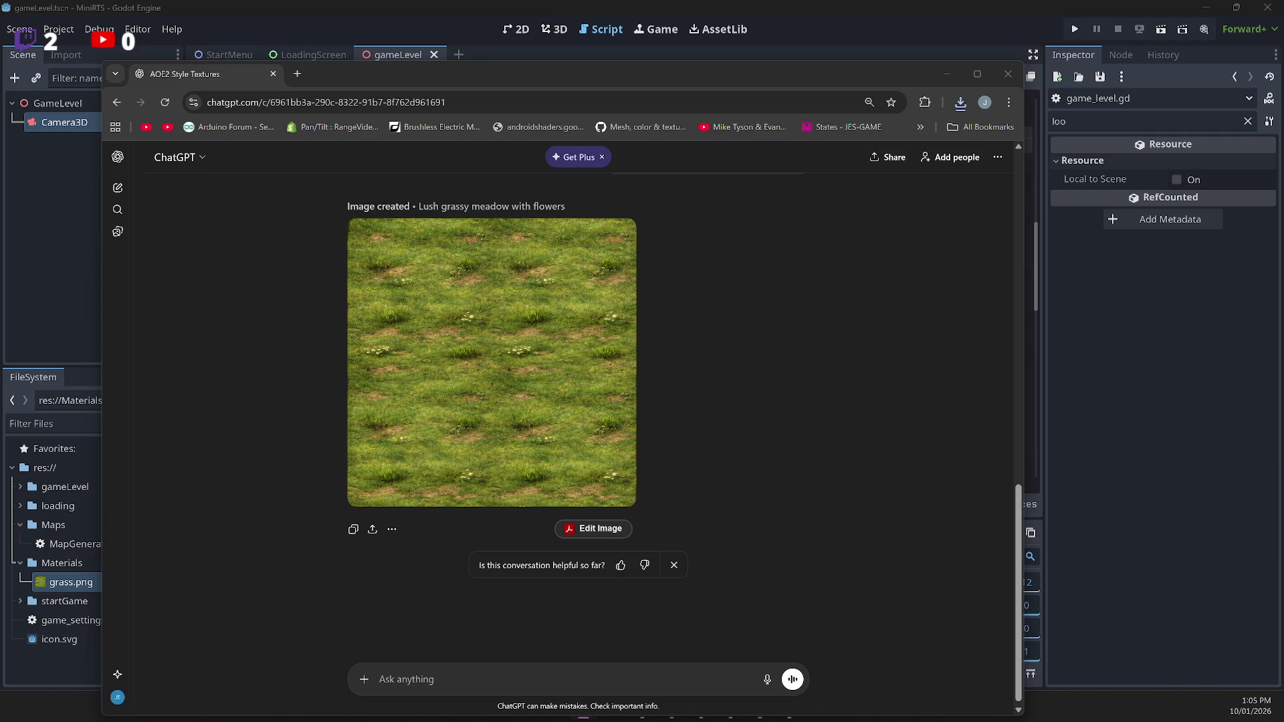
key(alt+Tab)
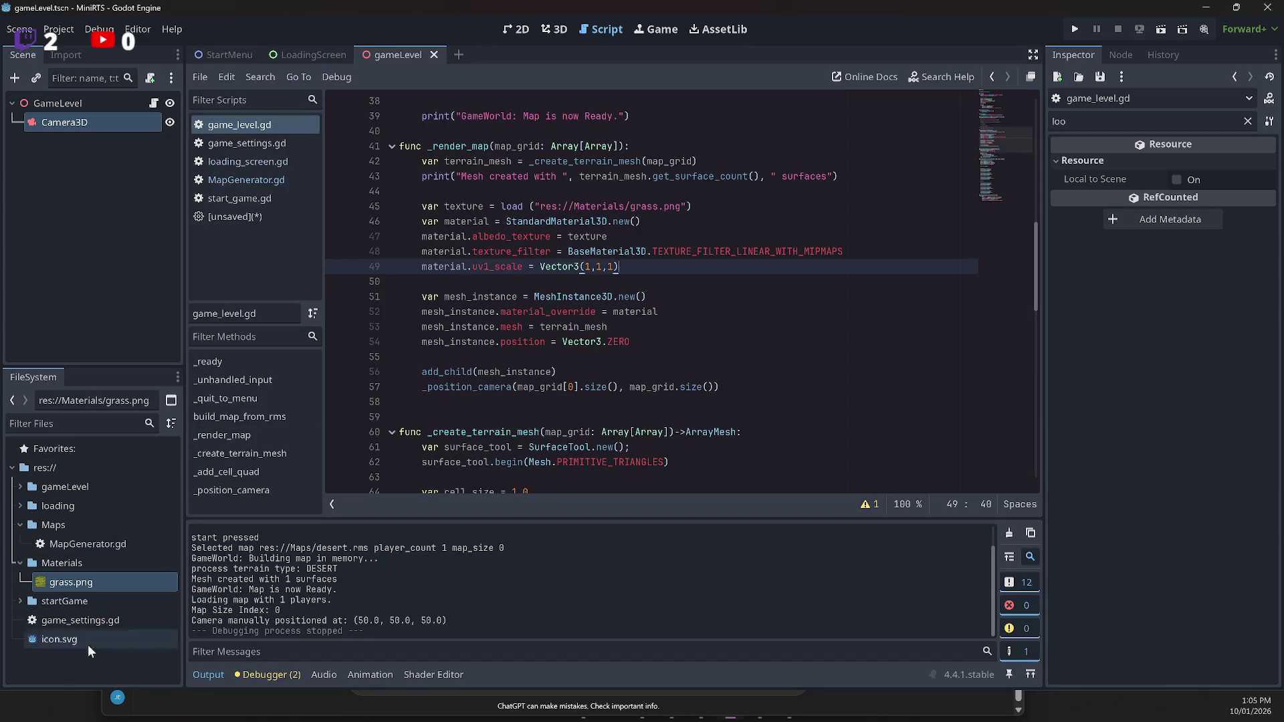
click(82, 588)
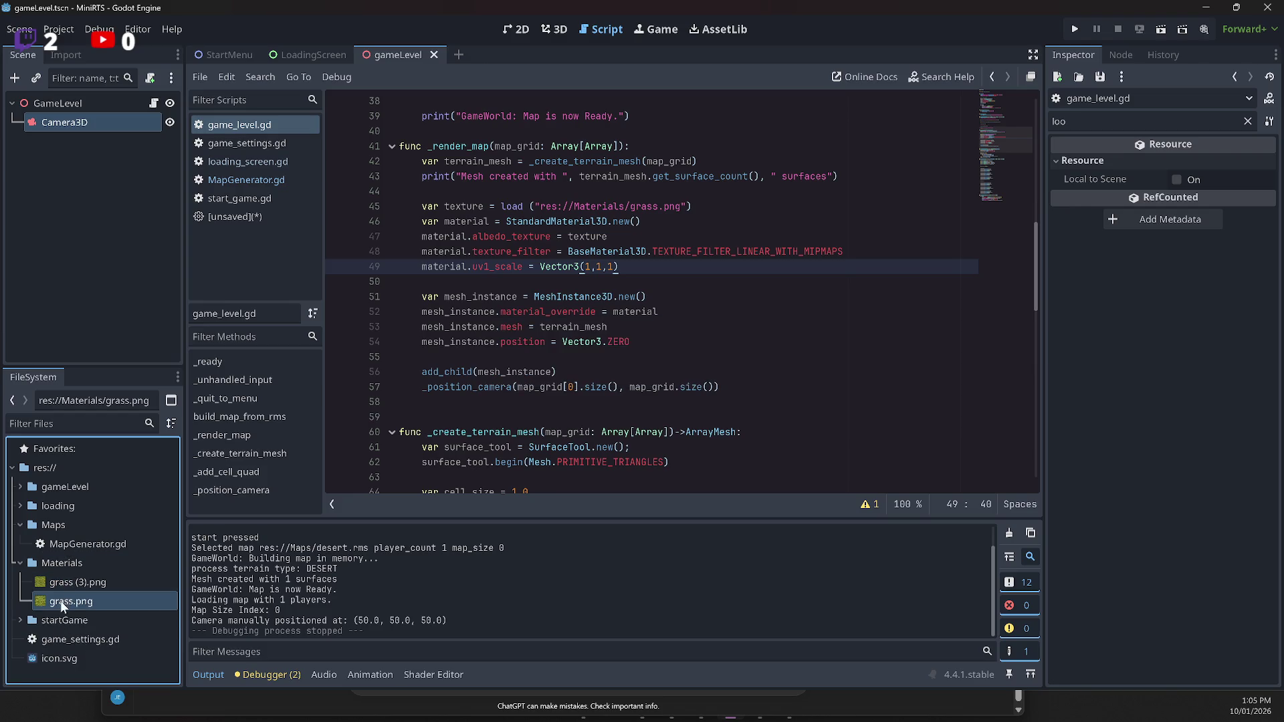
key(Delete)
click(541, 423)
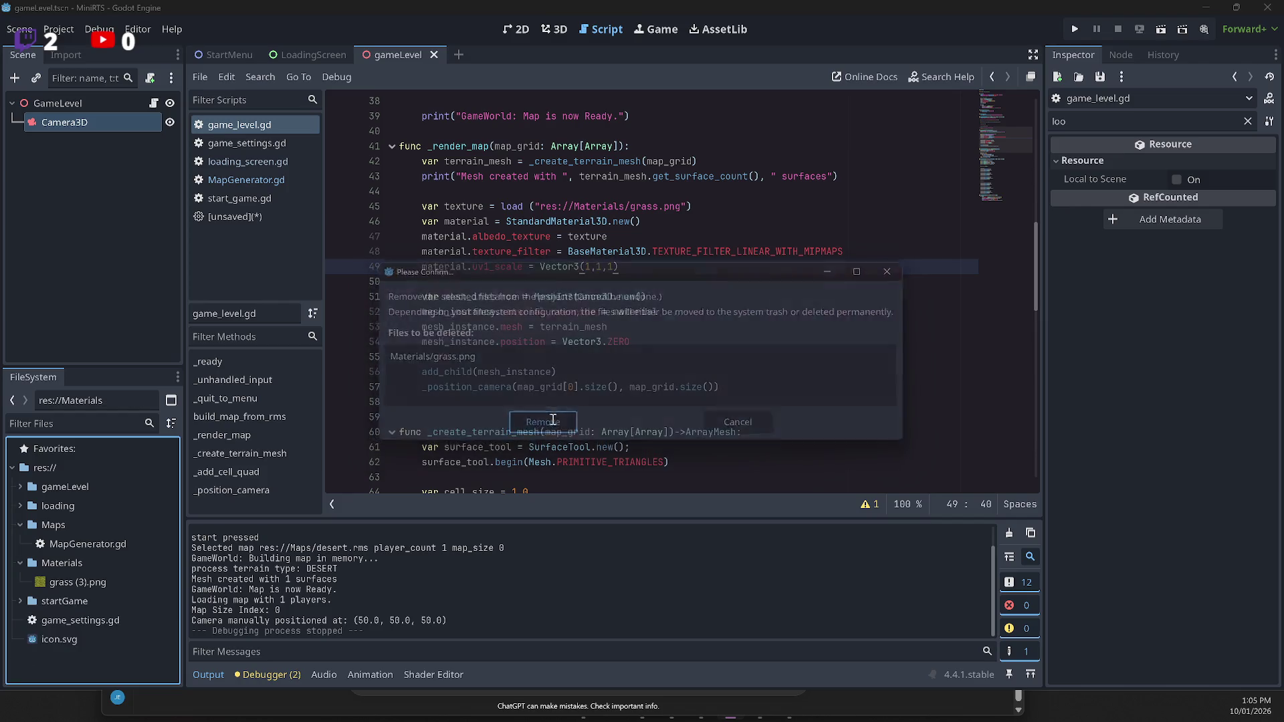
Rename the downloaded grass (3).png to grass.png
right_click(67, 582)
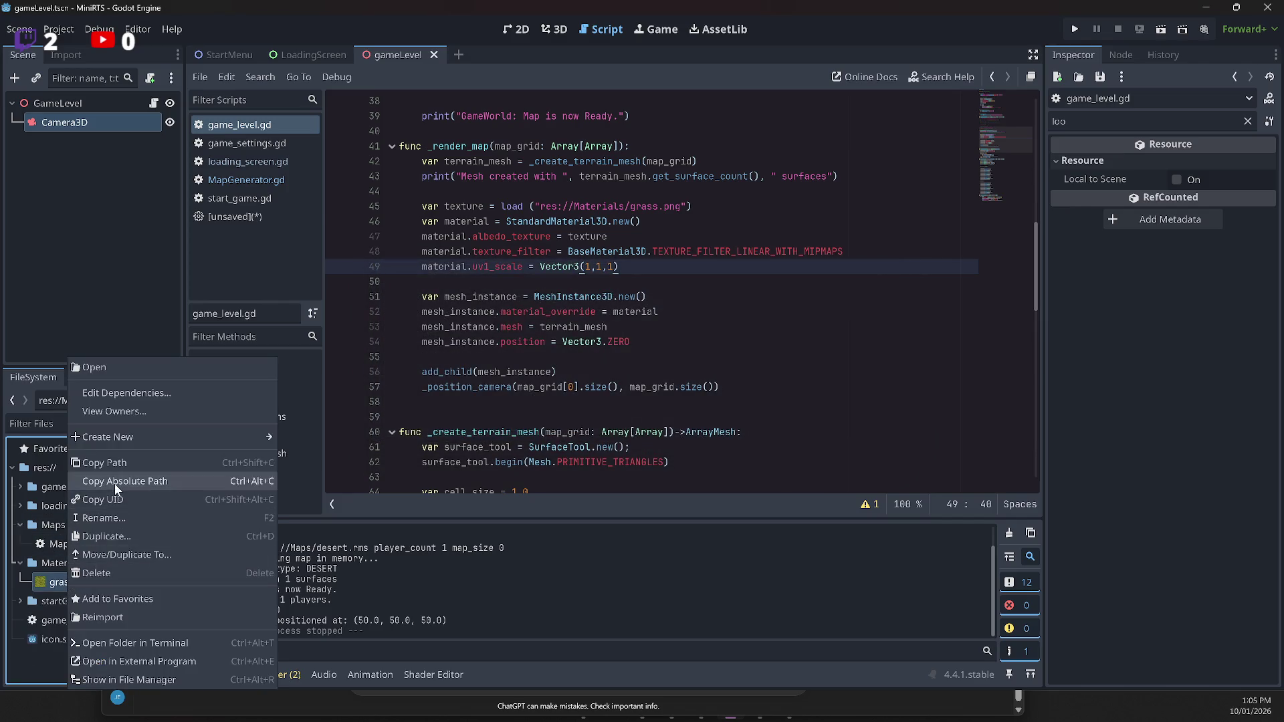
click(113, 520)
key(Right)
key(BackSpace)
key(BackSpace)
key(BackSpace)
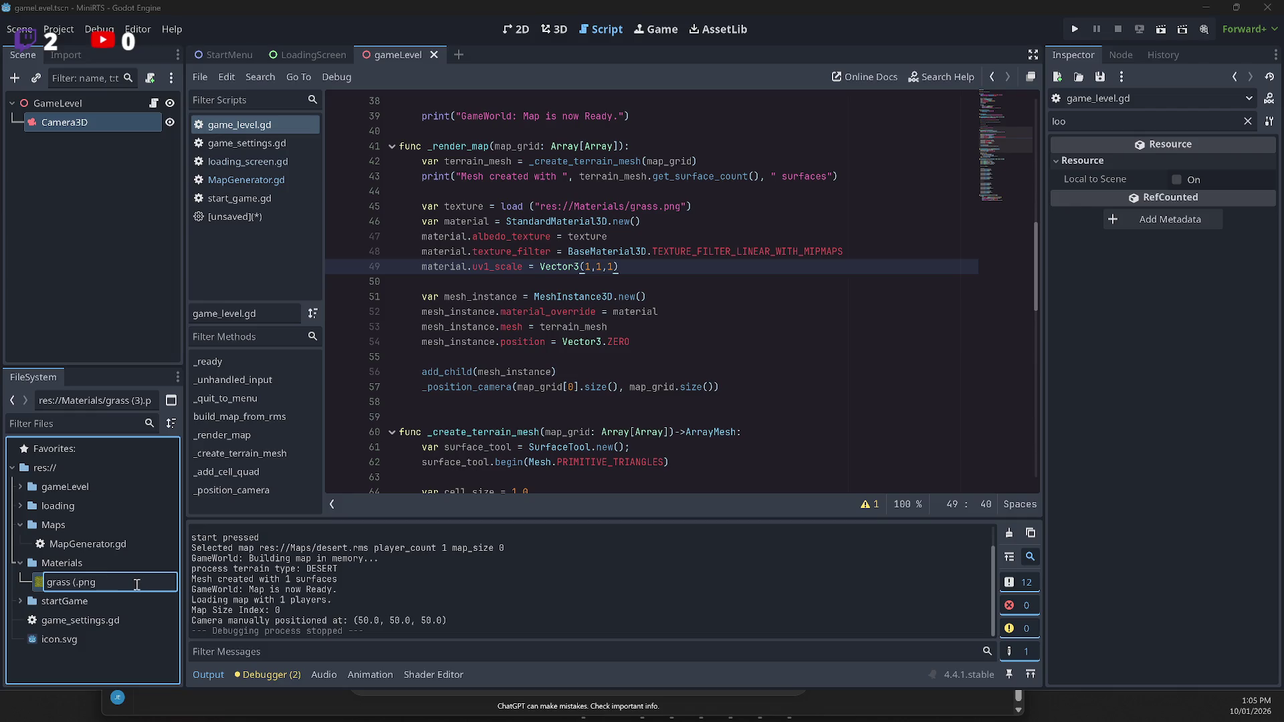
key(BackSpace)
key(Return)
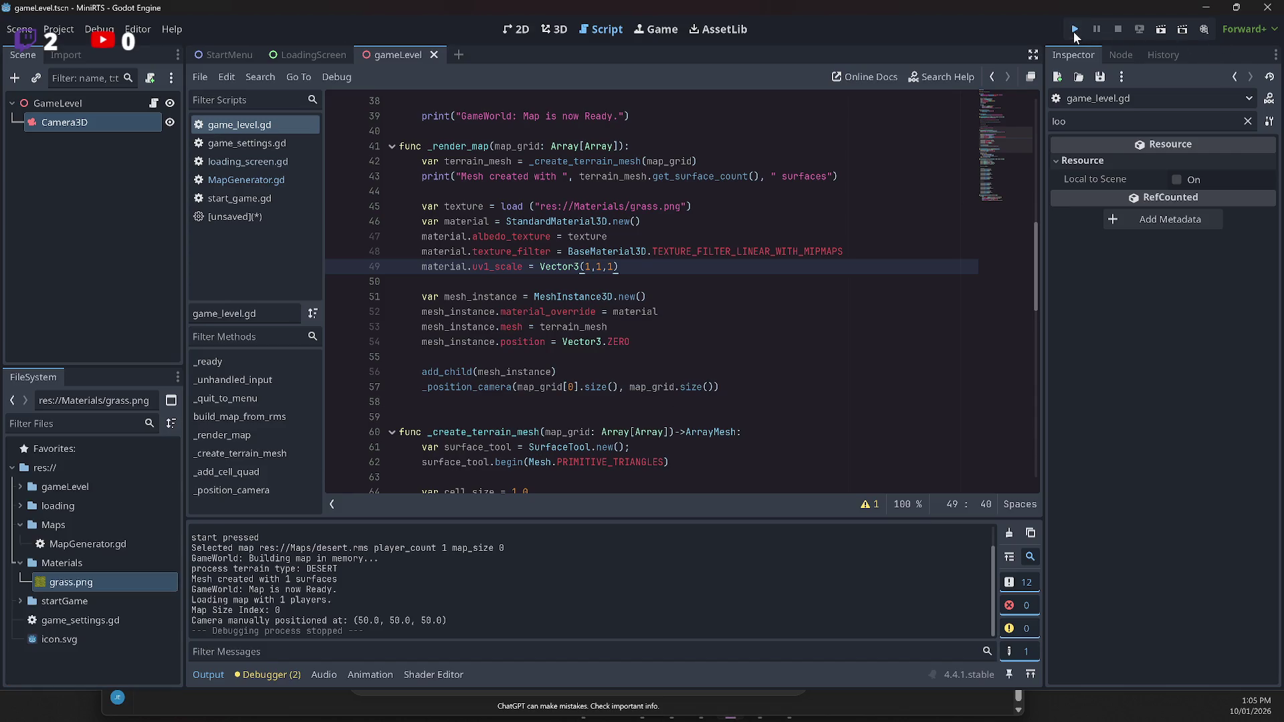
click(1074, 30)
click(491, 309)
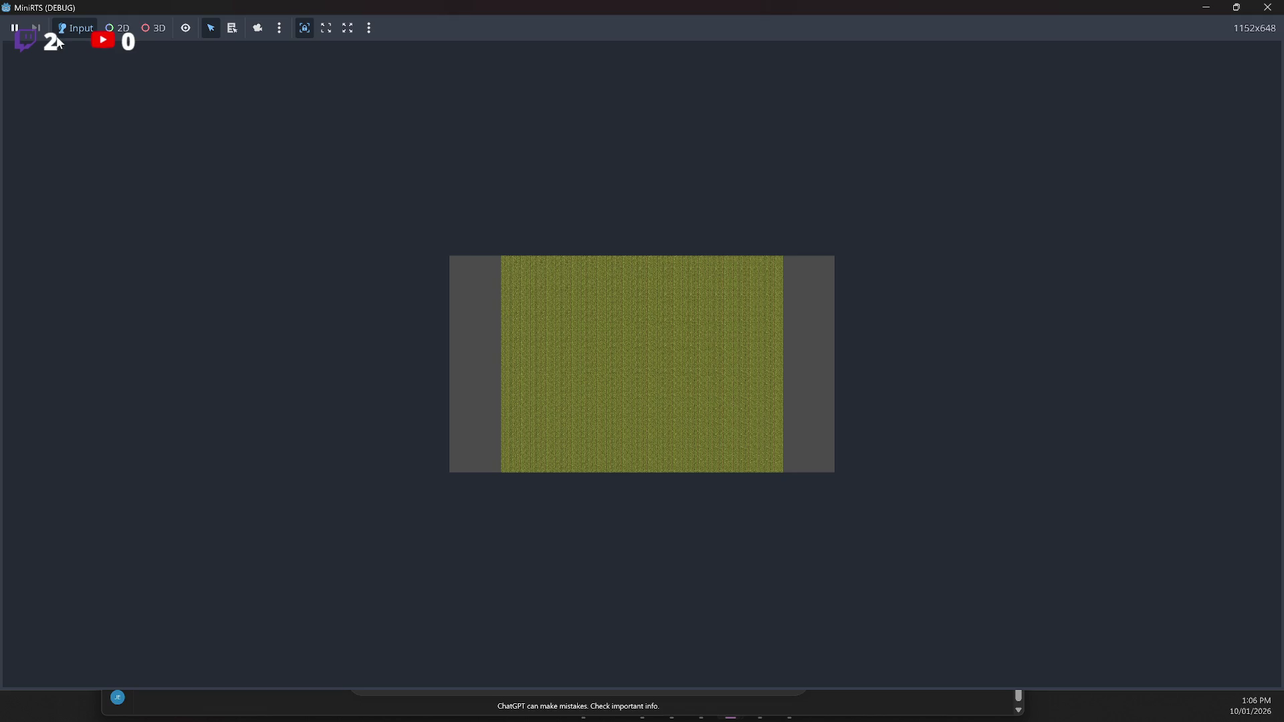
click(1267, 8)
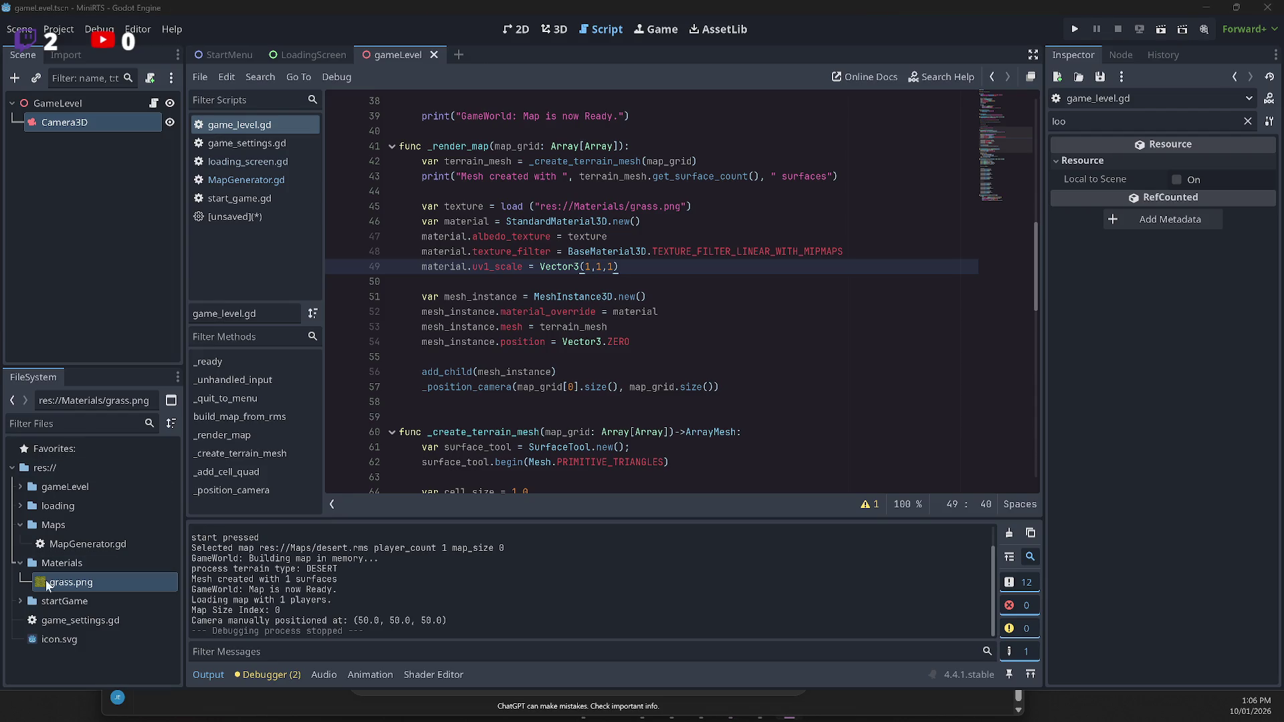
Inspect grass.png's 1024×1024 texture and expand its Resource settings in the Inspector
click(78, 583)
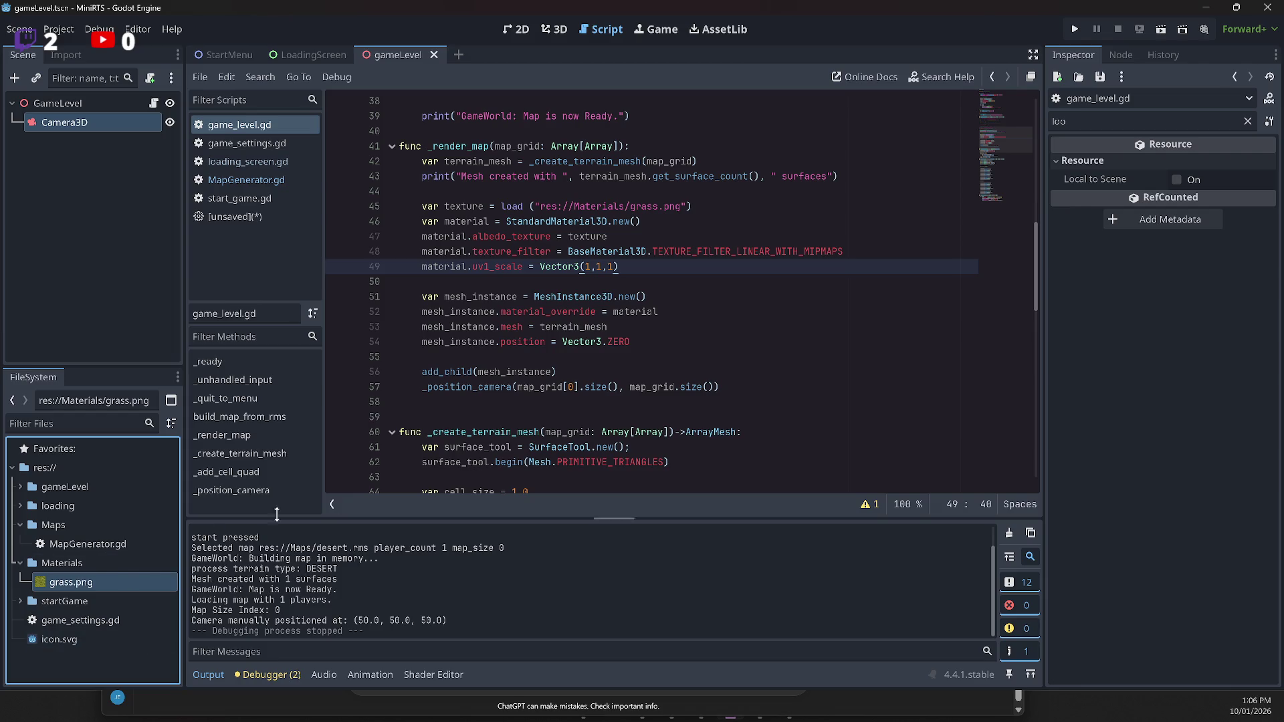
click(87, 599)
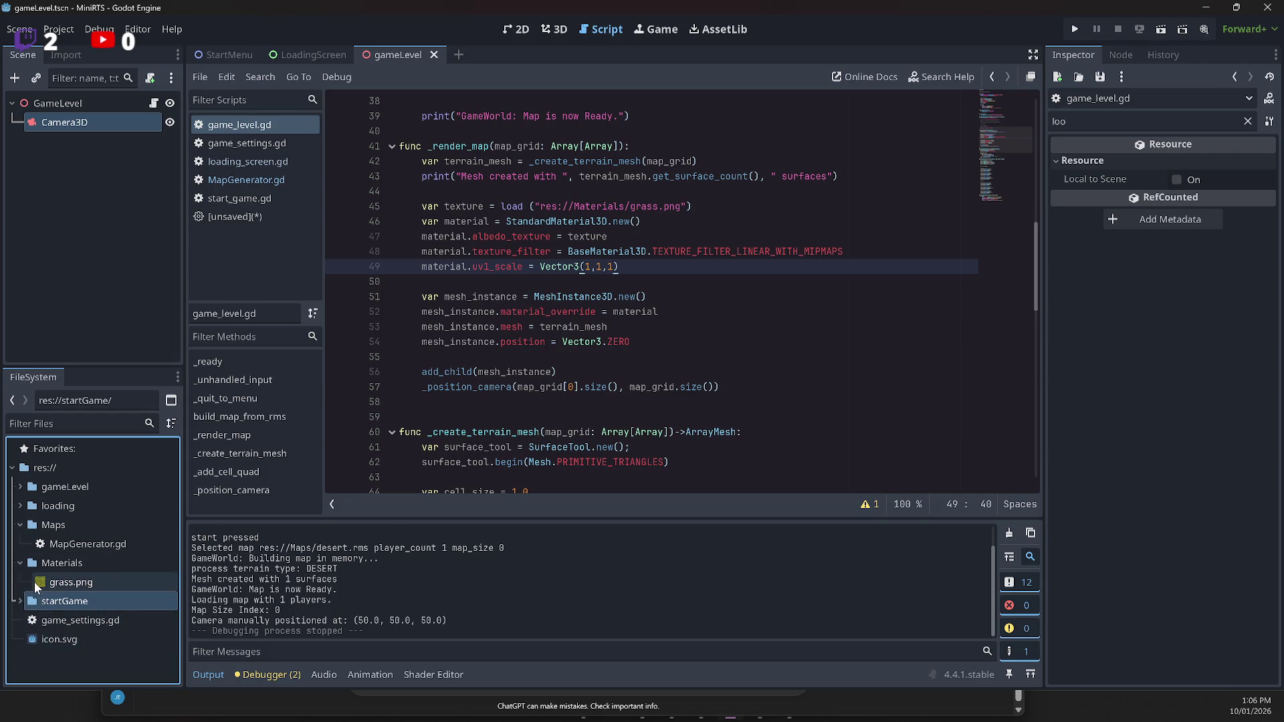
click(67, 581)
double_click(64, 581)
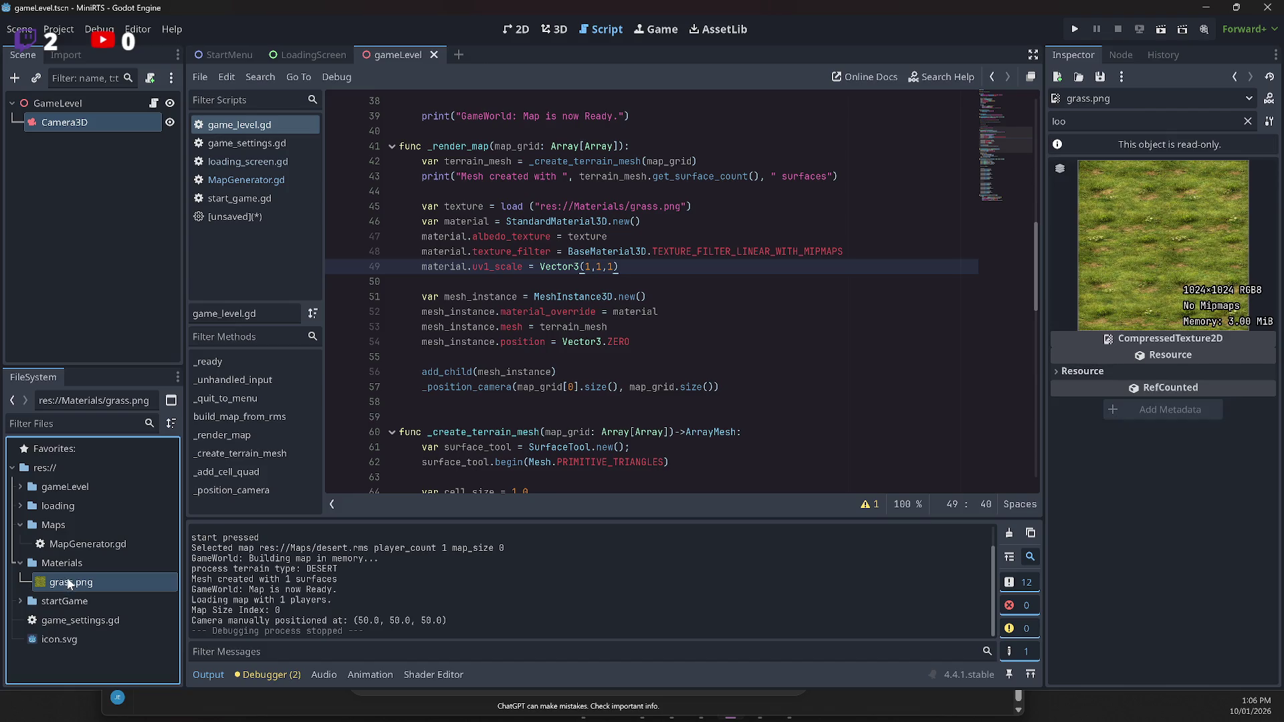
mouse_move(59, 574)
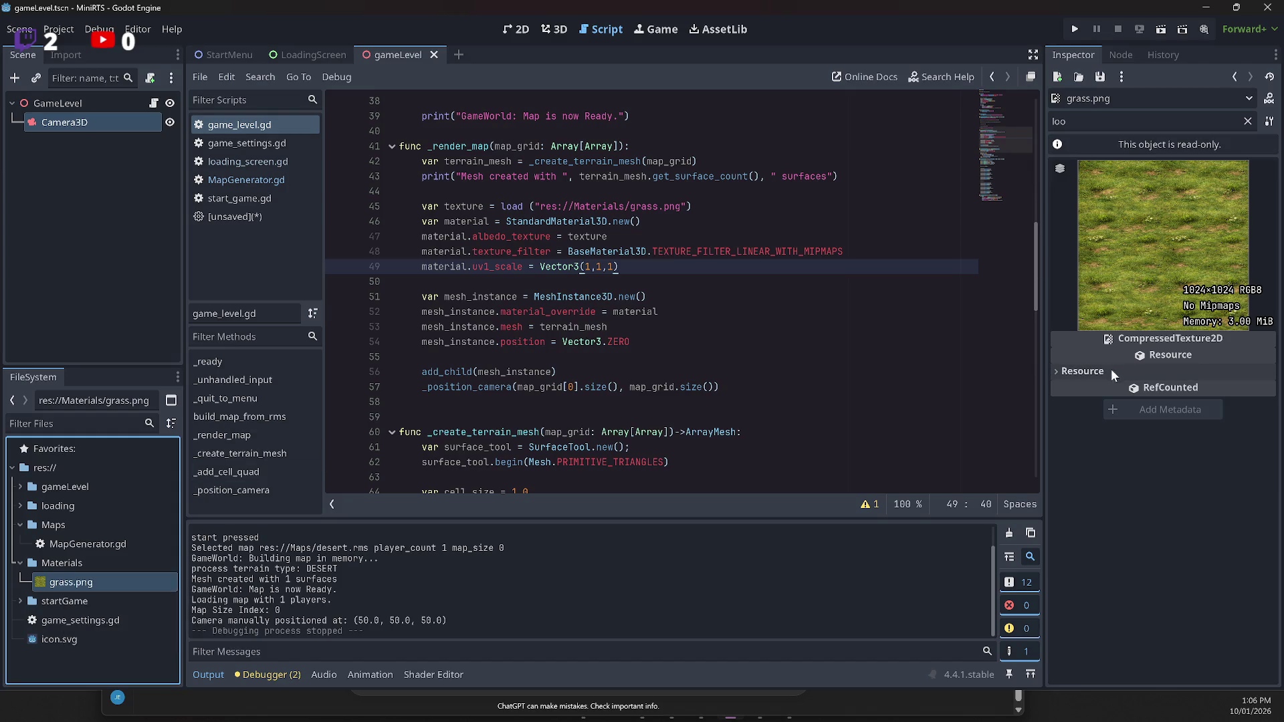
click(1066, 372)
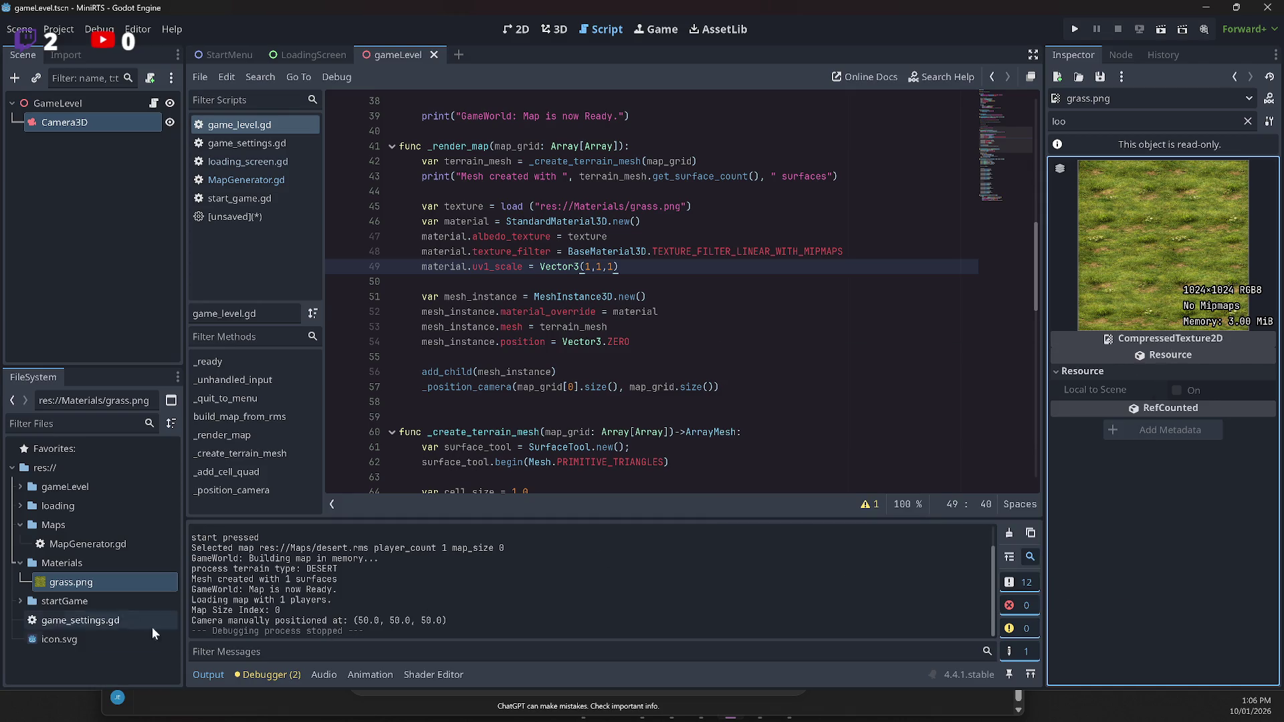
Open the Materials folder's context menu and dismiss it without choosing anything
right_click(71, 567)
mouse_move(135, 416)
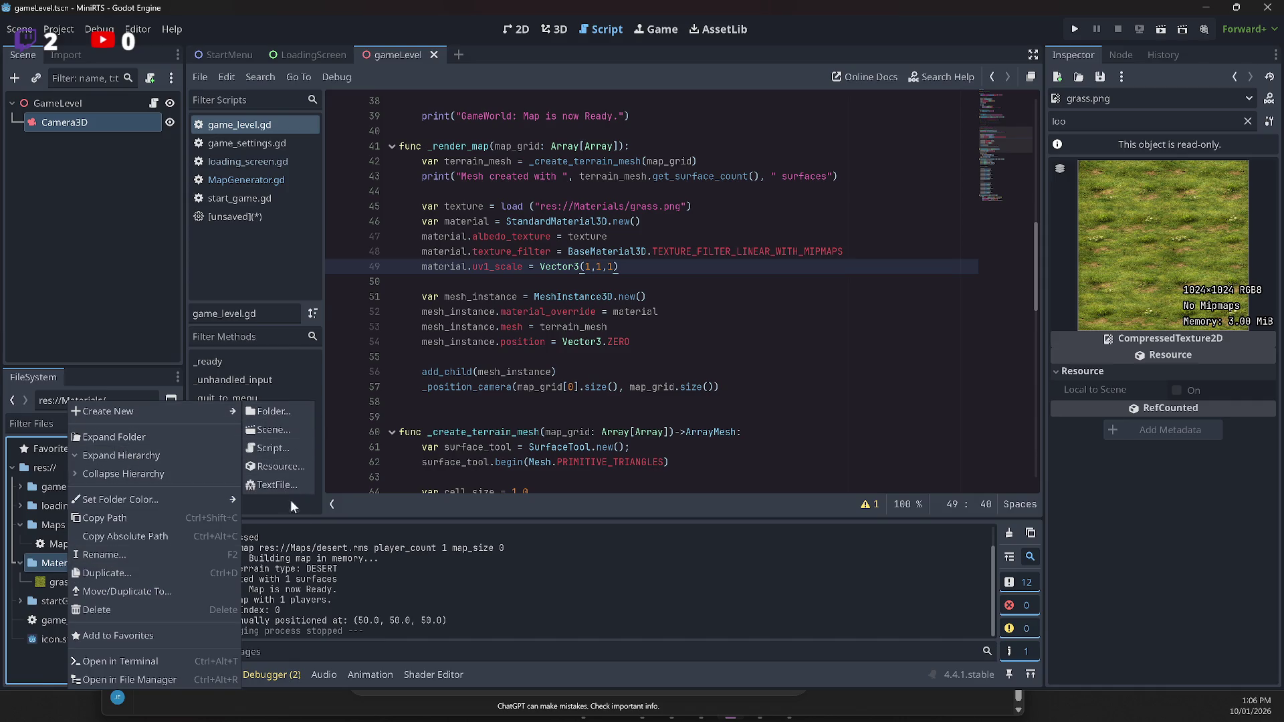
click(544, 587)
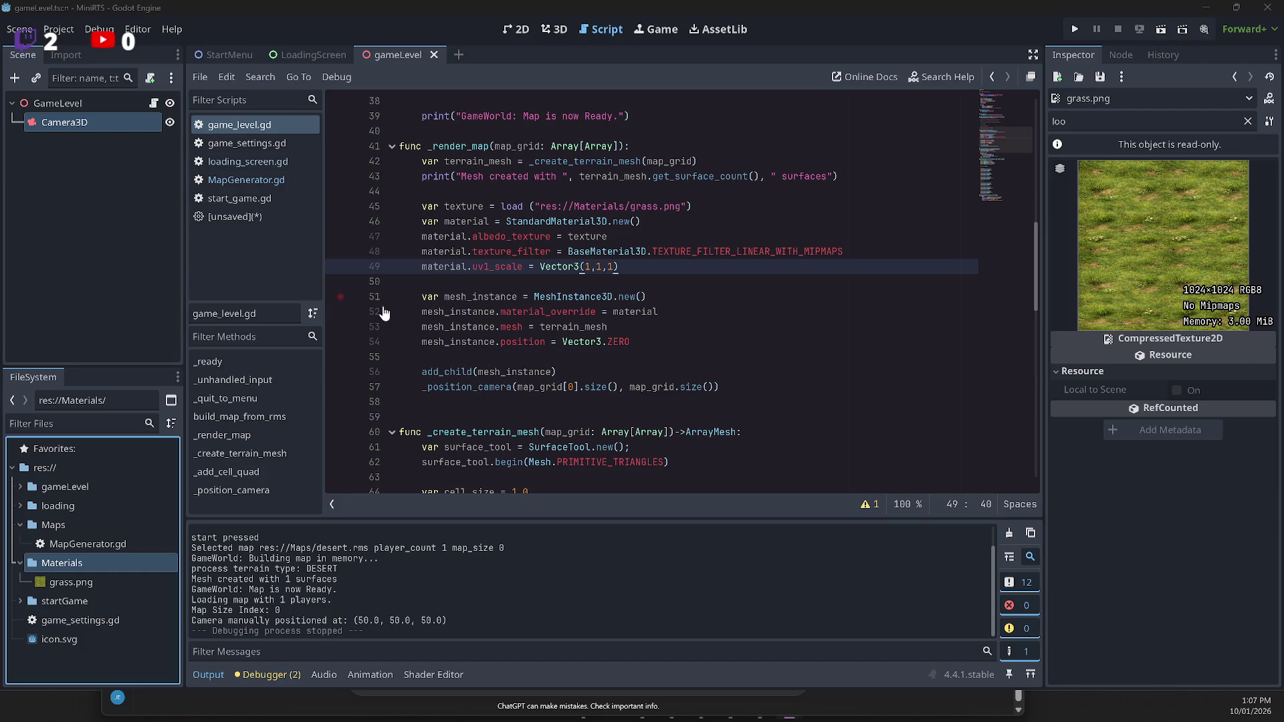
scroll(530, 291, down, 5)
scroll(529, 292, down, 3)
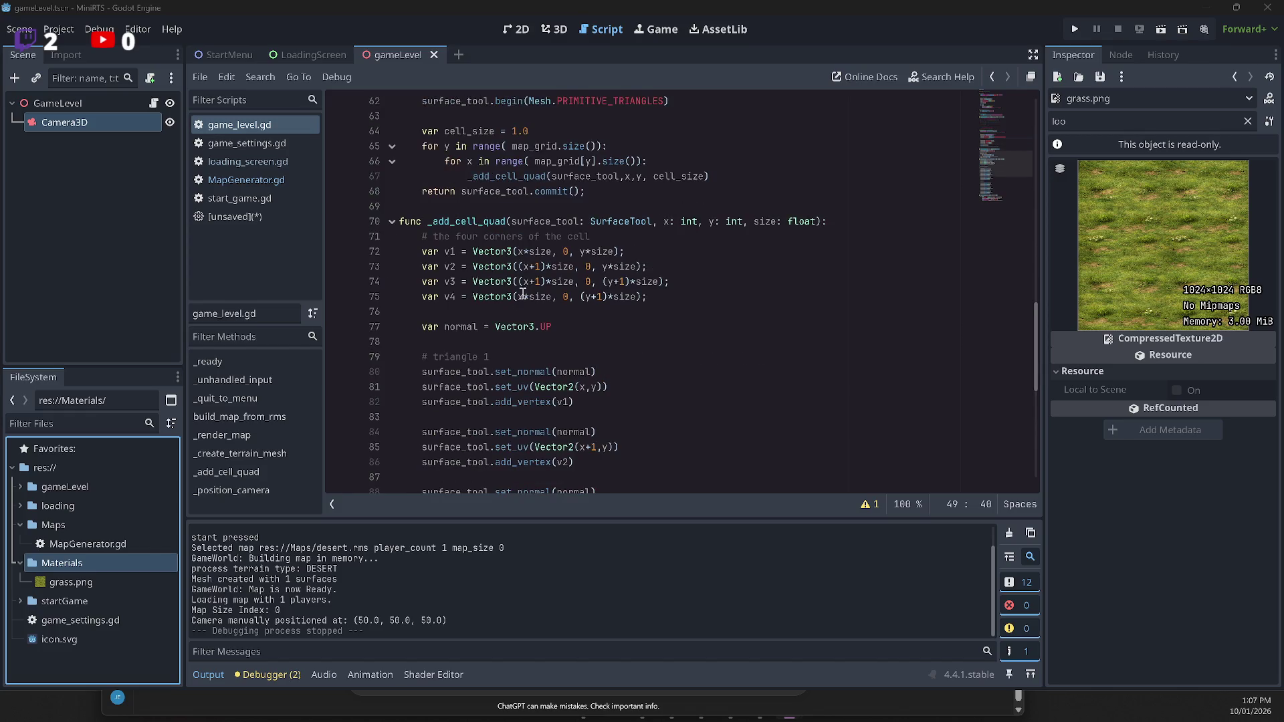
scroll(528, 290, down, 8)
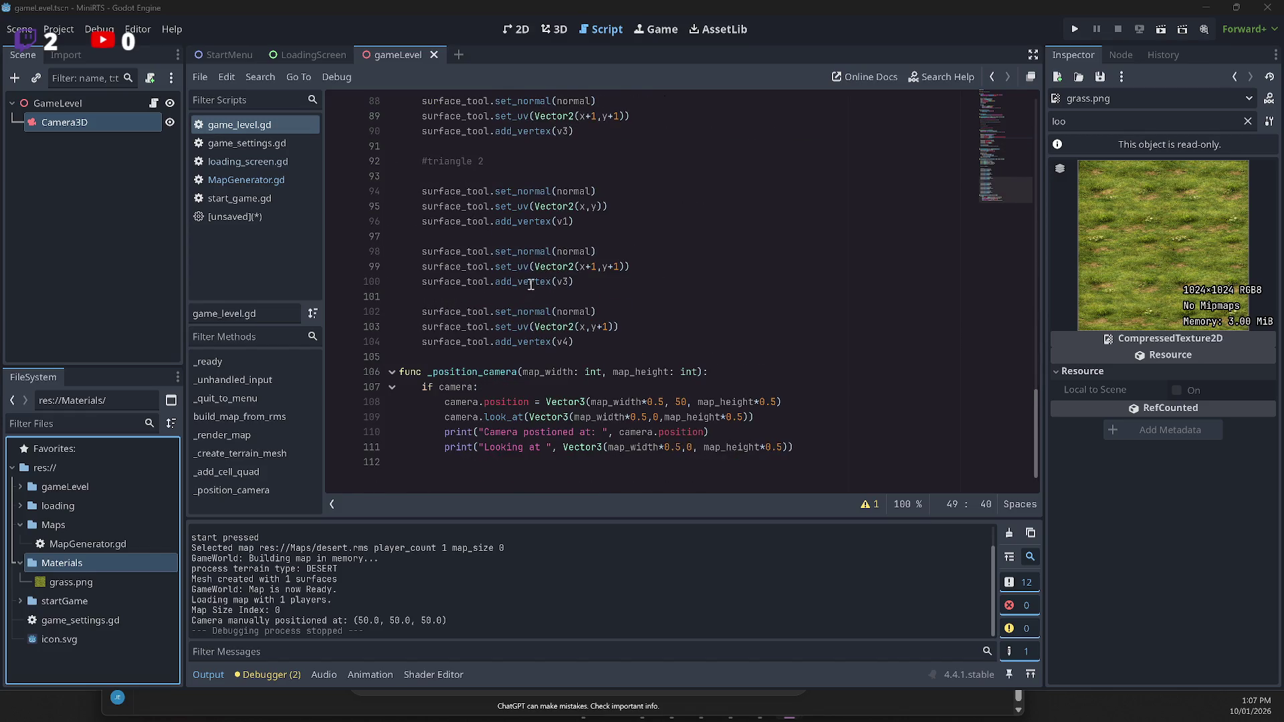
scroll(528, 287, up, 16)
scroll(528, 279, up, 12)
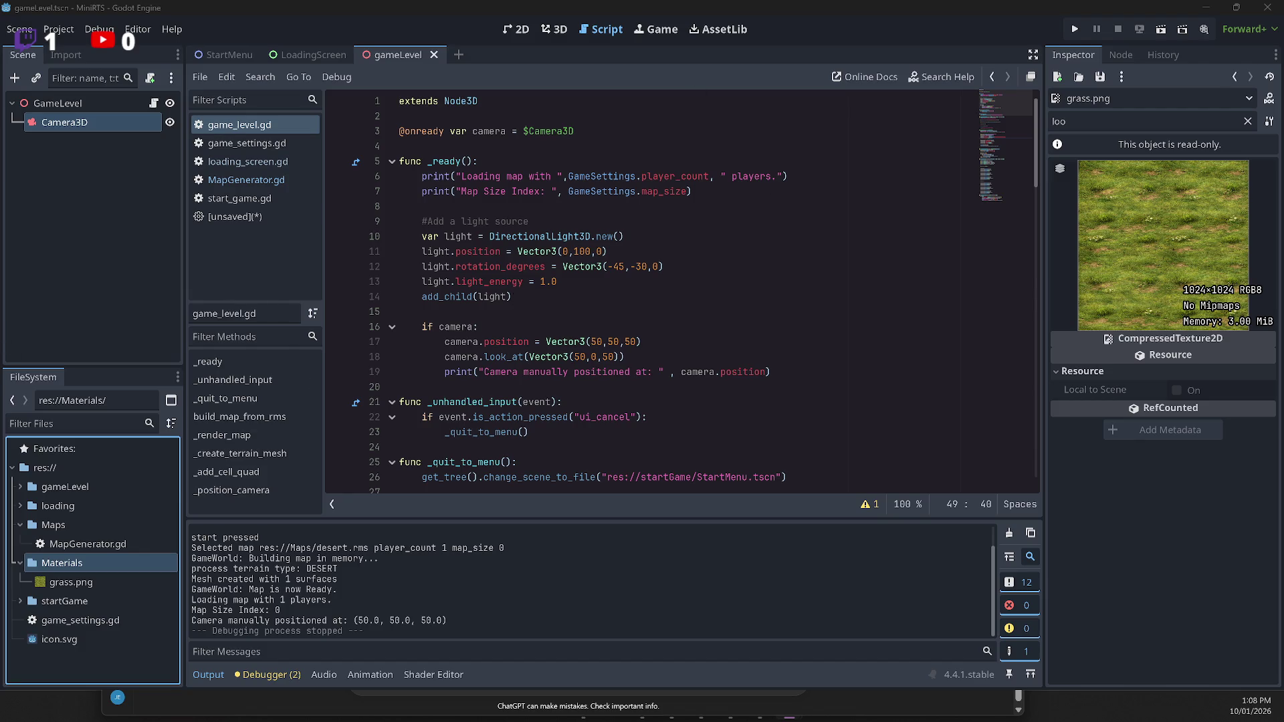
scroll(675, 321, down, 2)
scroll(659, 324, up, 2)
scroll(657, 325, down, 10)
scroll(651, 329, down, 4)
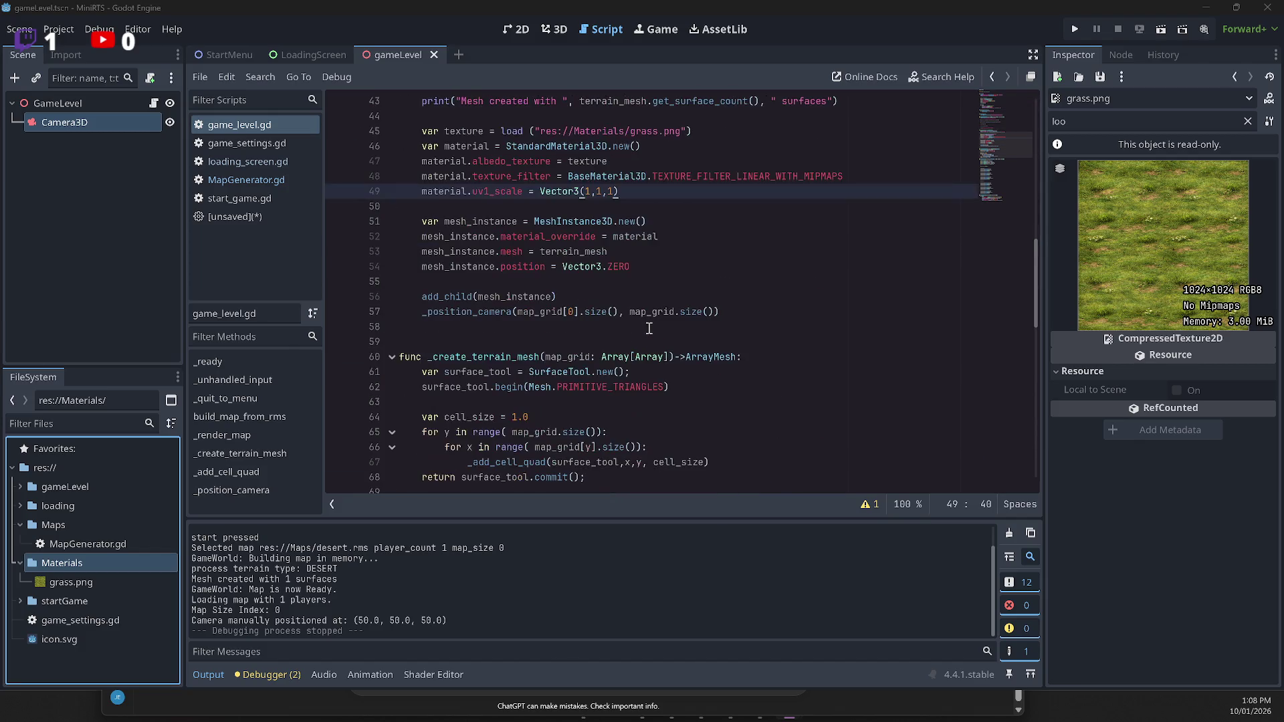
scroll(648, 327, down, 4)
scroll(648, 328, down, 2)
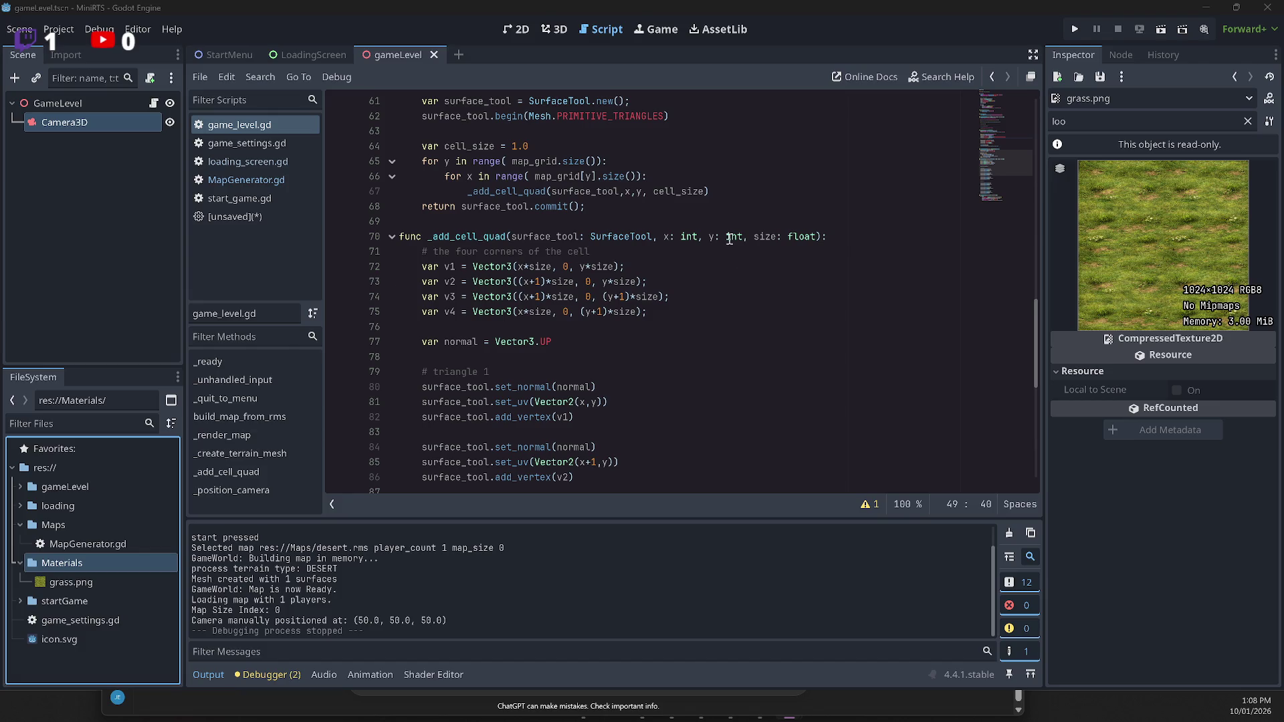
click(694, 267)
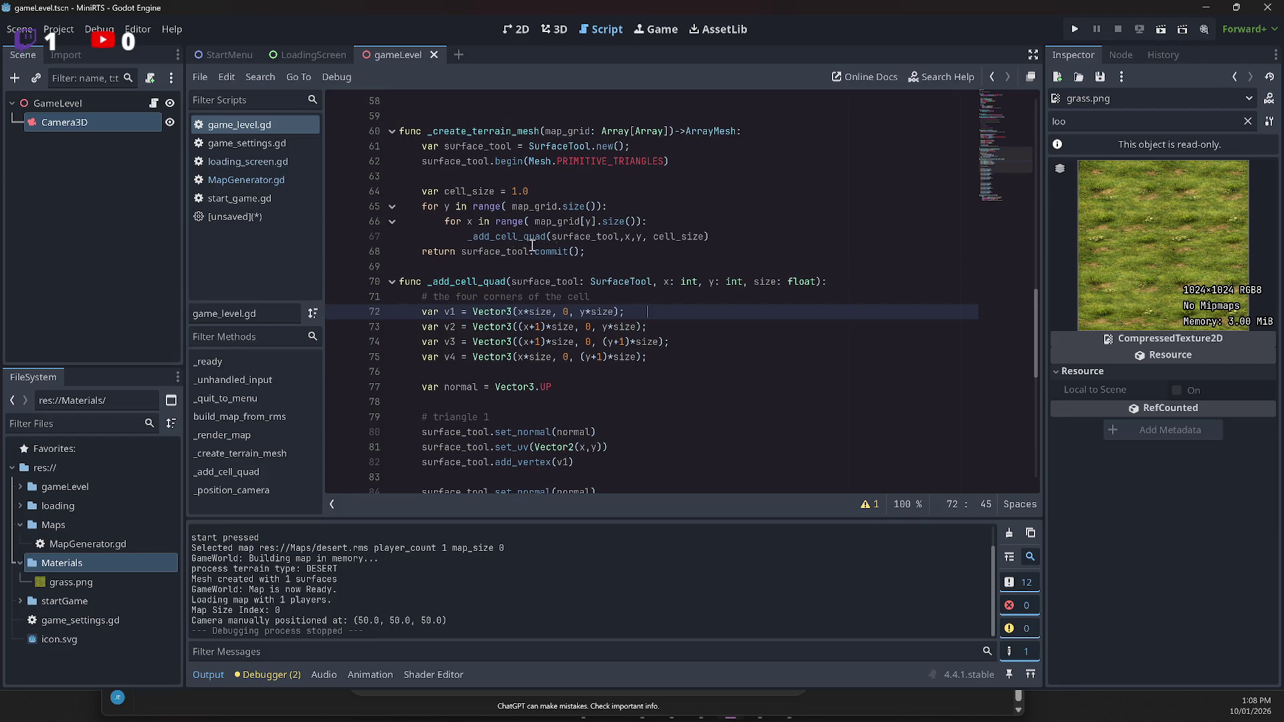
scroll(574, 249, down, 1)
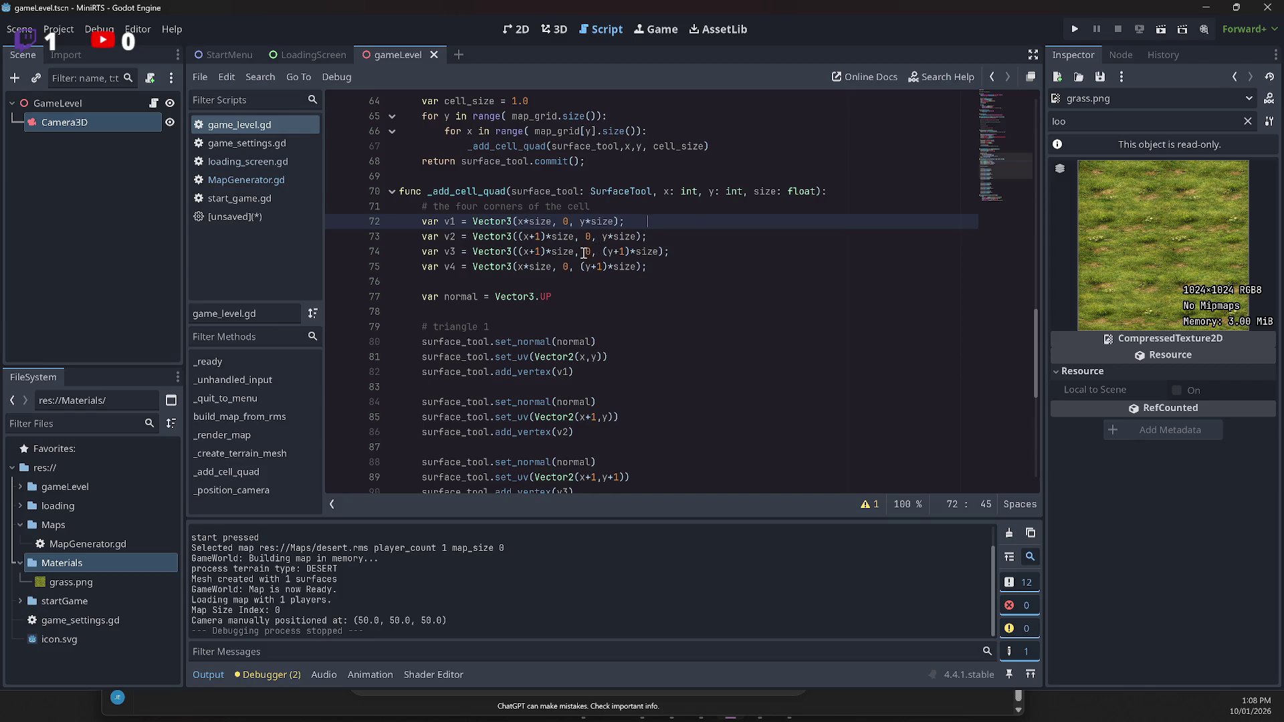
scroll(585, 250, up, 7)
scroll(586, 248, up, 2)
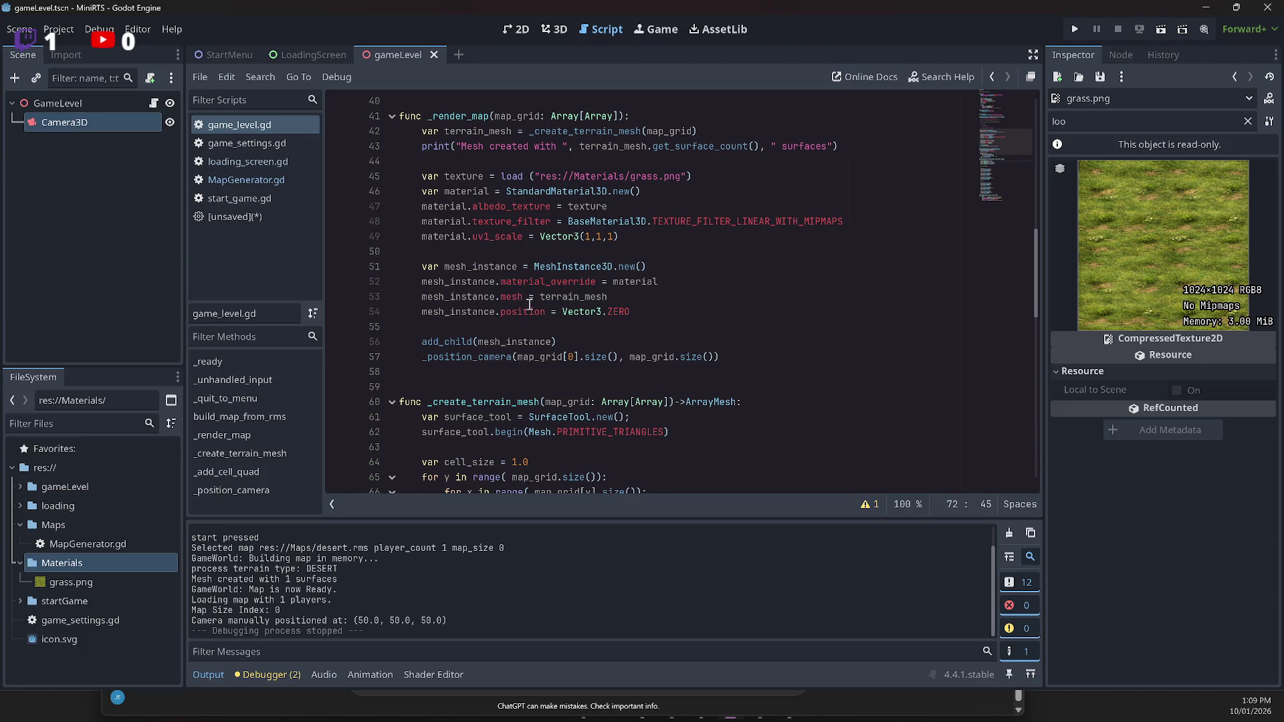
click(618, 293)
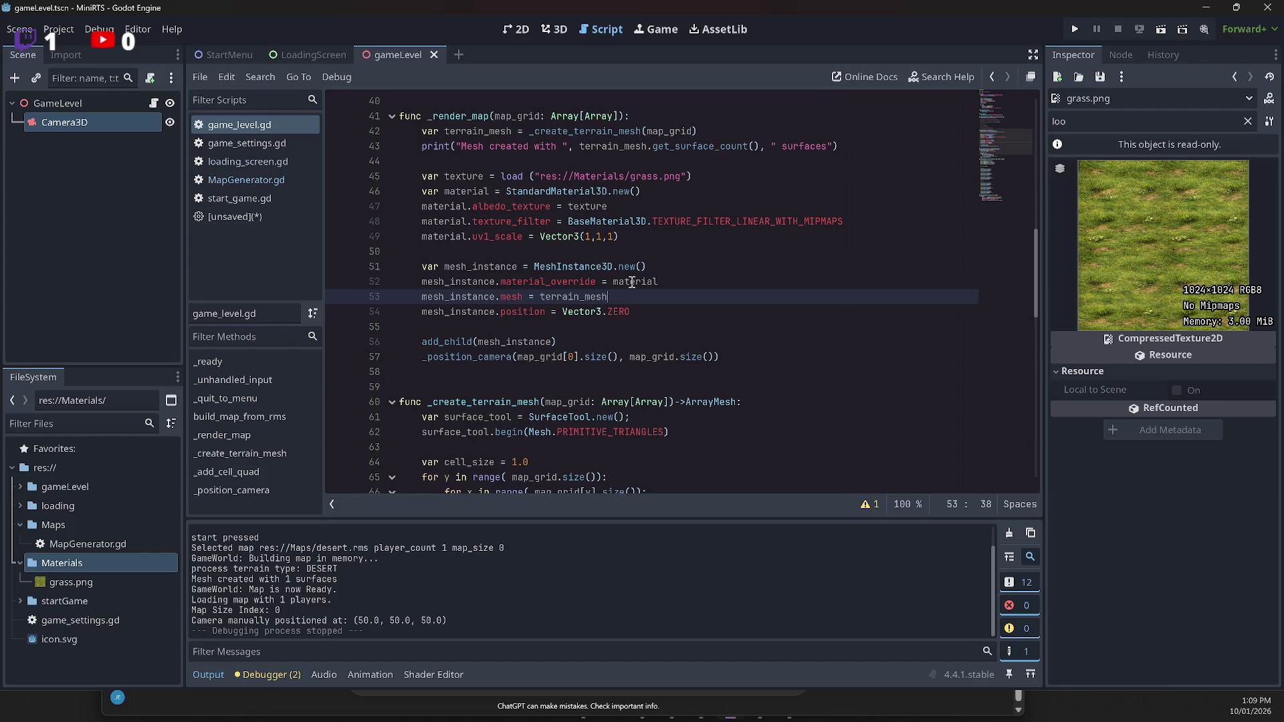
Change line 52 to set_surface_override_material(0, material), save game_level.gd, and run the project
mouse_move(631, 283)
click(547, 282)
double_click(561, 282)
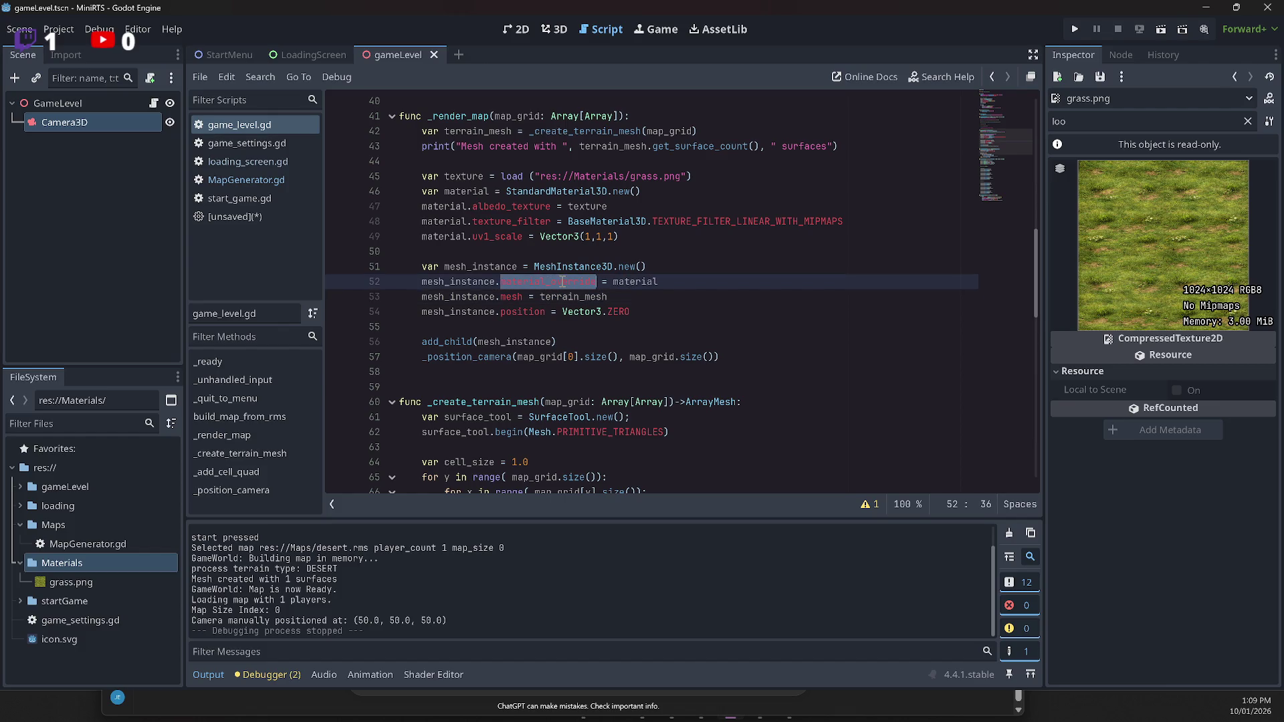
text(set_sur)
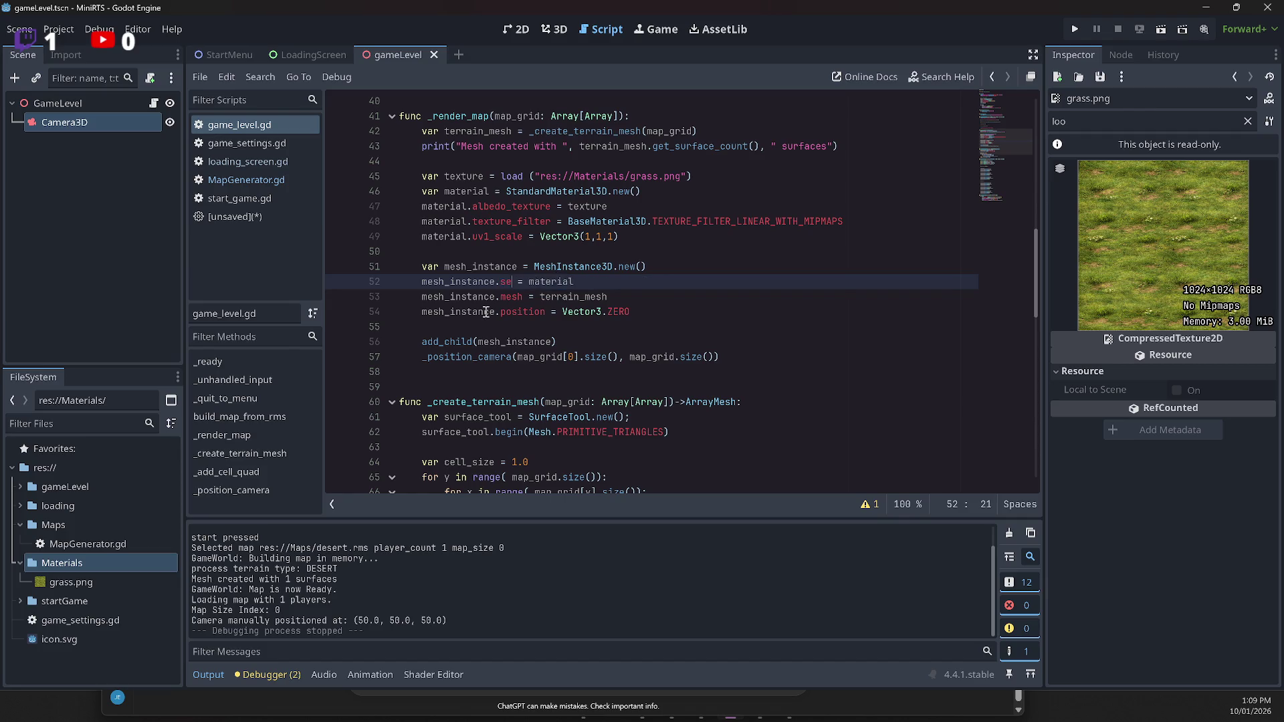
key(Return)
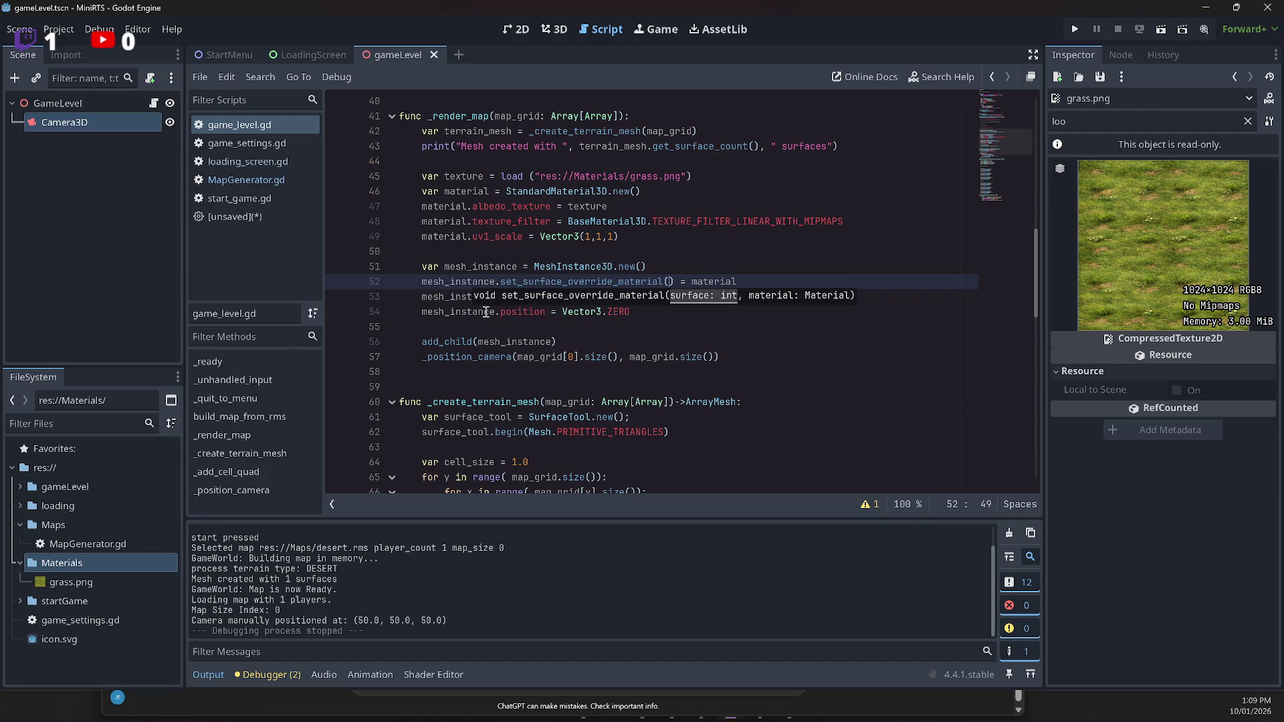
text(0.)
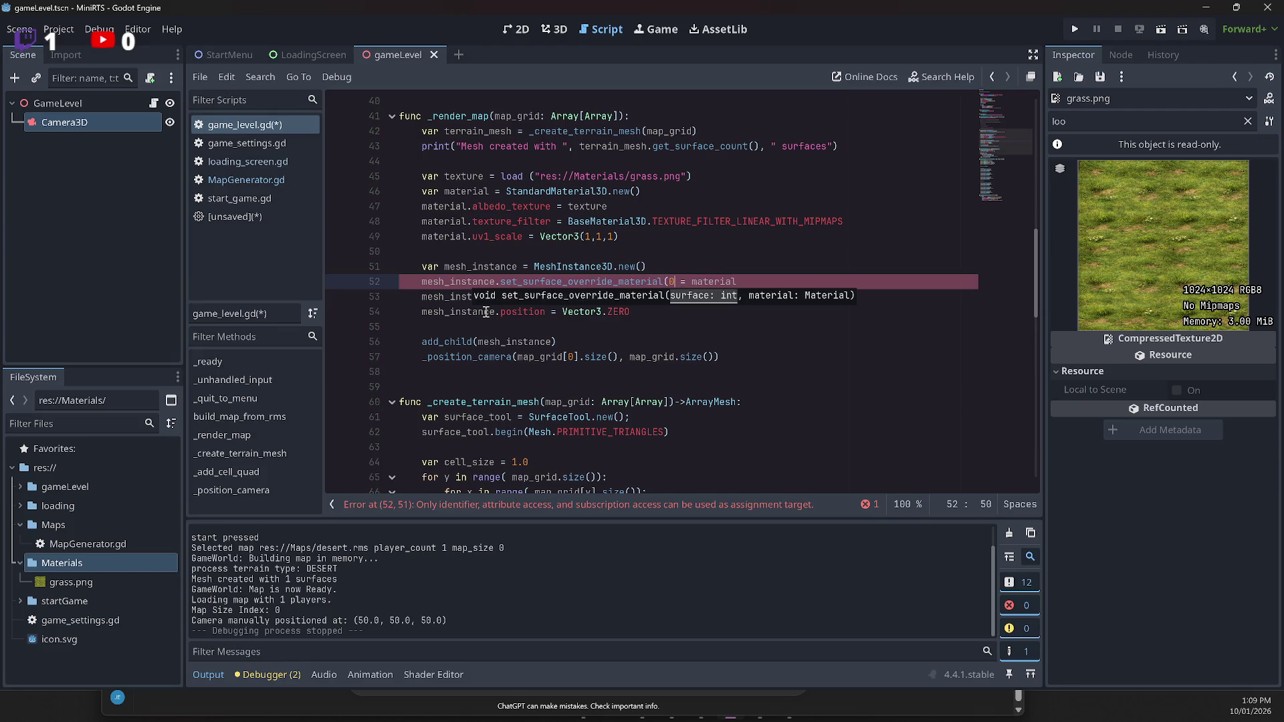
key(Delete)
key(Delete)
key(Delete)
key(BackSpace)
text(,)
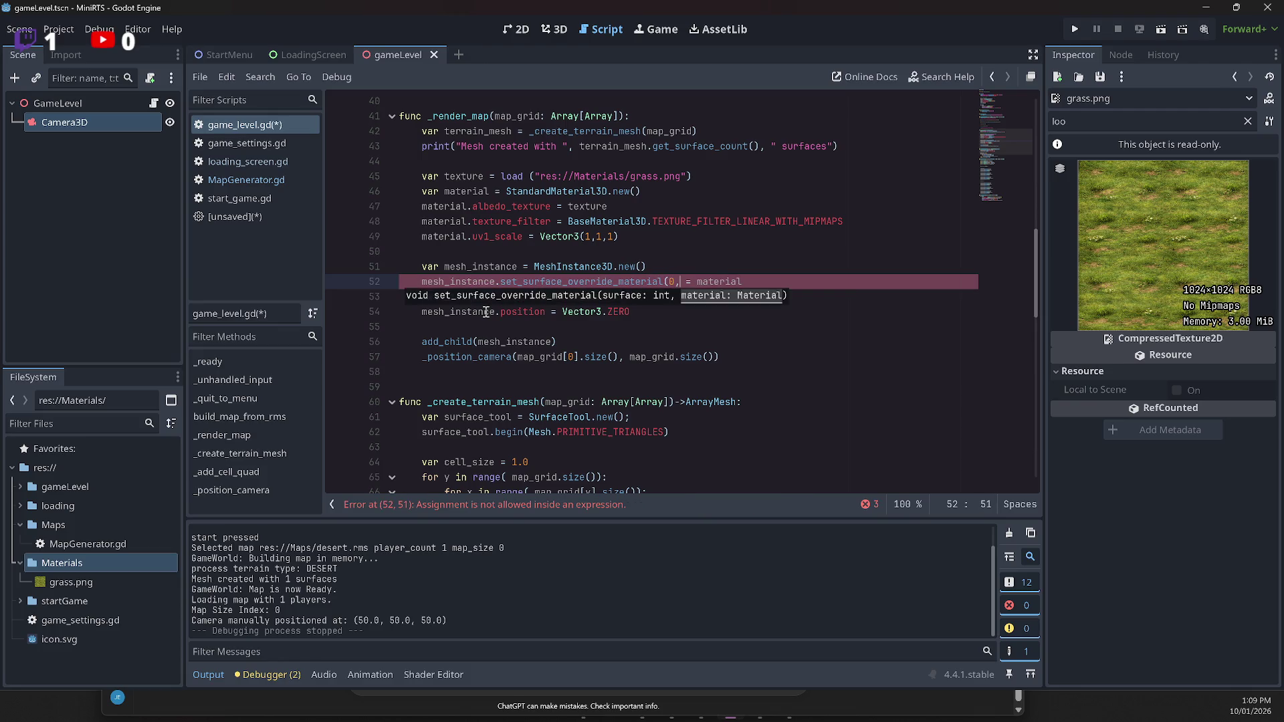
key(End)
text())
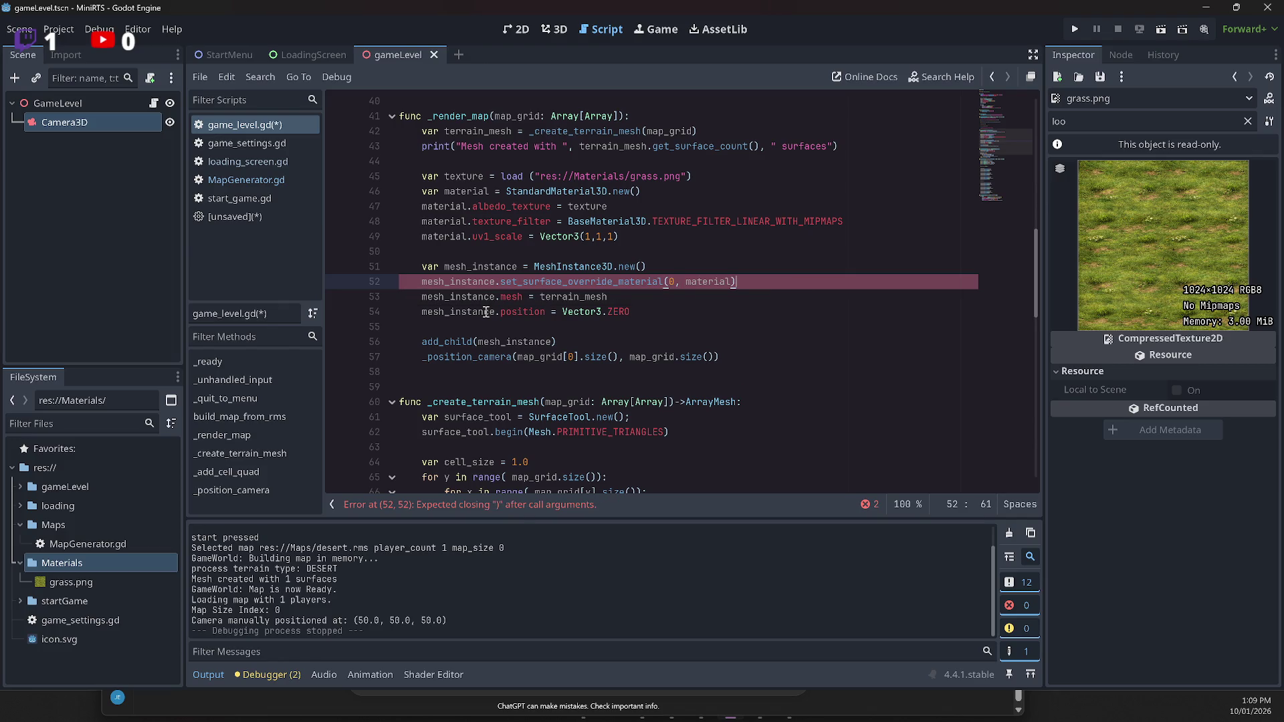
key(ctrl+s)
click(1074, 28)
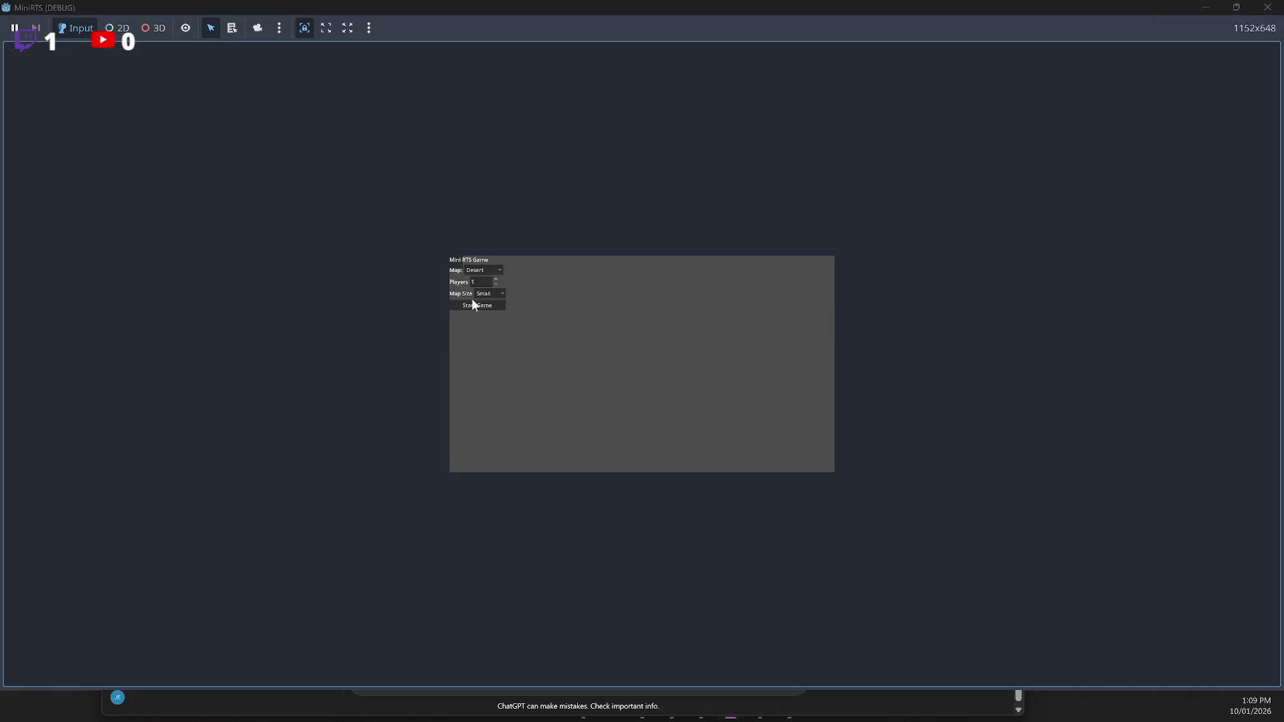
Start a Mini RTS match to see the plain grey terrain, then close the game window
click(474, 305)
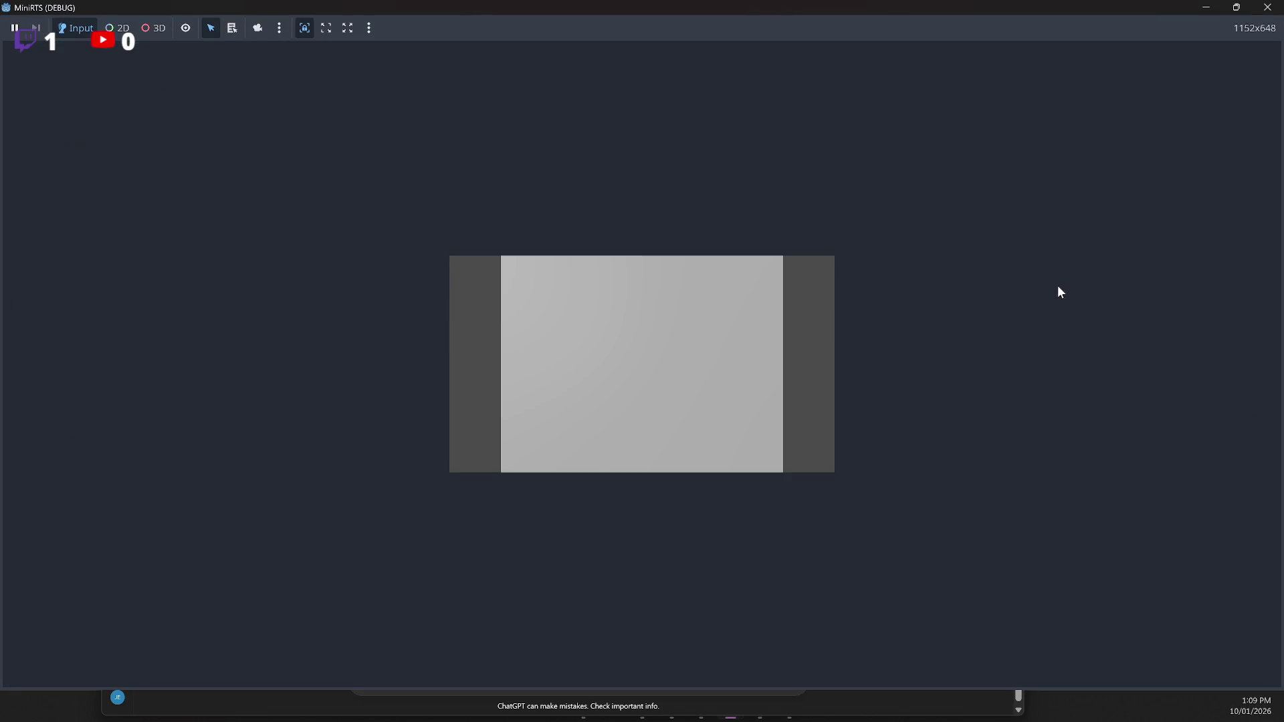
click(1268, 8)
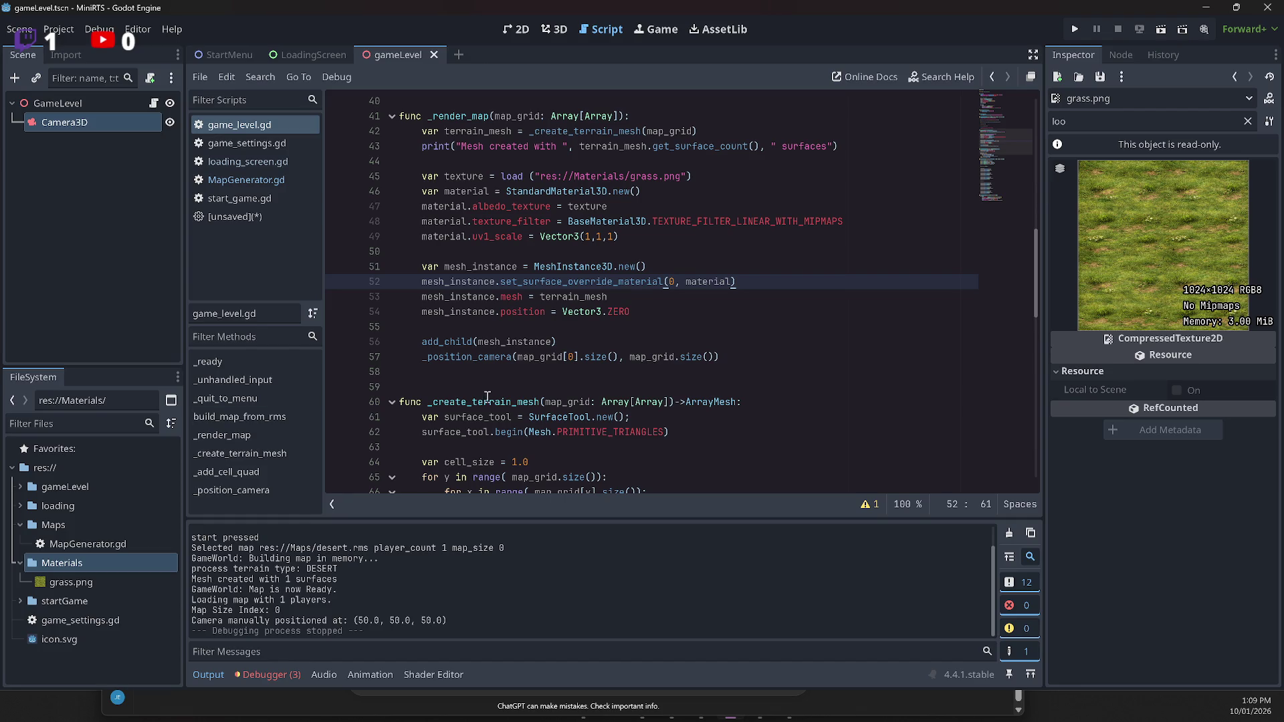
Scroll to _add_cell_quad and place the caret after the normal declaration on line 77
scroll(480, 401, down, 8)
scroll(653, 334, down, 1)
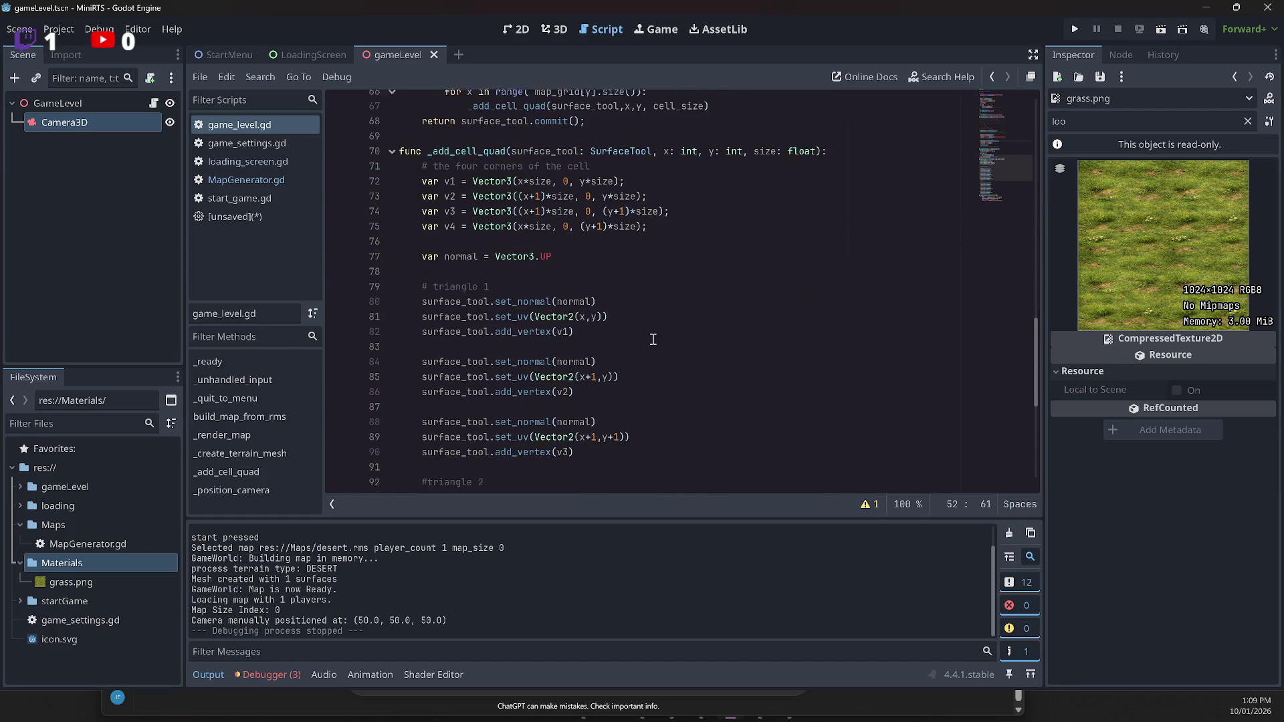
scroll(655, 323, up, 1)
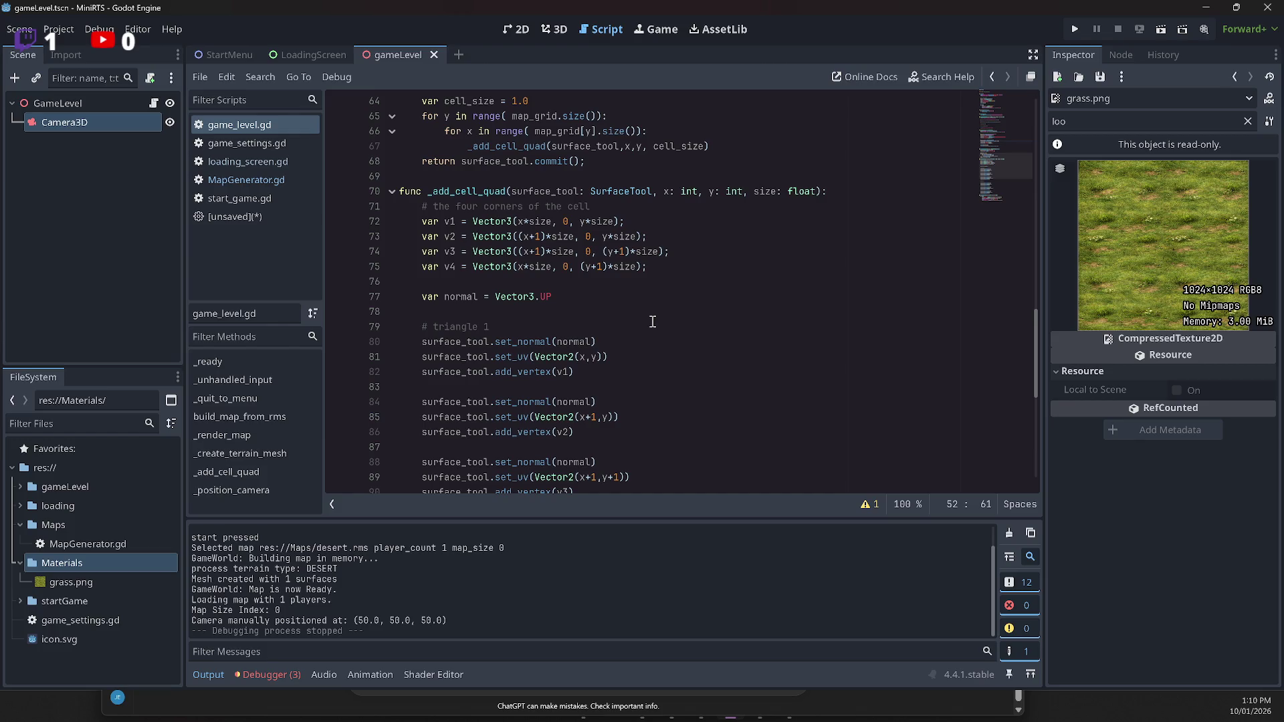
scroll(653, 322, down, 1)
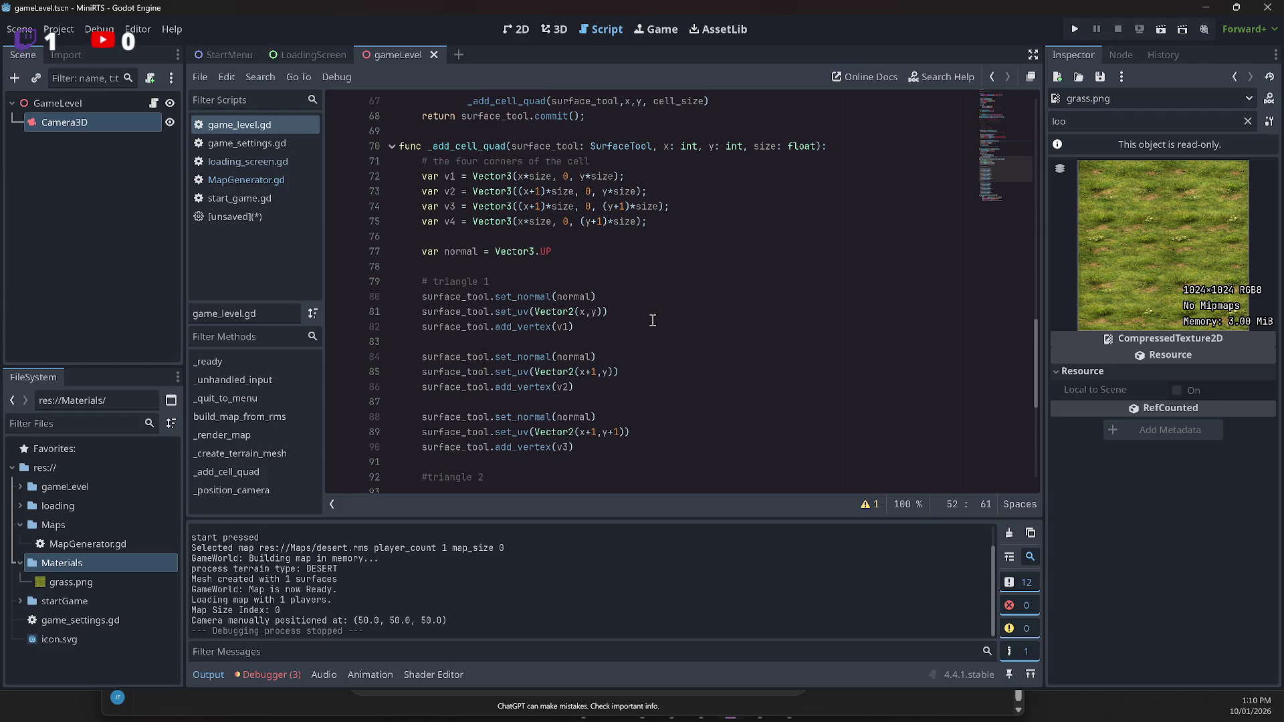
scroll(653, 320, down, 1)
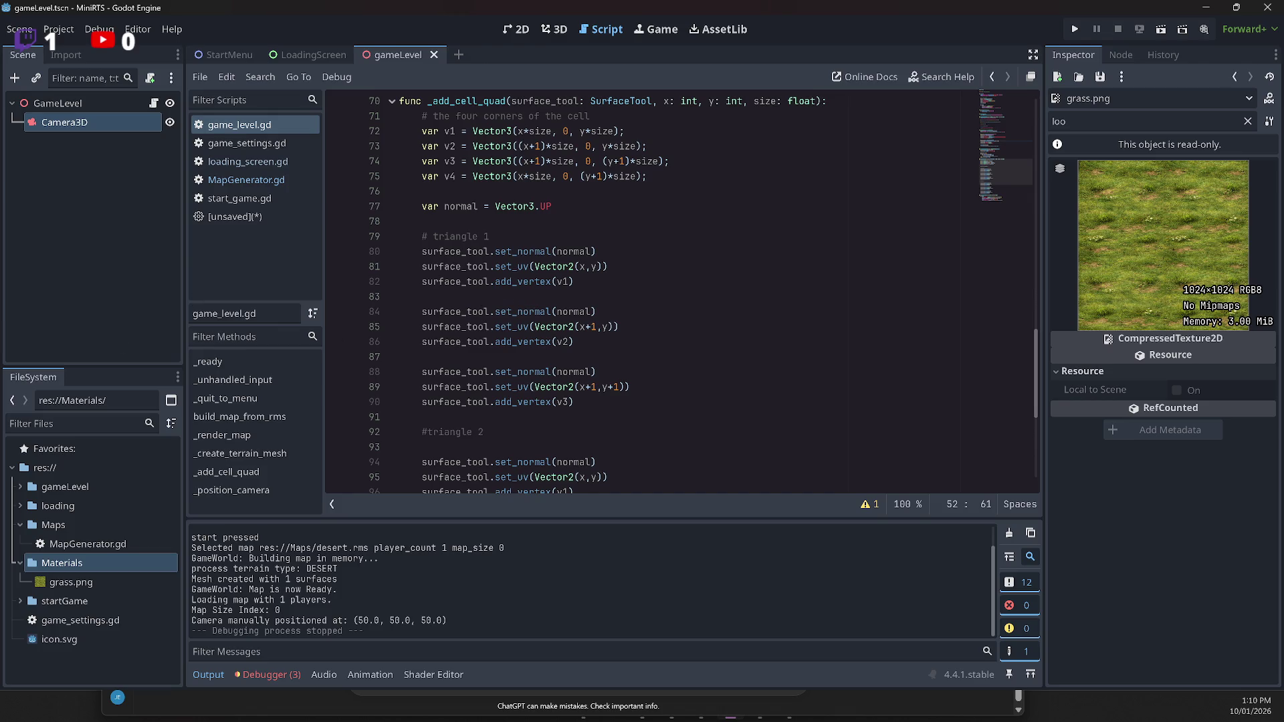
scroll(561, 304, up, 2)
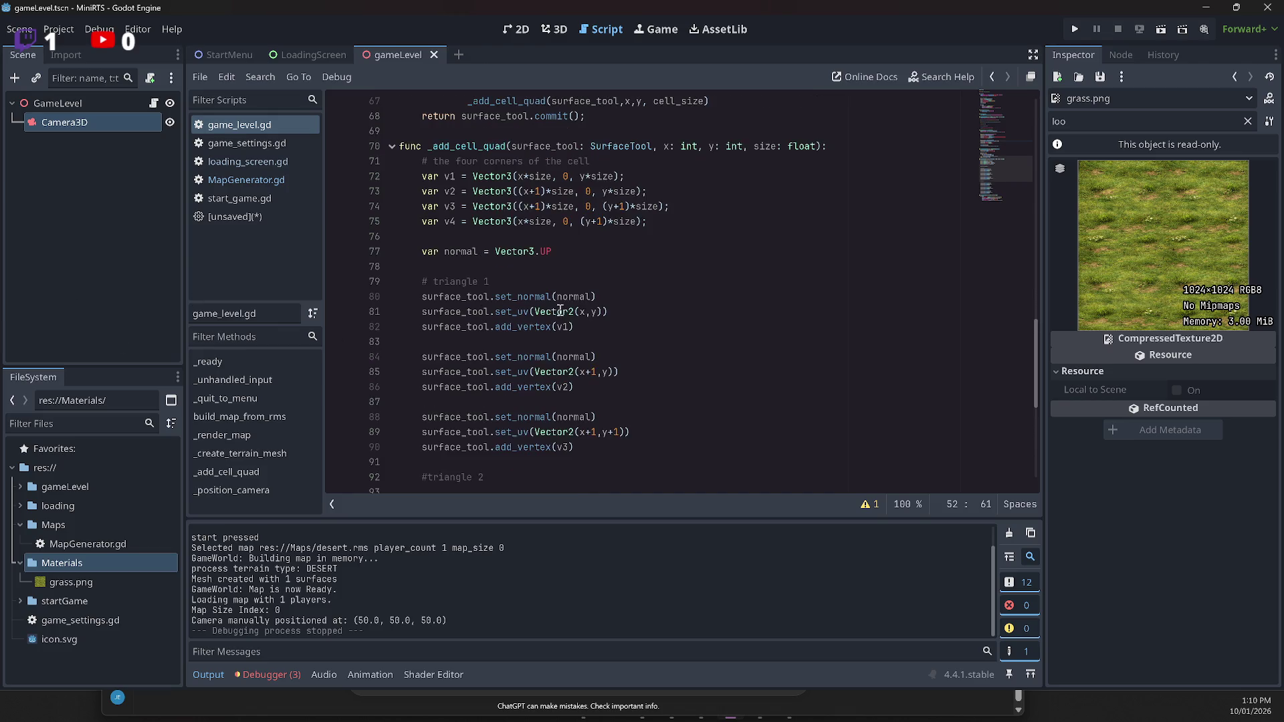
click(561, 297)
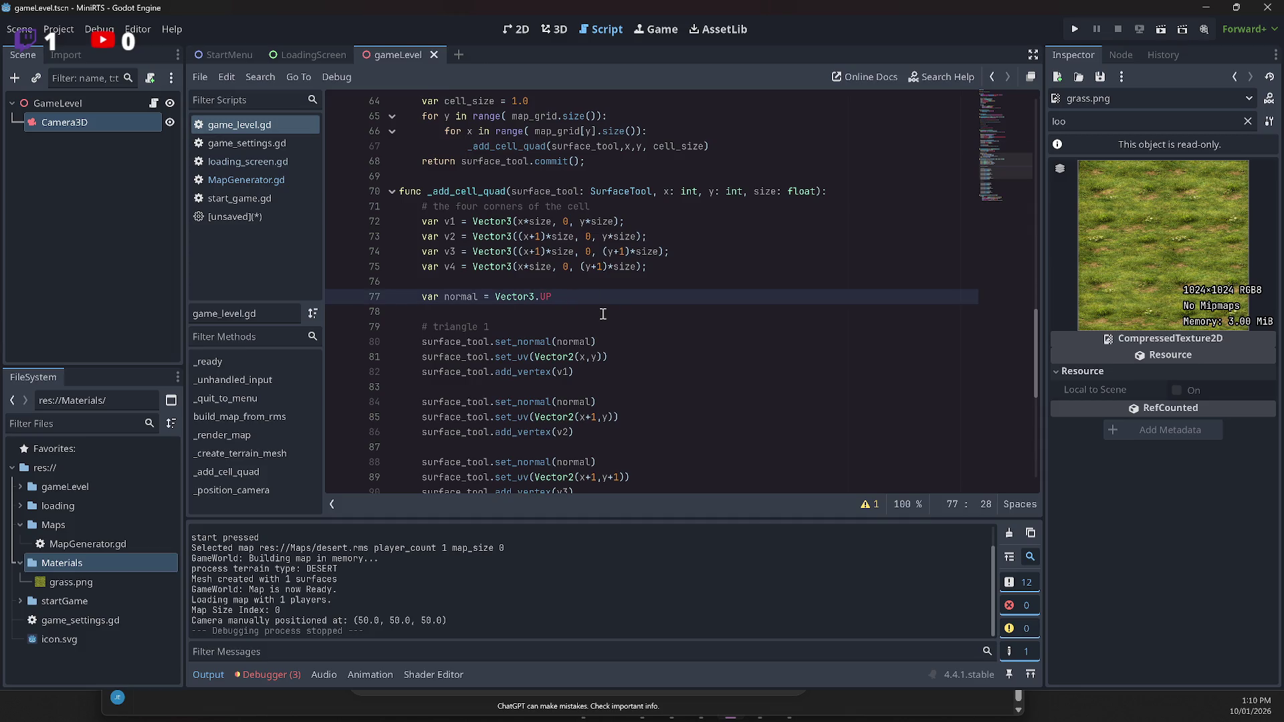
Declare var uv1 = Vector2(0,0) below the normal line
key(Return)
key(Return)
text(var uv)
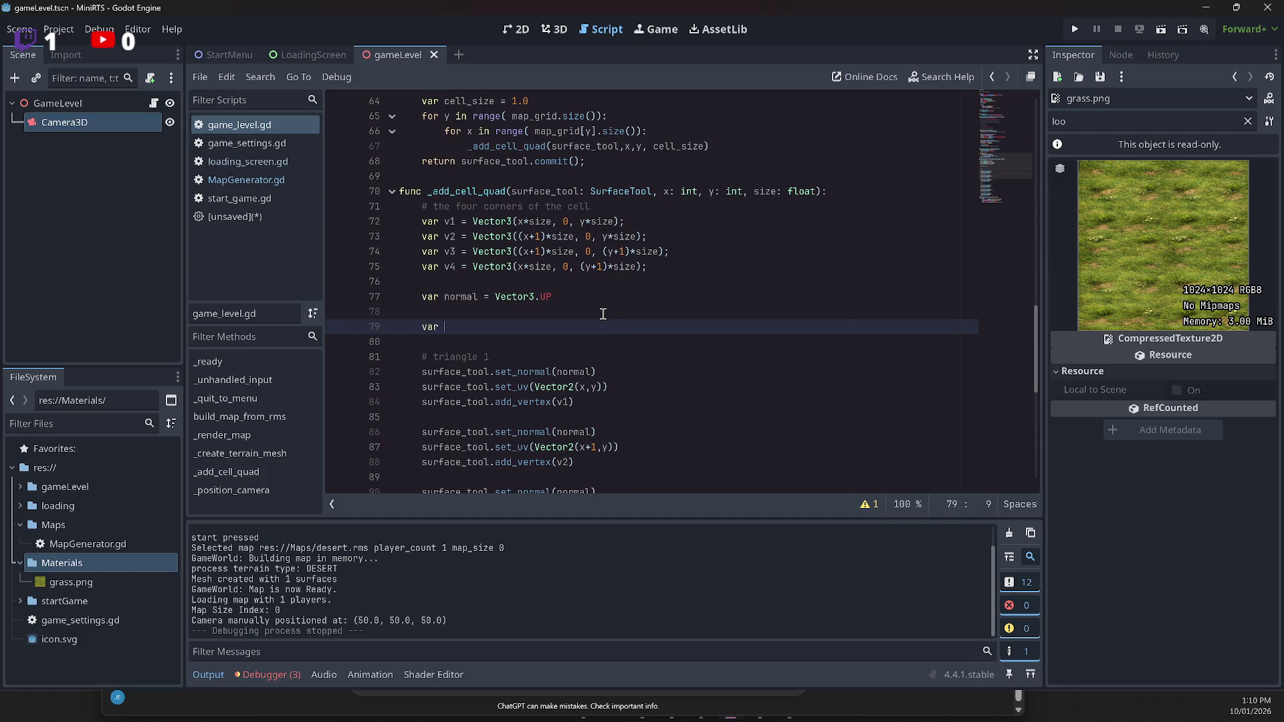
text(1 = V)
text(e)
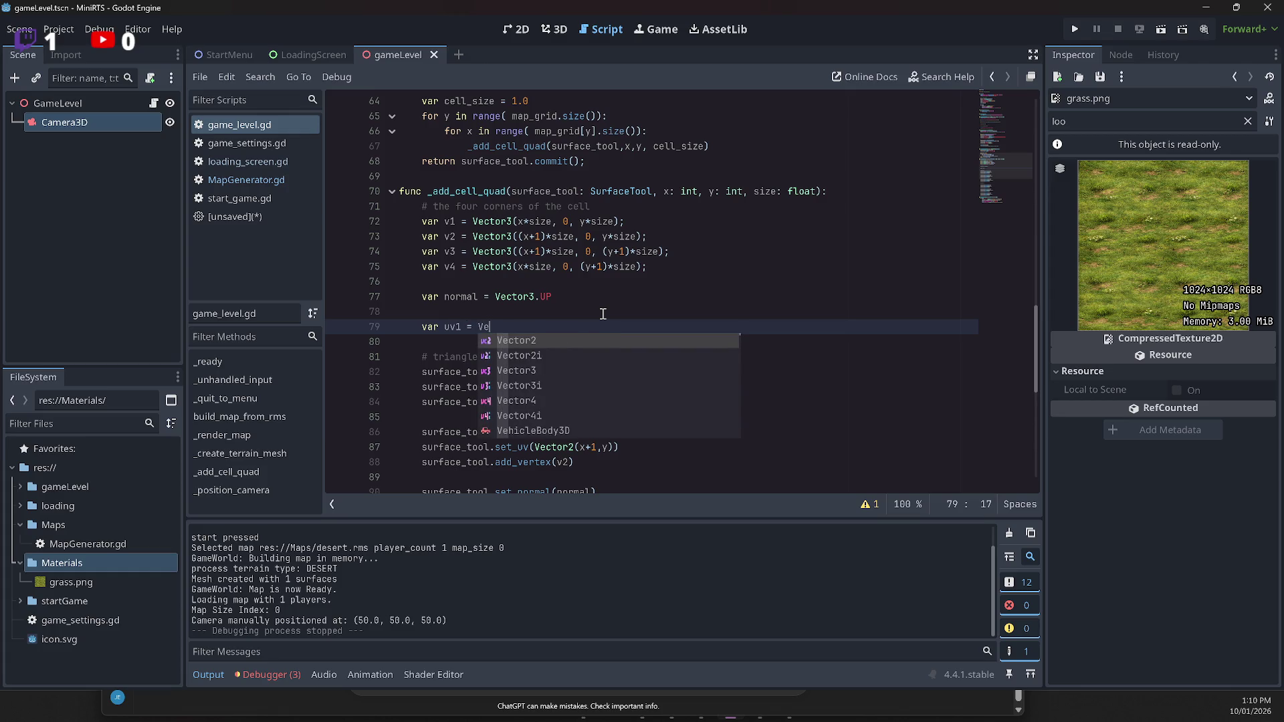
key(Return)
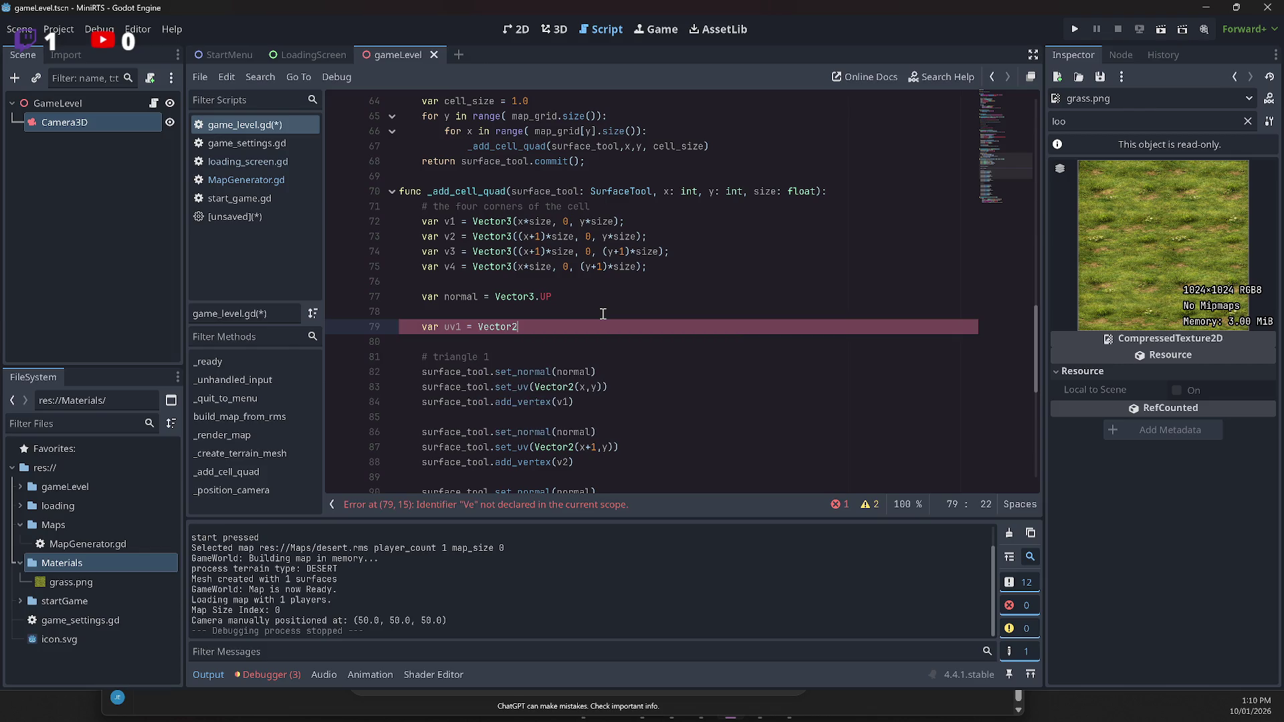
text(0,0);)
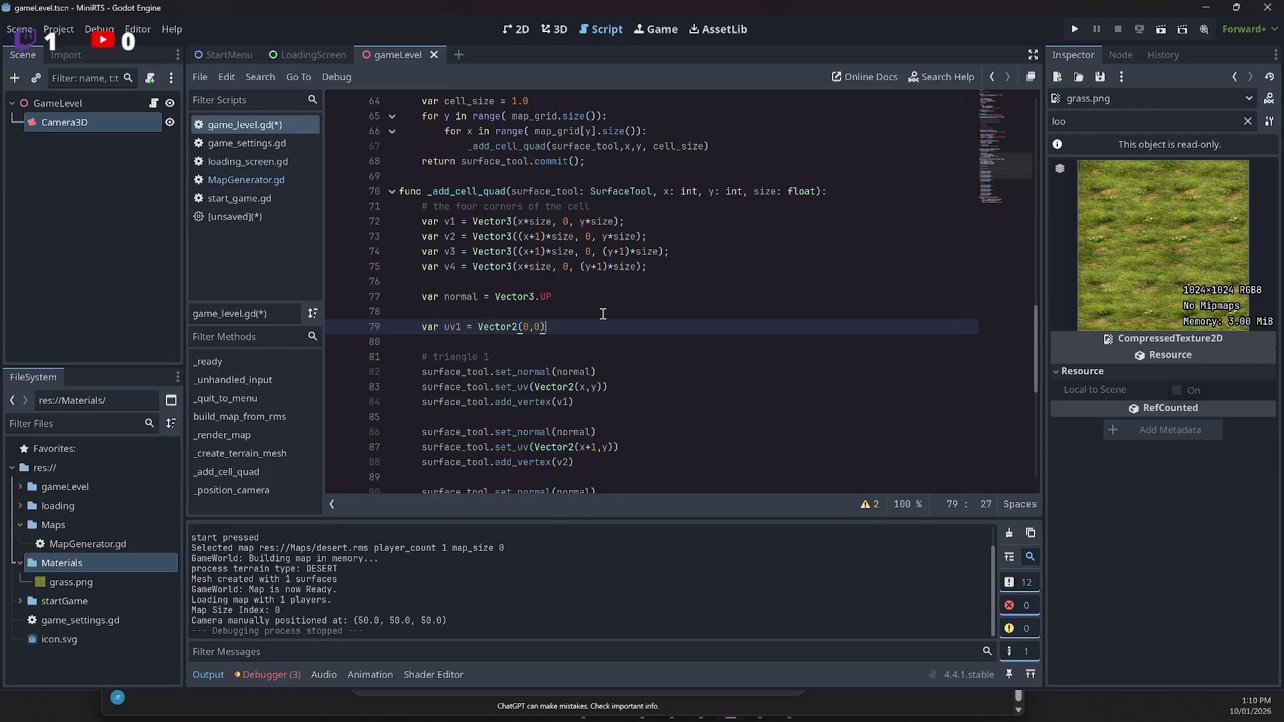
key(BackSpace)
Duplicate the uv1 declaration three times, renaming the copies uv2, uv3 and uv4
key(shift+Home)
key(ctrl+c)
key(End)
key(Return)
key(ctrl+v)
key(ctrl+v)
key(ctrl+v)
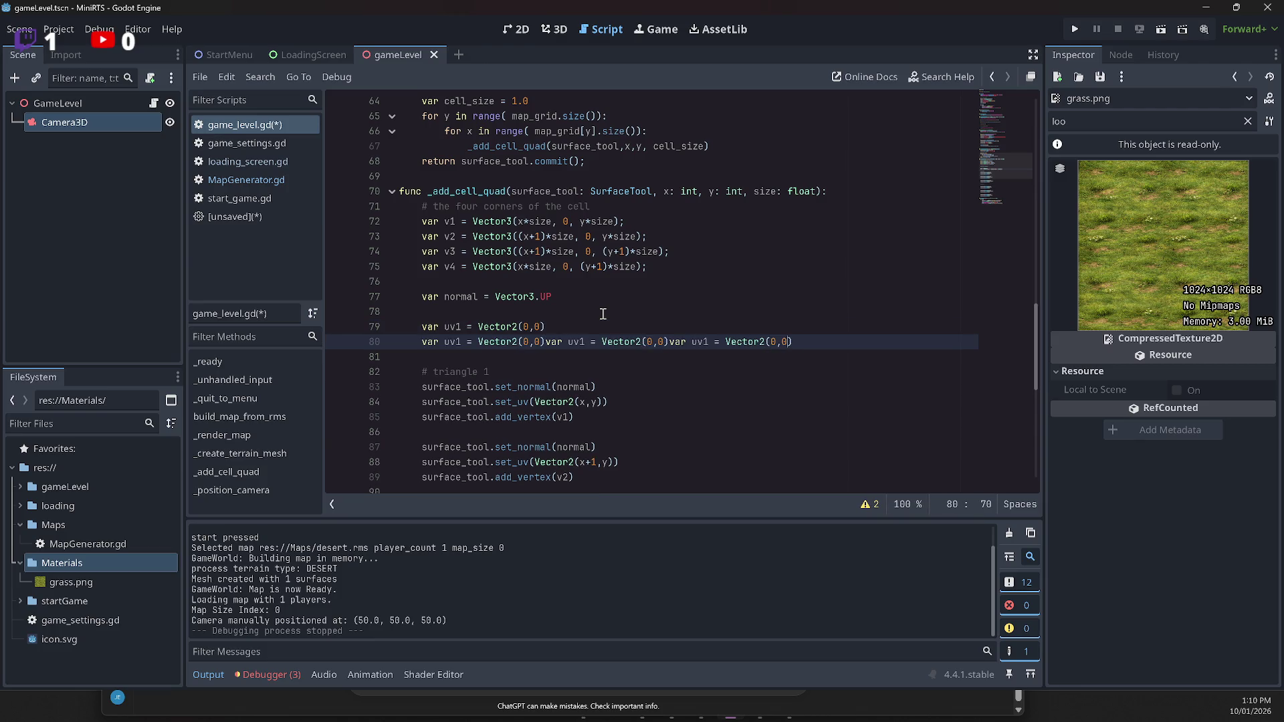
key(ctrl+Left)
key(ctrl+Left)
key(ctrl+Left)
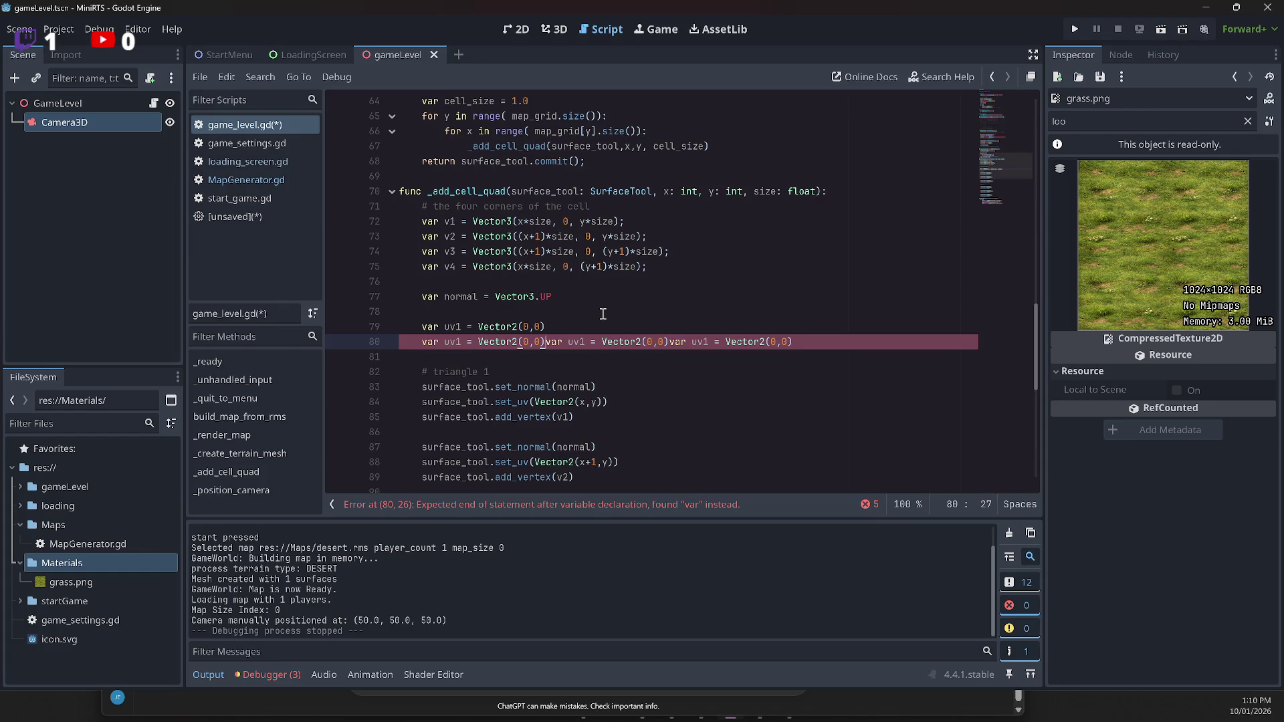
key(Return)
key(Right)
key(Right)
key(Right)
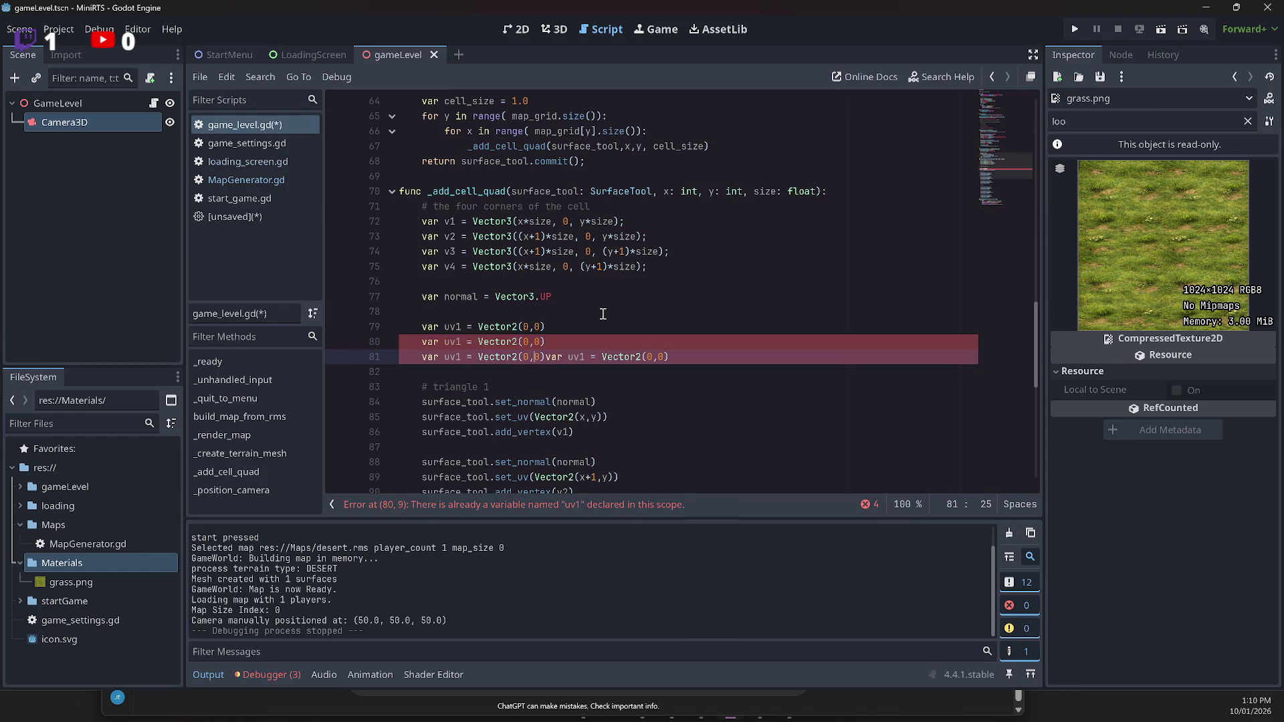
key(Return)
key(Up)
key(Up)
key(Up)
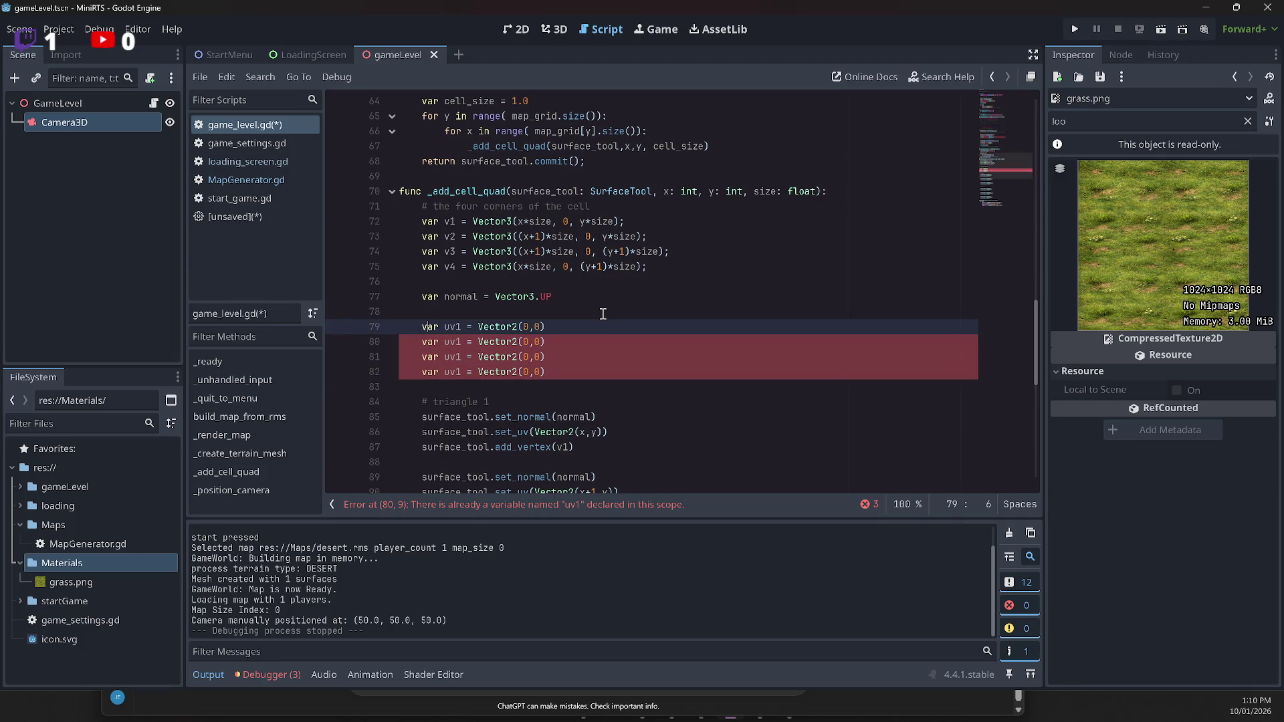
key(Down)
key(Right)
key(Right)
key(Right)
key(Right)
key(Right)
key(Delete)
text(2)
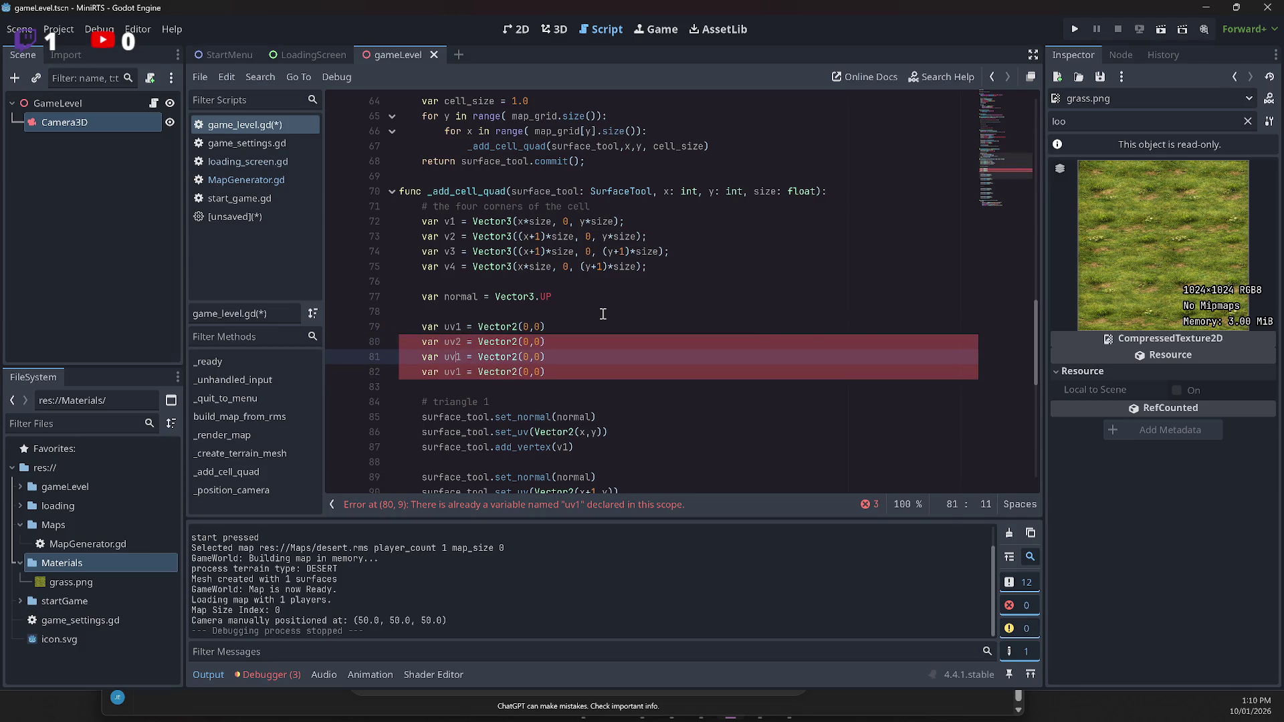
key(Down)
key(BackSpace)
text(3)
key(Down)
key(BackSpace)
text(4)
Set uv2 to Vector2(1,0), uv3 to Vector2(1,1) and uv4 to Vector2(0,1)
key(Up)
key(Up)
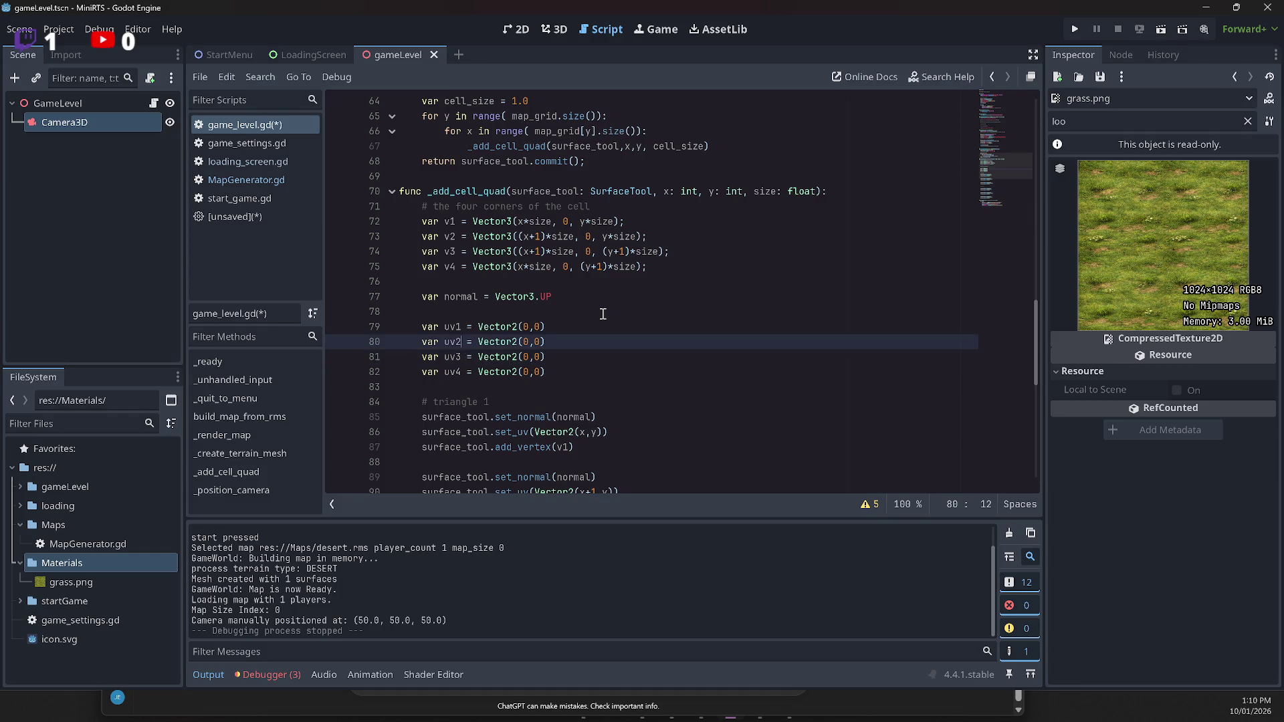
key(Right)
key(Right)
key(Right)
key(Delete)
text(1)
key(Left)
key(Down)
key(Delete)
text(1)
key(Right)
key(Delete)
text(1)
key(Down)
key(Delete)
text(1)
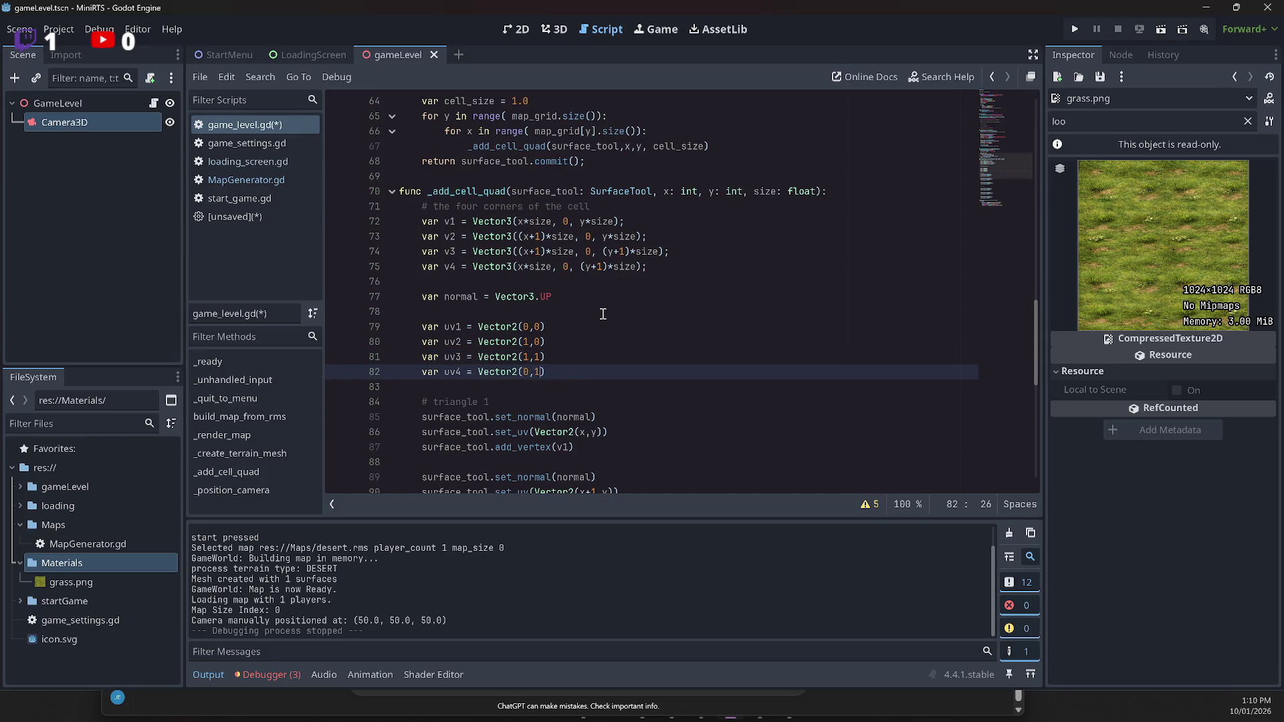
Replace Vector2(x,y) in the first set_uv call with uv1
key(Down)
key(Down)
key(Down)
key(Up)
key(Down)
key(shift+End)
key(shift+Left)
key(shift+Left)
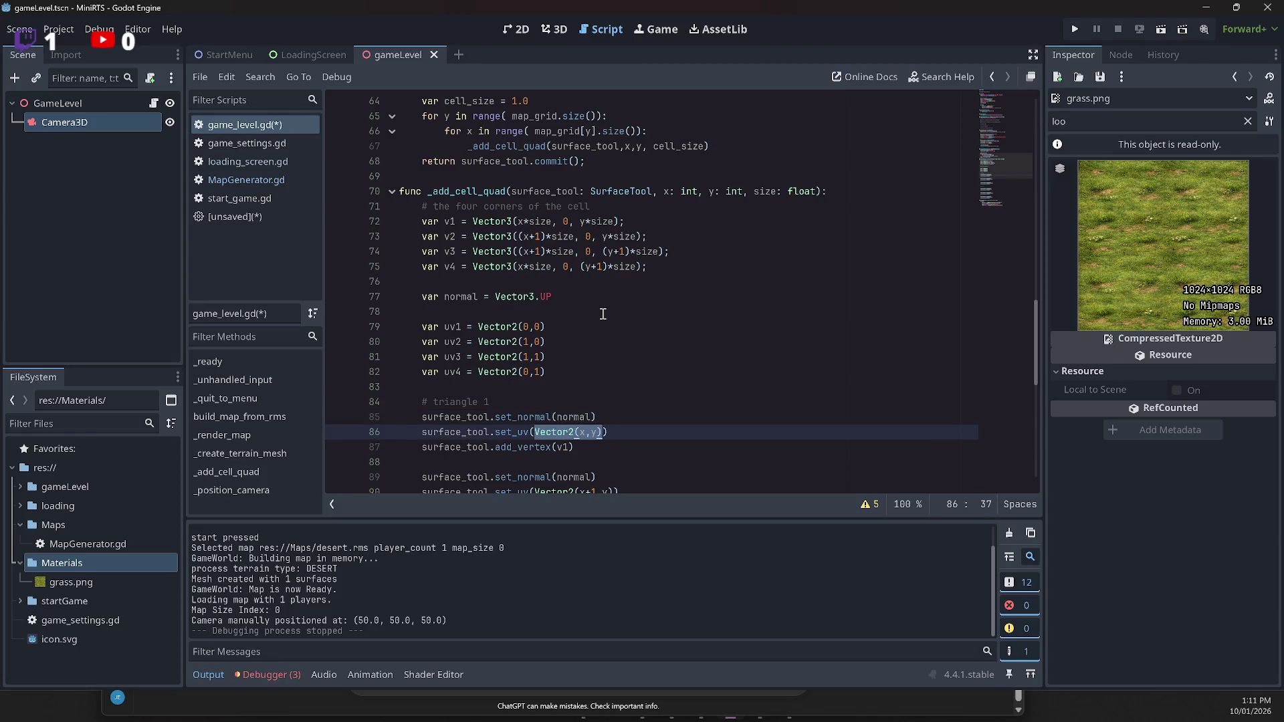
text(uv1)
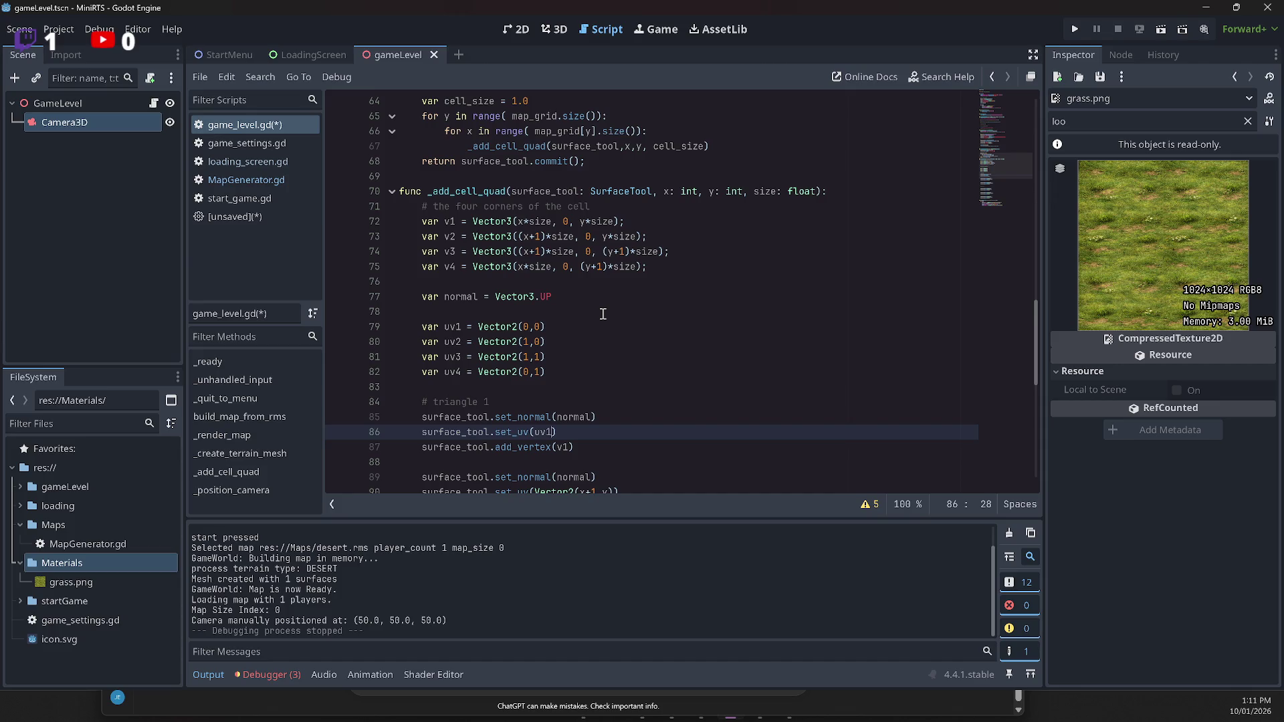
Select Vector3.UP on the normal line and begin replacing it, typing 'Vec'
scroll(626, 395, down, 1)
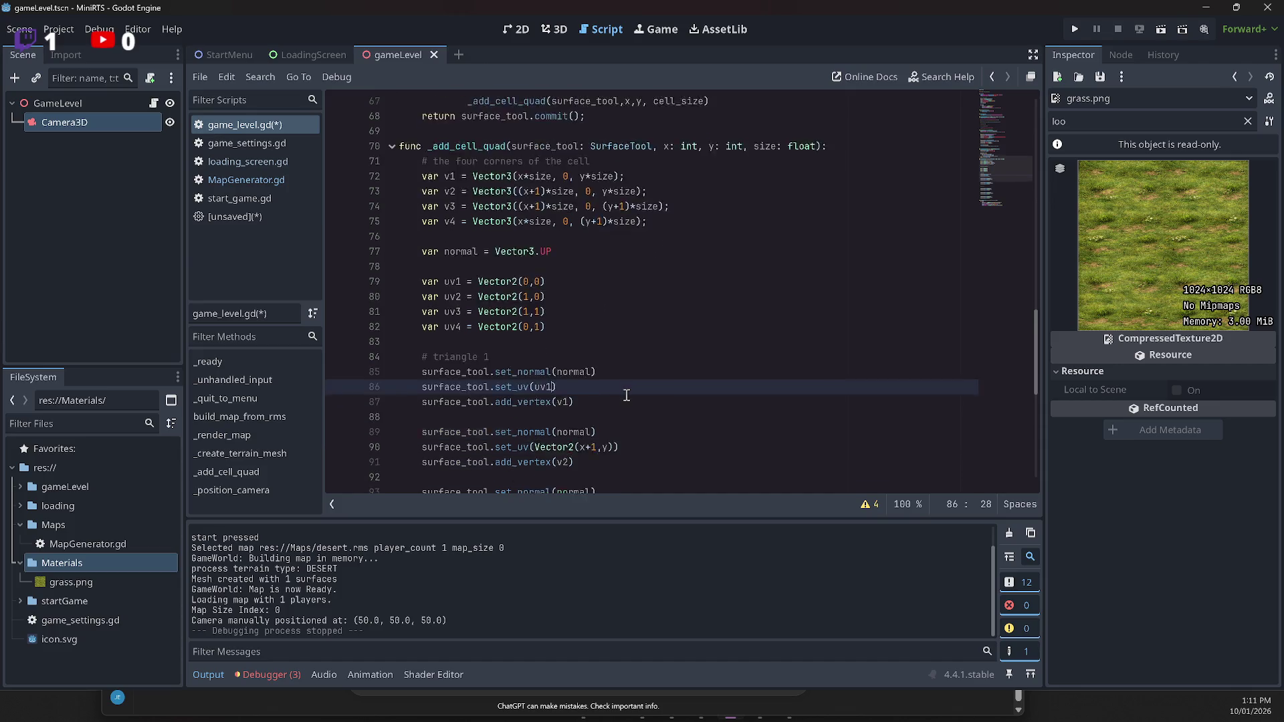
scroll(626, 395, down, 3)
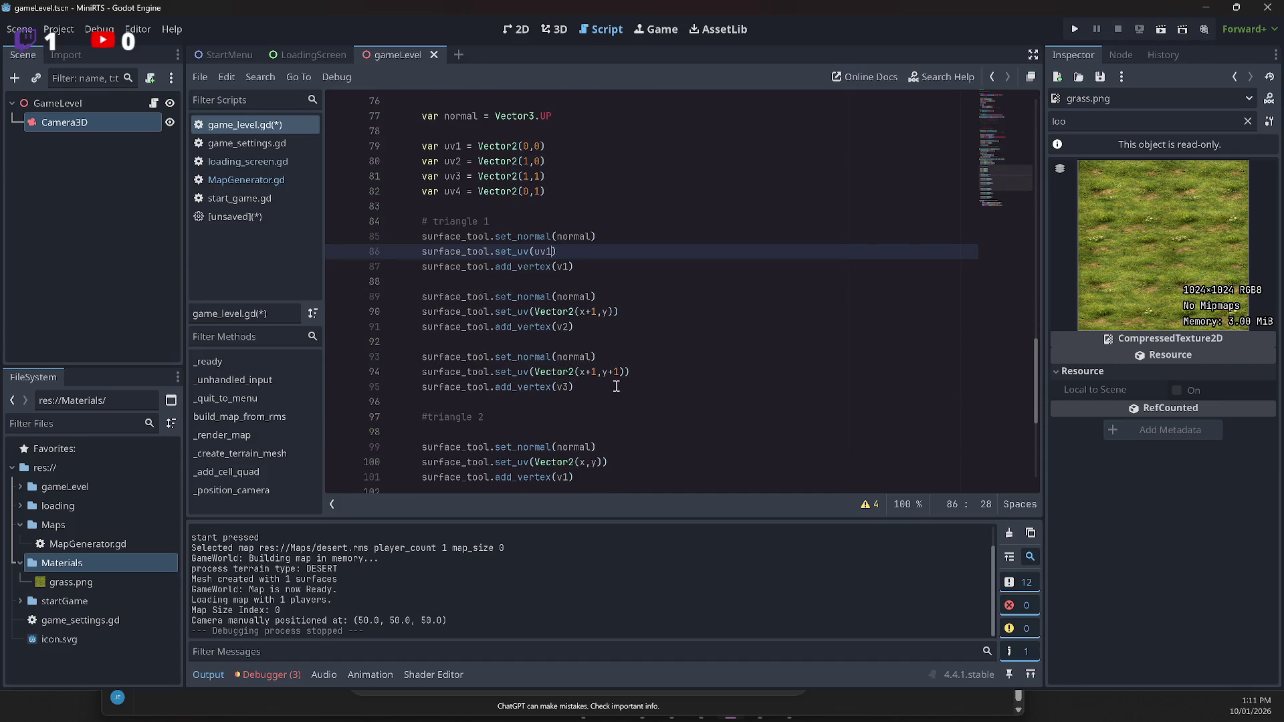
scroll(616, 387, up, 3)
click(591, 267)
drag(575, 254, 495, 253)
text(V)
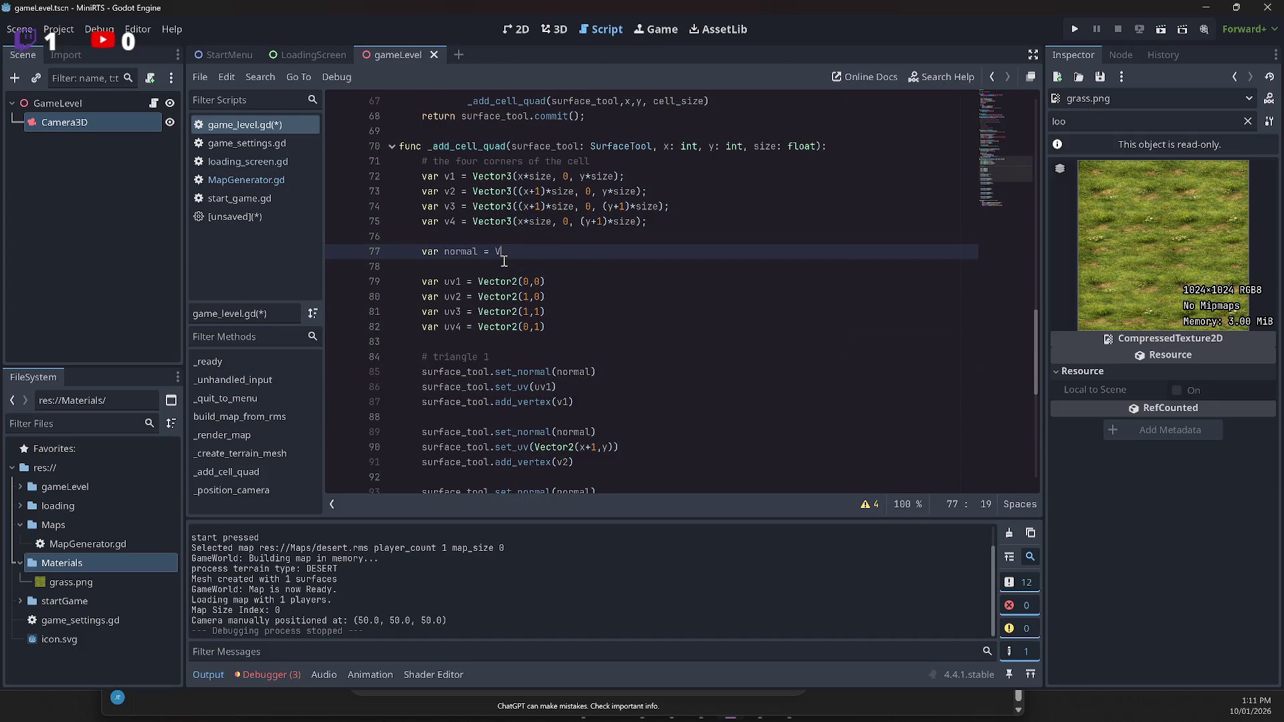